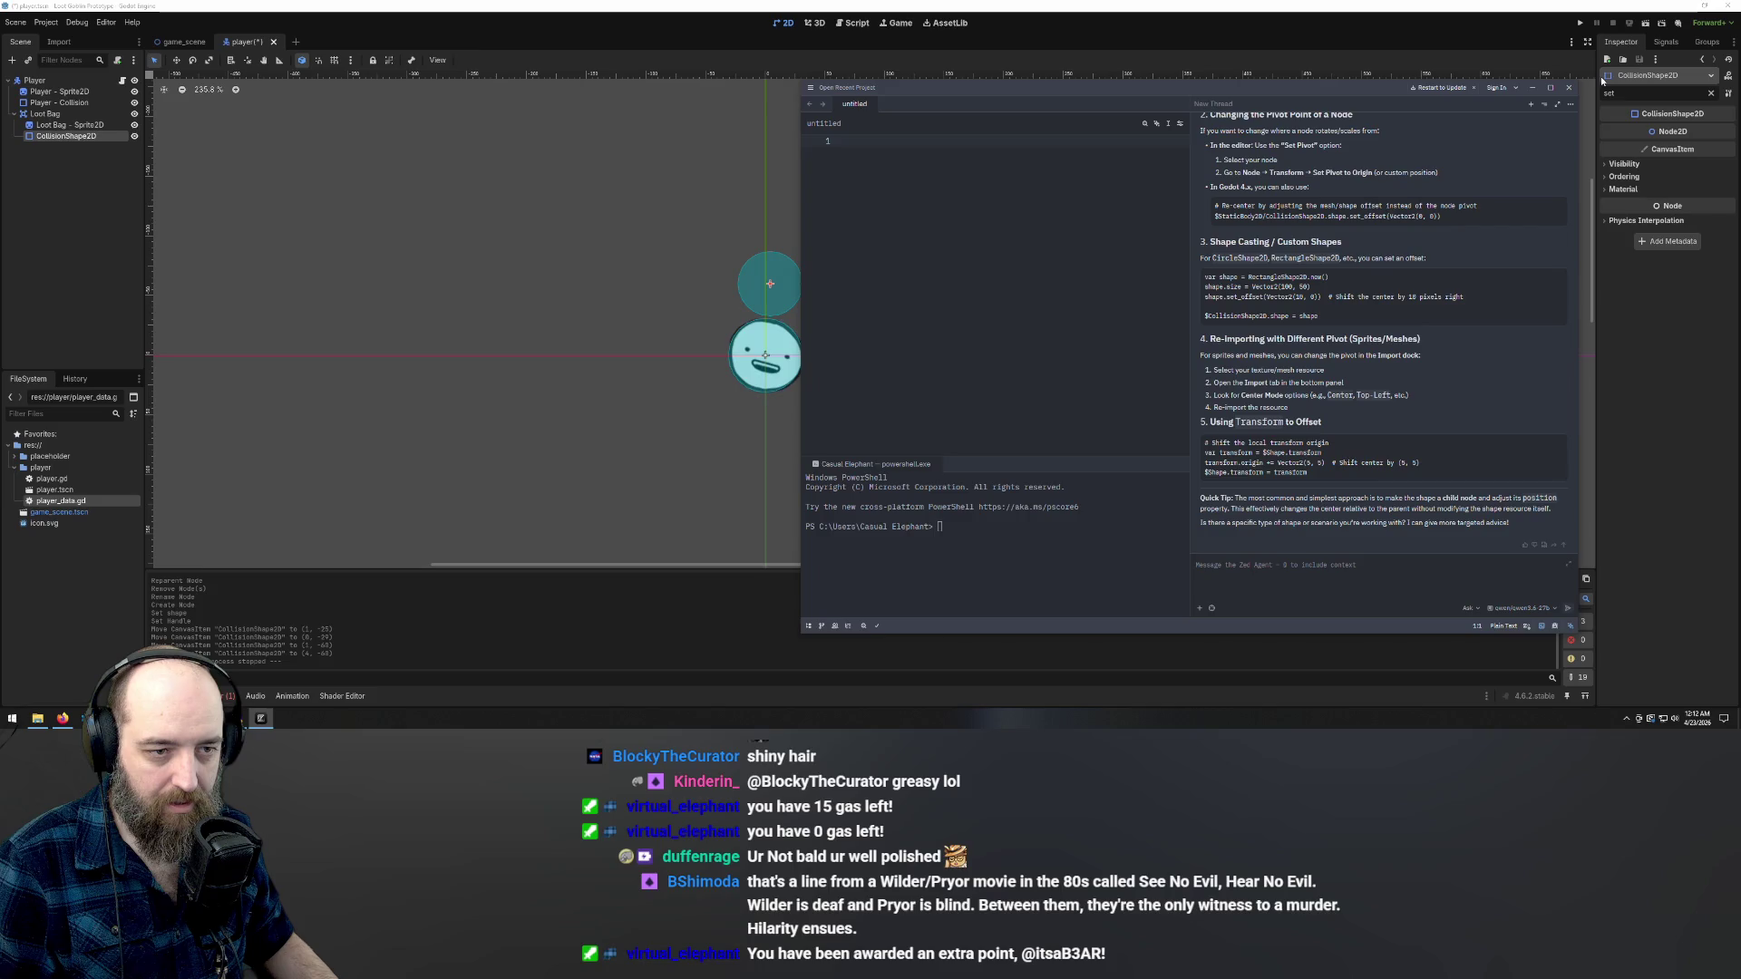
- Close the Zed editor window to return to the Godot player scene
left_click(1572, 89)
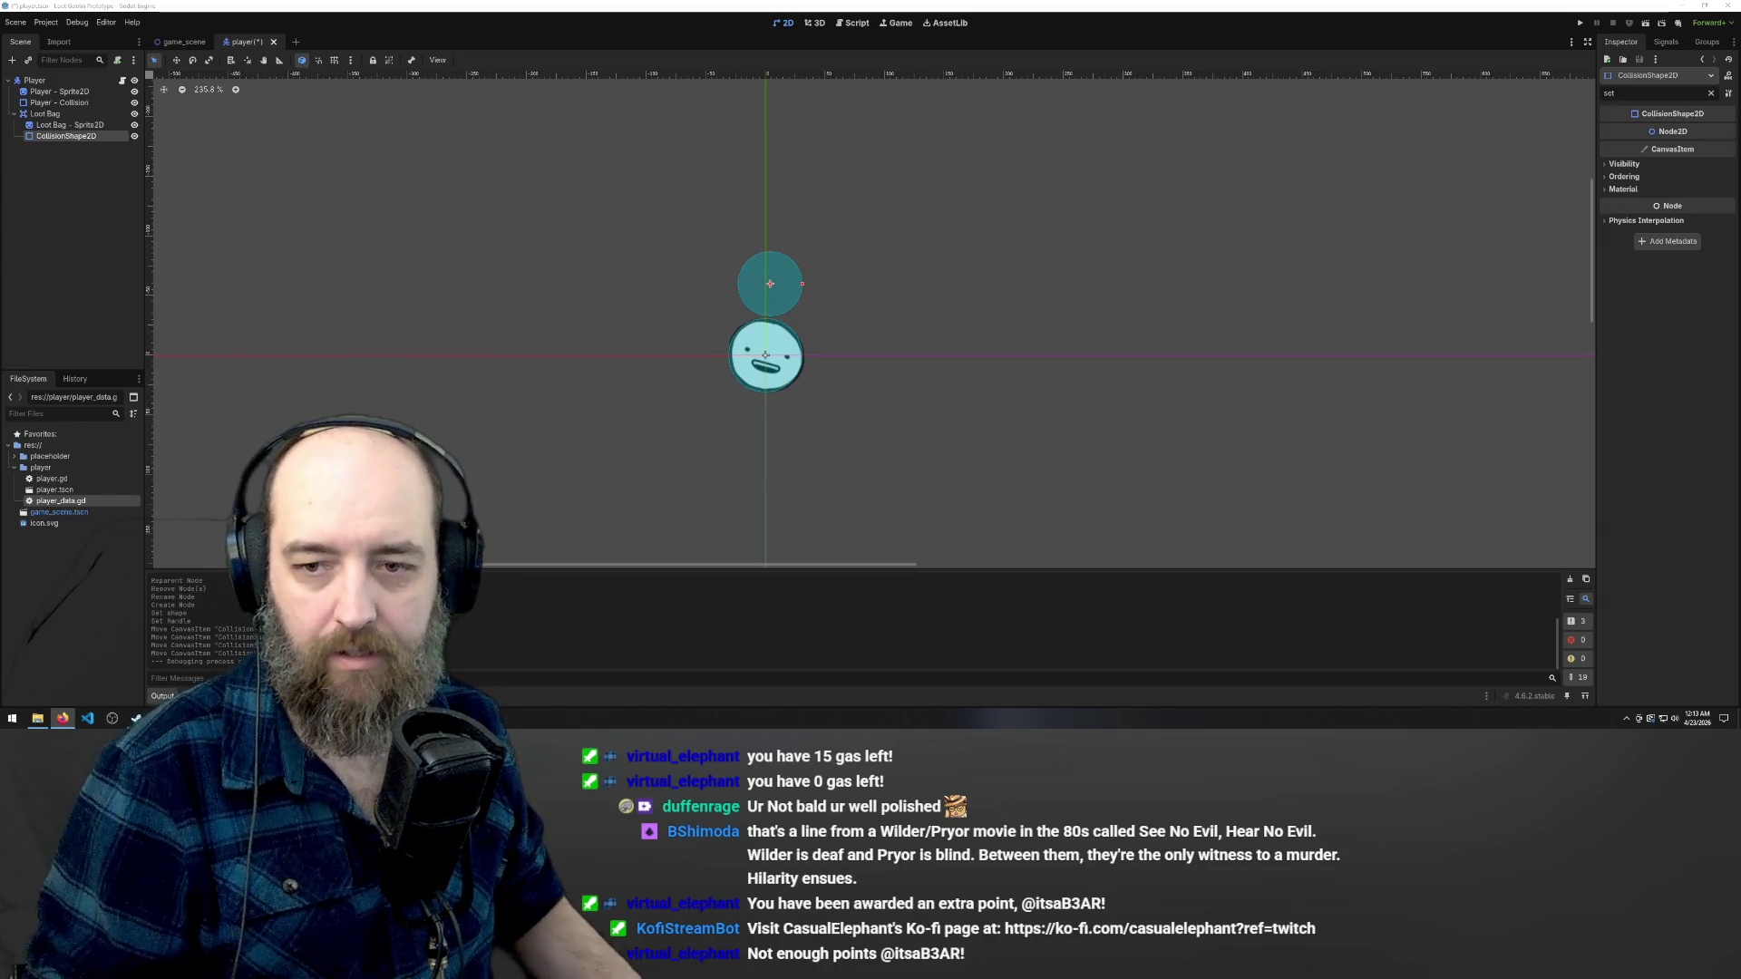
- Inspect the CircleShape2D resource's own properties and sub-resources in the Inspector
left_click(1659, 75)
left_click(1636, 96)
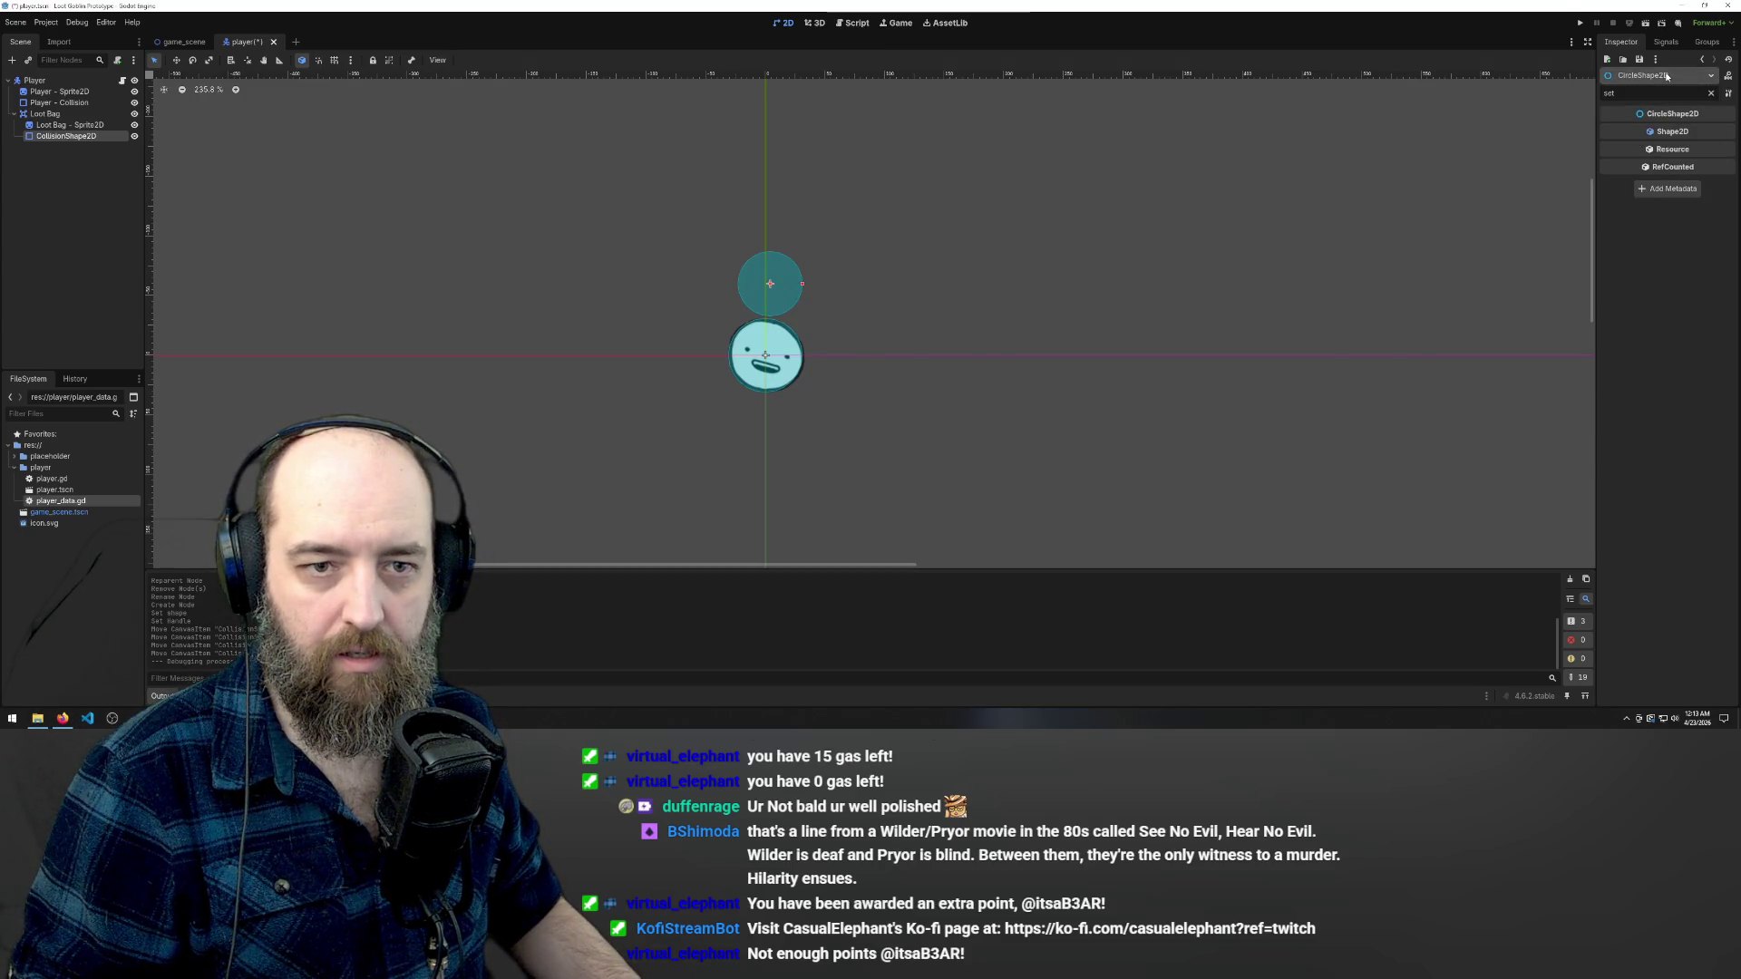
left_click(1652, 95)
key("BackSpace")
key("BackSpace")
key("BackSpace")
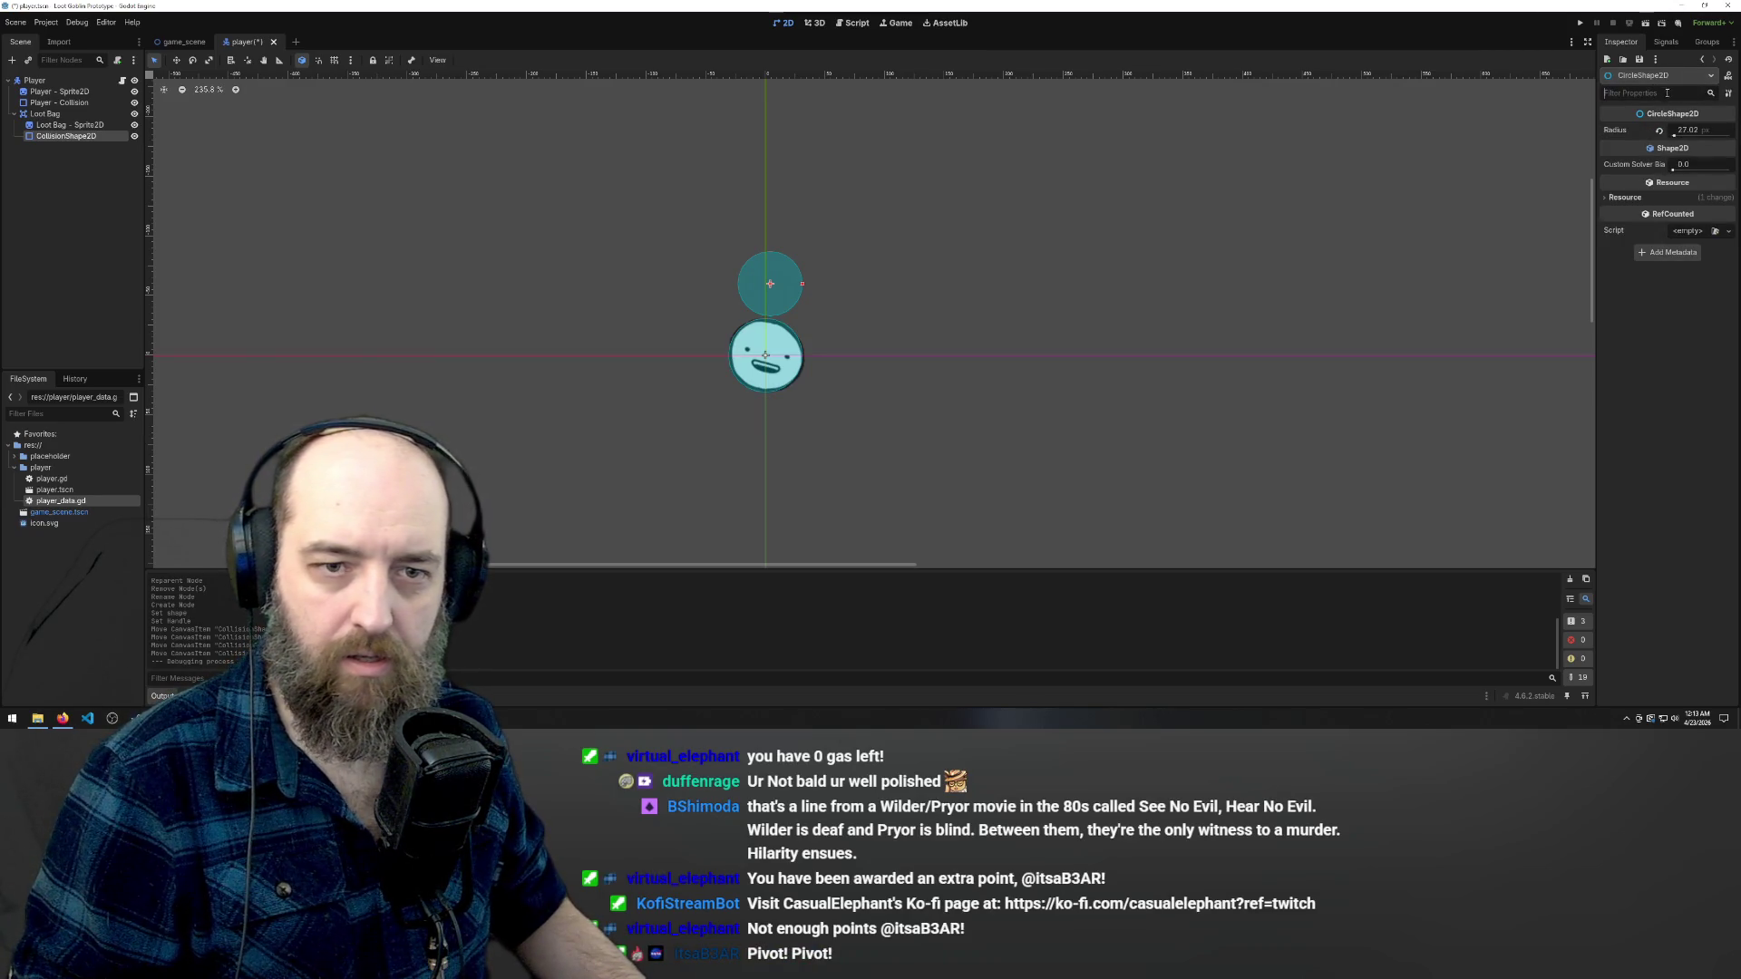
left_click(1672, 78)
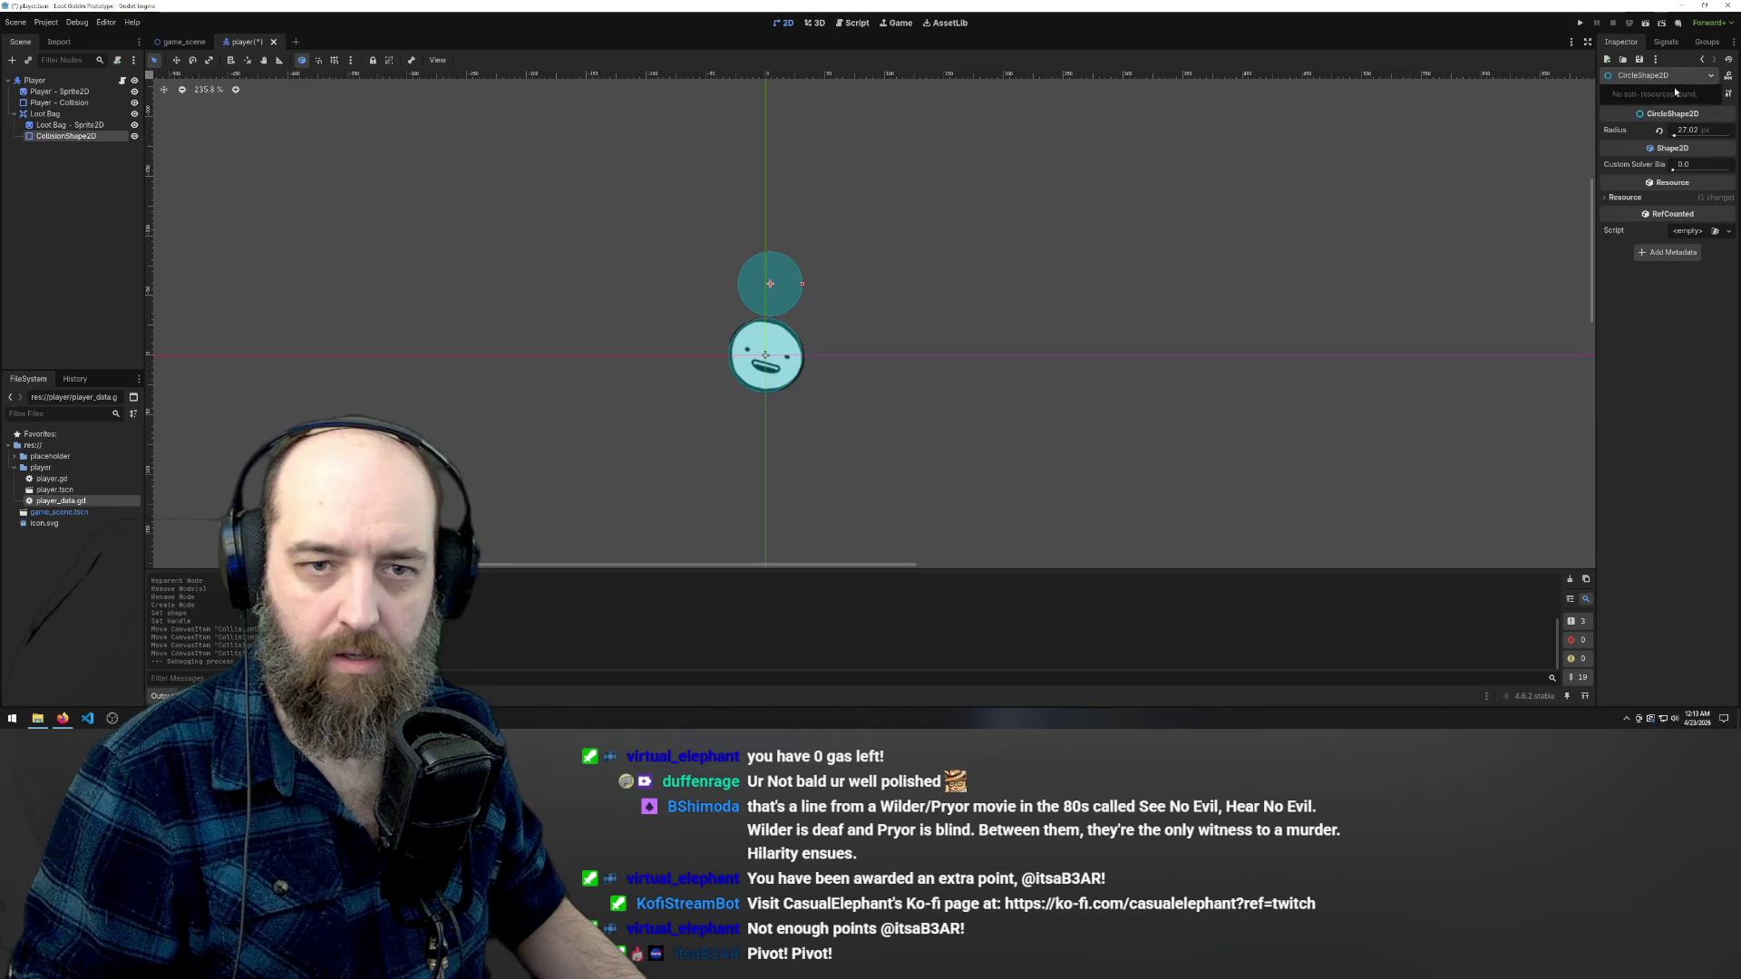
- Select the Loot Bag's CollisionShape2D and filter its properties for 'offset'
left_click(789, 362)
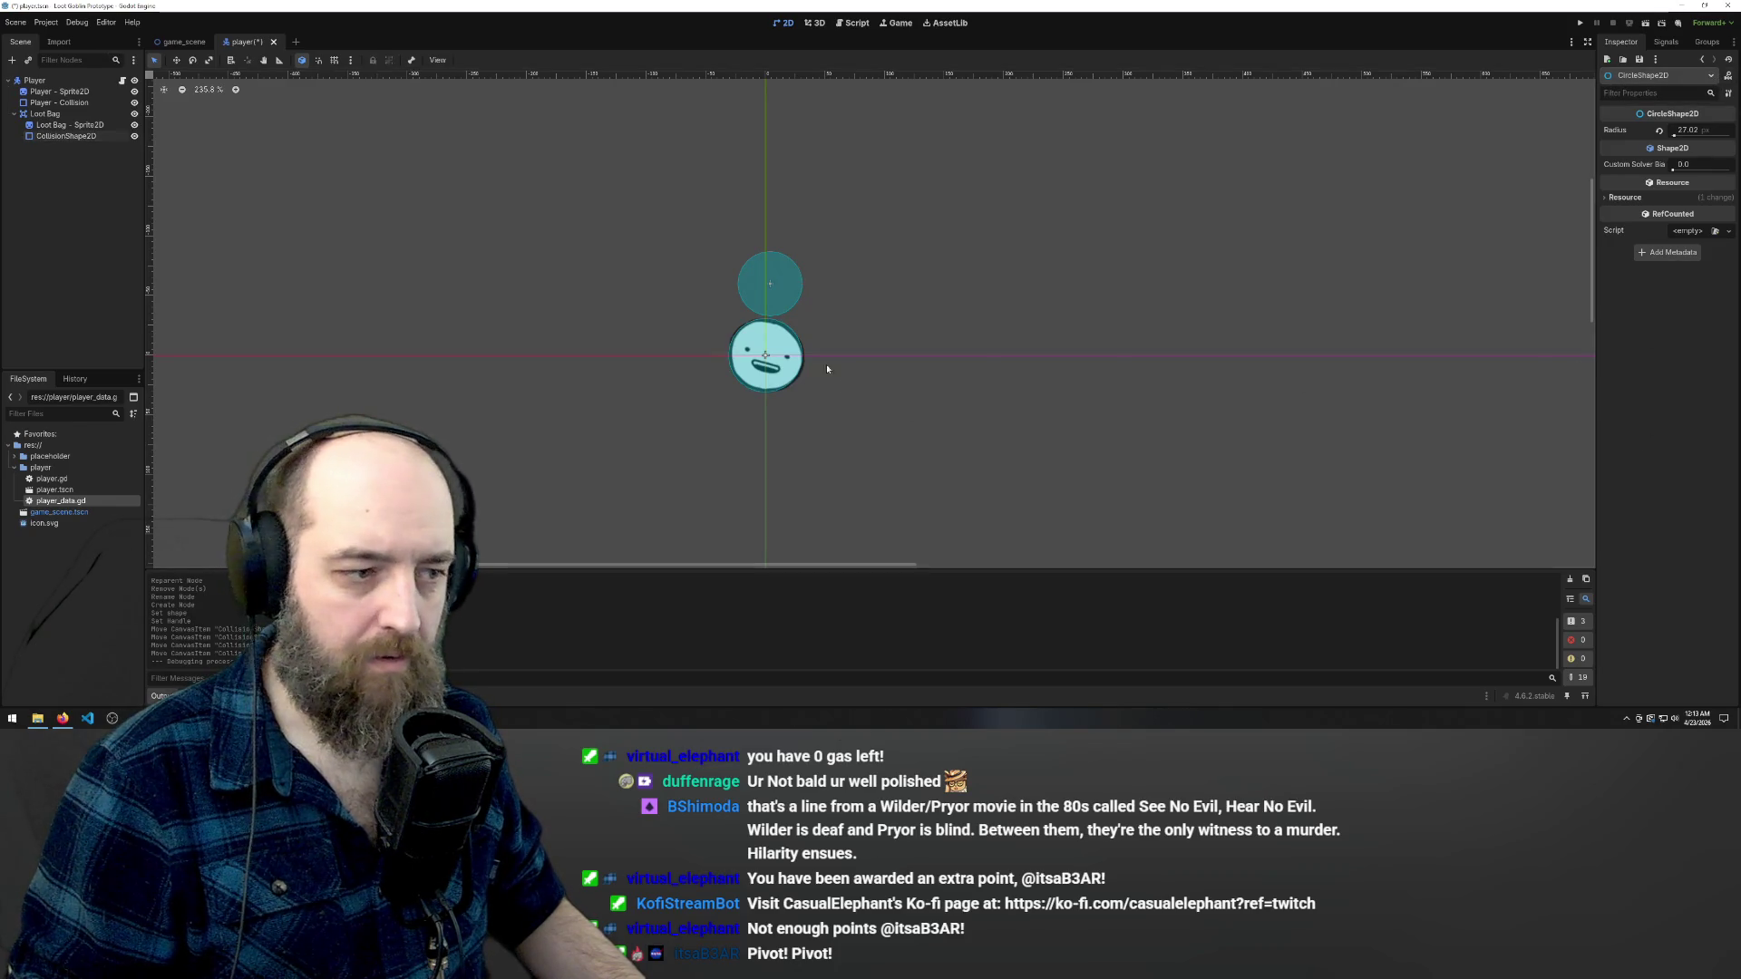
left_click(772, 295)
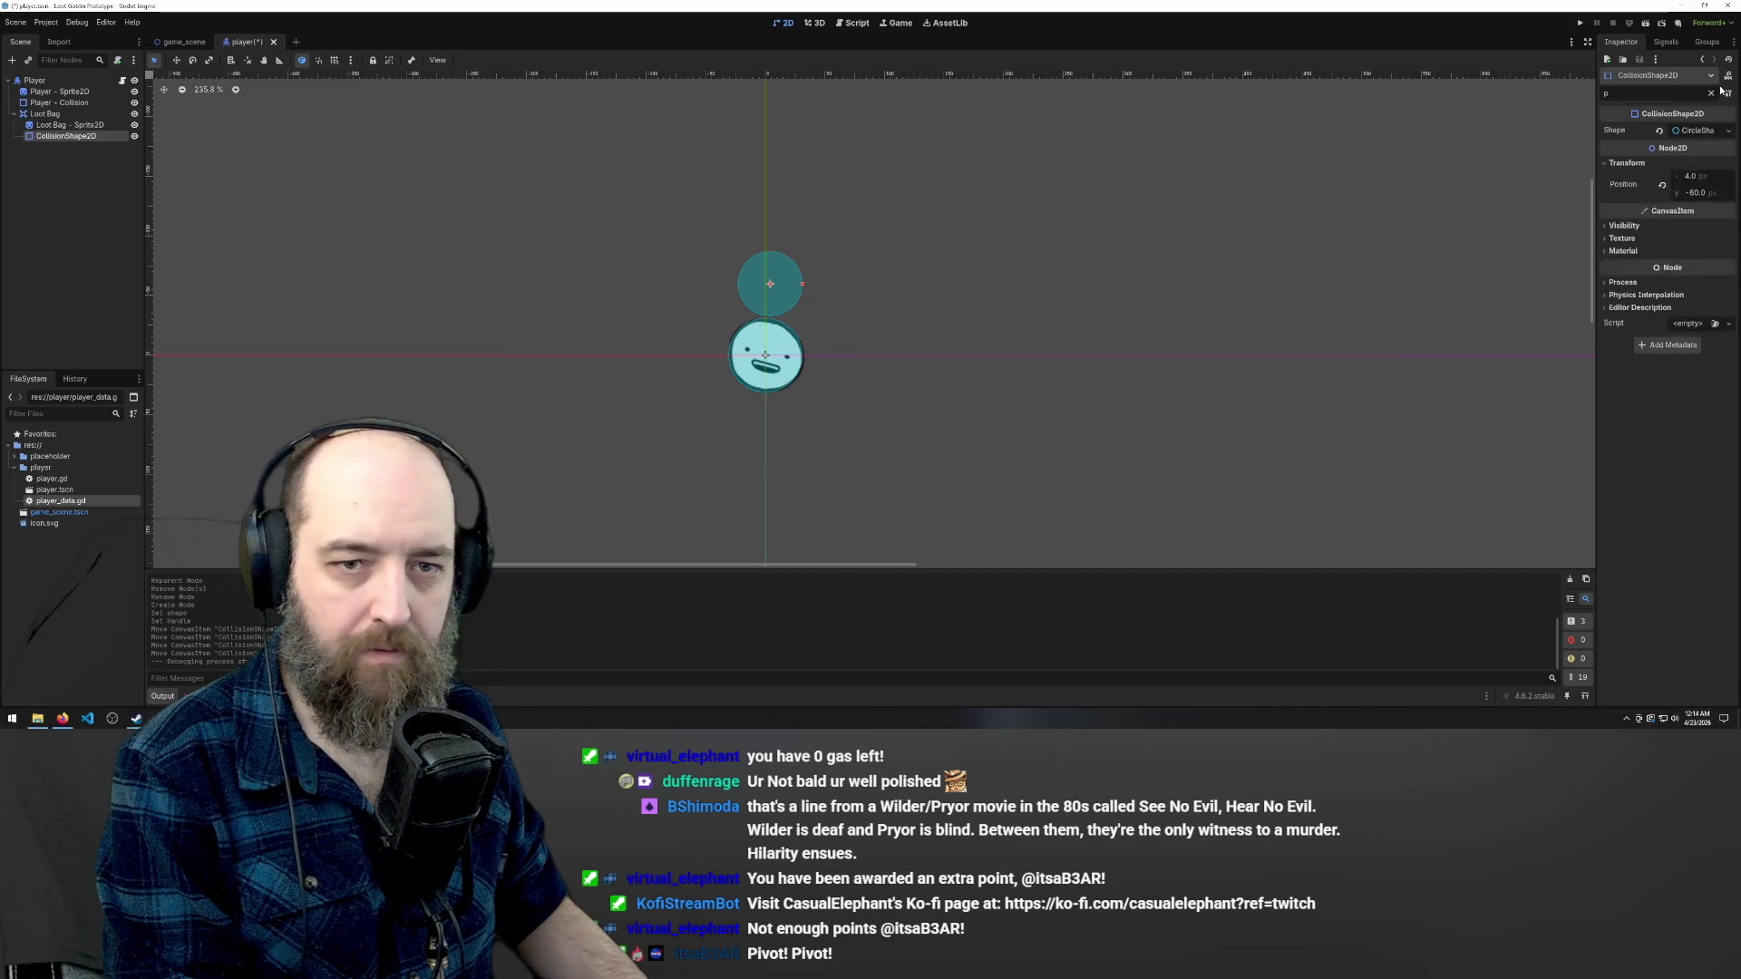
type("offset")
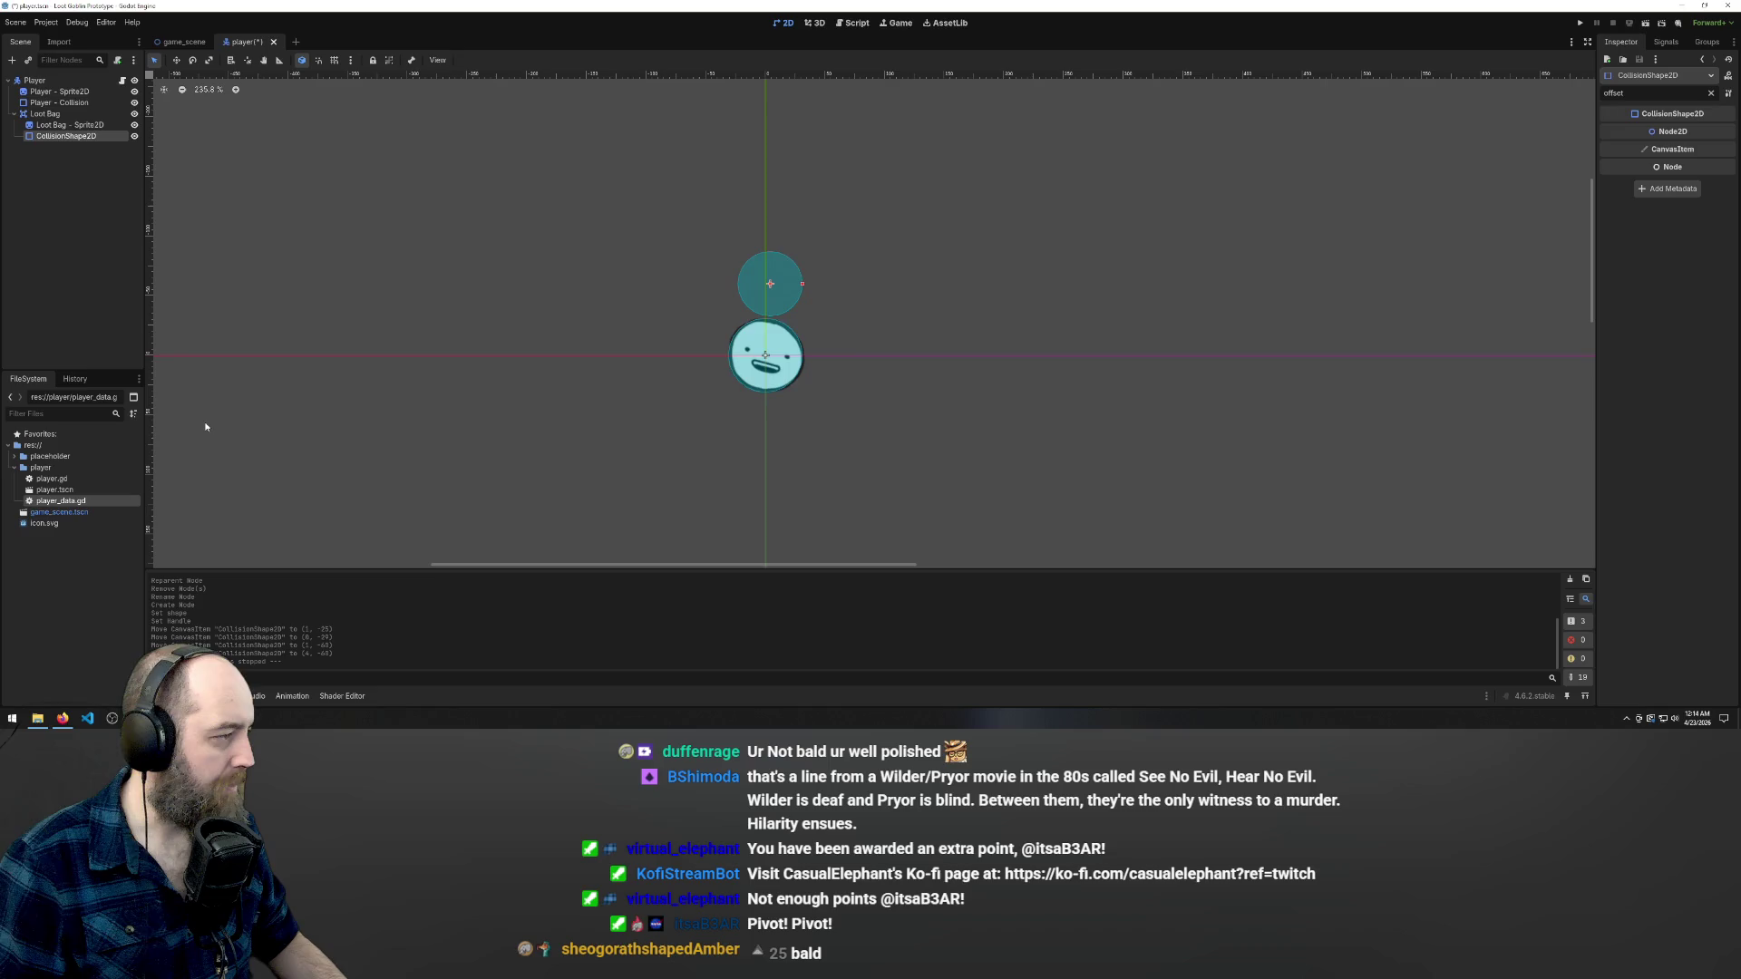
- Filter Loot Bag's properties for 'piv', then drag its collision circle down onto the sprite
left_click(53, 114)
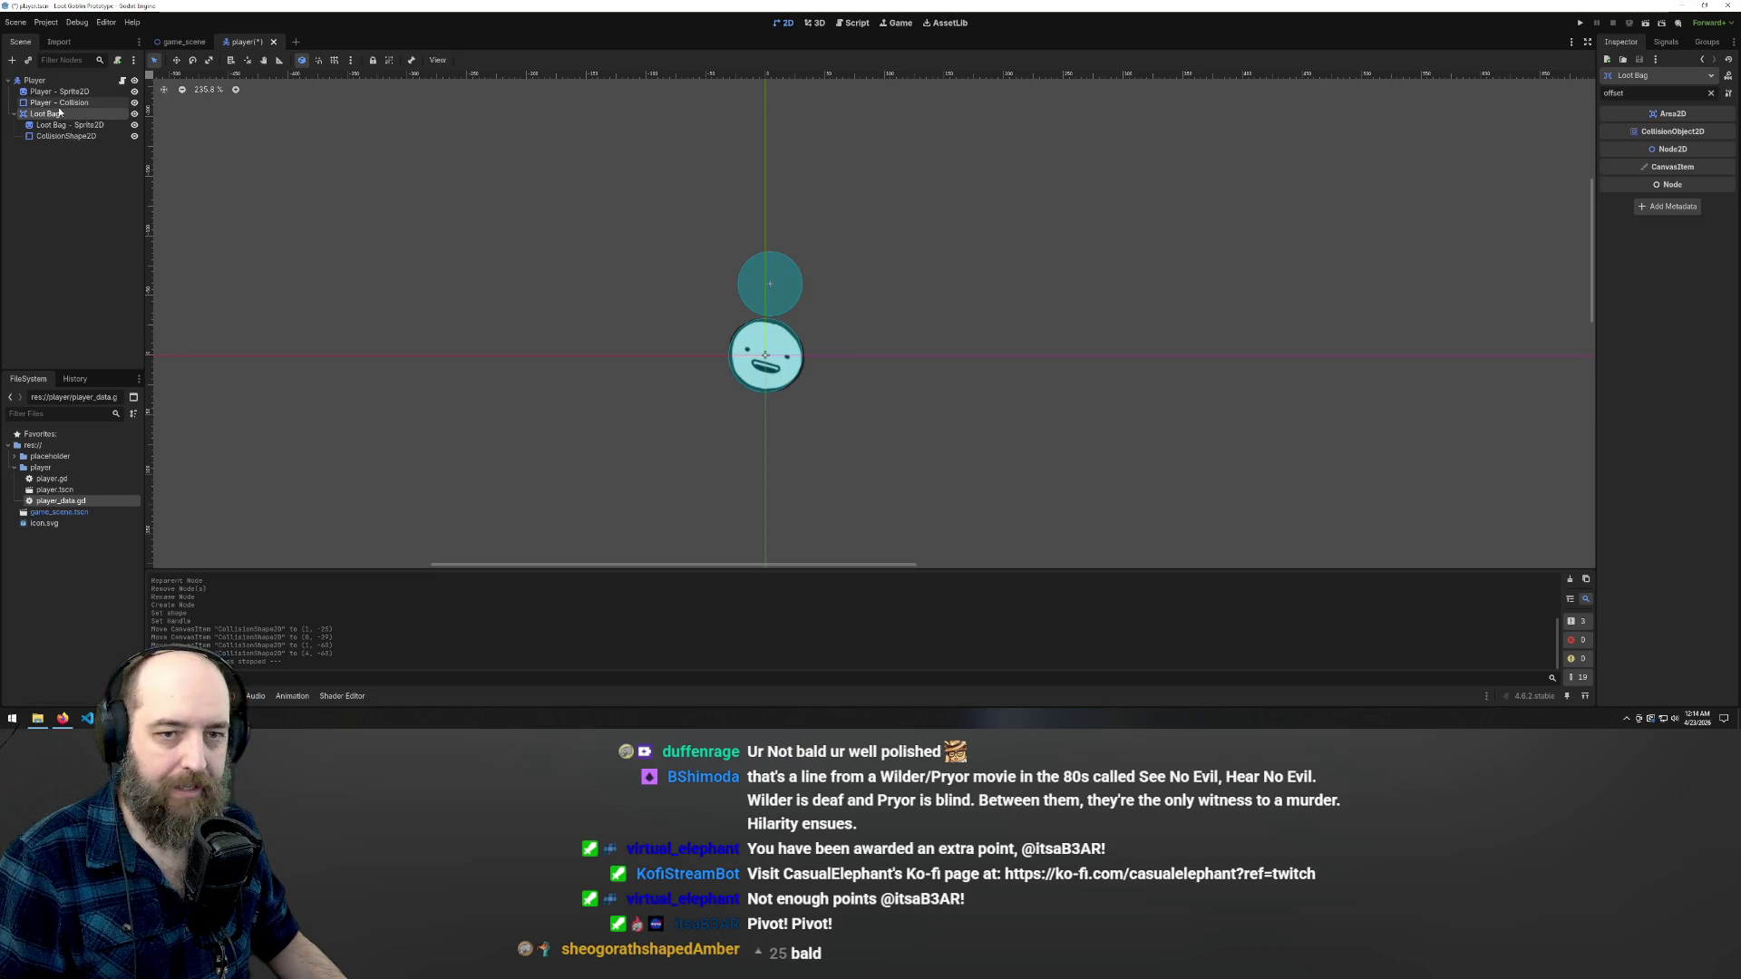
left_click_drag(1624, 92, 1489, 92)
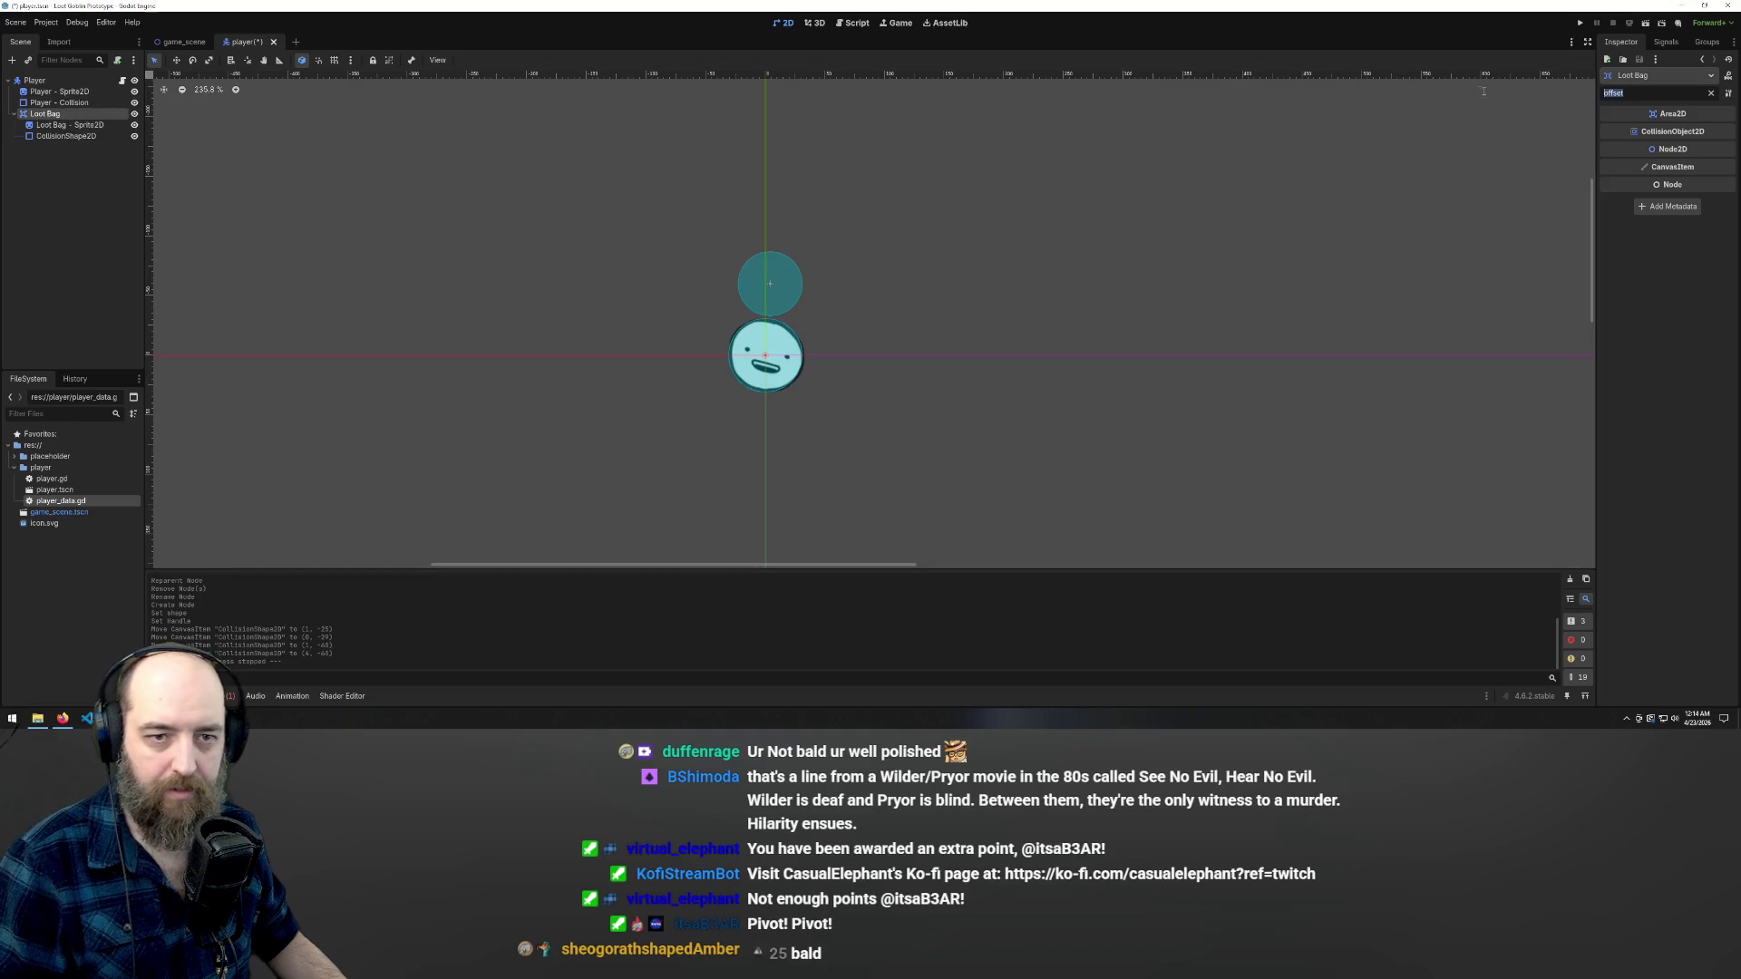
type("piv")
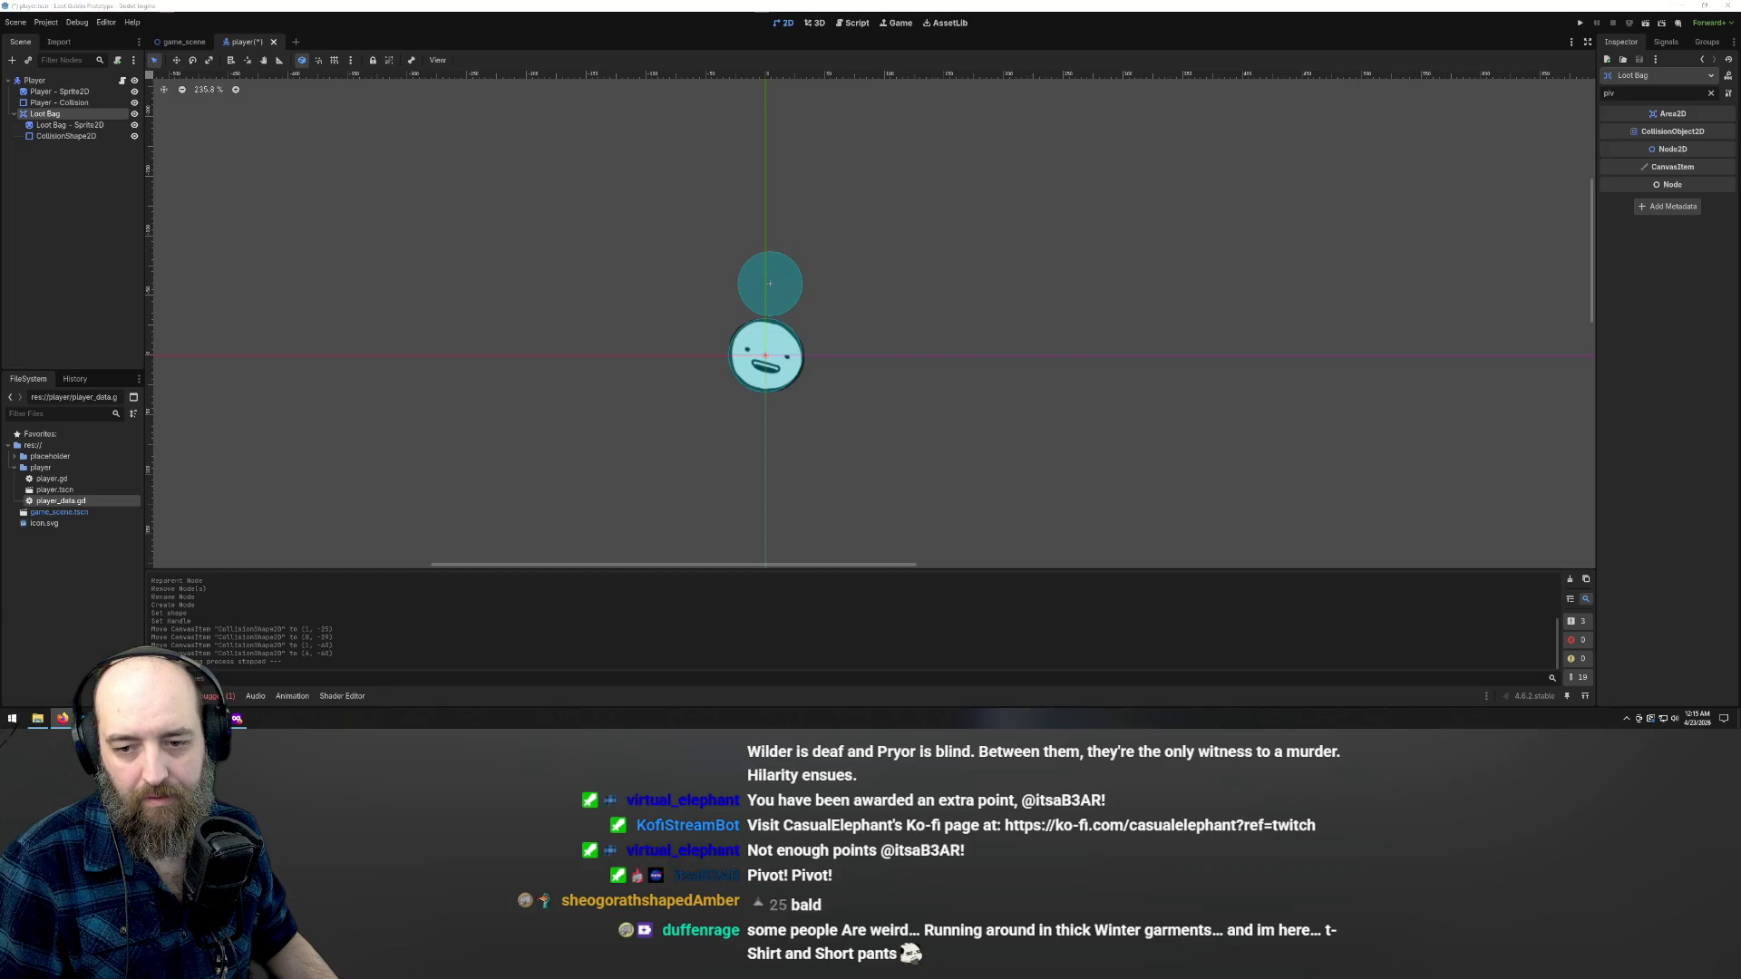
left_click(775, 285)
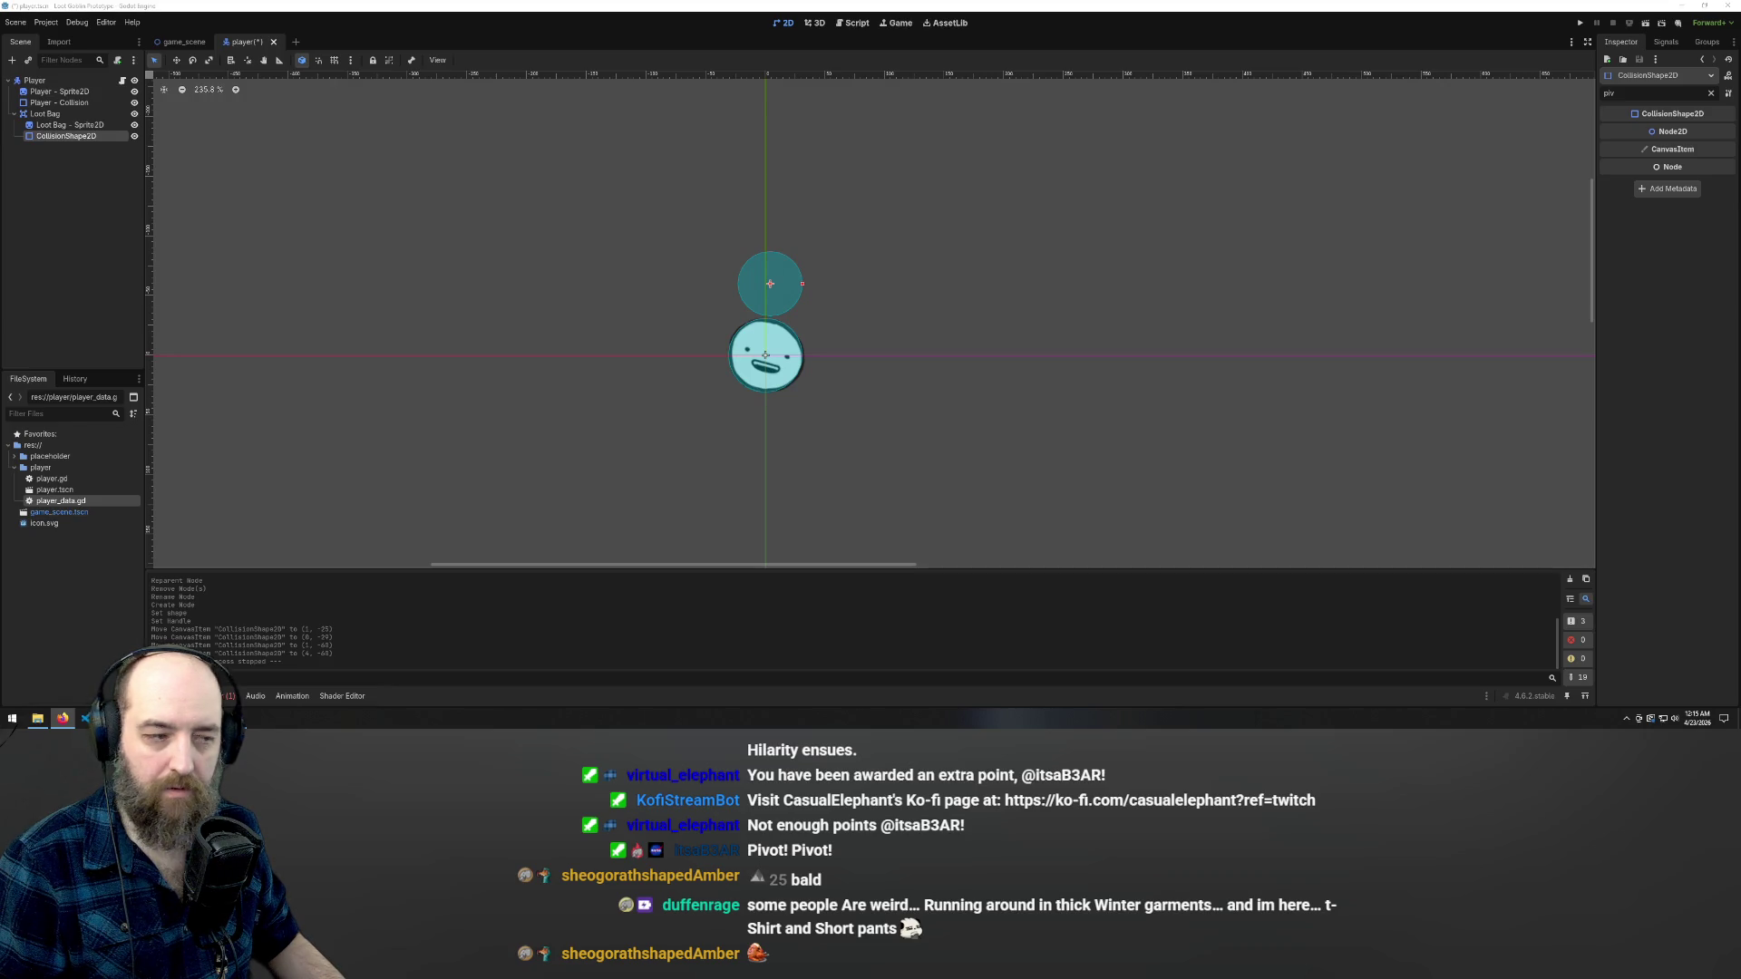
left_click_drag(776, 302, 785, 339)
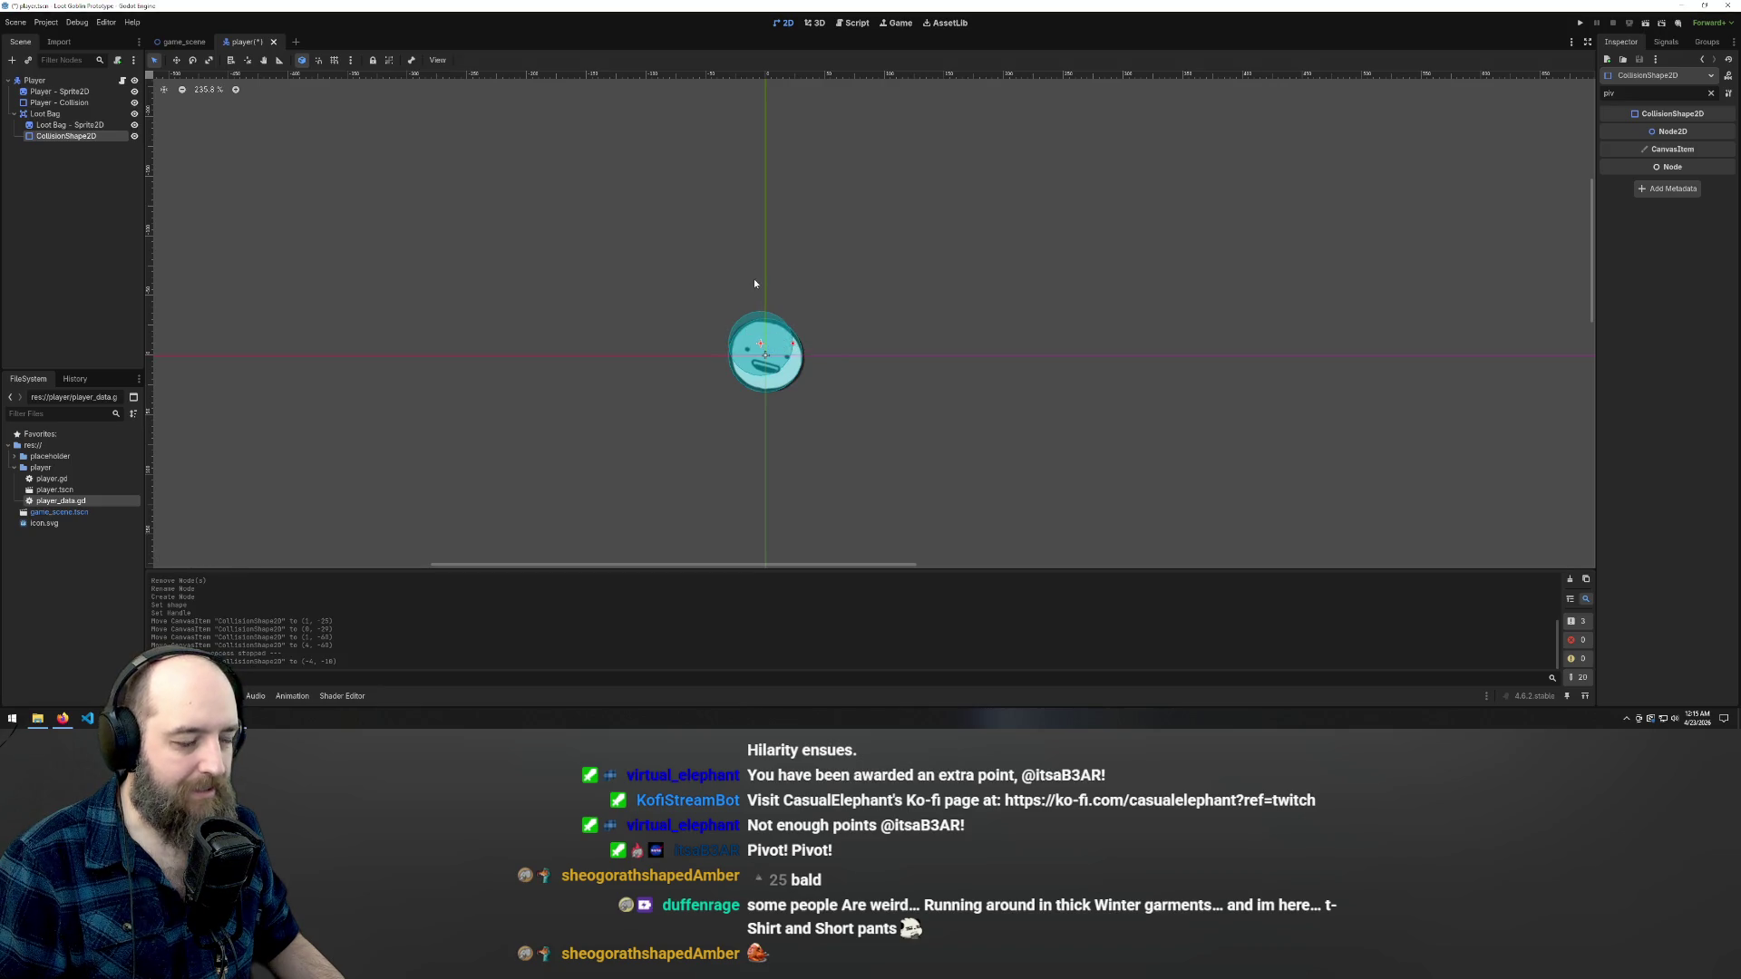
- Run the game with F5, move the player with the arrow keys, then stop it with F8
key("F5")
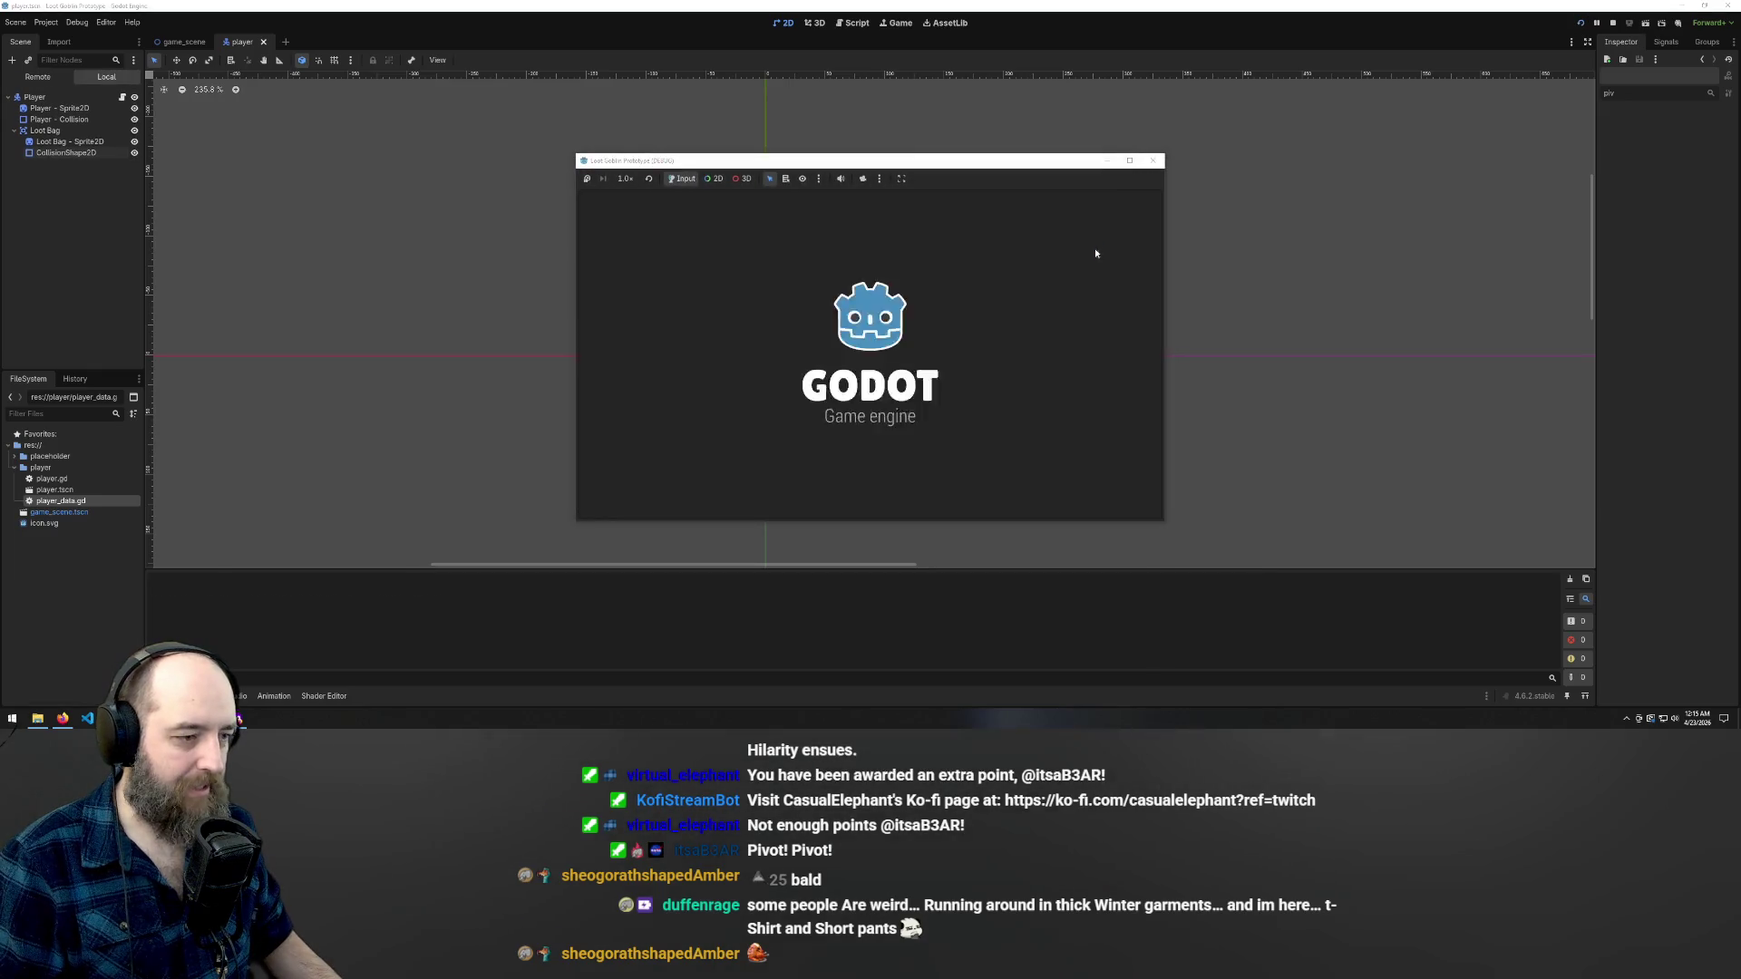
key("Right")
key("Up")
key("Left")
key("Down")
key("Left")
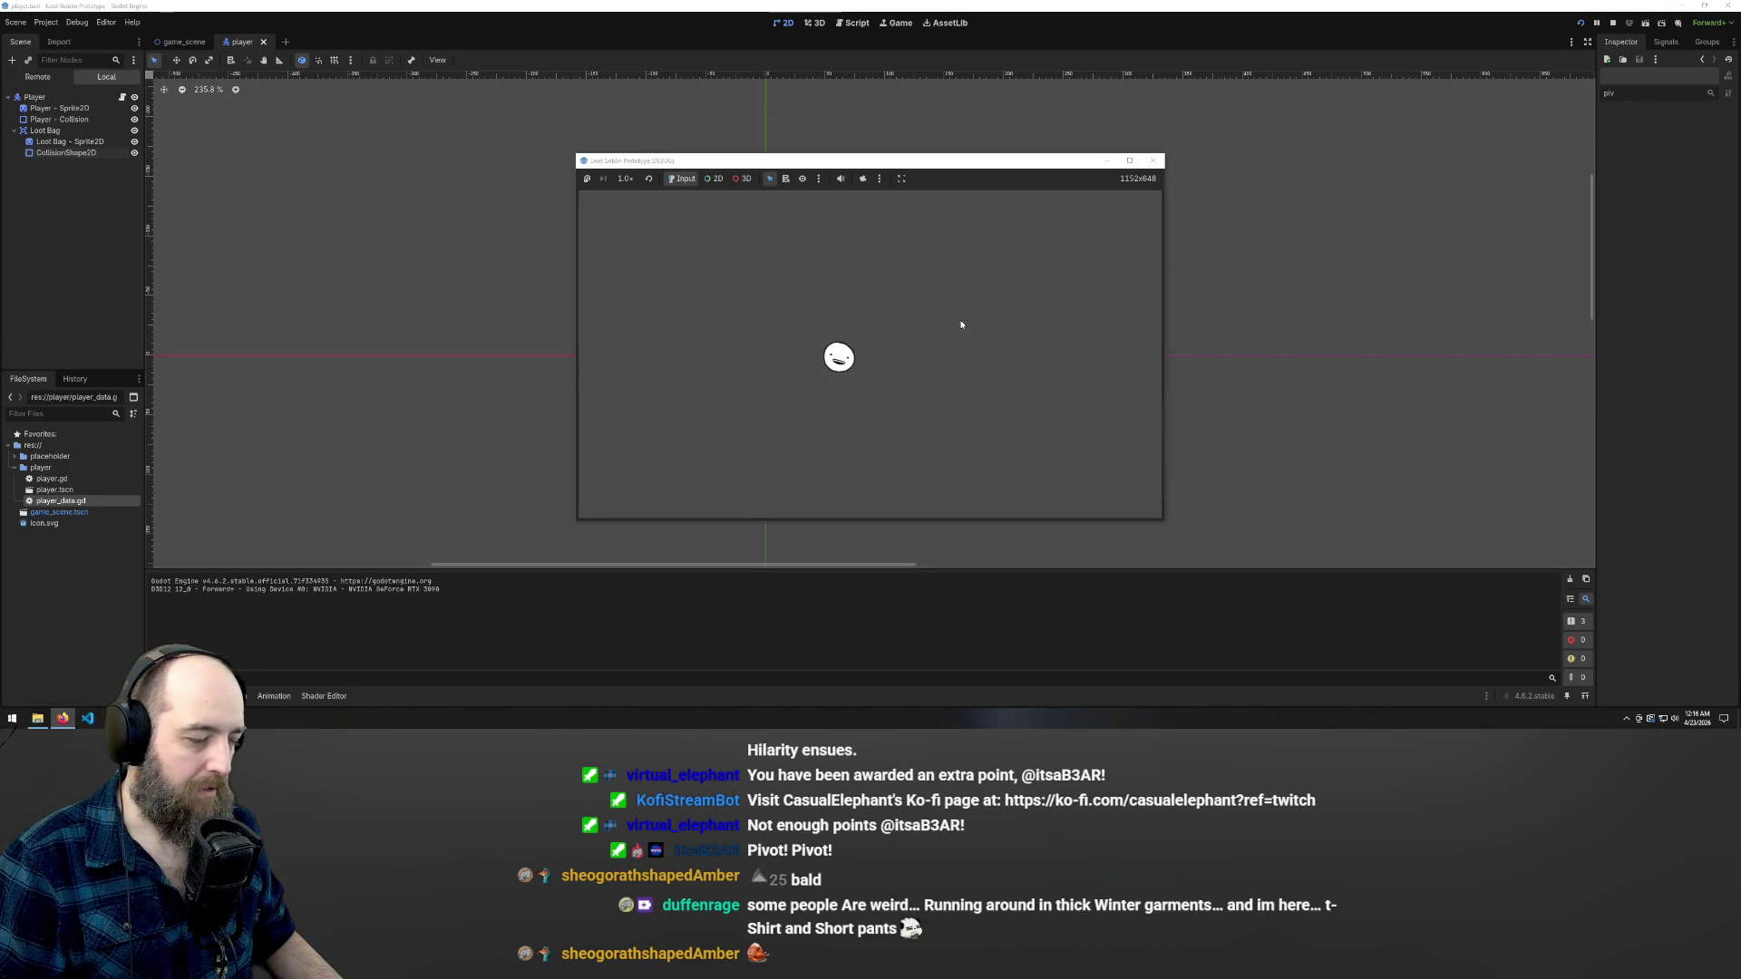
key("F8")
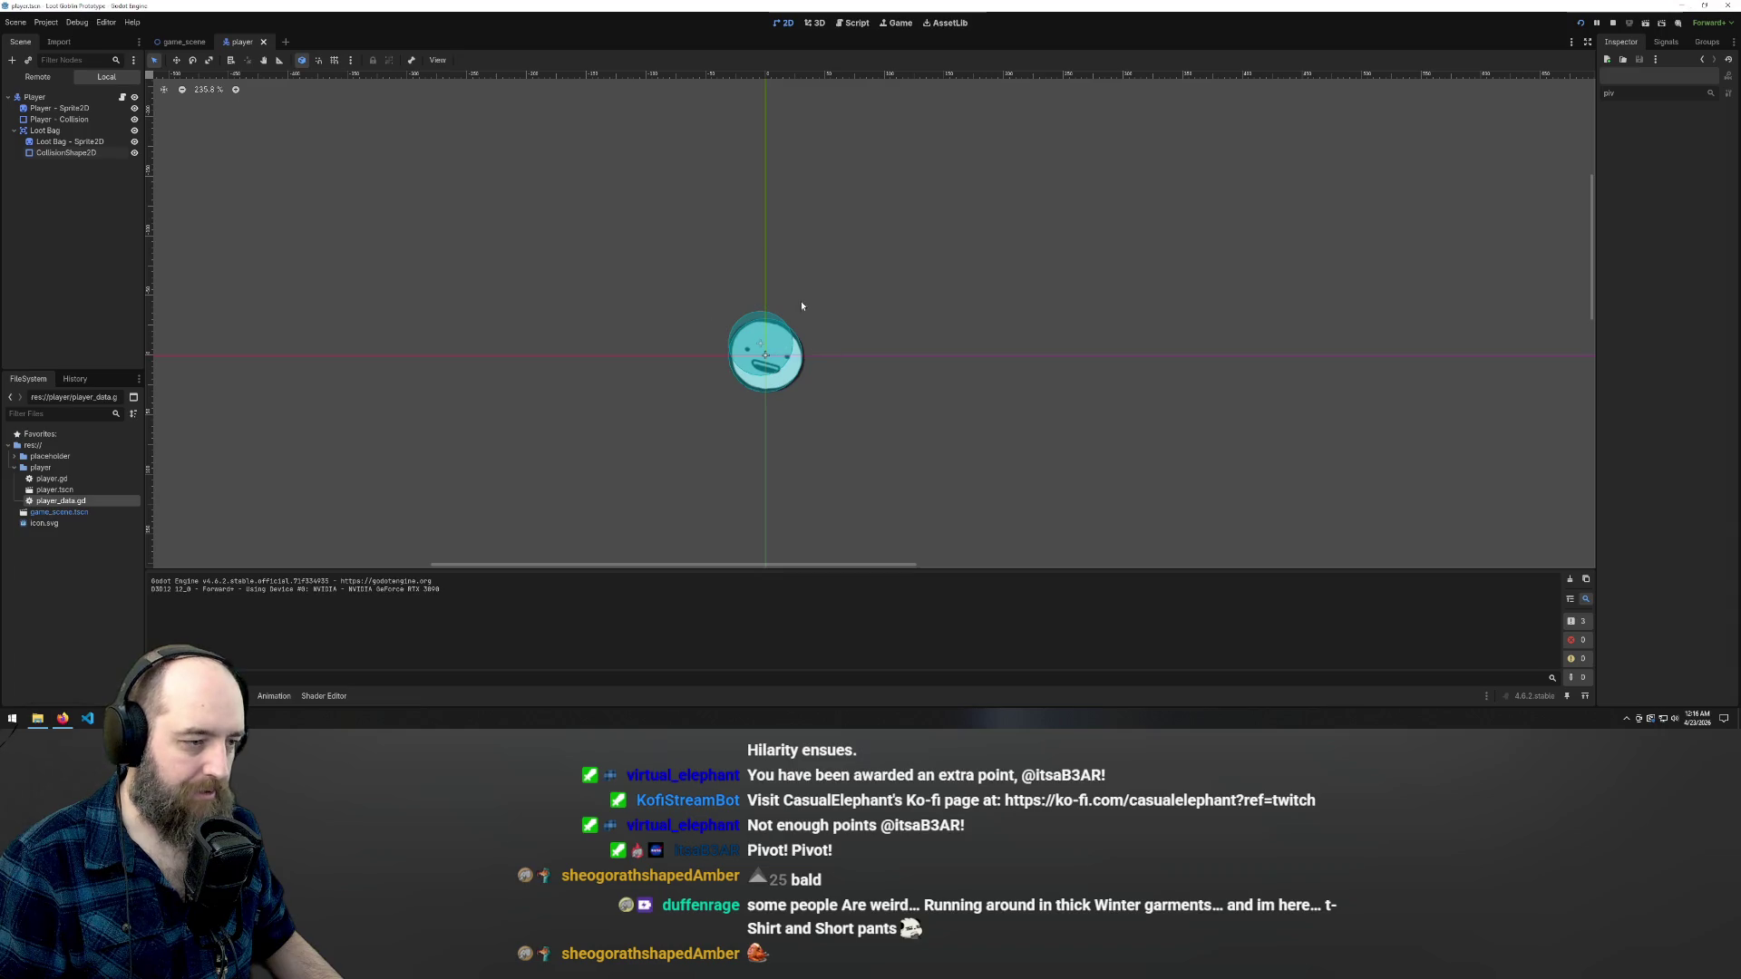
left_click(749, 319)
- Move the Loot Bag collision circle up so it extends above the sprite
mouse_move(749, 319)
left_mouse_down()
mouse_move(747, 292)
mouse_move(800, 342)
mouse_move(862, 342)
mouse_move(851, 290)
mouse_move(781, 308)
mouse_move(840, 310)
left_mouse_up()
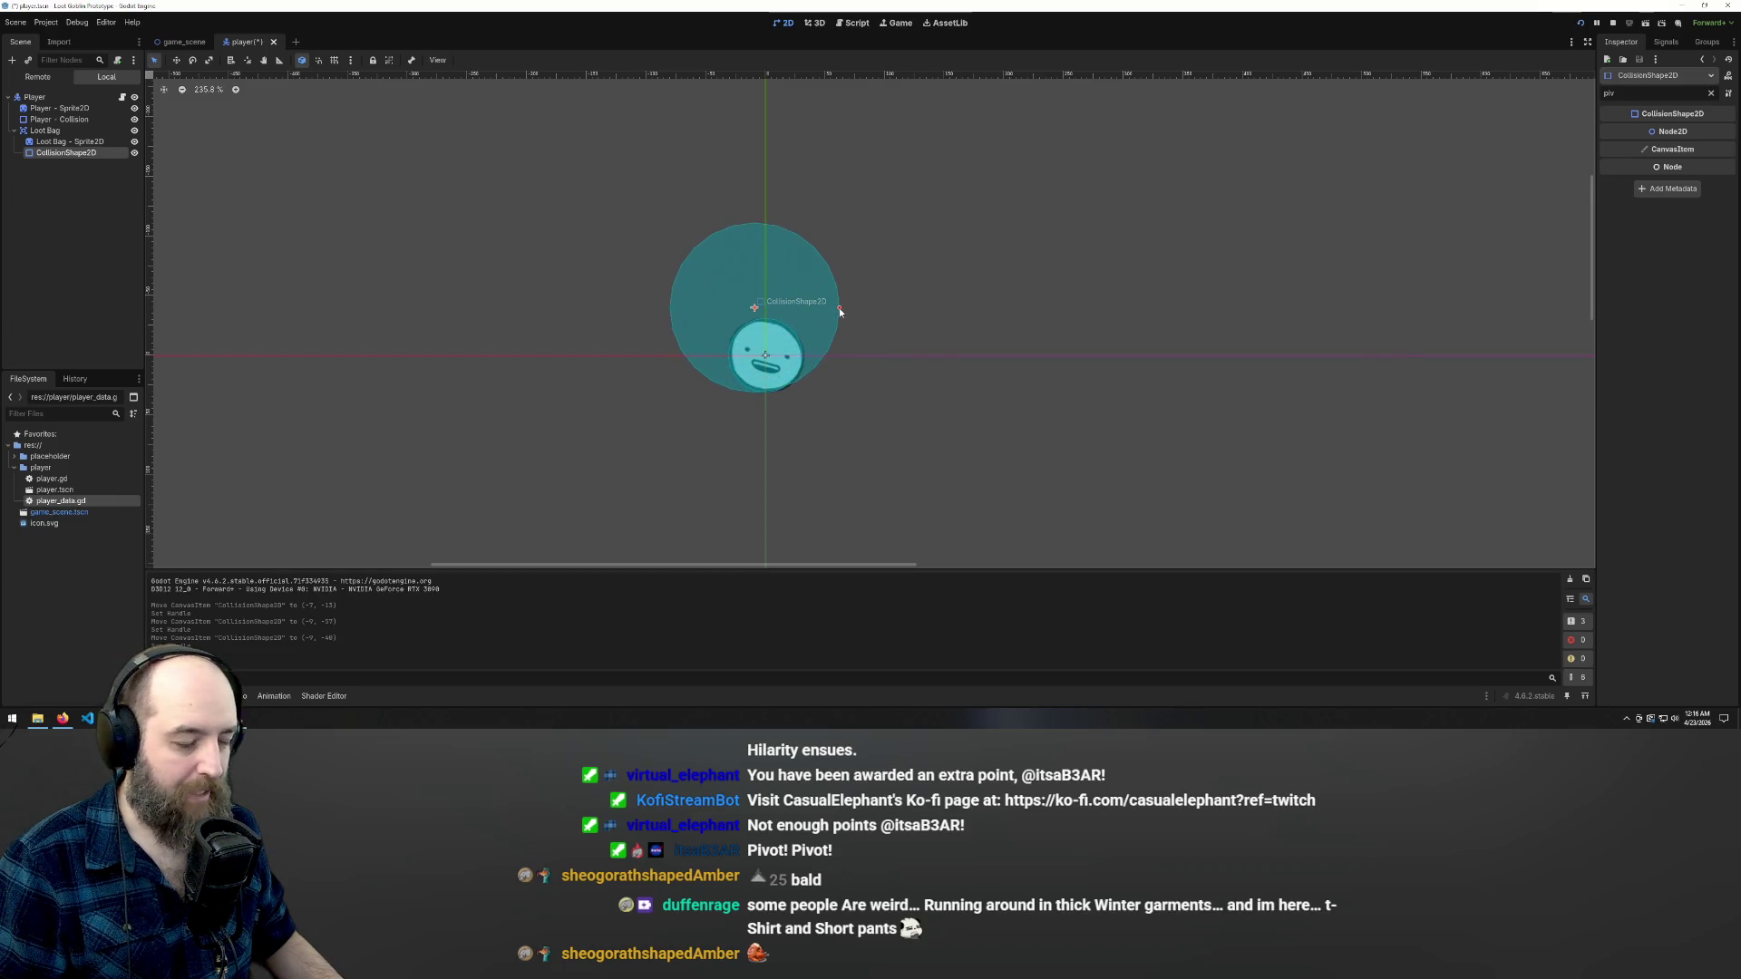
scroll(580, 256, "down", 6)
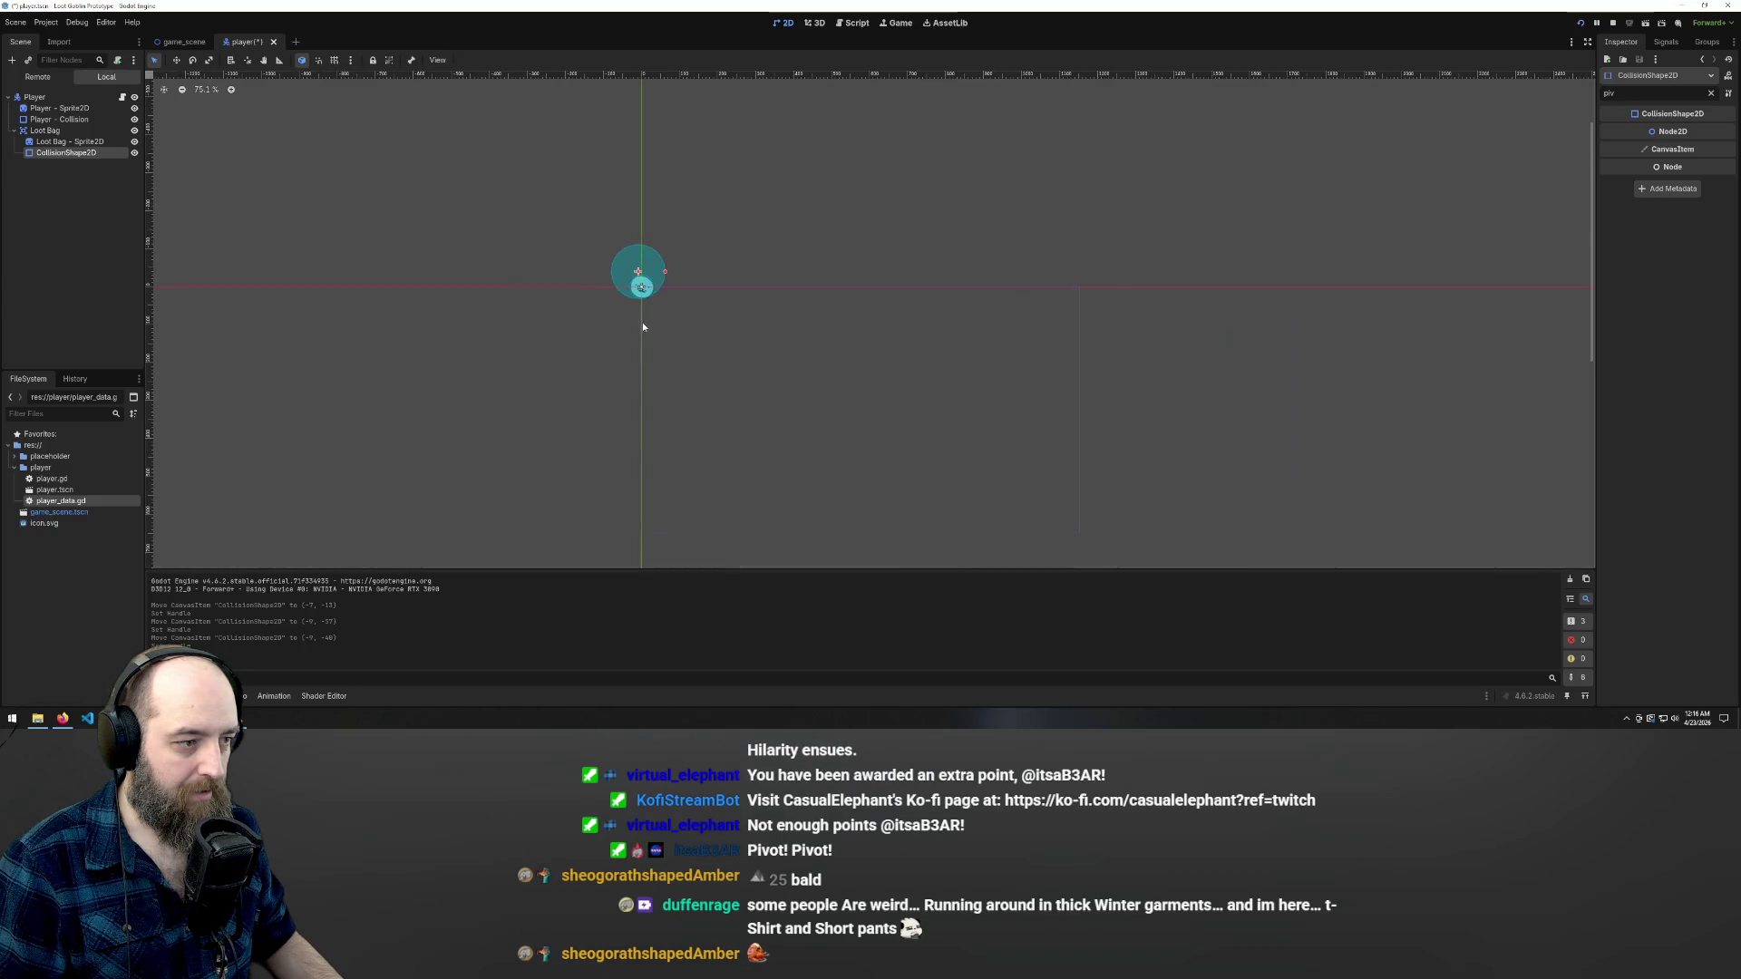
scroll(624, 236, "up", 3)
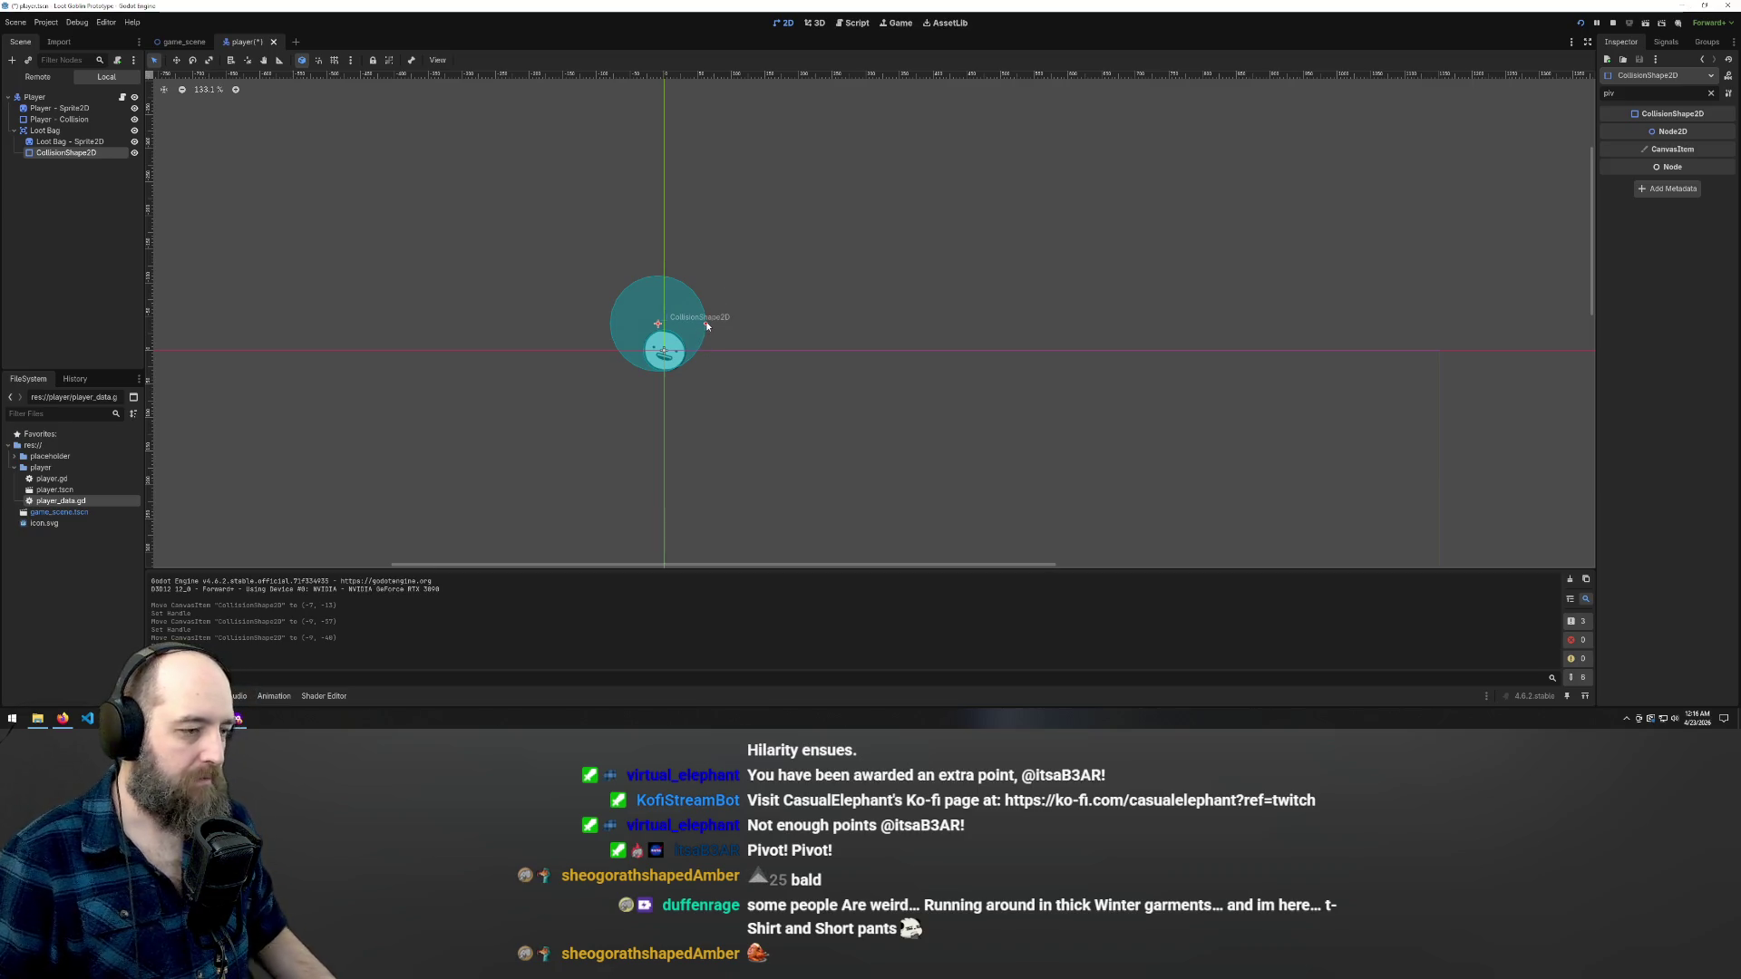
- Save the player scene and select the Loot Bag - Sprite2D node
left_click(799, 332)
key("ctrl+s")
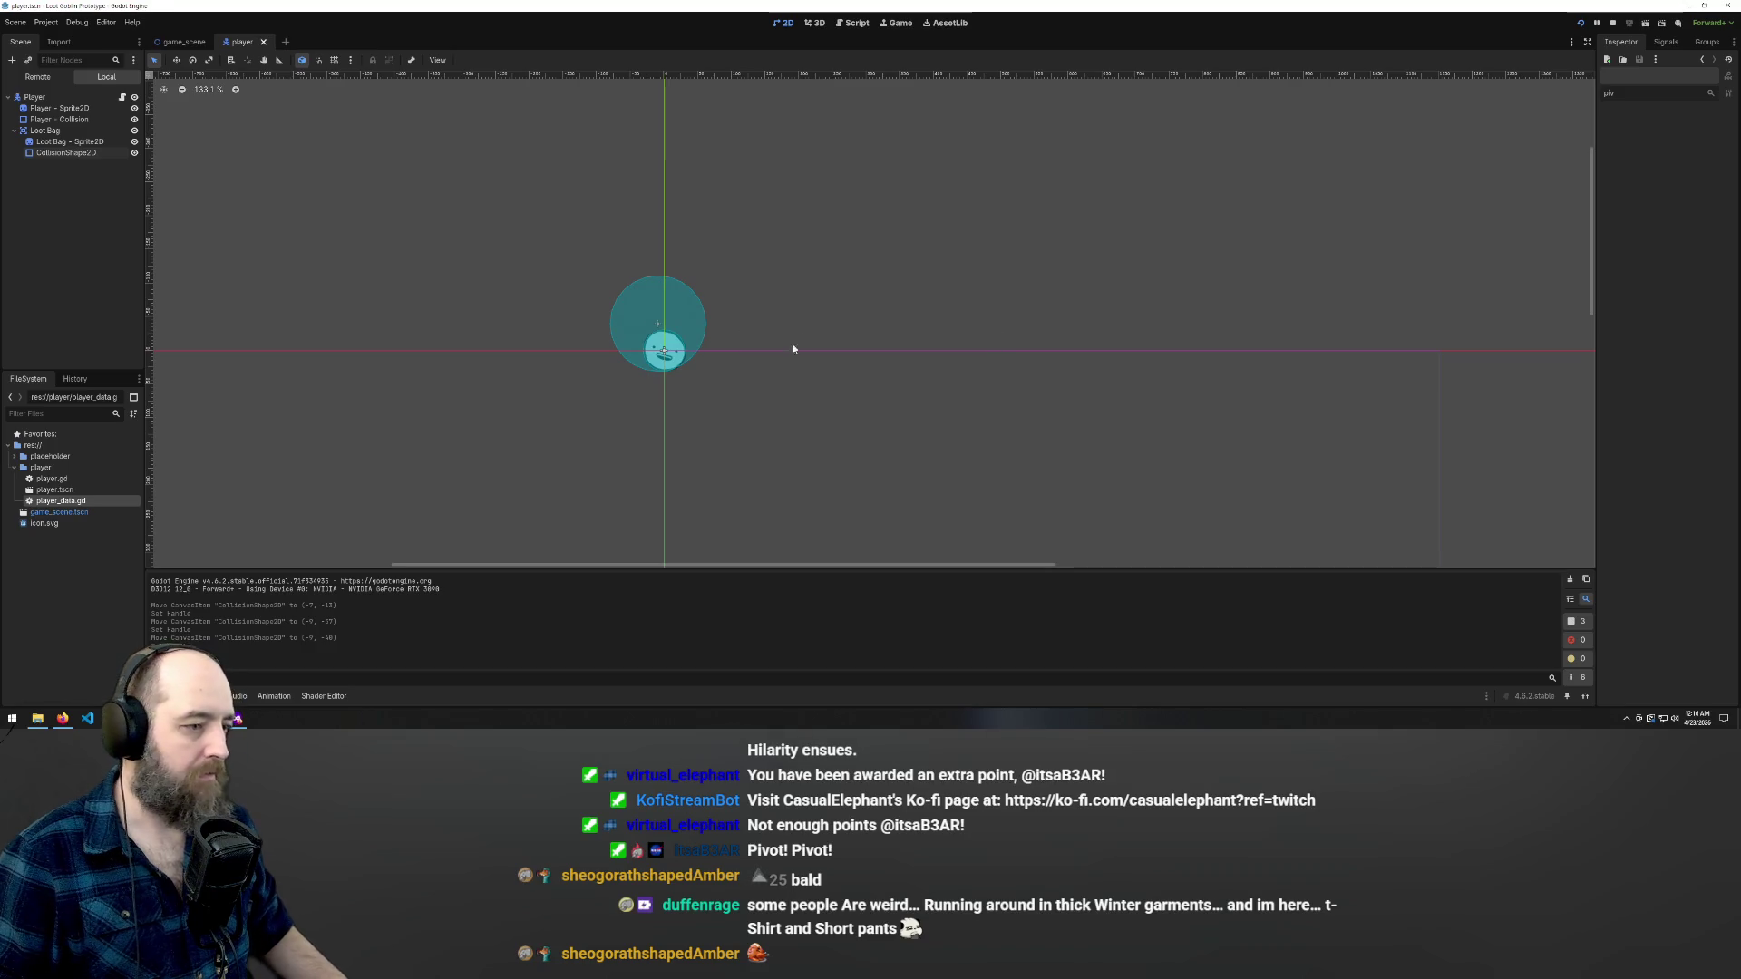
scroll(607, 379, "up", 4)
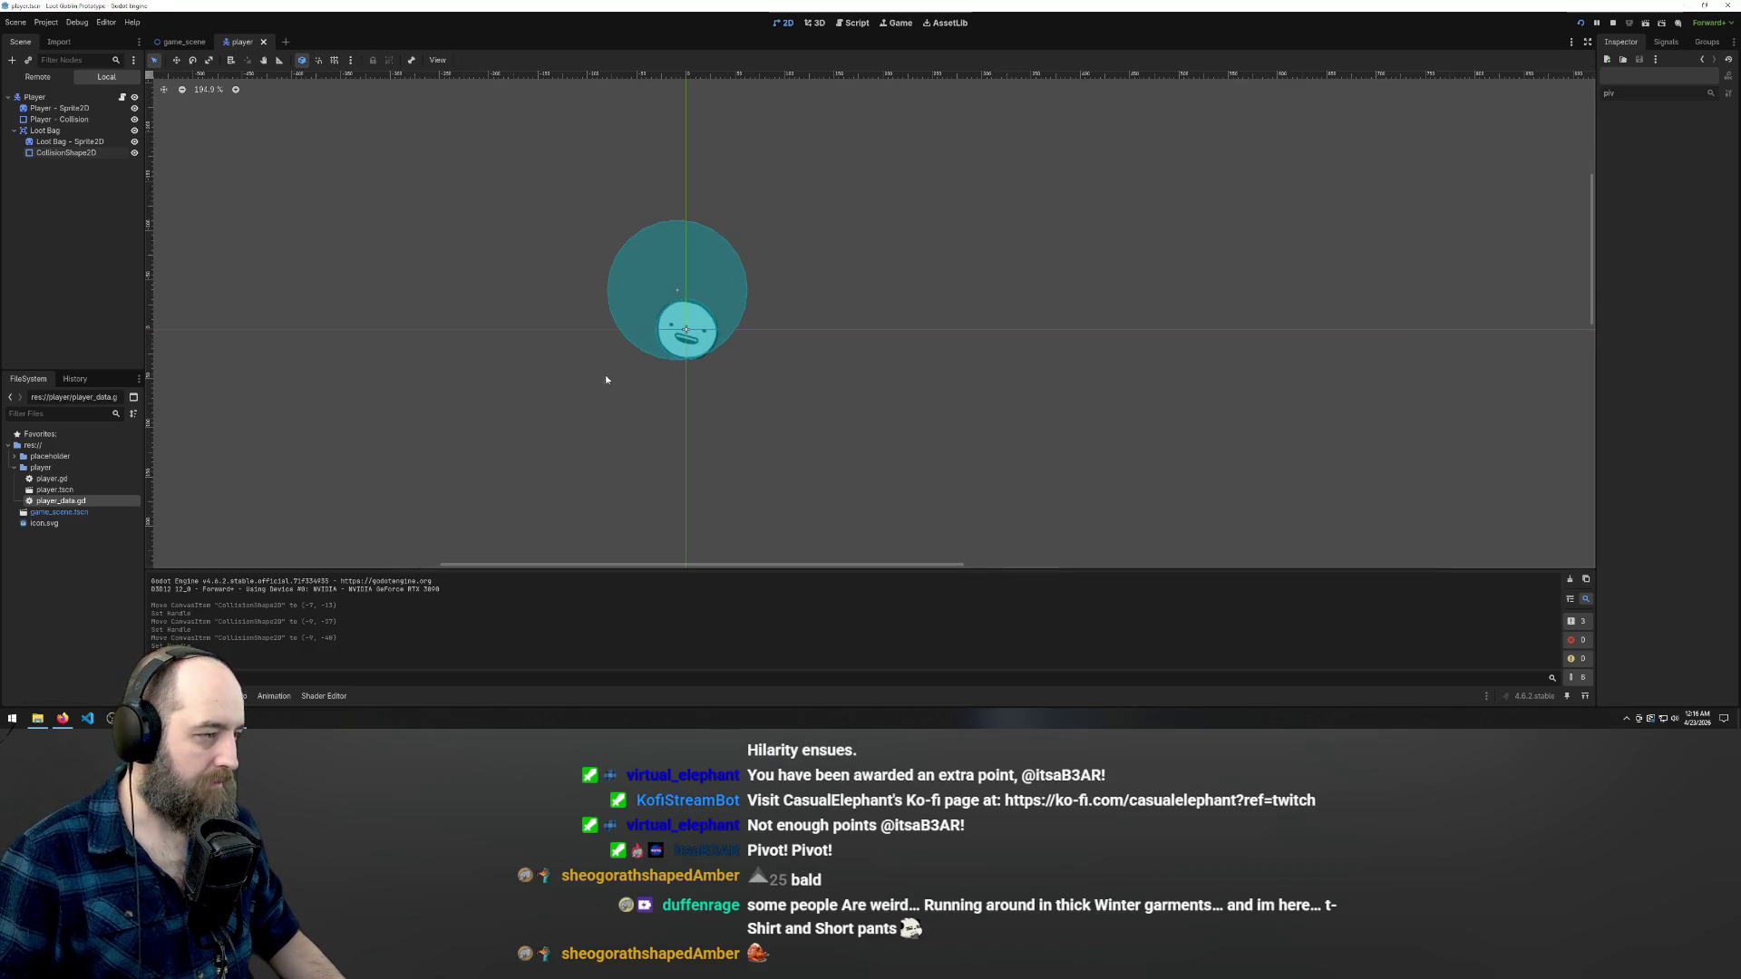
left_click(69, 141)
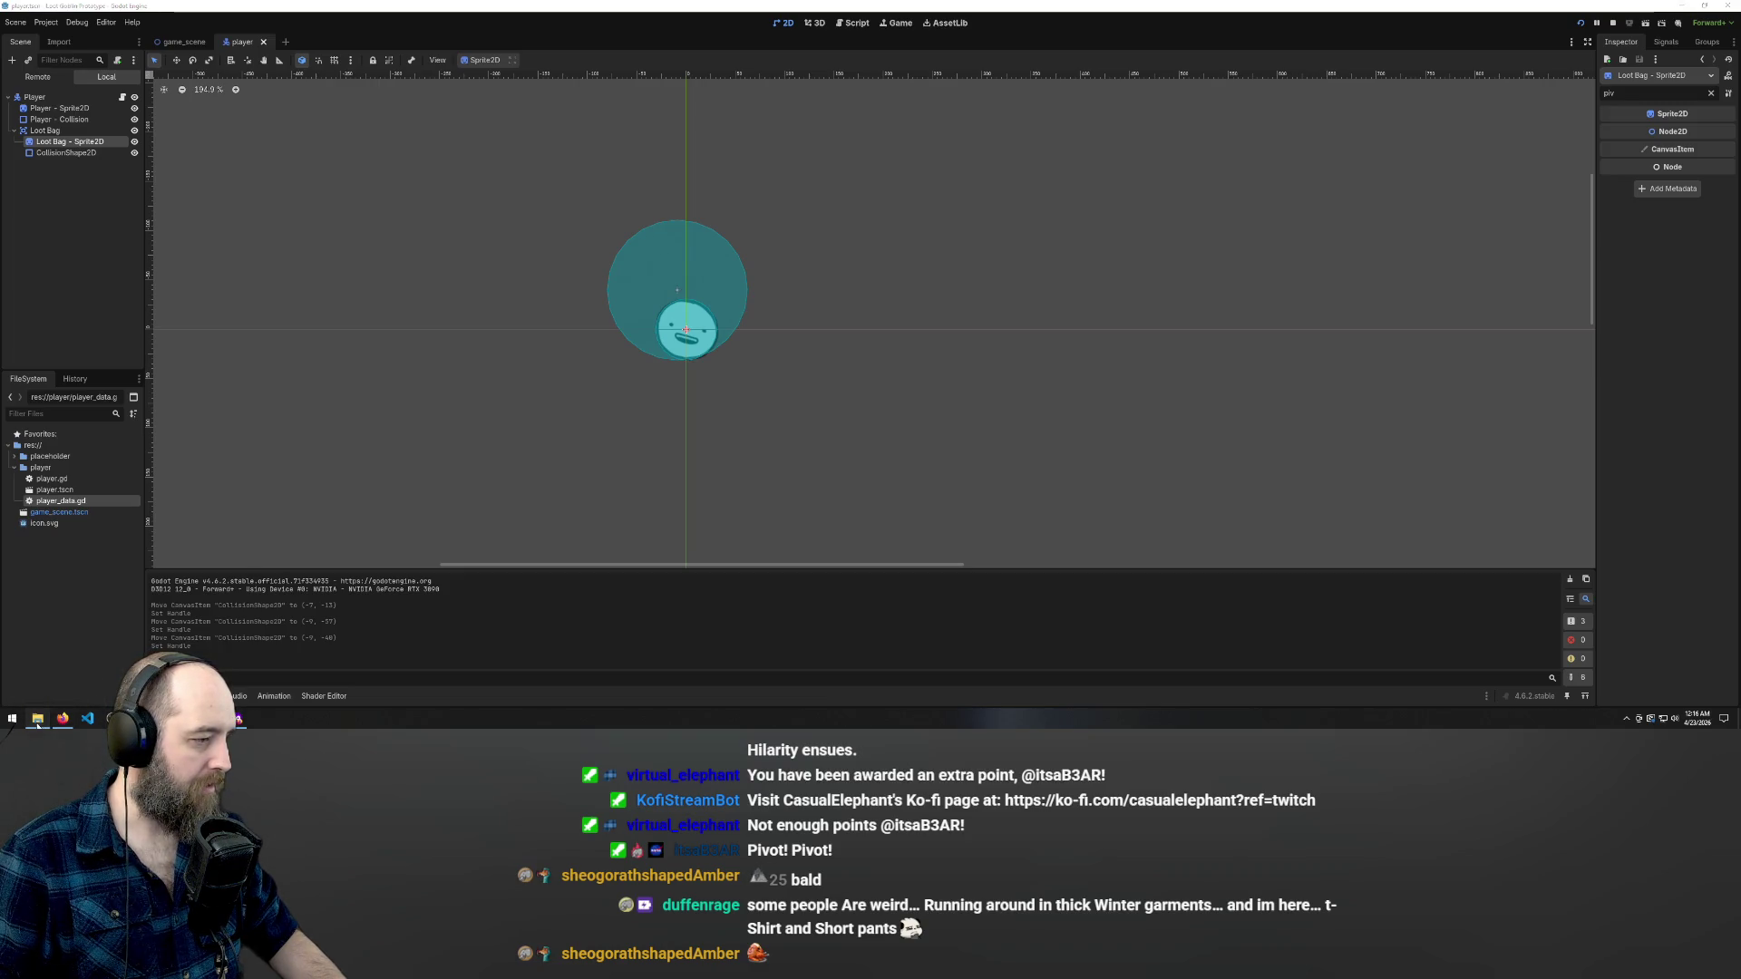
- Drag pog.png from the Dave folder into the project's placeholder folder
left_click(38, 724)
left_click(626, 168)
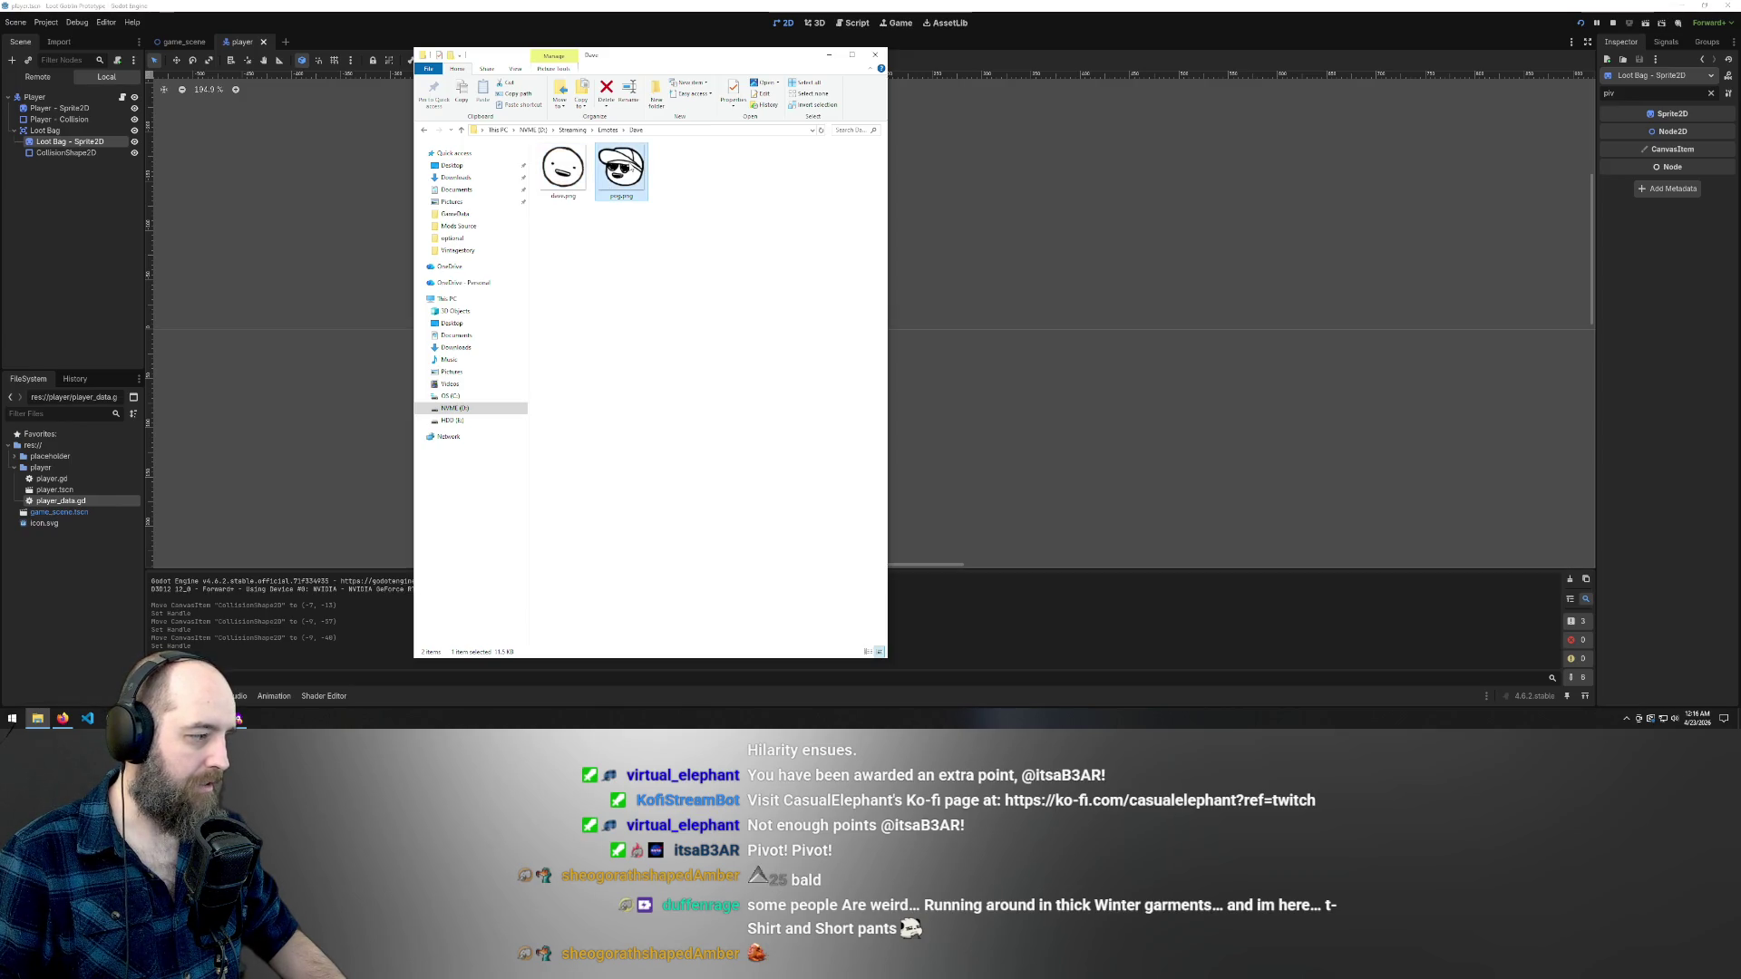
left_click_drag(114, 537, 52, 458)
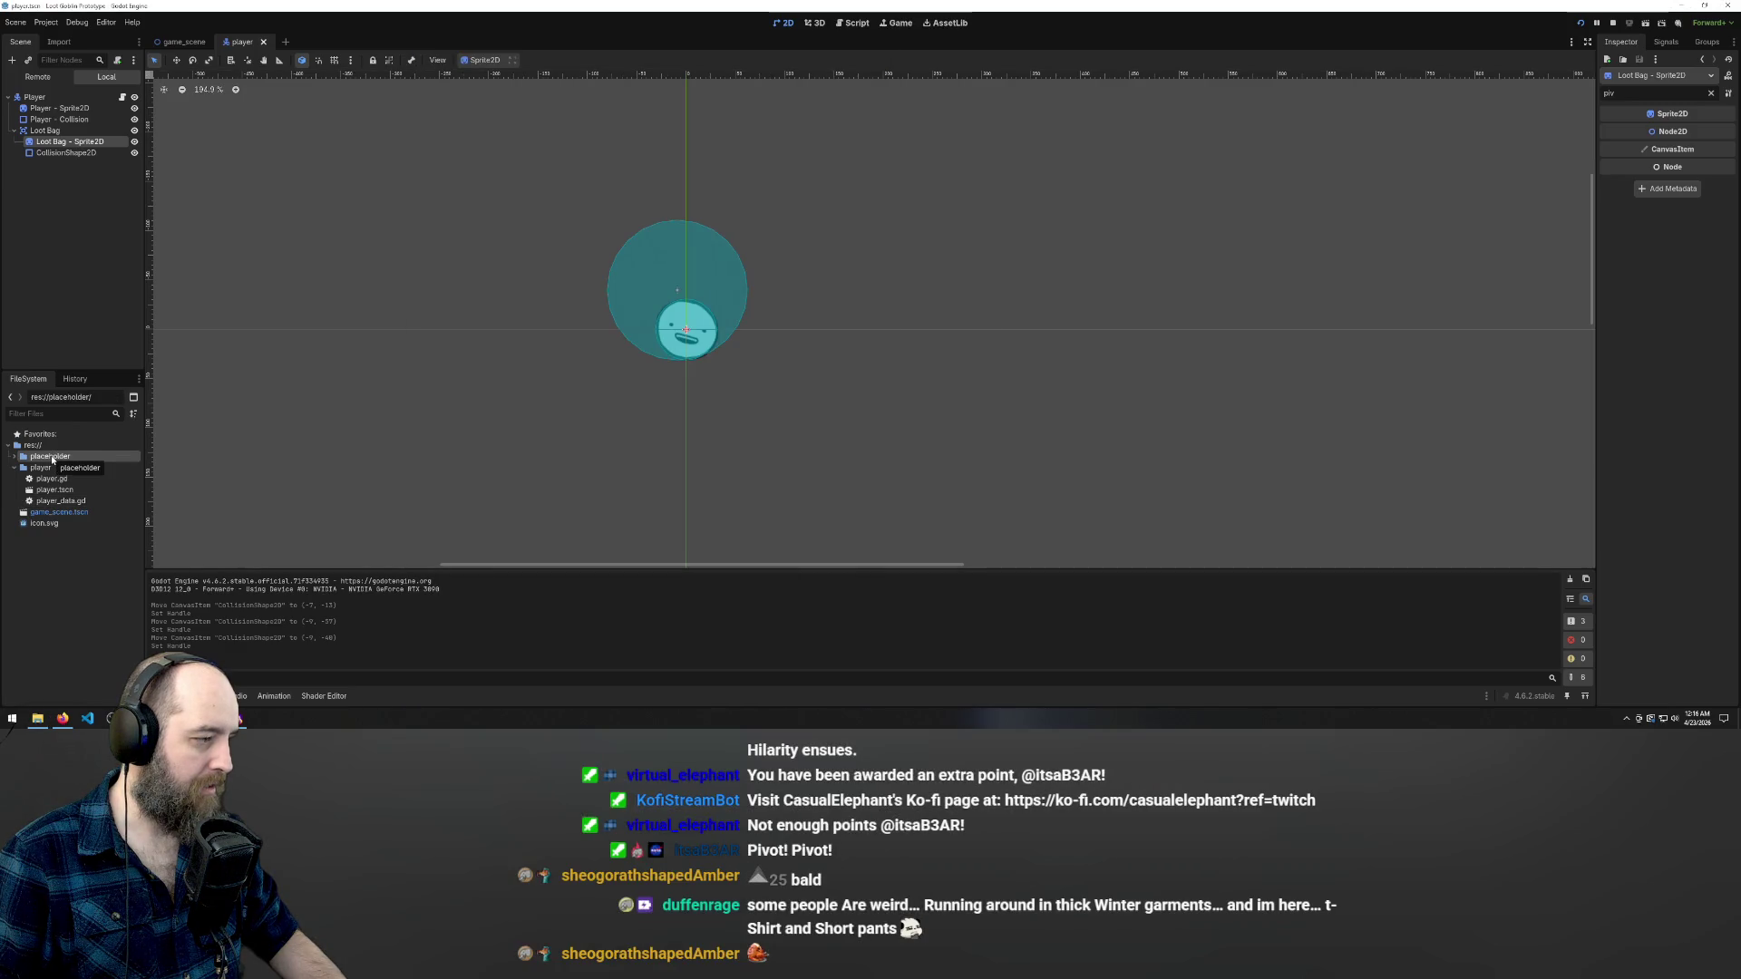
left_click(15, 458)
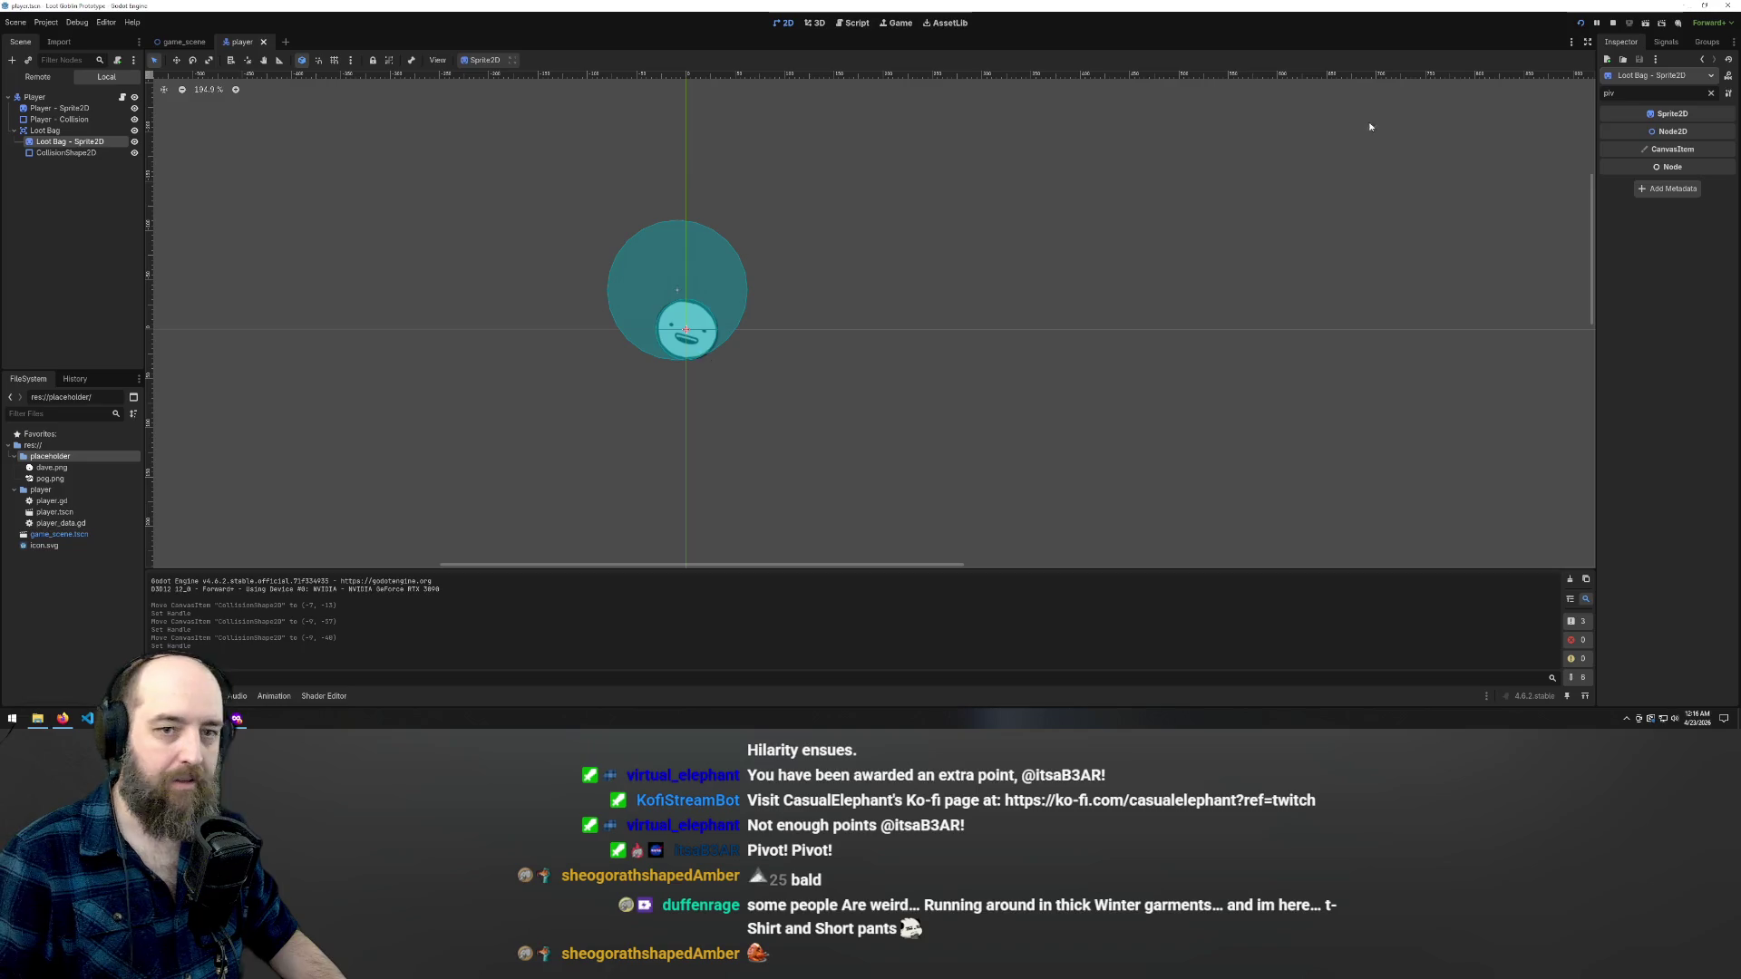
key("BackSpace")
key("BackSpace")
key("BackSpace")
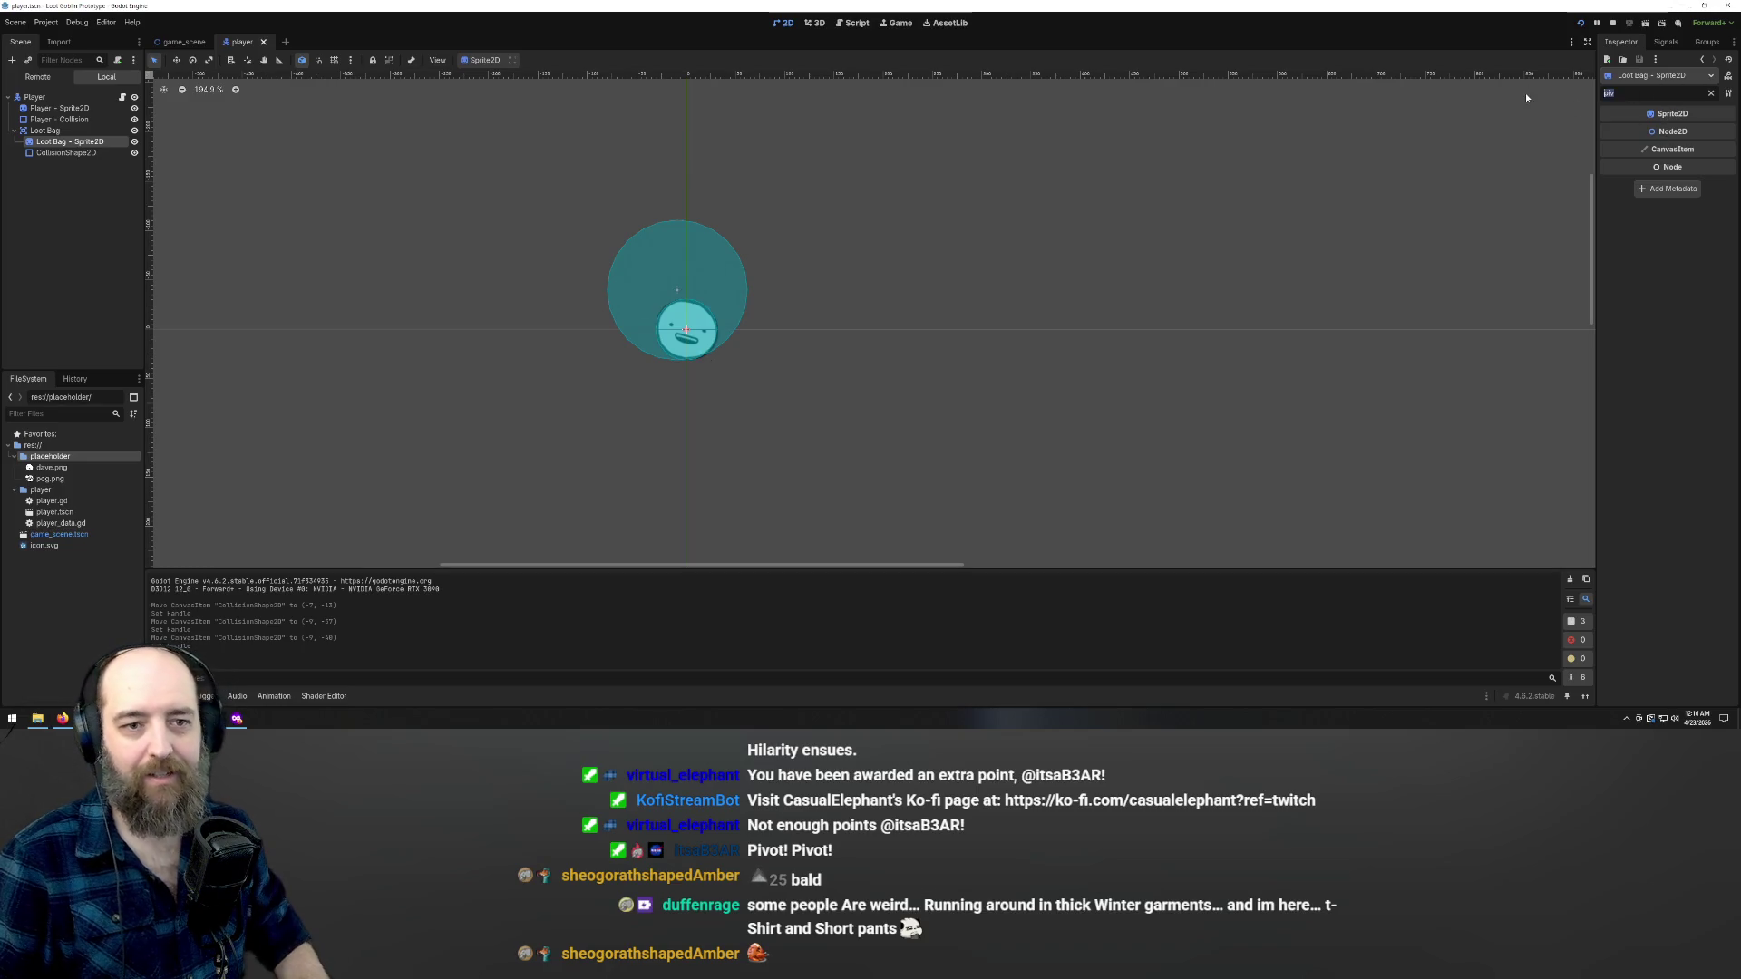
left_click(1689, 132)
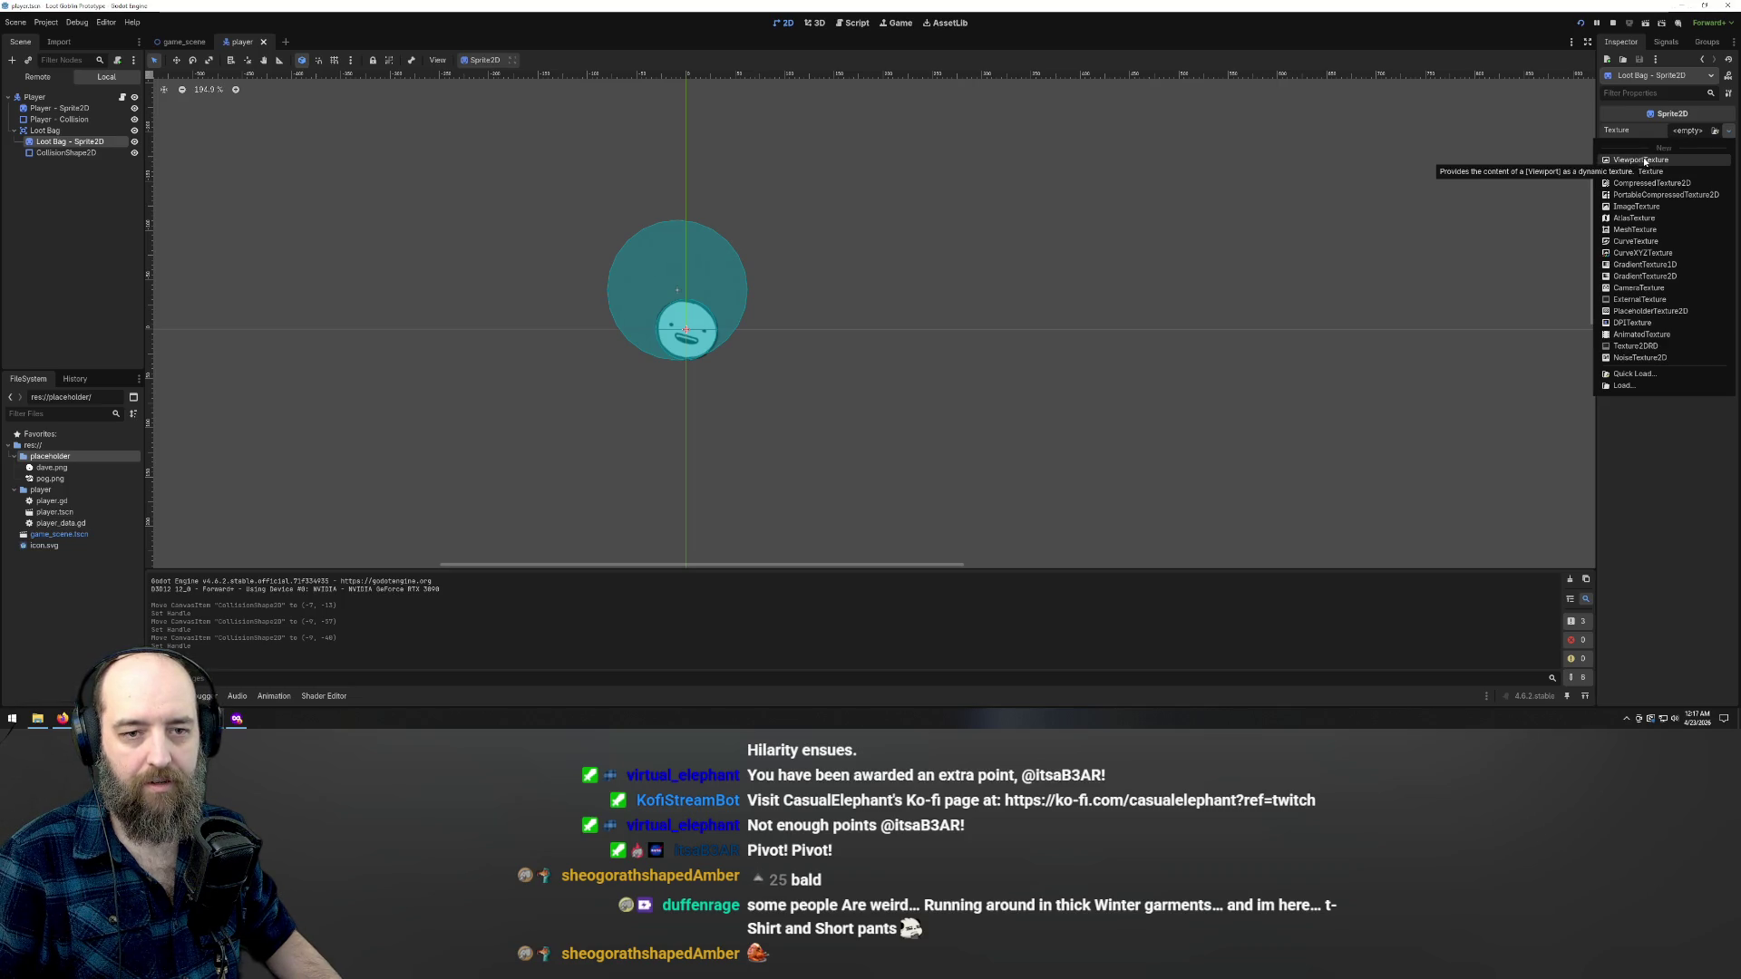
- Quick Load pog.png as the Loot Bag sprite's texture and move it to about (-13, -36)
left_click(1728, 130)
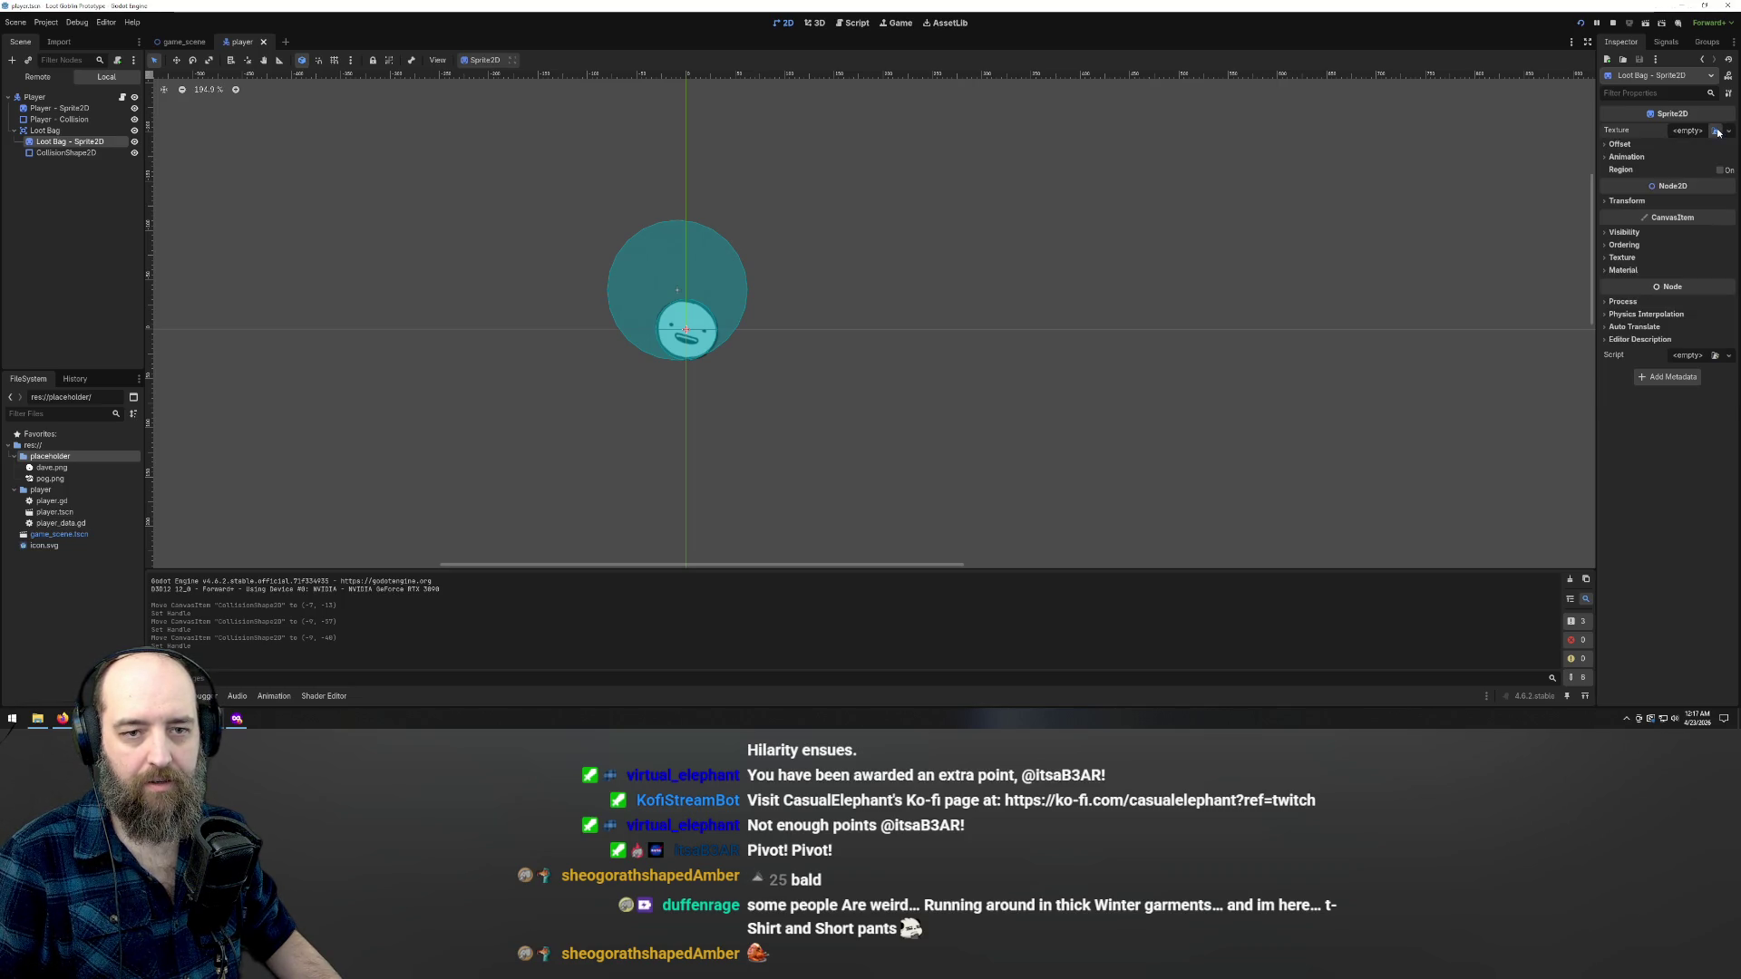
left_click(1714, 131)
double_click(836, 254)
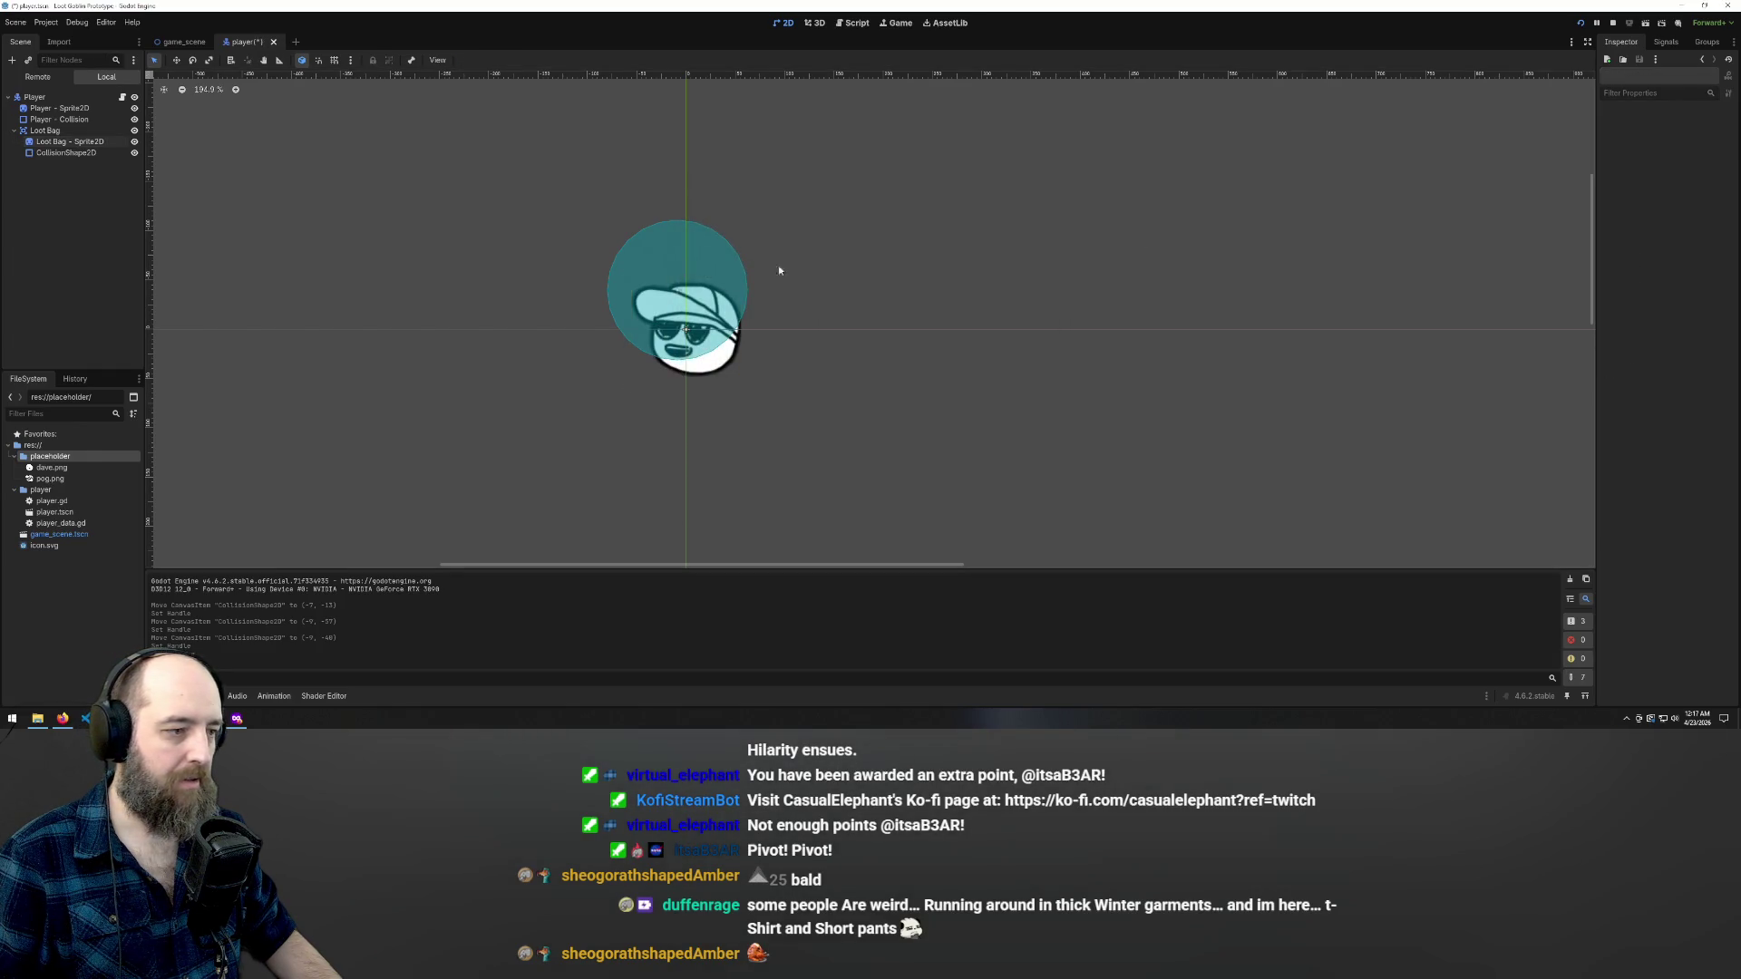
key("ctrl+z")
left_click(655, 256)
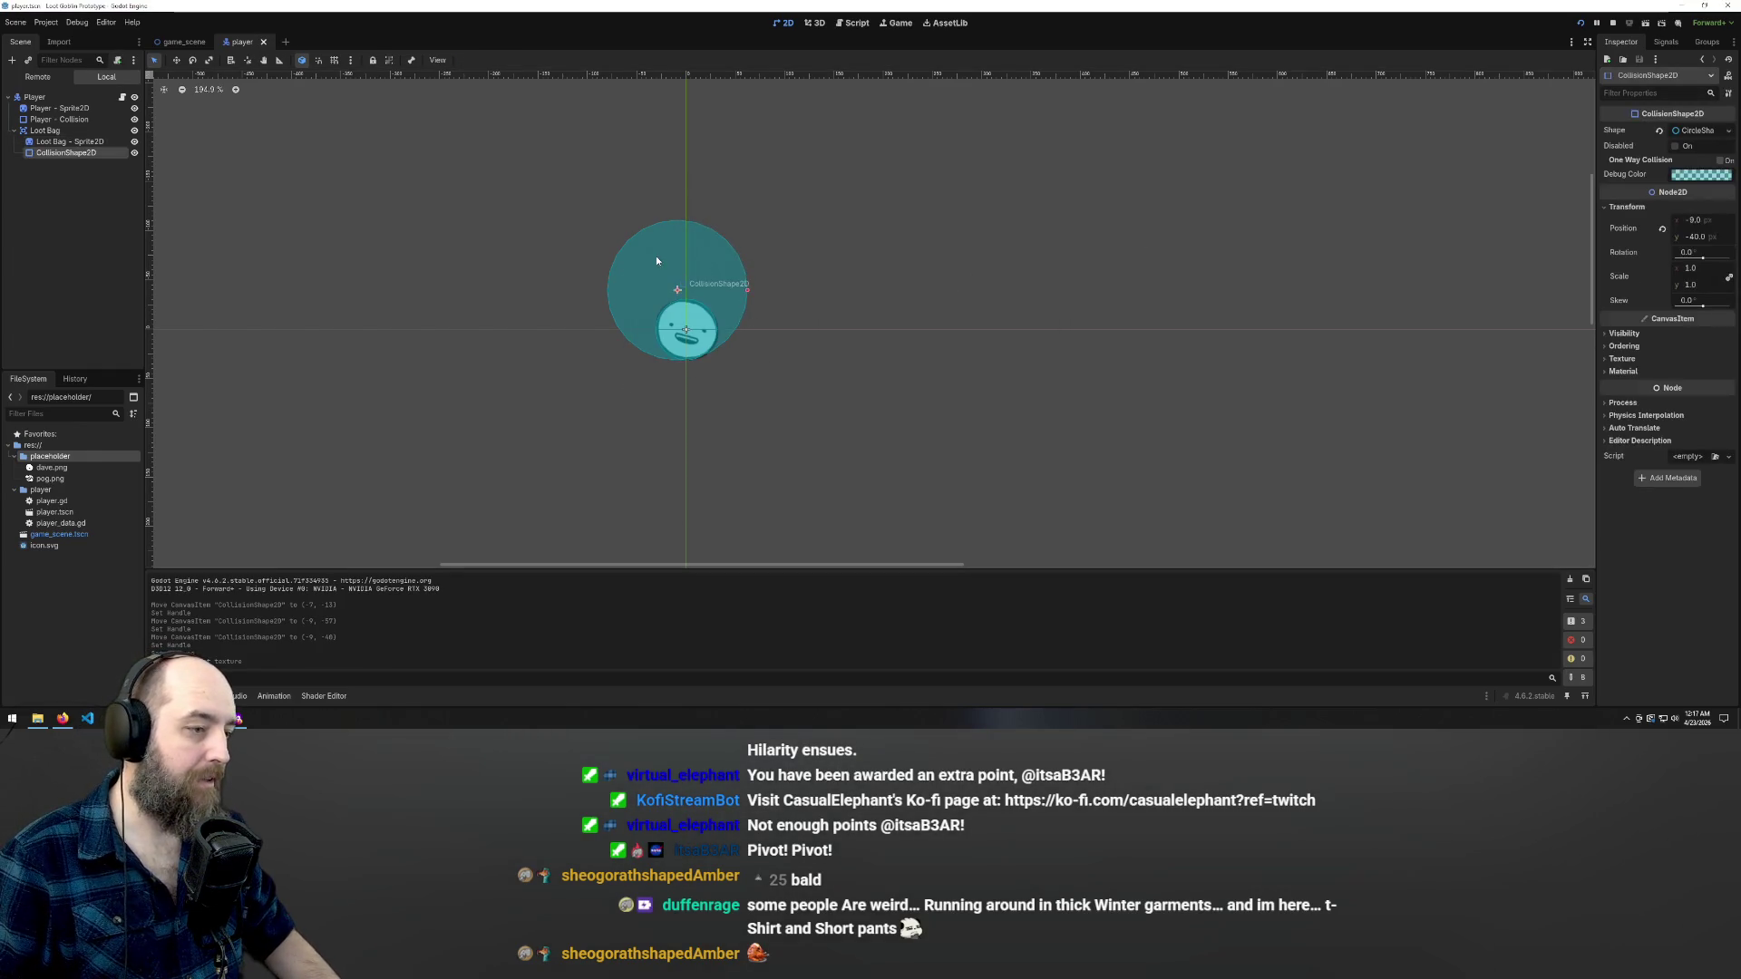
left_click(36, 142)
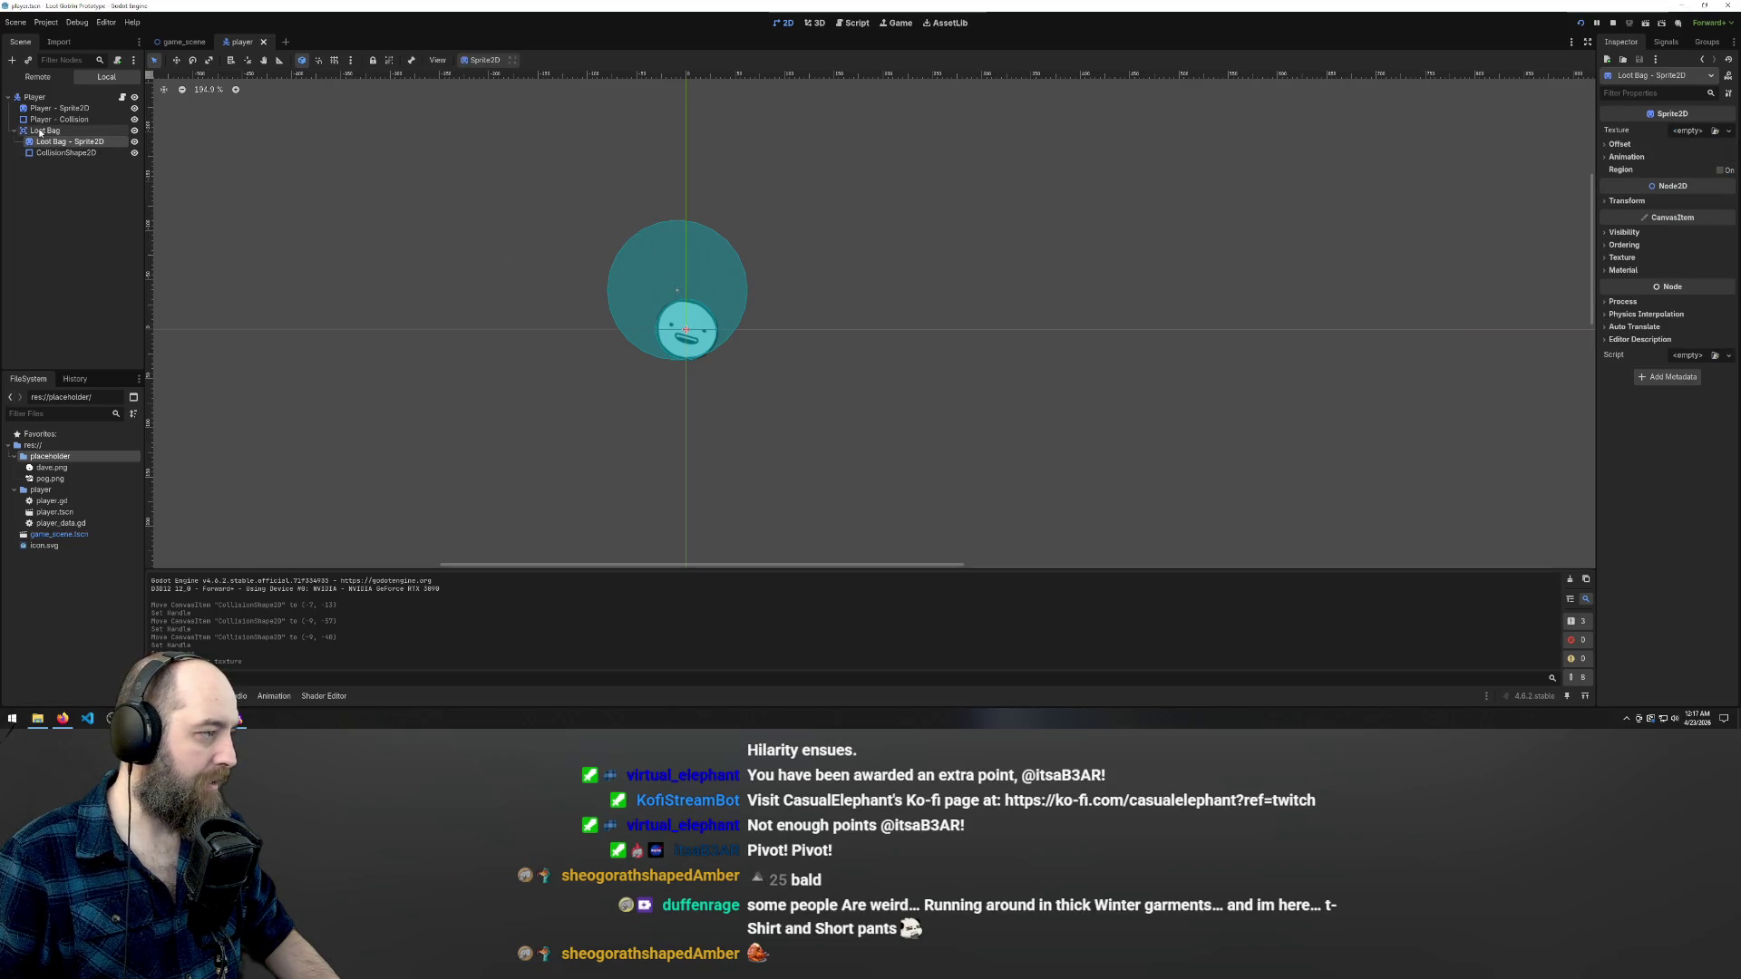
left_click(1718, 132)
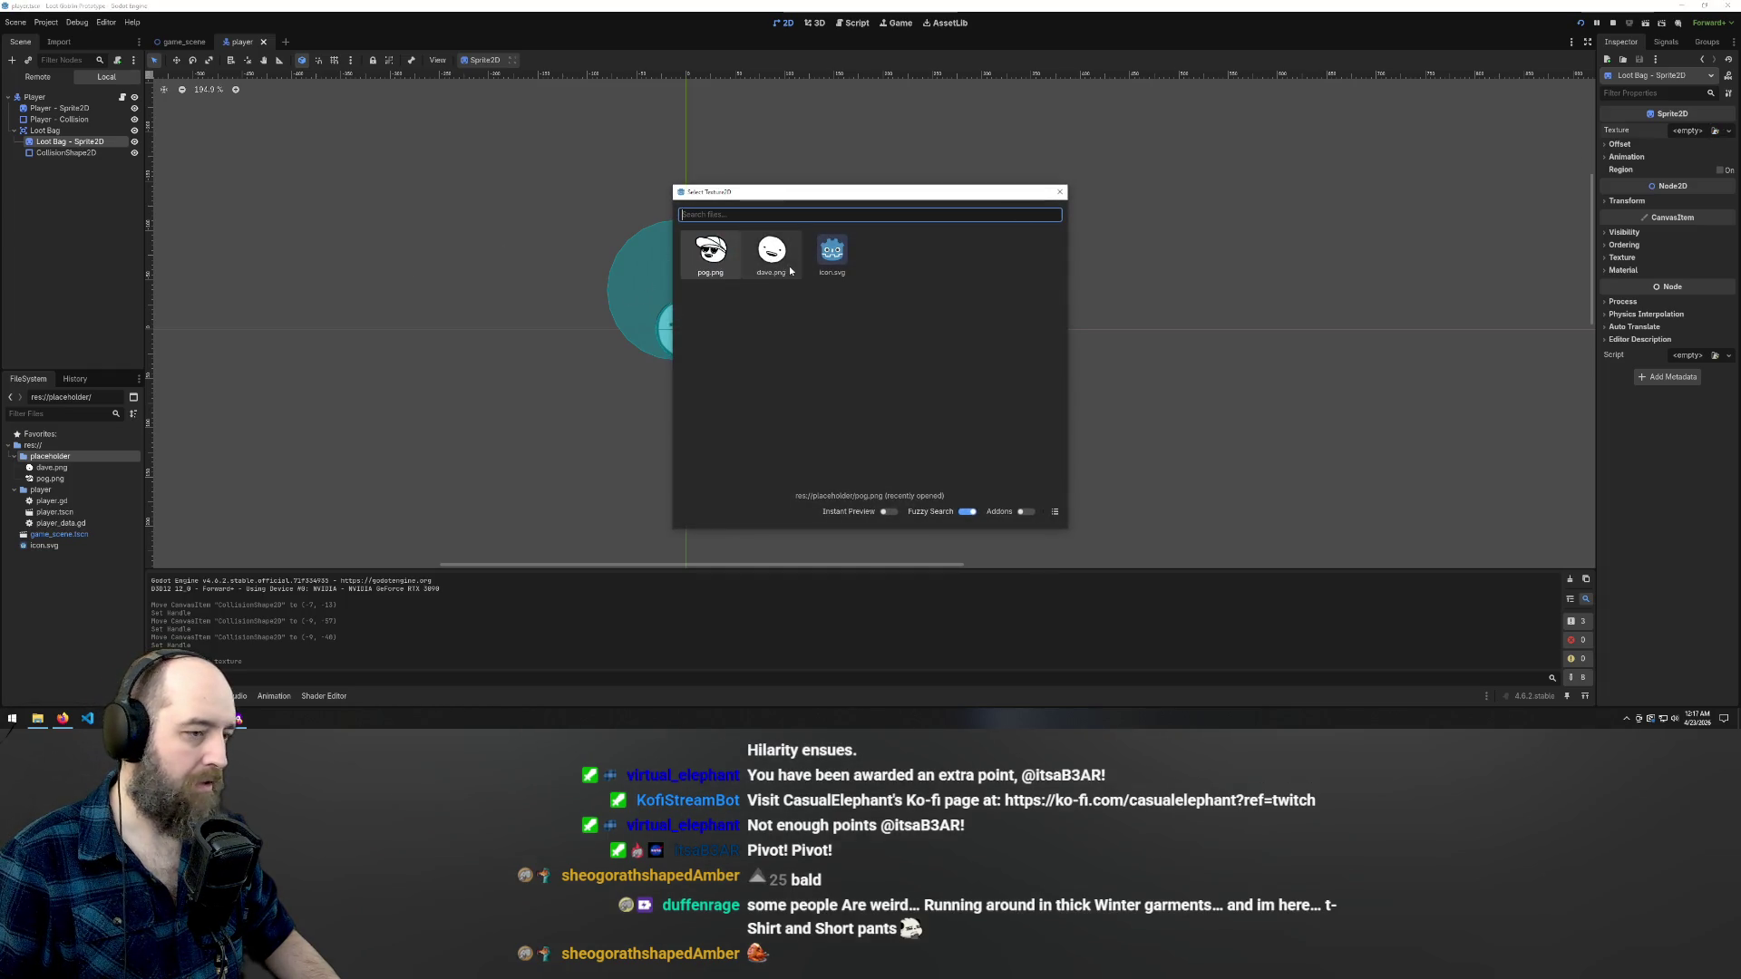
double_click(717, 263)
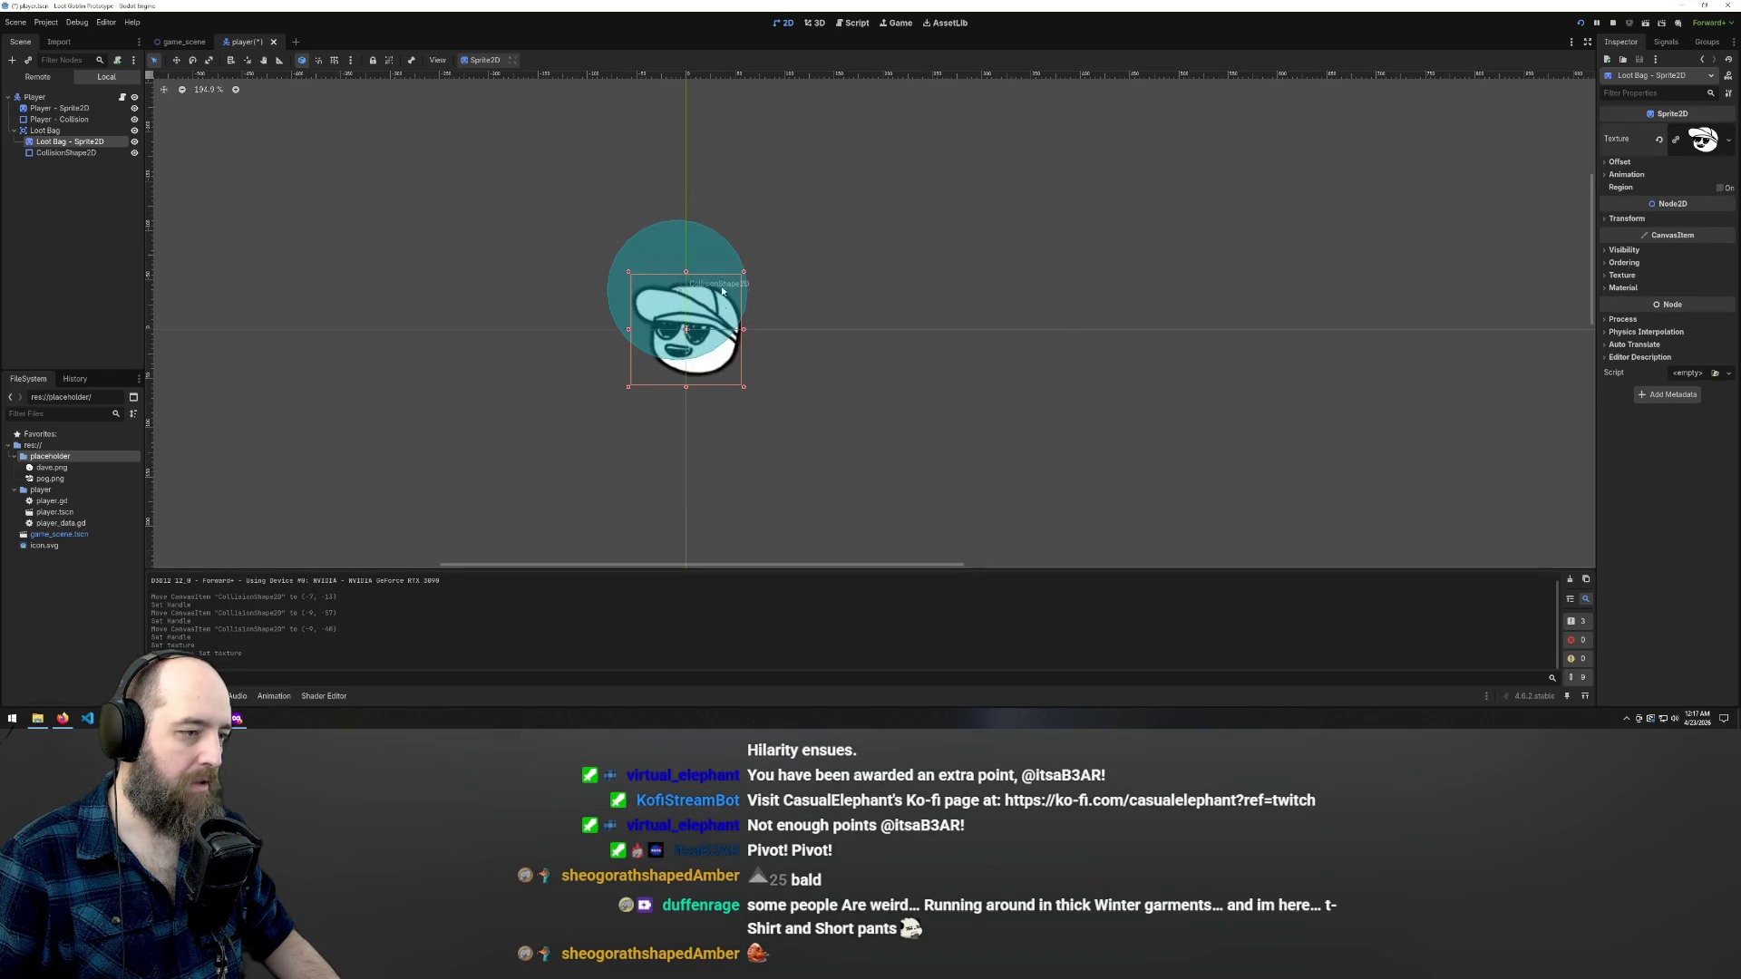
mouse_move(705, 367)
left_mouse_down()
mouse_move(611, 318)
mouse_move(691, 331)
left_mouse_up()
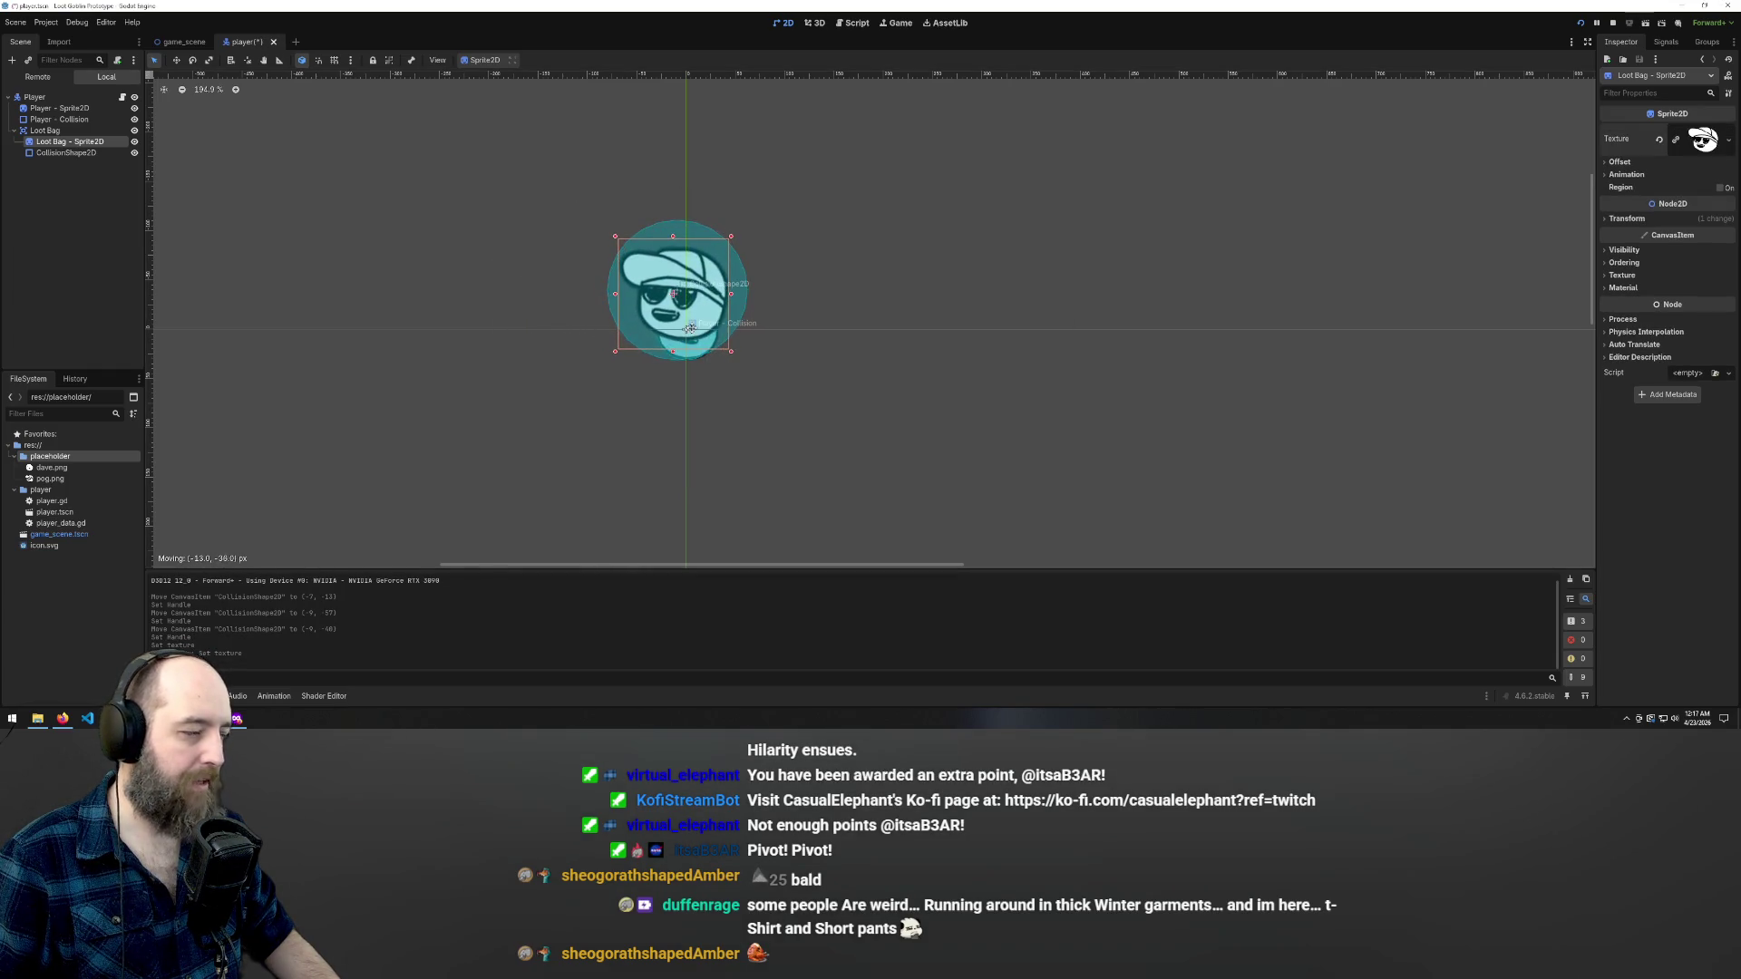
- Enlarge the pog sprite and order the children Loot Bag, Player - Sprite2D, Player - Collision
mouse_move(731, 236)
left_mouse_down()
mouse_move(790, 191)
mouse_move(716, 266)
left_mouse_up()
left_click(846, 208)
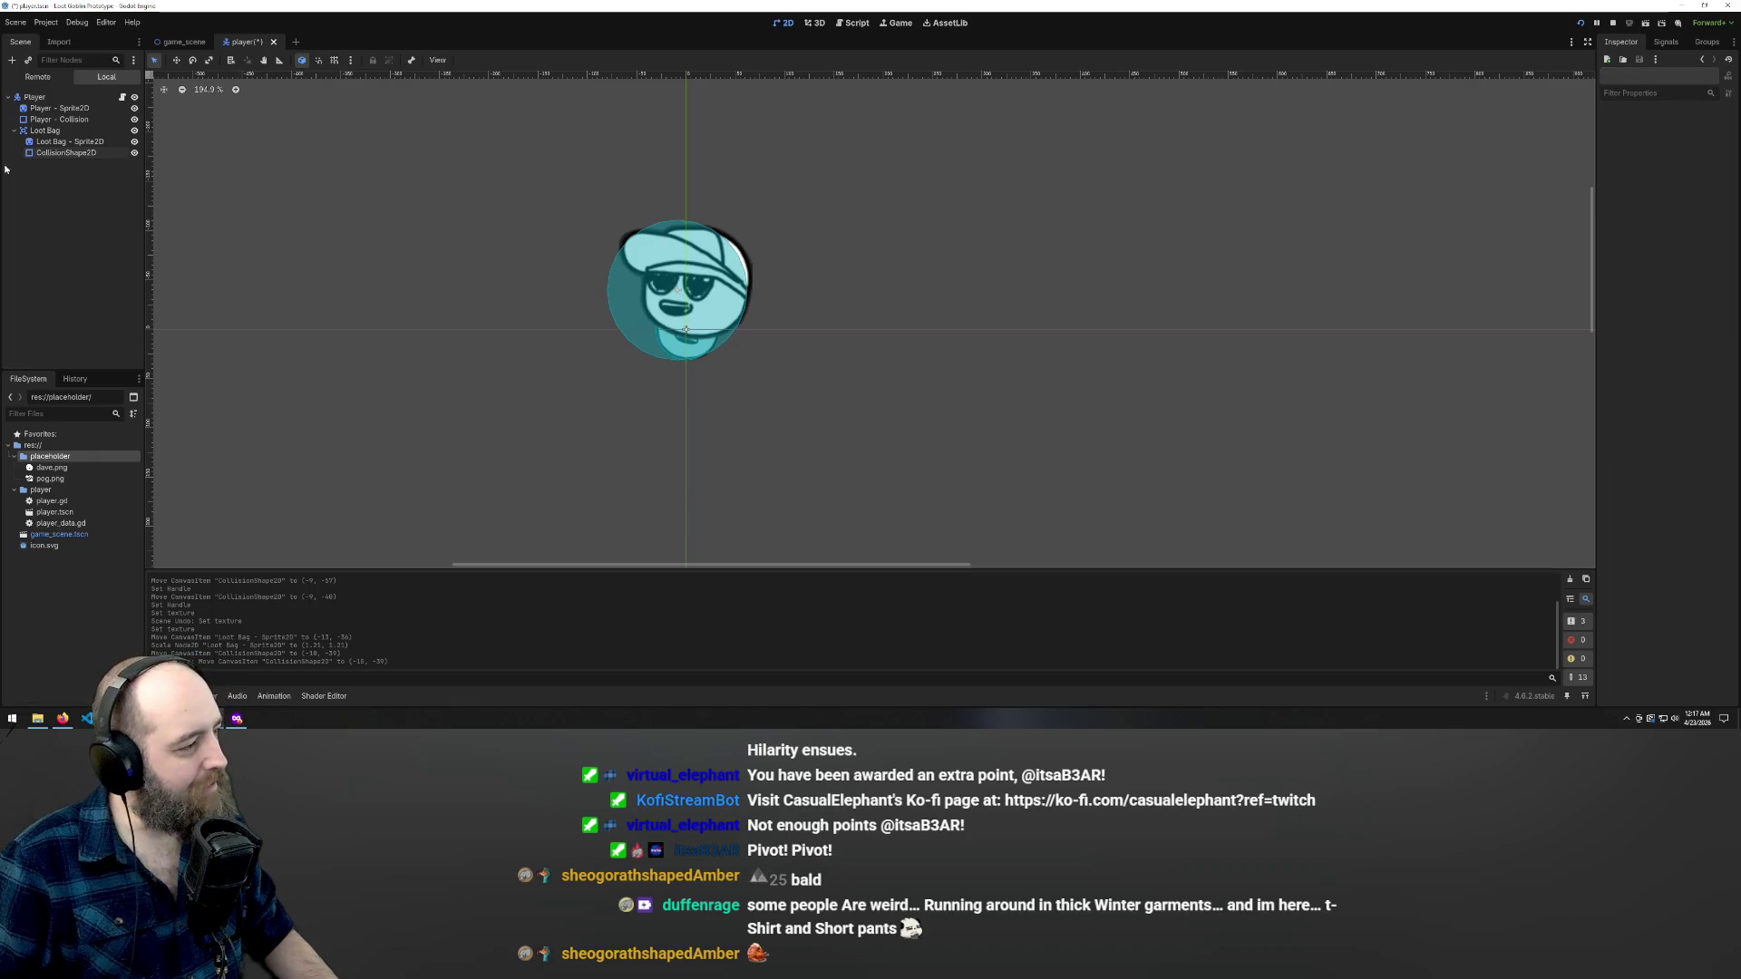
left_click(44, 118)
mouse_move(45, 112)
left_mouse_down()
mouse_move(73, 194)
mouse_move(28, 168)
mouse_move(38, 104)
mouse_move(40, 123)
left_mouse_up()
left_click(14, 120)
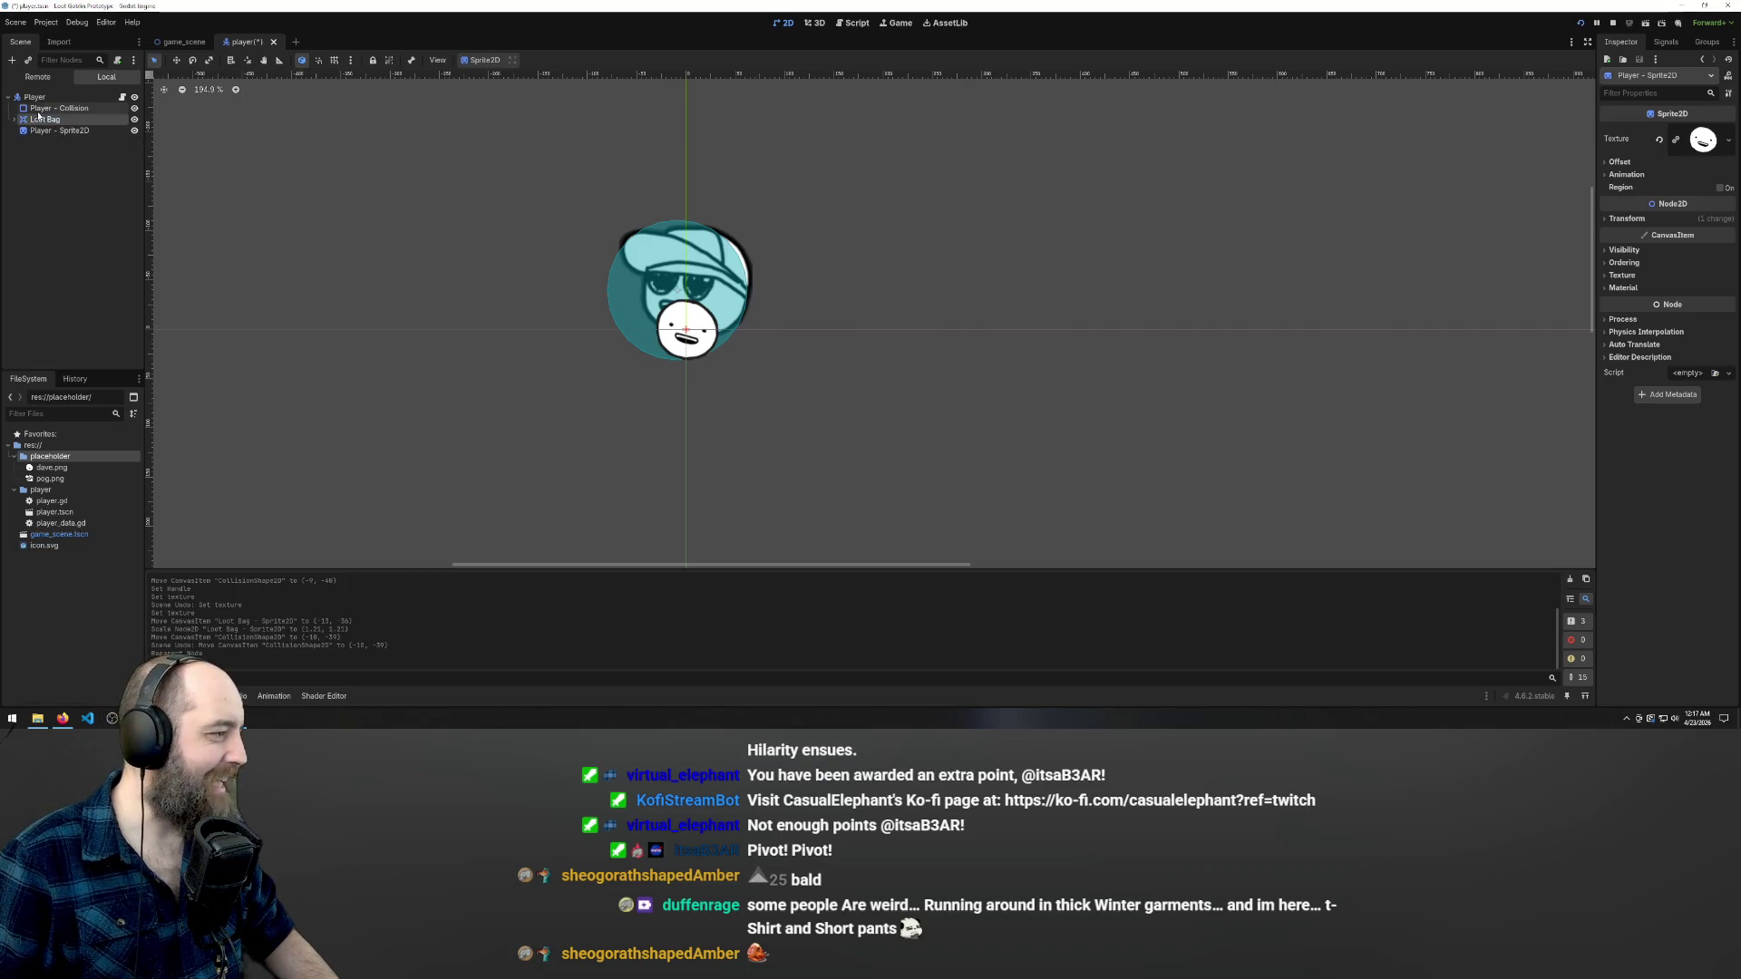
left_click_drag(35, 107, 33, 162)
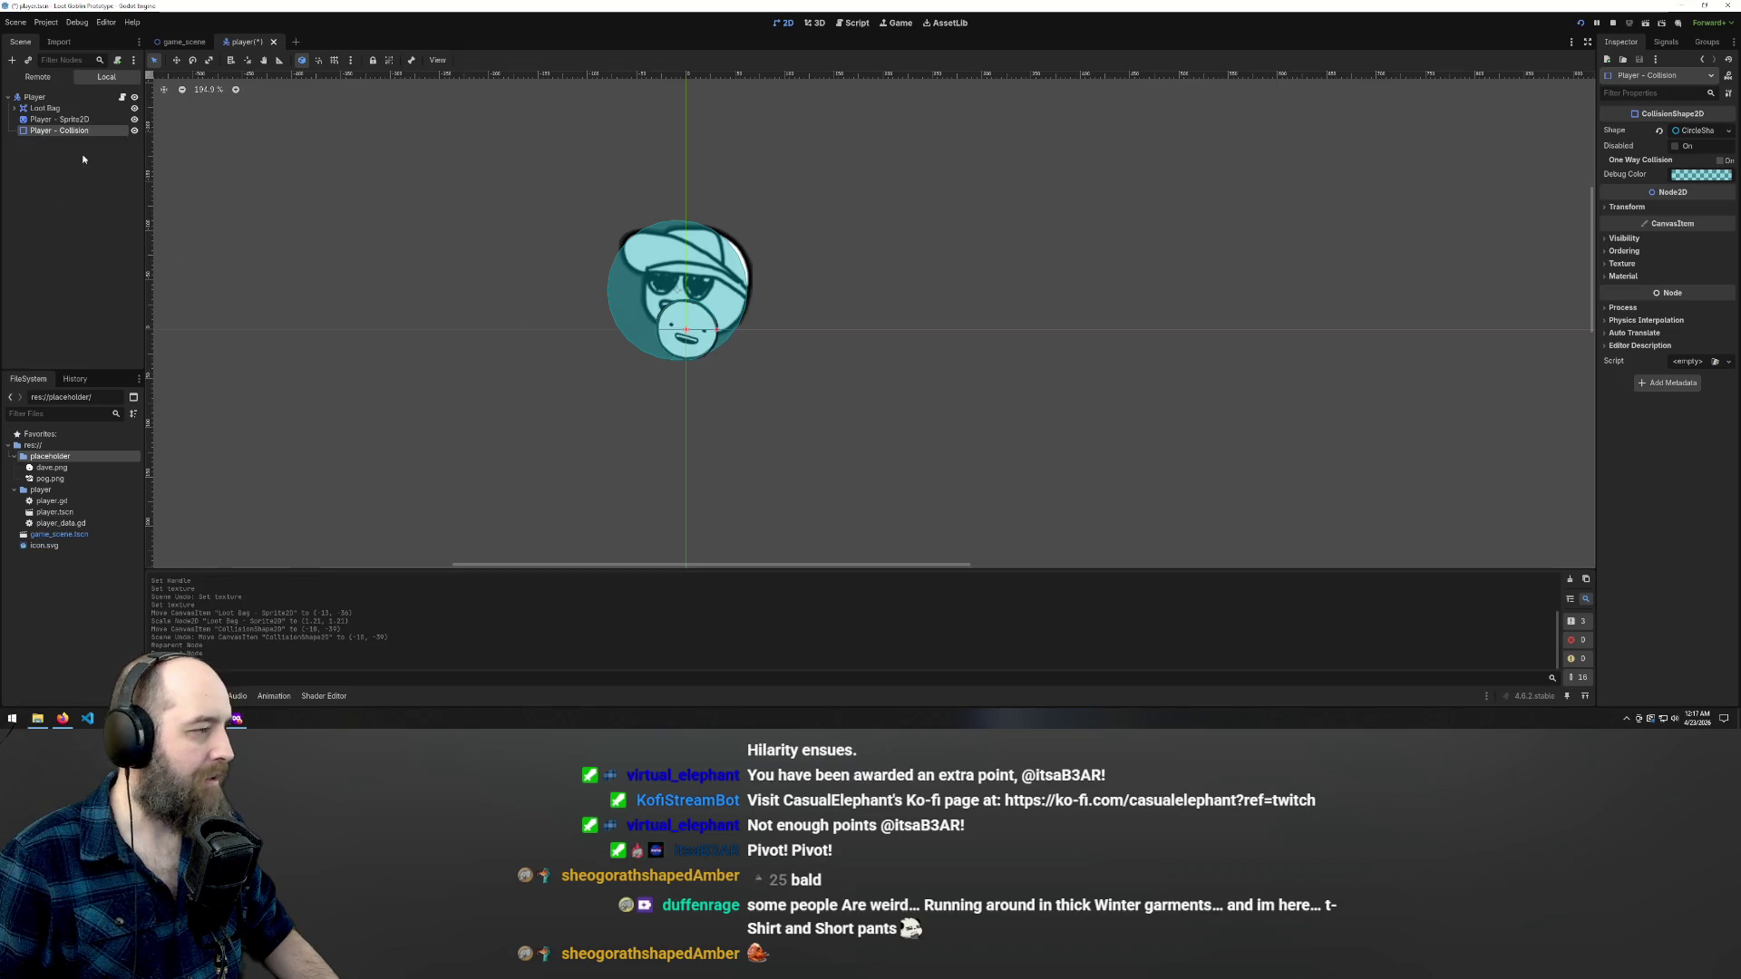
left_click(731, 192)
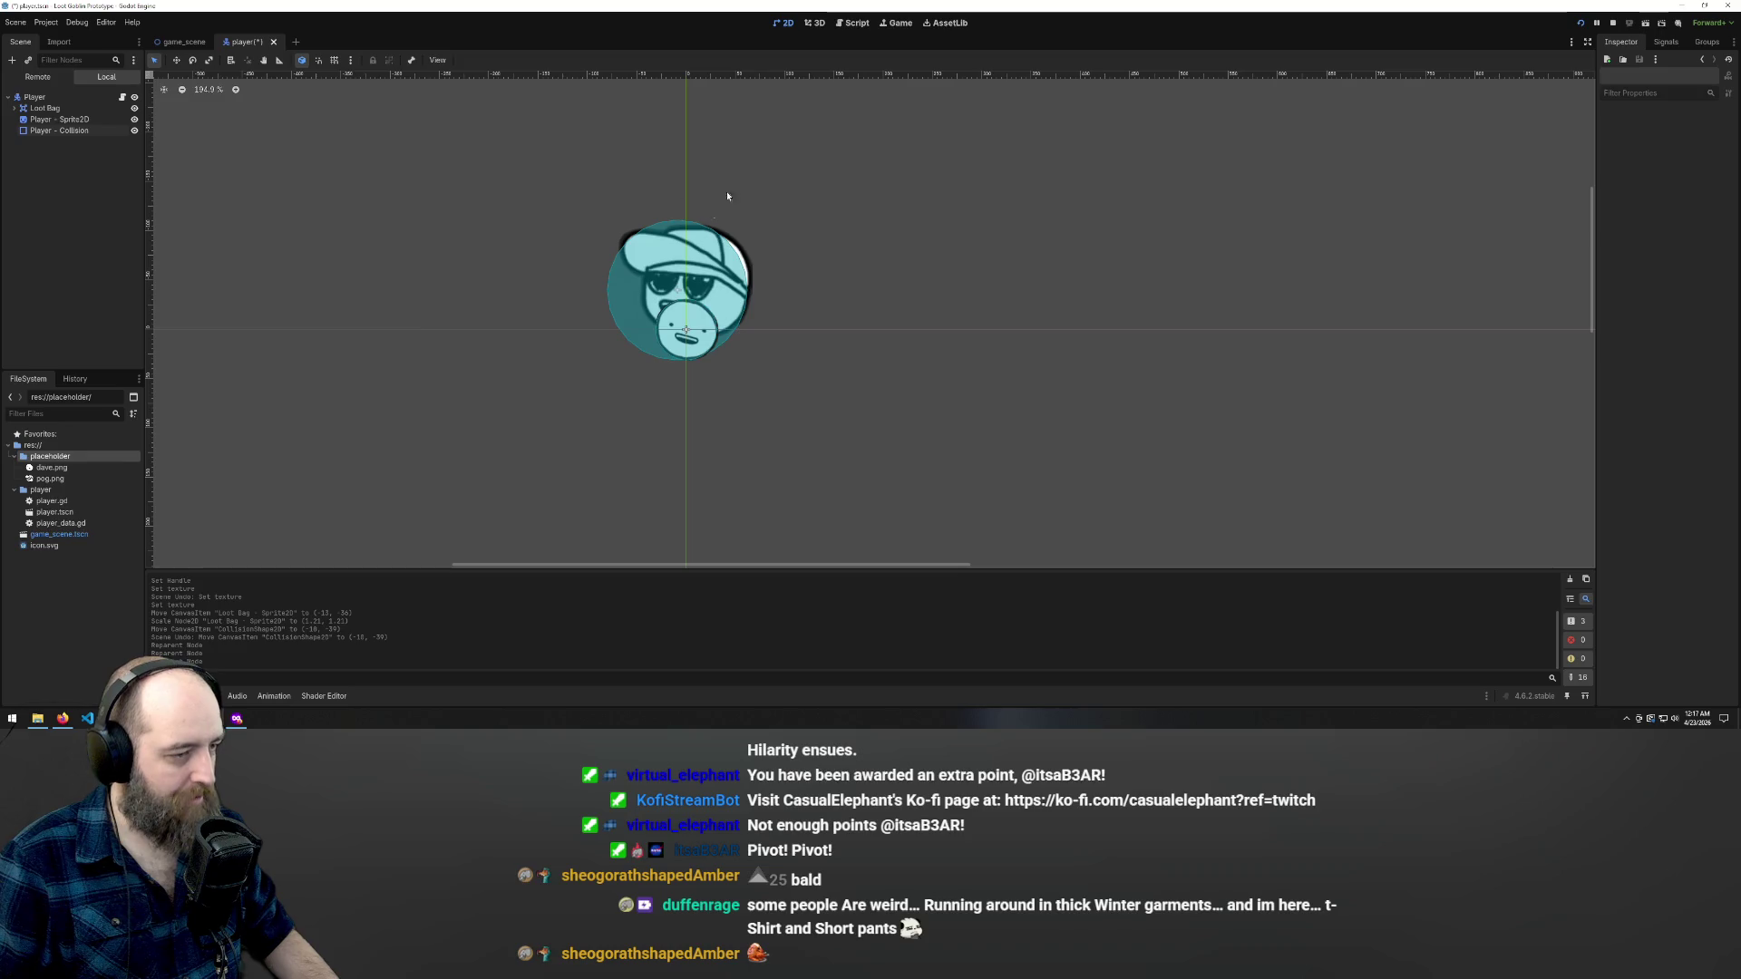
- Scale the Loot Bag sprite up to 1.41 and nudge it slightly left
left_click(14, 108)
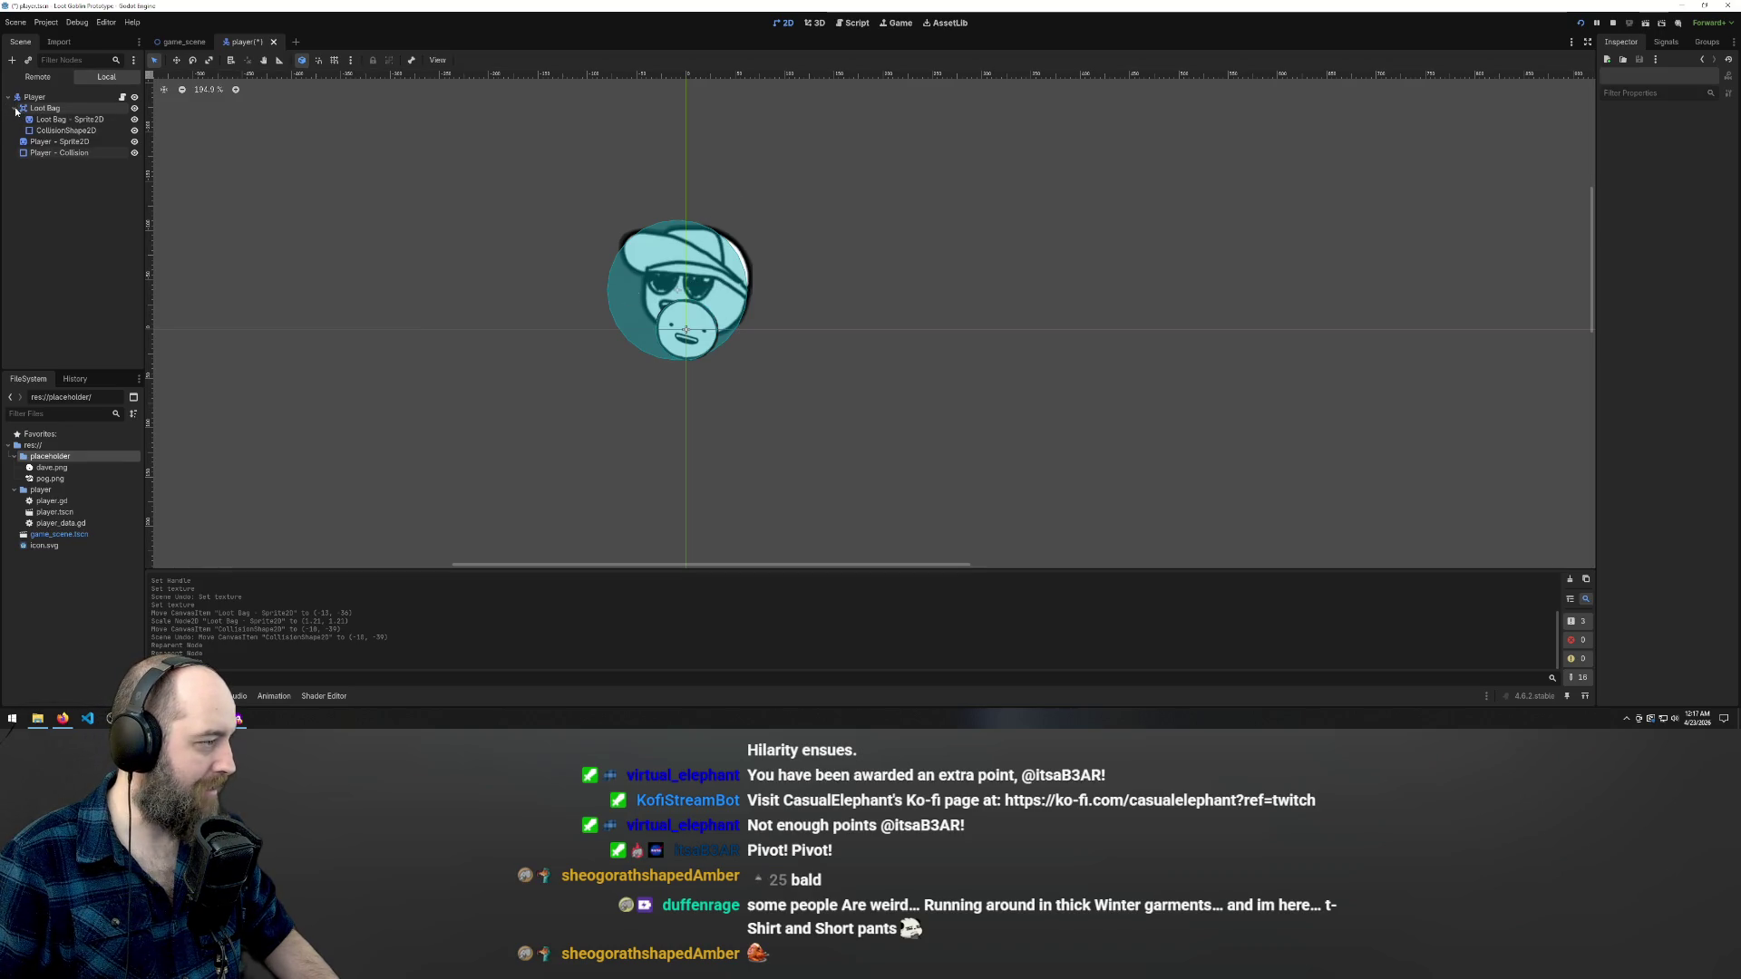
left_click(49, 118)
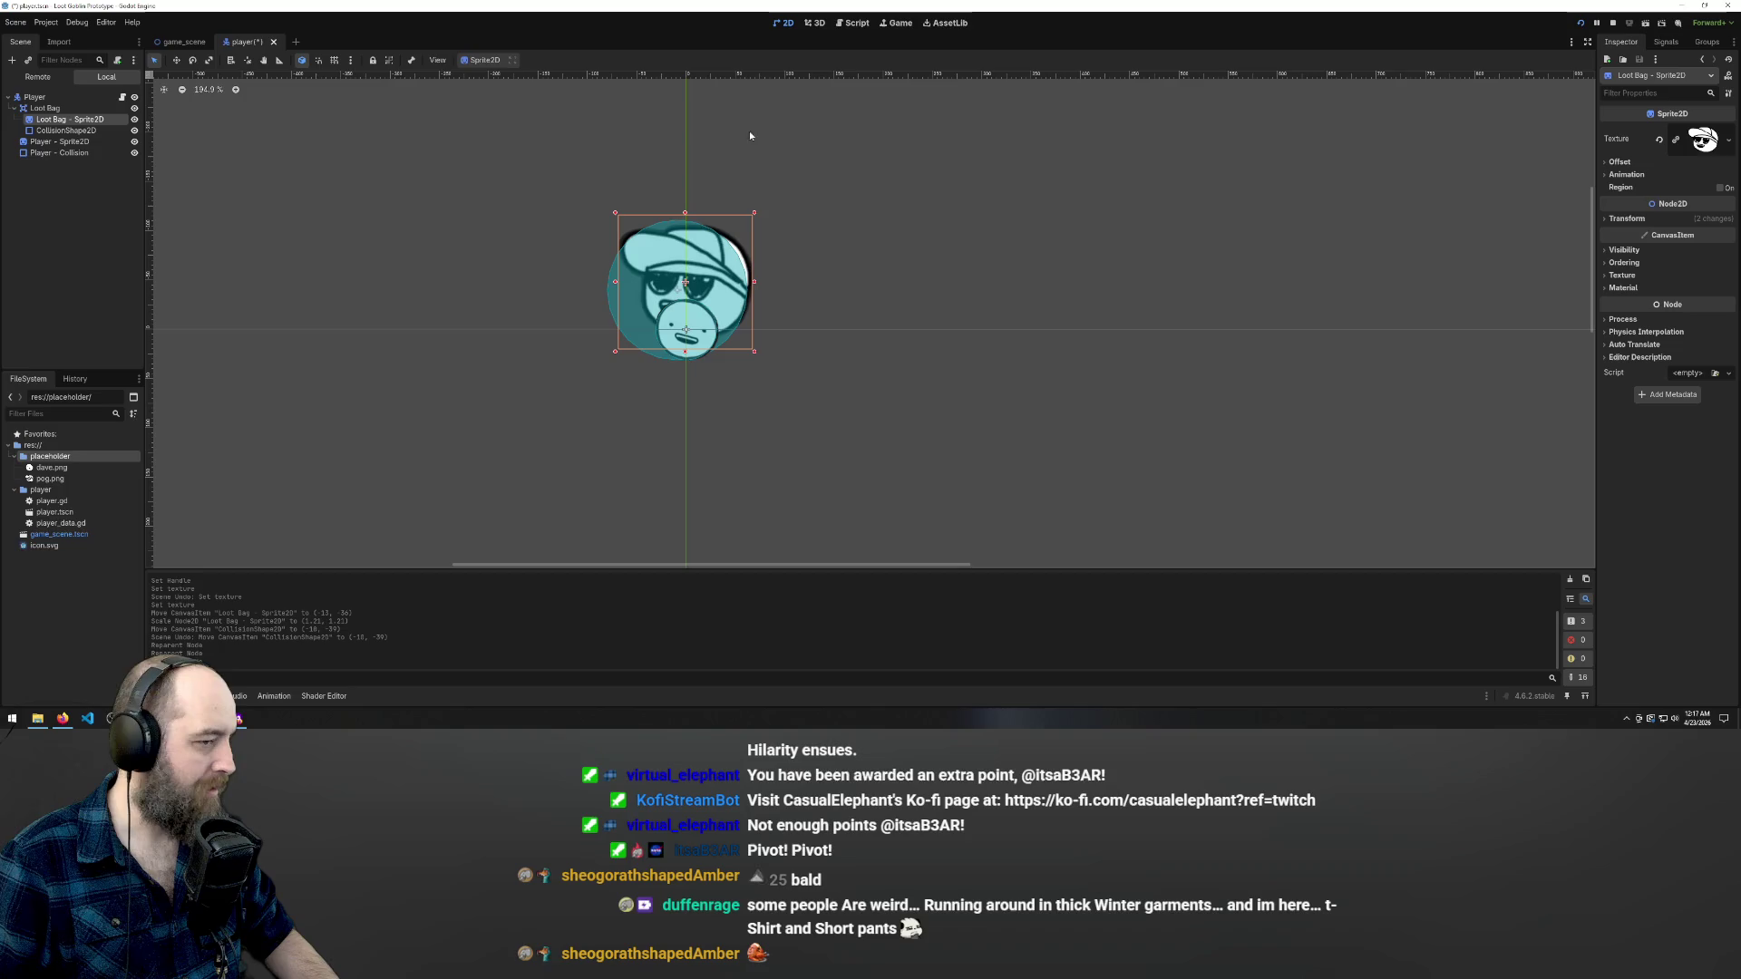
left_click_drag(741, 254, 729, 265)
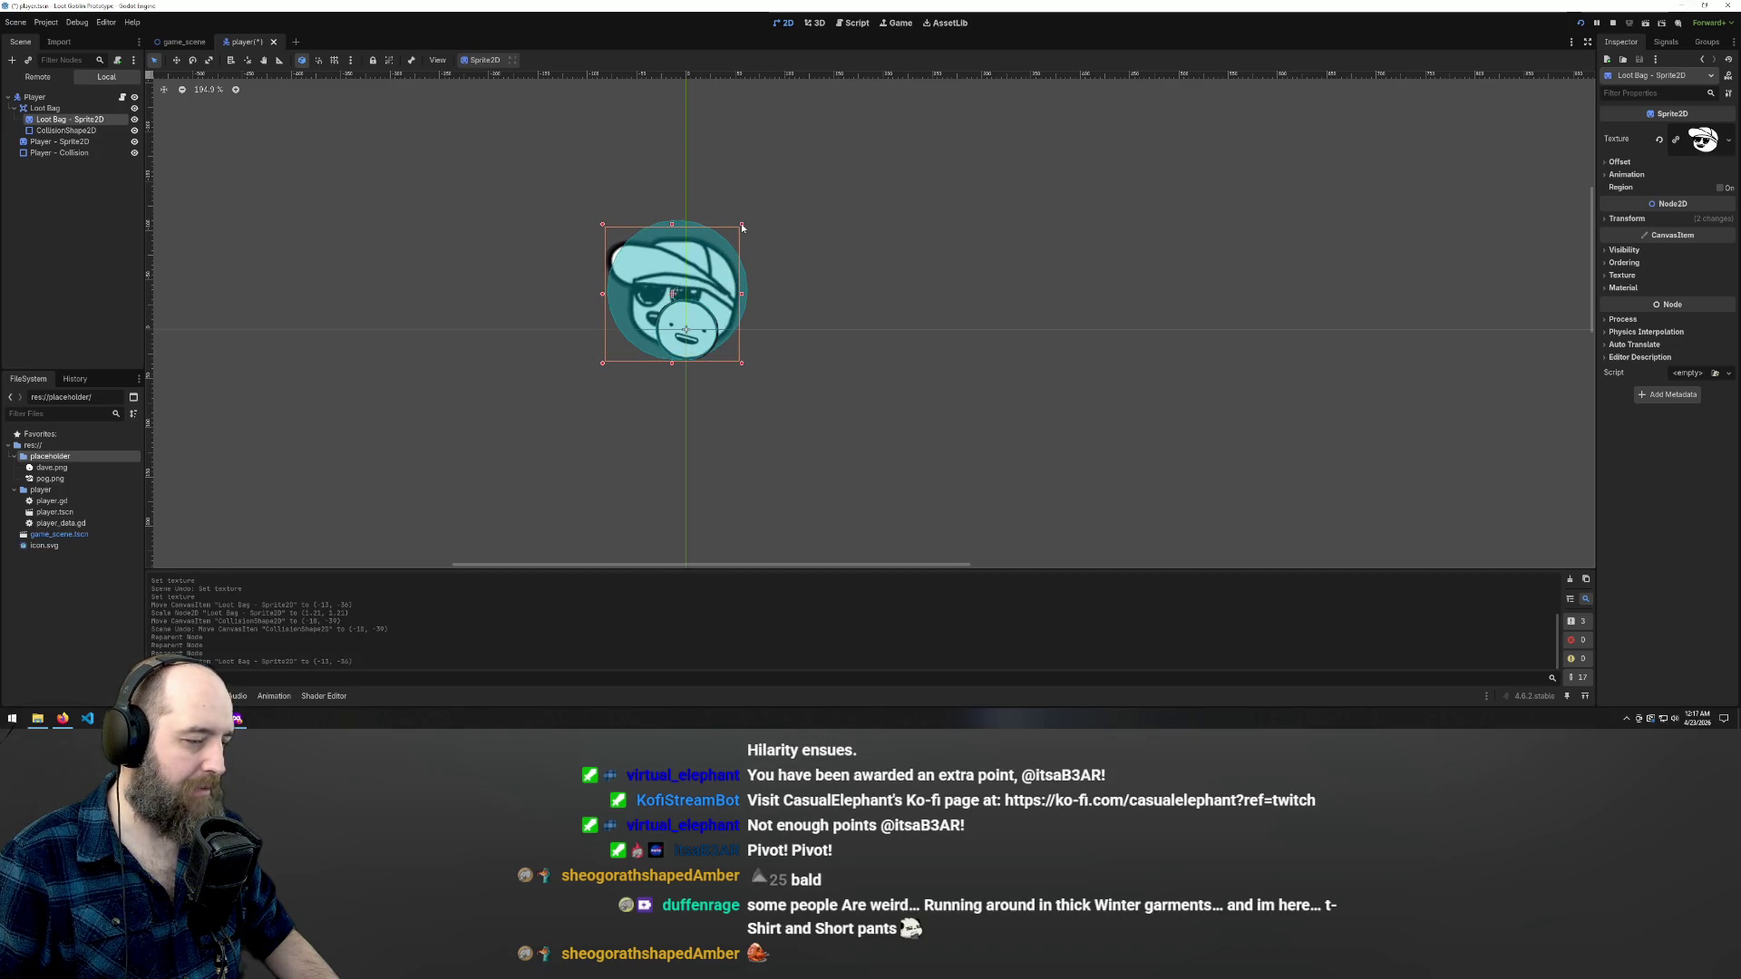
left_click_drag(741, 223, 764, 204)
left_click_drag(757, 281, 743, 273)
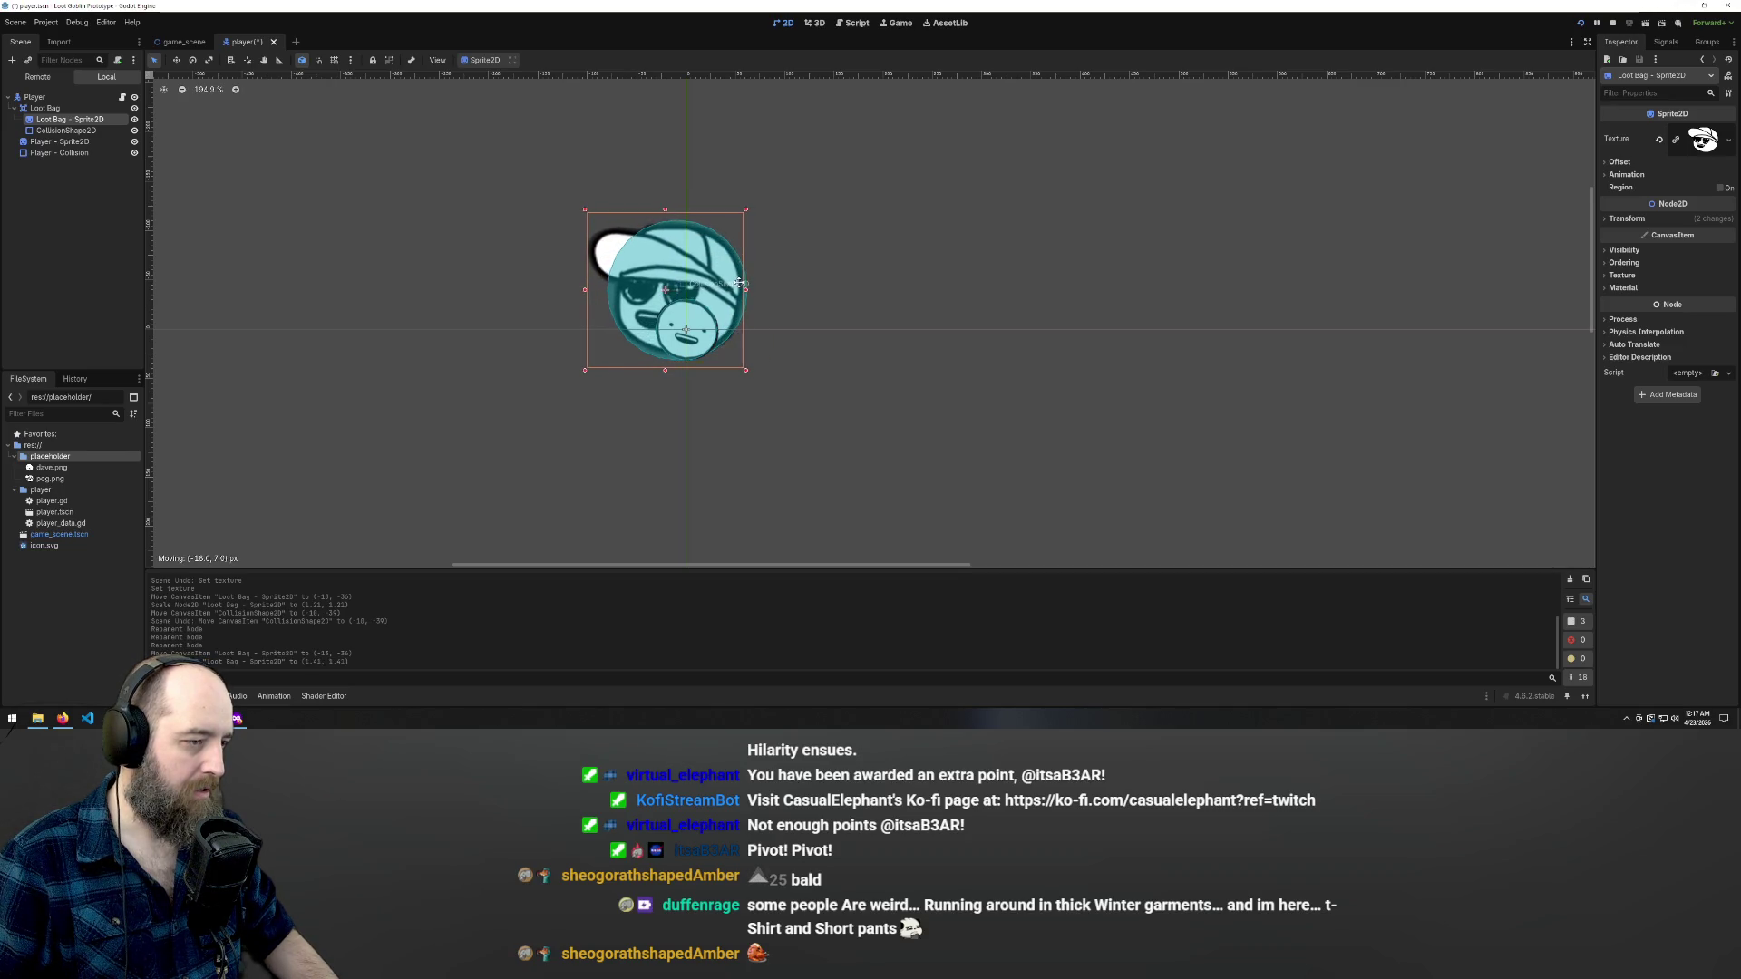
left_click(500, 200)
left_click_drag(542, 169, 726, 272)
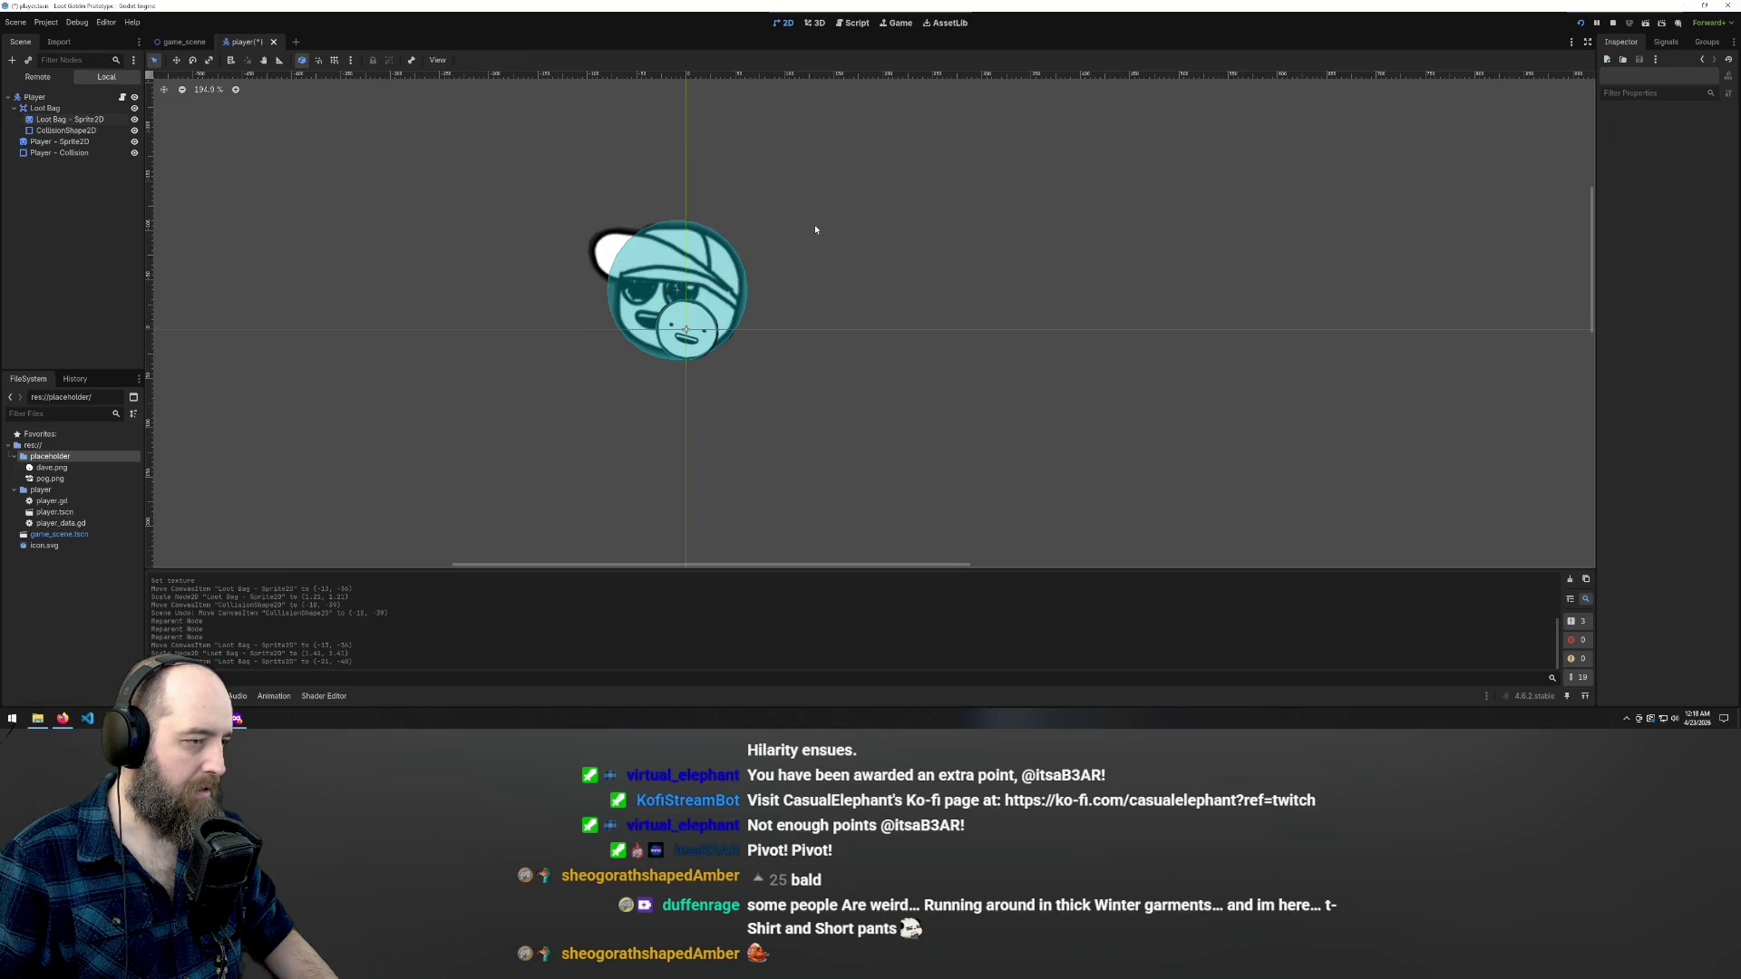
- Try moving and rotating the whole Loot Bag, then undo both changes
left_click(698, 282)
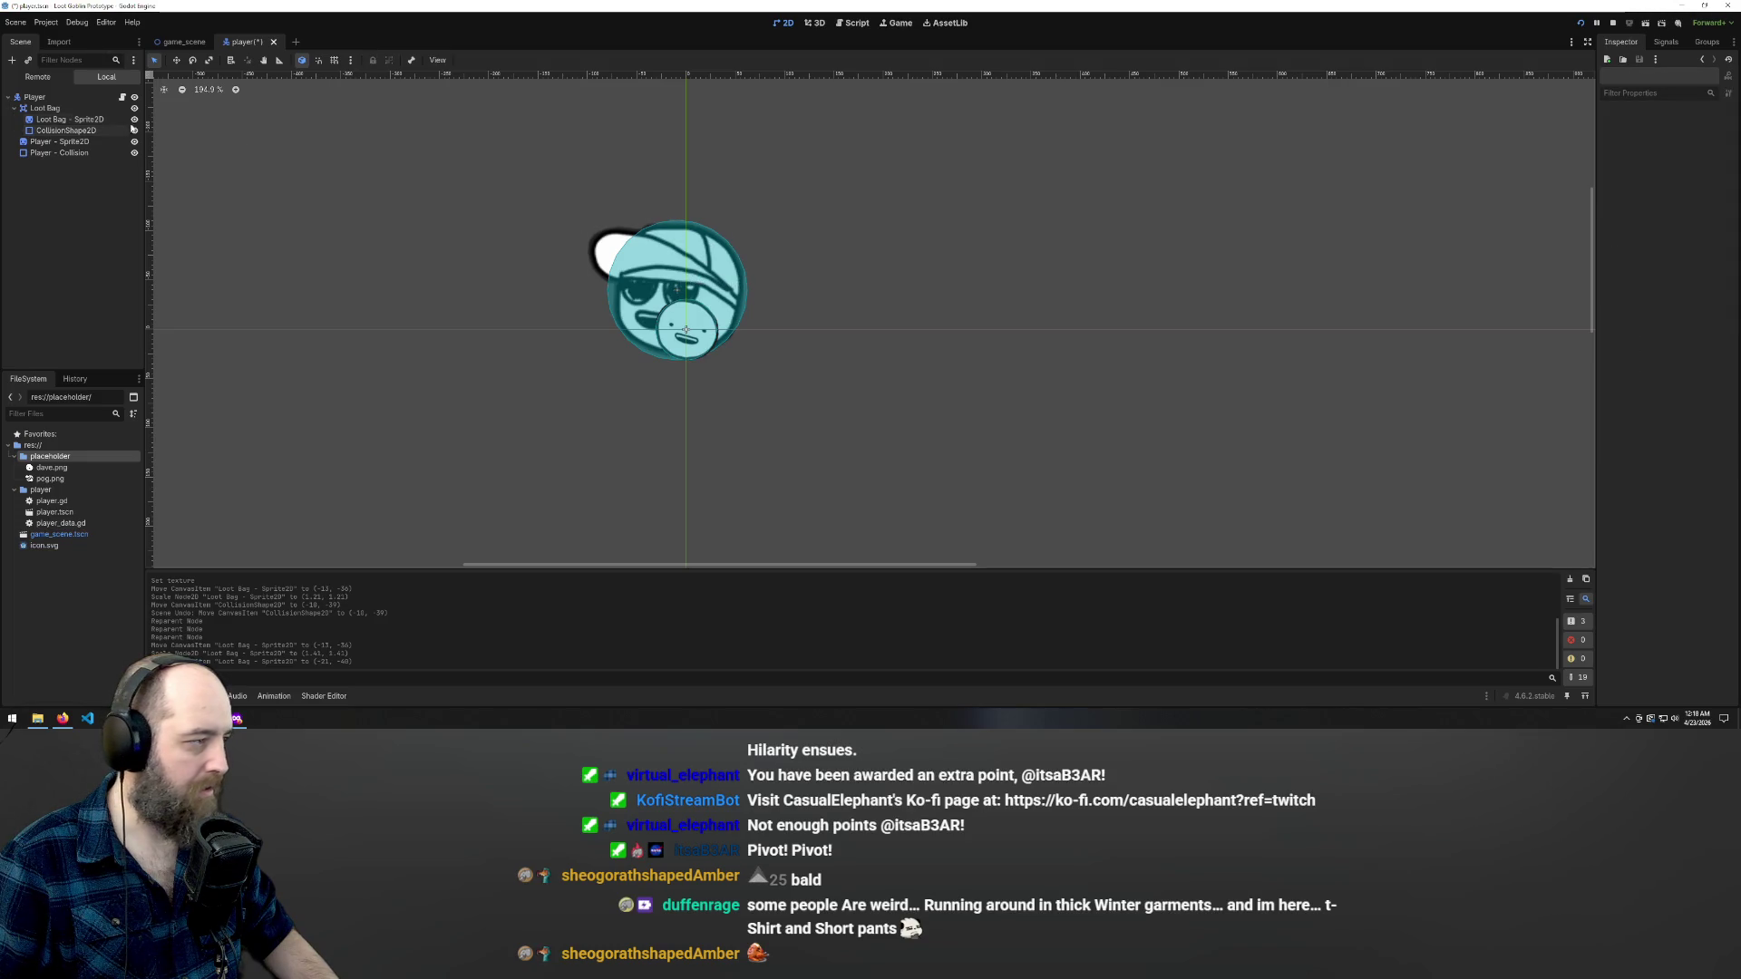
left_click(45, 108)
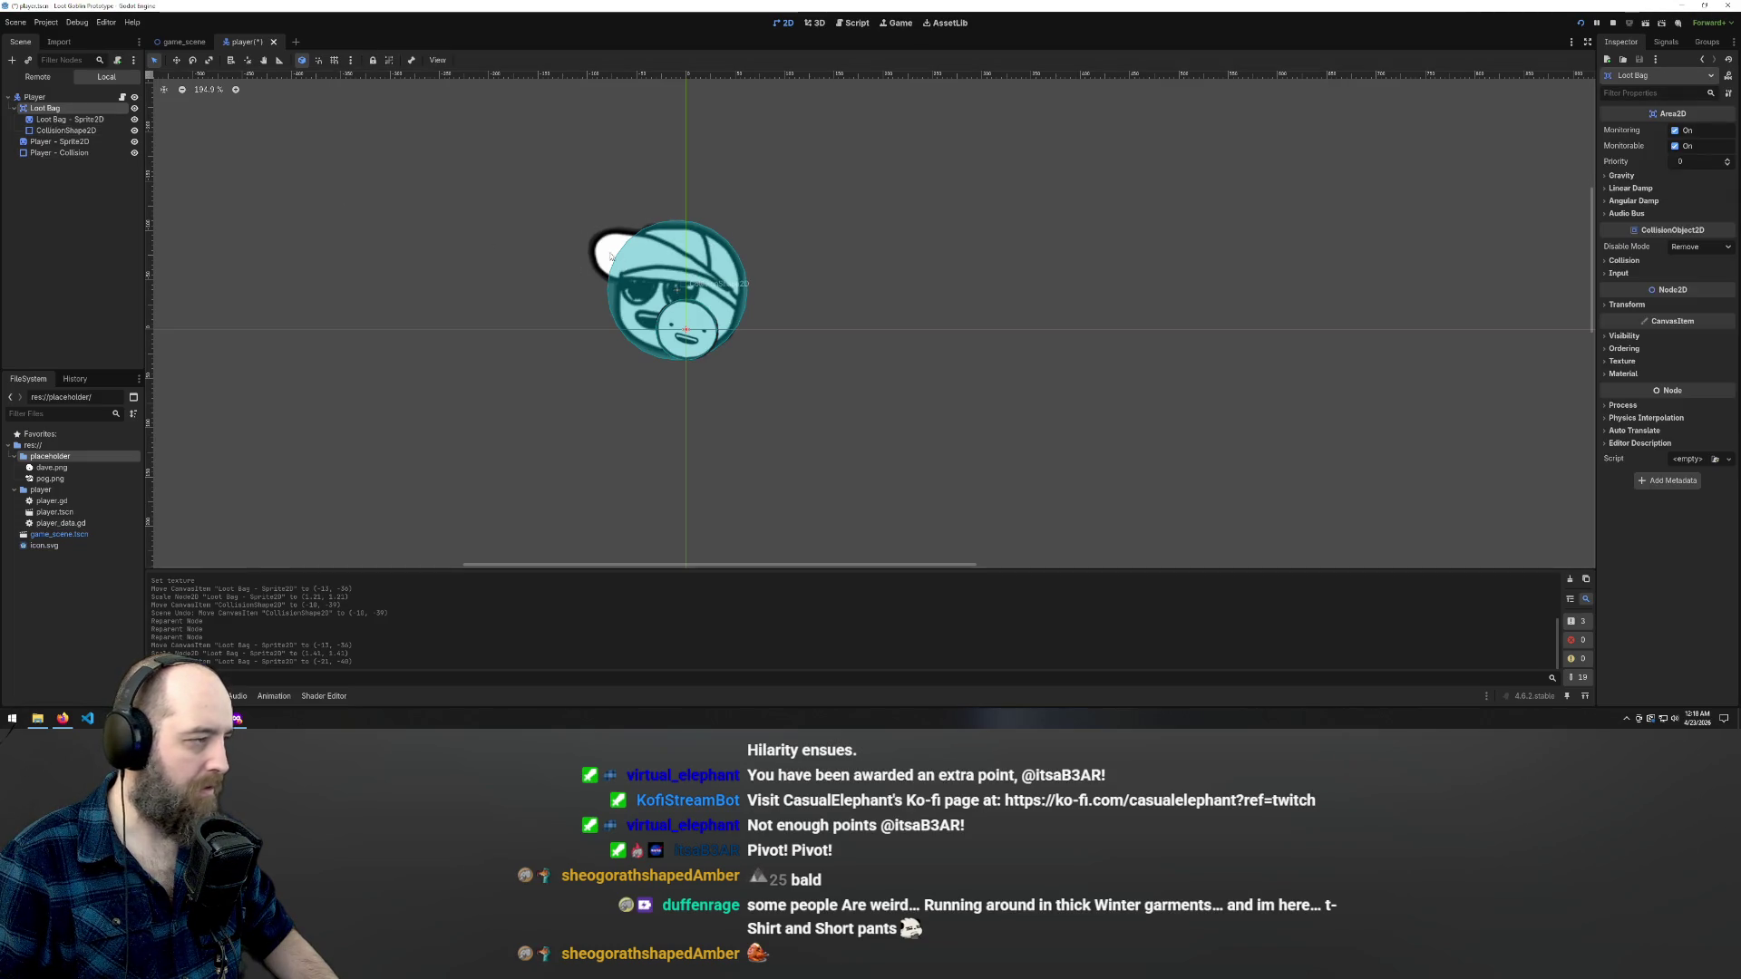
key("w")
mouse_move(769, 256)
left_mouse_down()
mouse_move(707, 263)
mouse_move(804, 203)
mouse_move(745, 260)
mouse_move(765, 241)
left_mouse_up()
key("e")
key("ctrl+z")
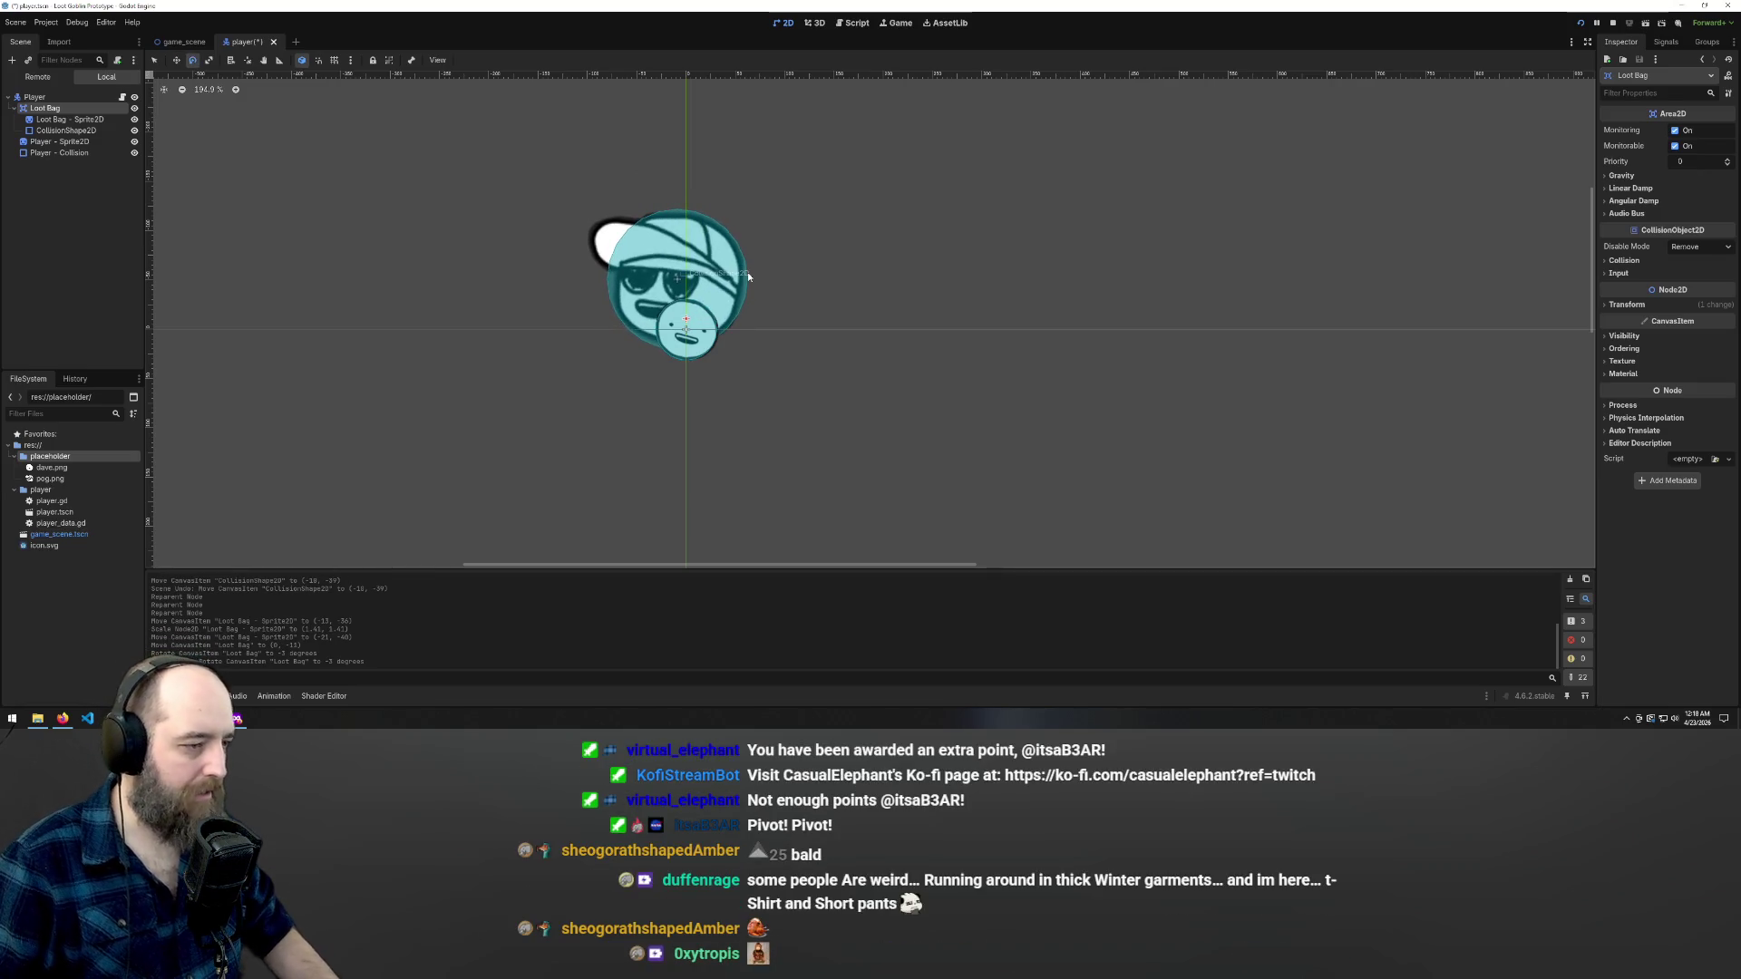
key("ctrl+z")
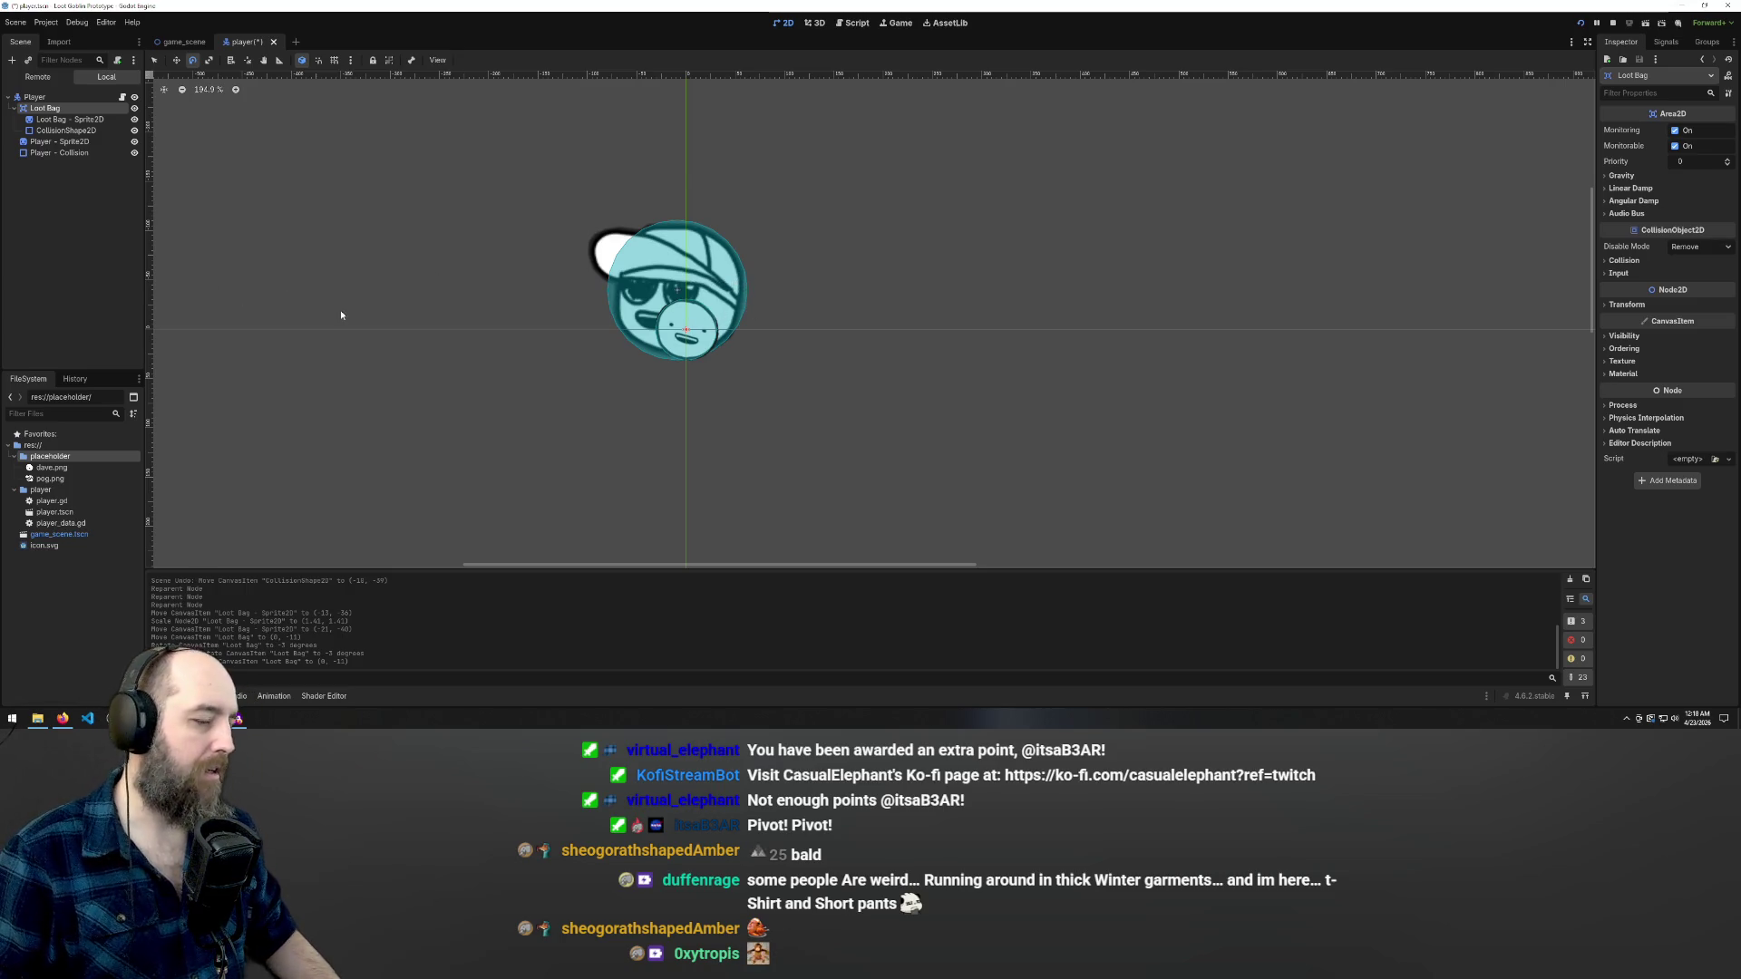
- Try rotating the Loot Bag sprite, undo it, and return to Move mode
left_click(54, 141)
left_click(54, 153)
left_click(51, 142)
left_click(60, 130)
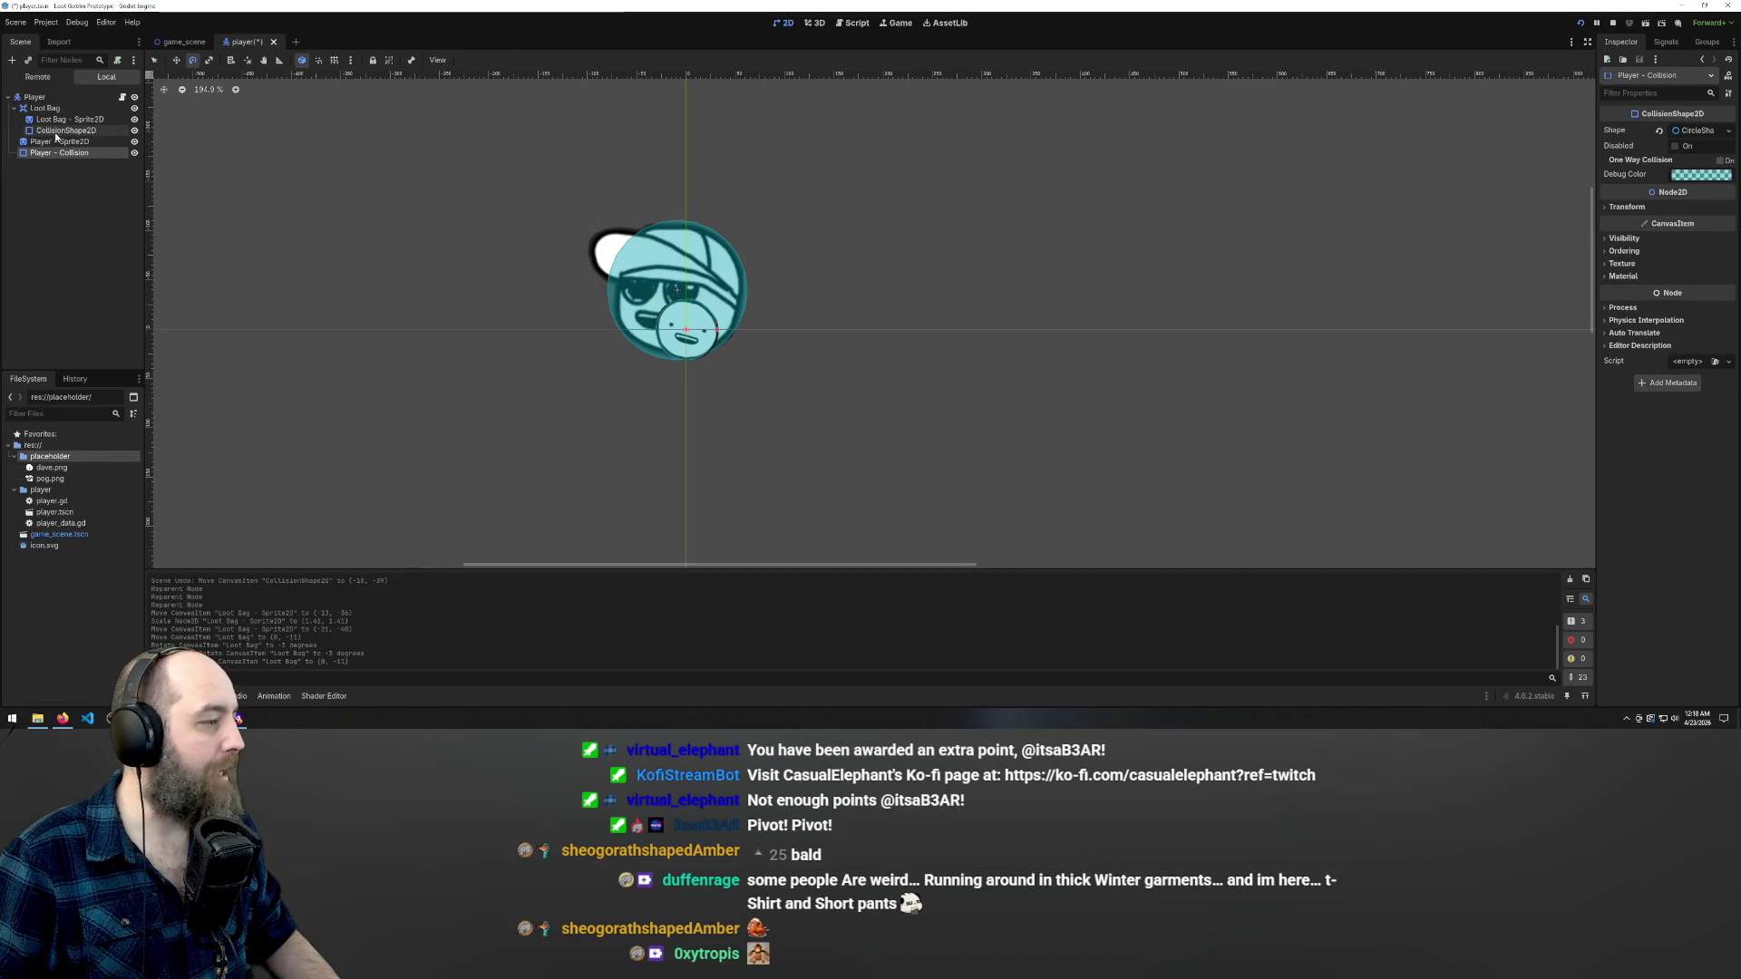
left_click(60, 120)
left_click_drag(473, 197, 693, 267)
key("ctrl+z")
key("w")
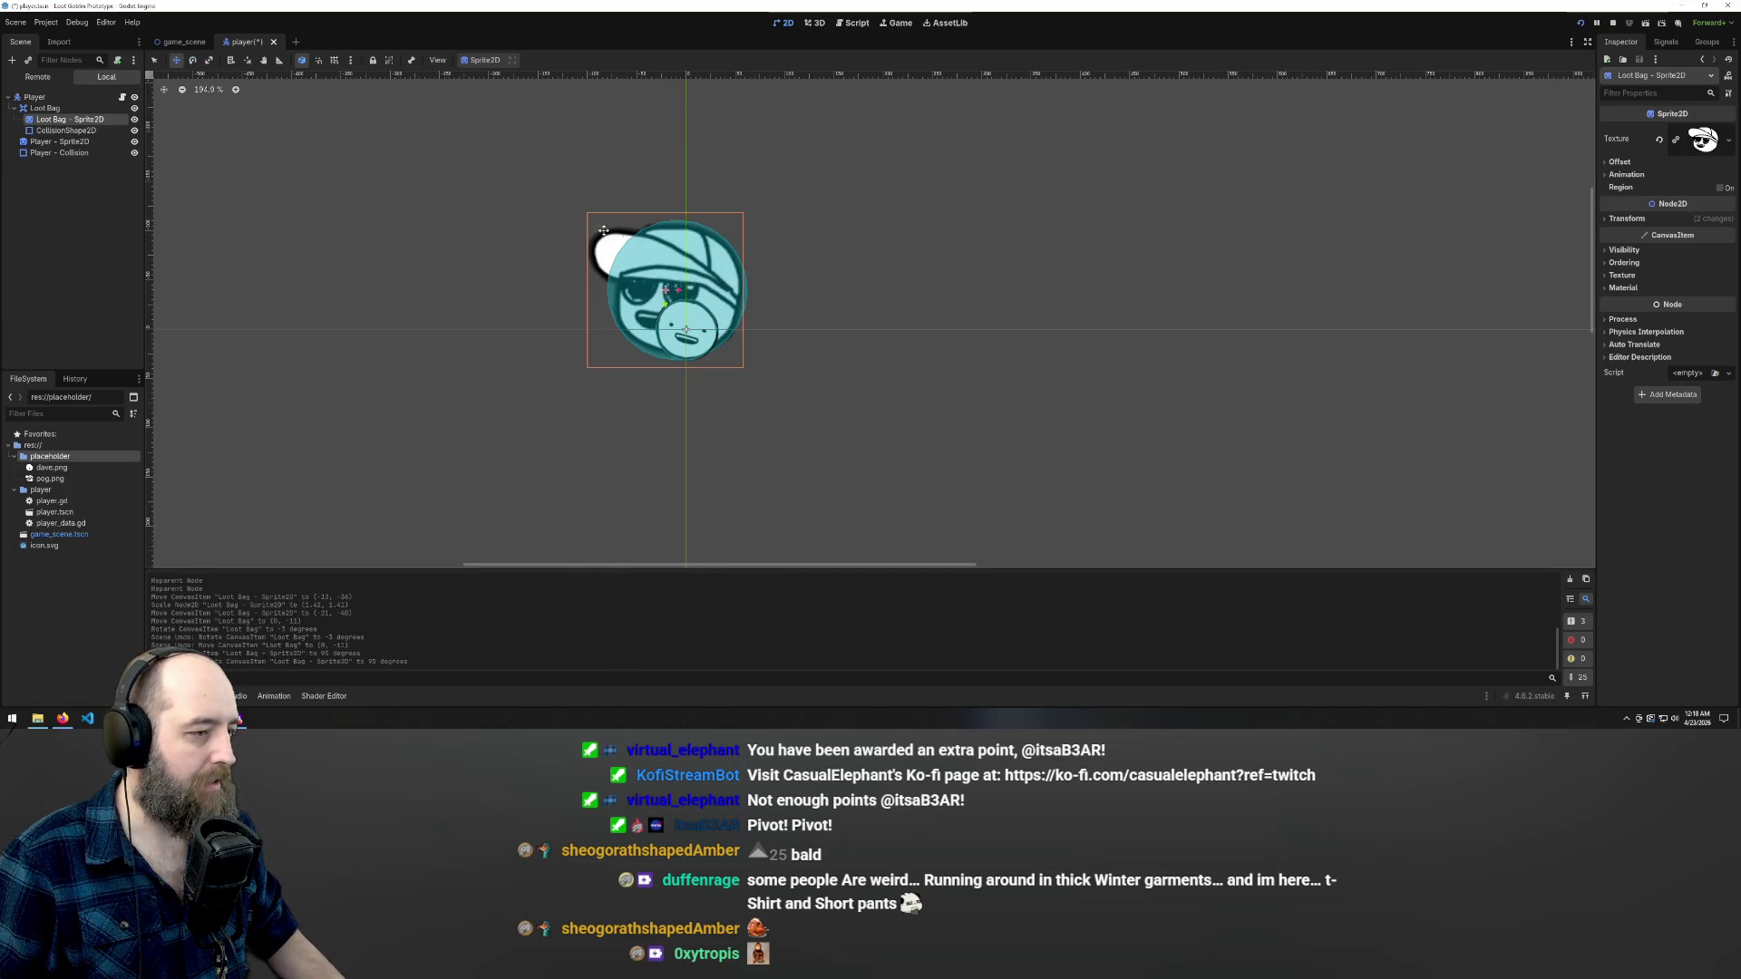
left_click(476, 212)
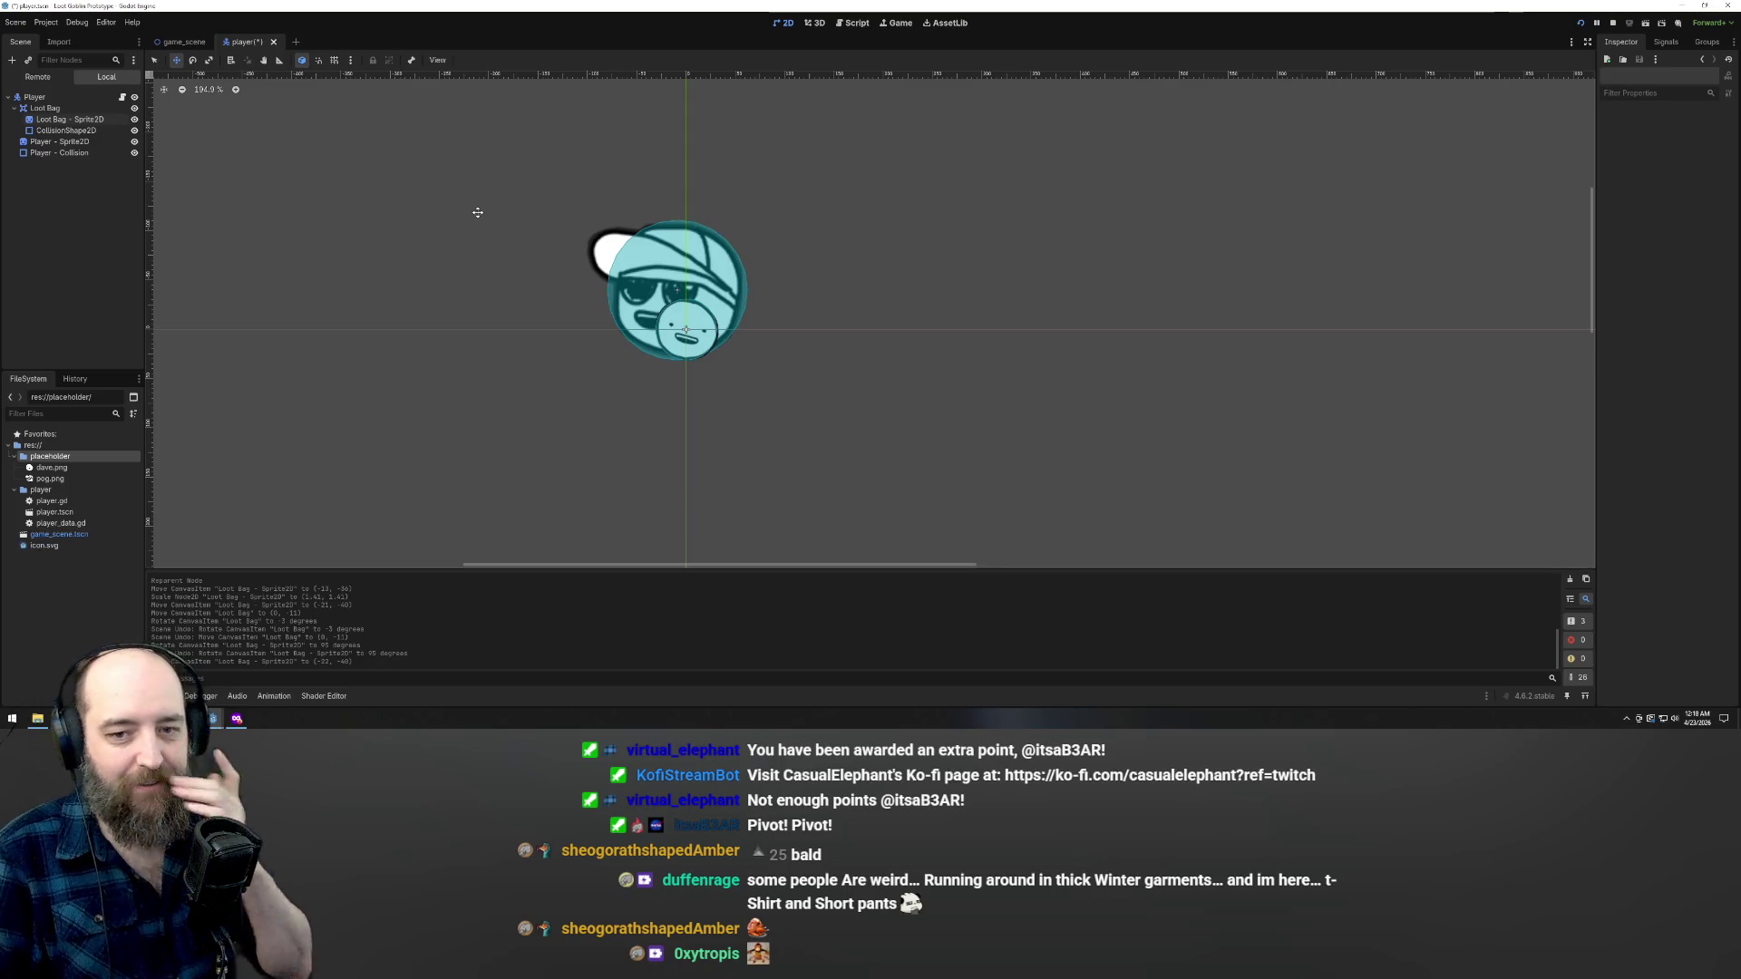
- Undo trial moves and select the Loot Bag sprite and collision shape together
mouse_move(598, 174)
left_mouse_down()
mouse_move(662, 260)
mouse_move(686, 238)
left_mouse_up()
key("ctrl+z")
key("Right")
key("ctrl+z")
left_click(64, 119)
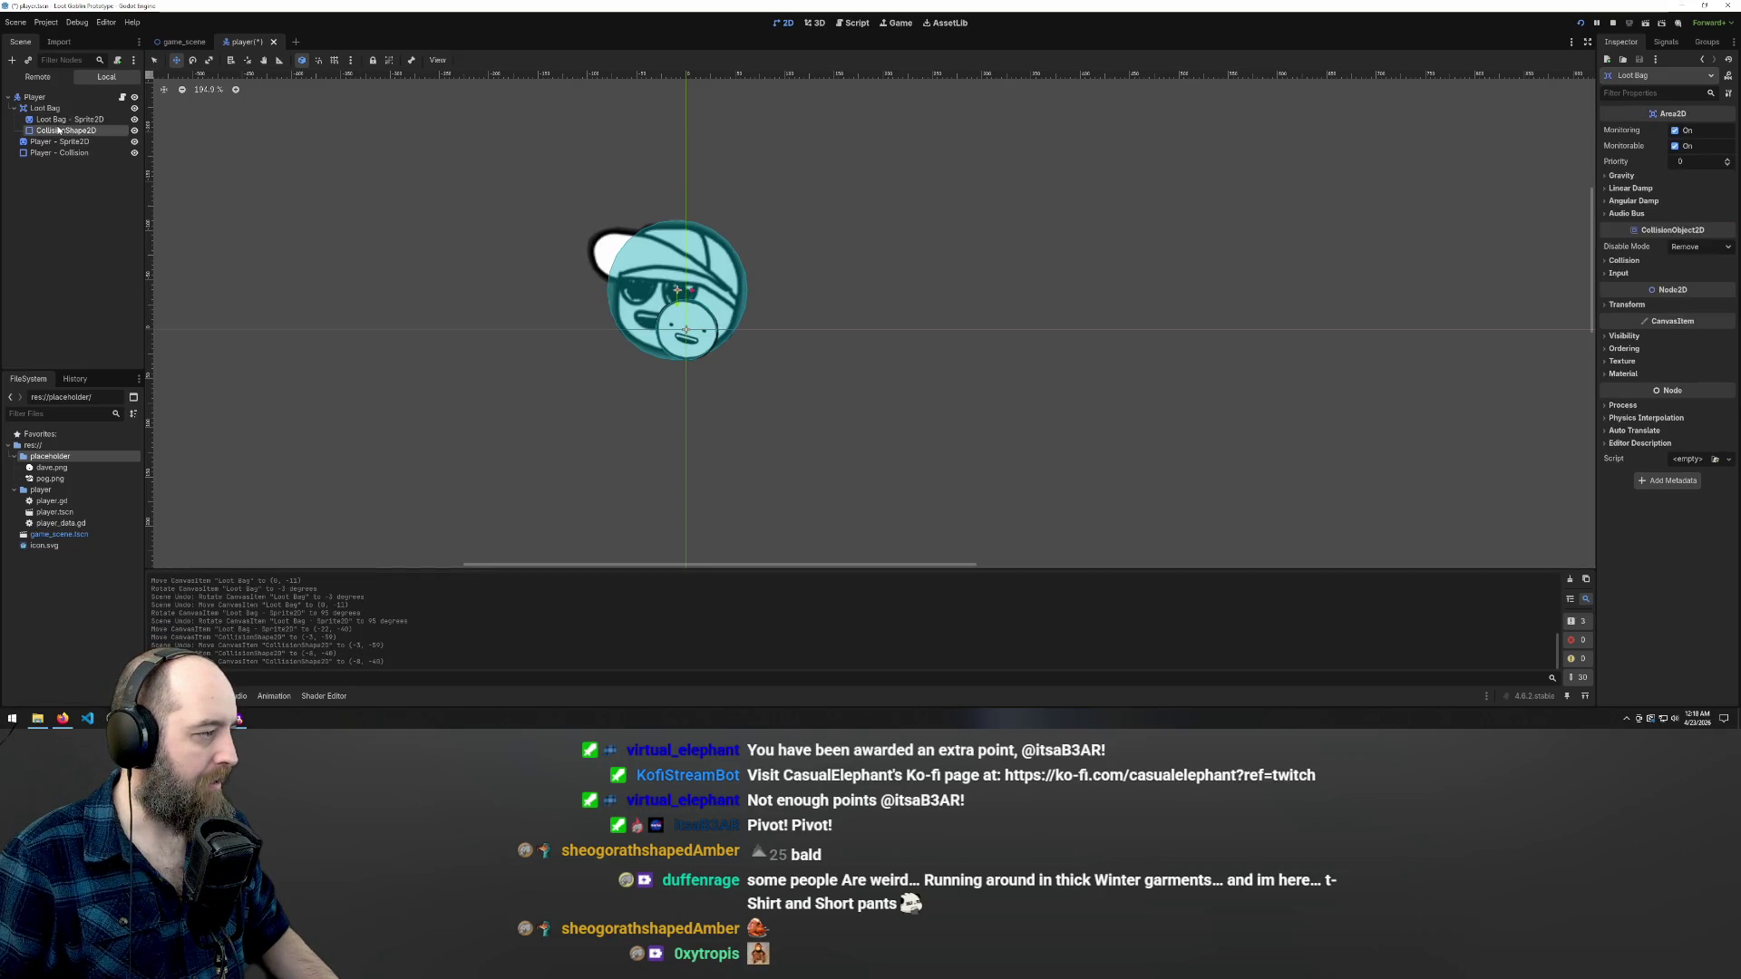
mouse_move(656, 266)
left_mouse_down()
mouse_move(645, 253)
mouse_move(683, 257)
left_mouse_up()
key("ctrl+z")
left_click(58, 131, "shift")
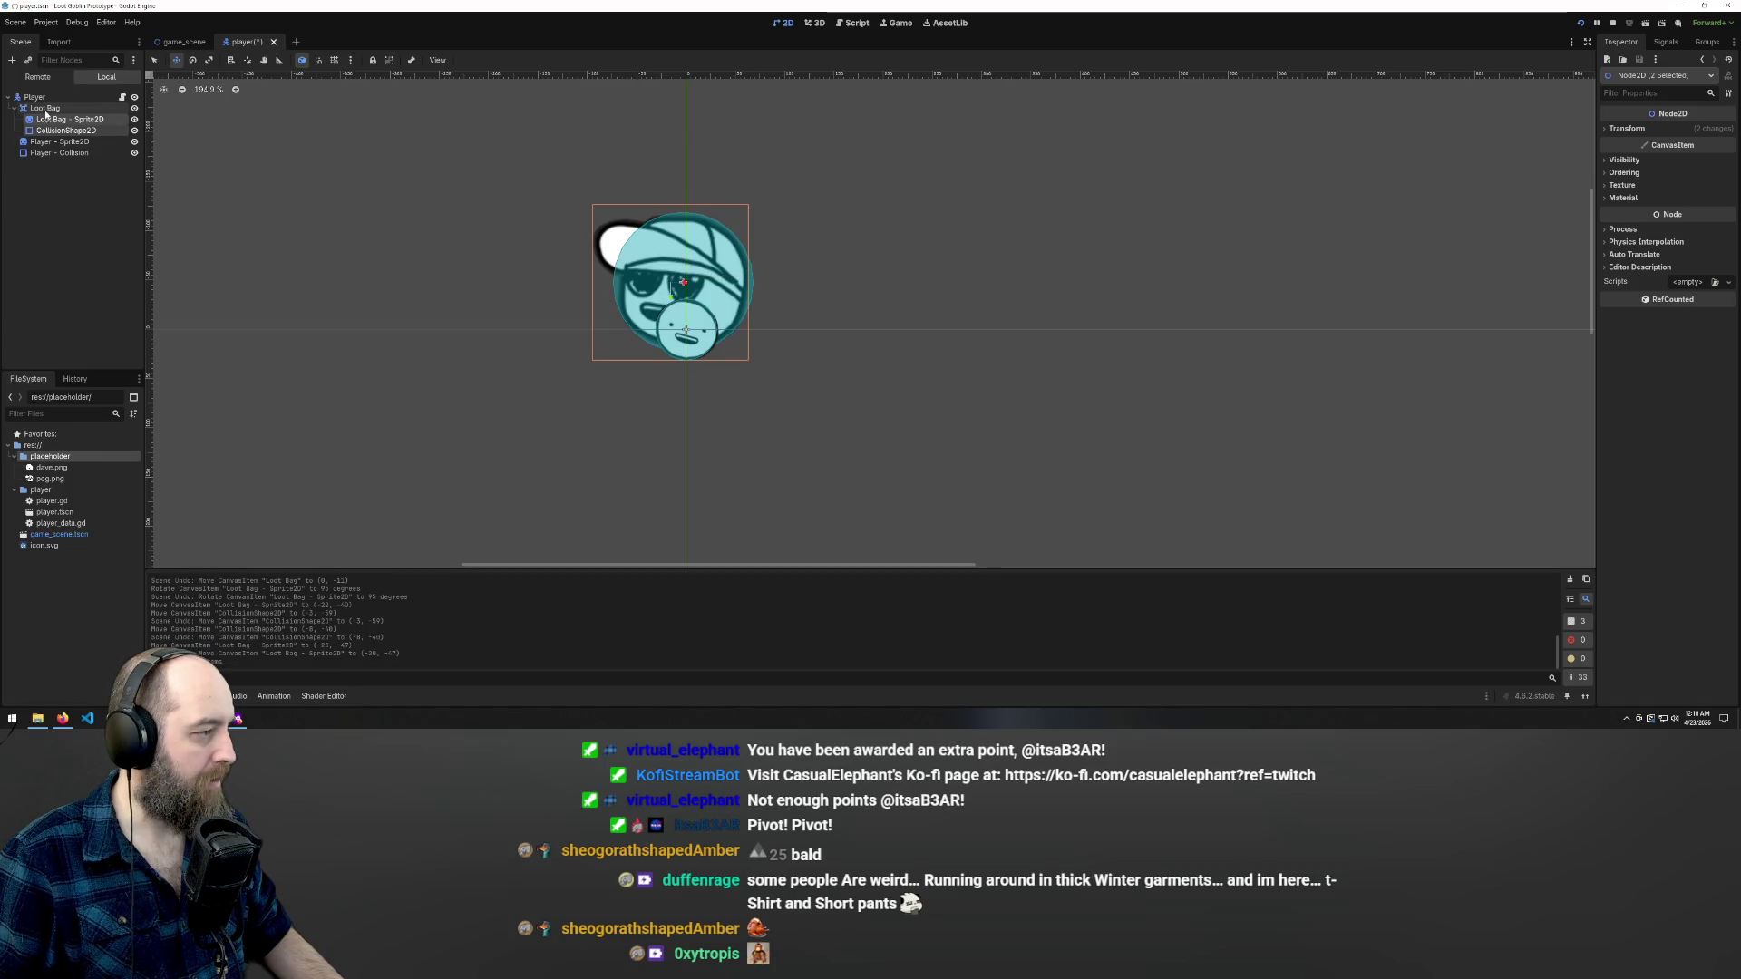
- Scale the whole Loot Bag down to about half size (×0.48)
left_click(45, 109)
key("e")
left_click_drag(703, 335, 696, 340)
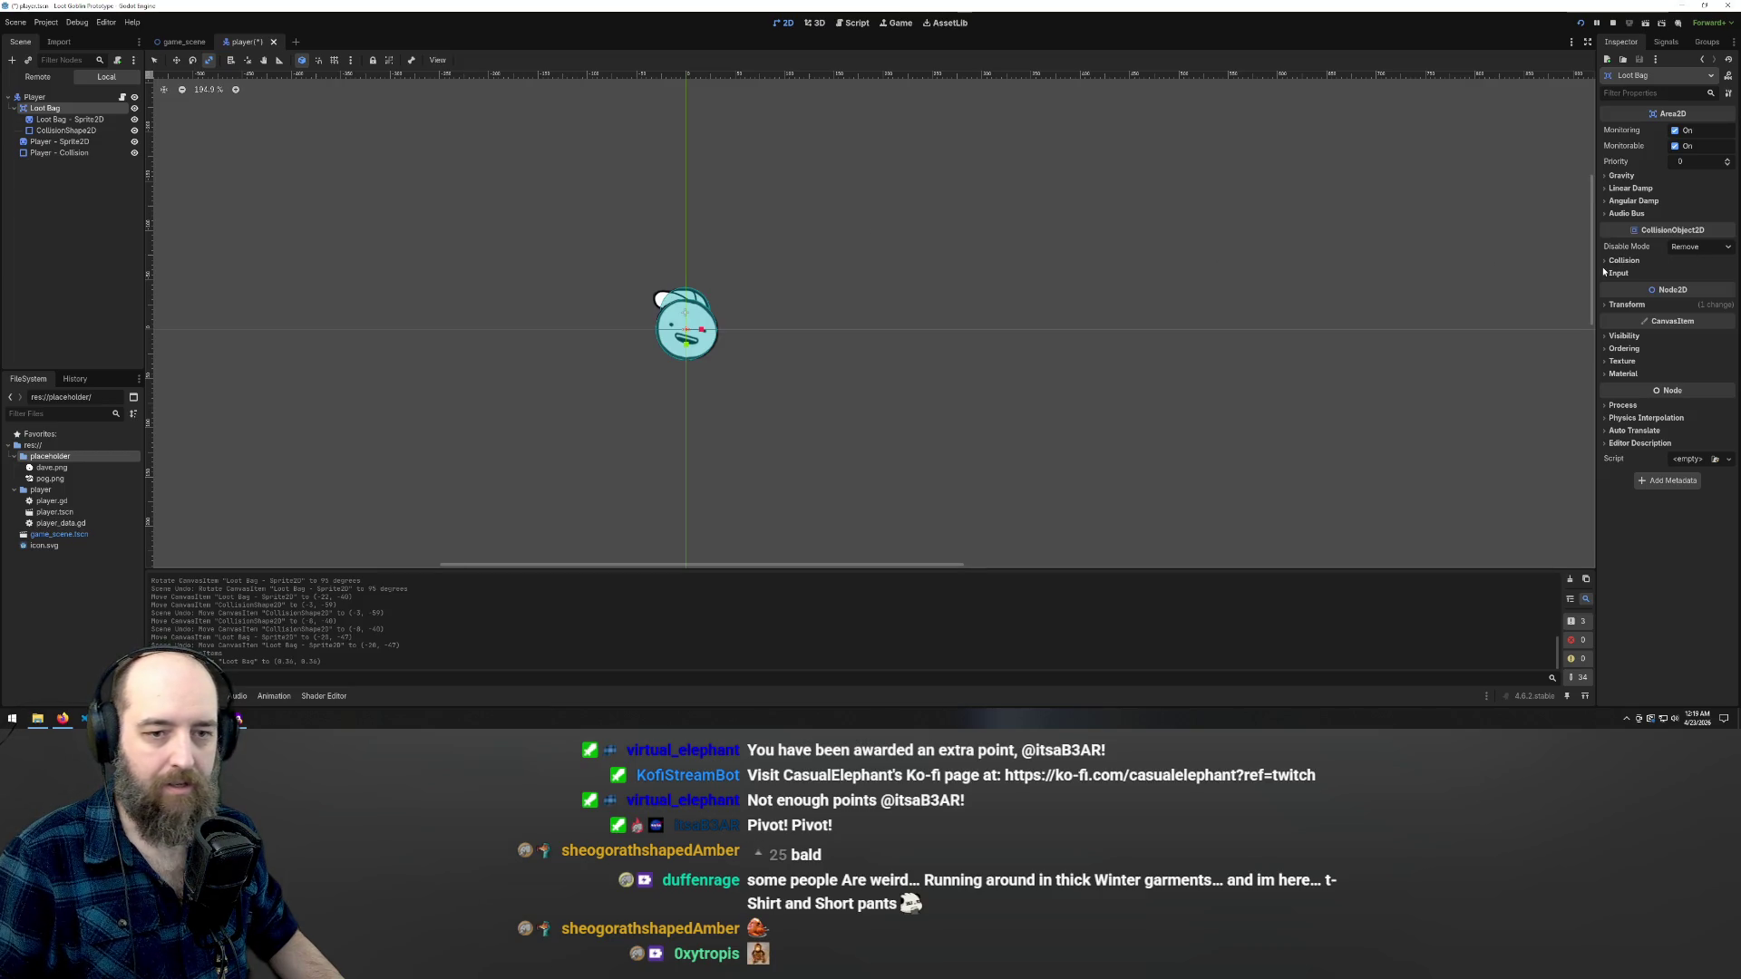
- Set the Loot Bag's Transform scale to 0.25 in the Inspector
left_click(1603, 309)
left_click(1705, 364)
double_click(1693, 366)
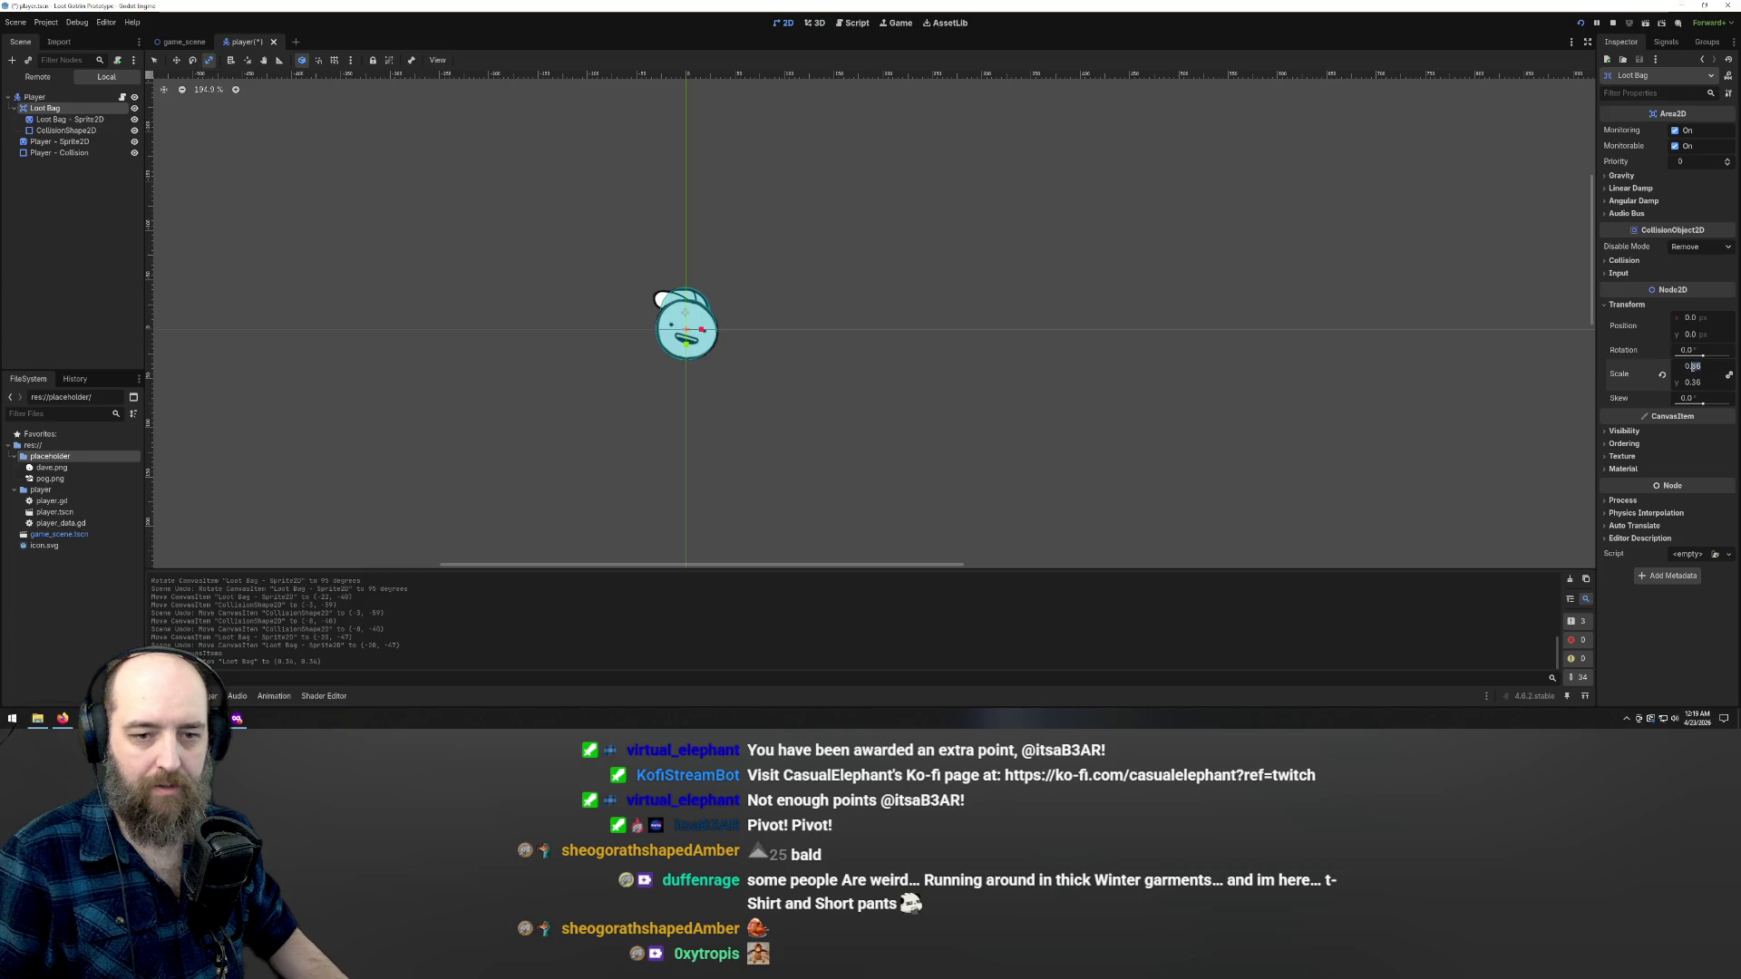
left_click(1702, 383)
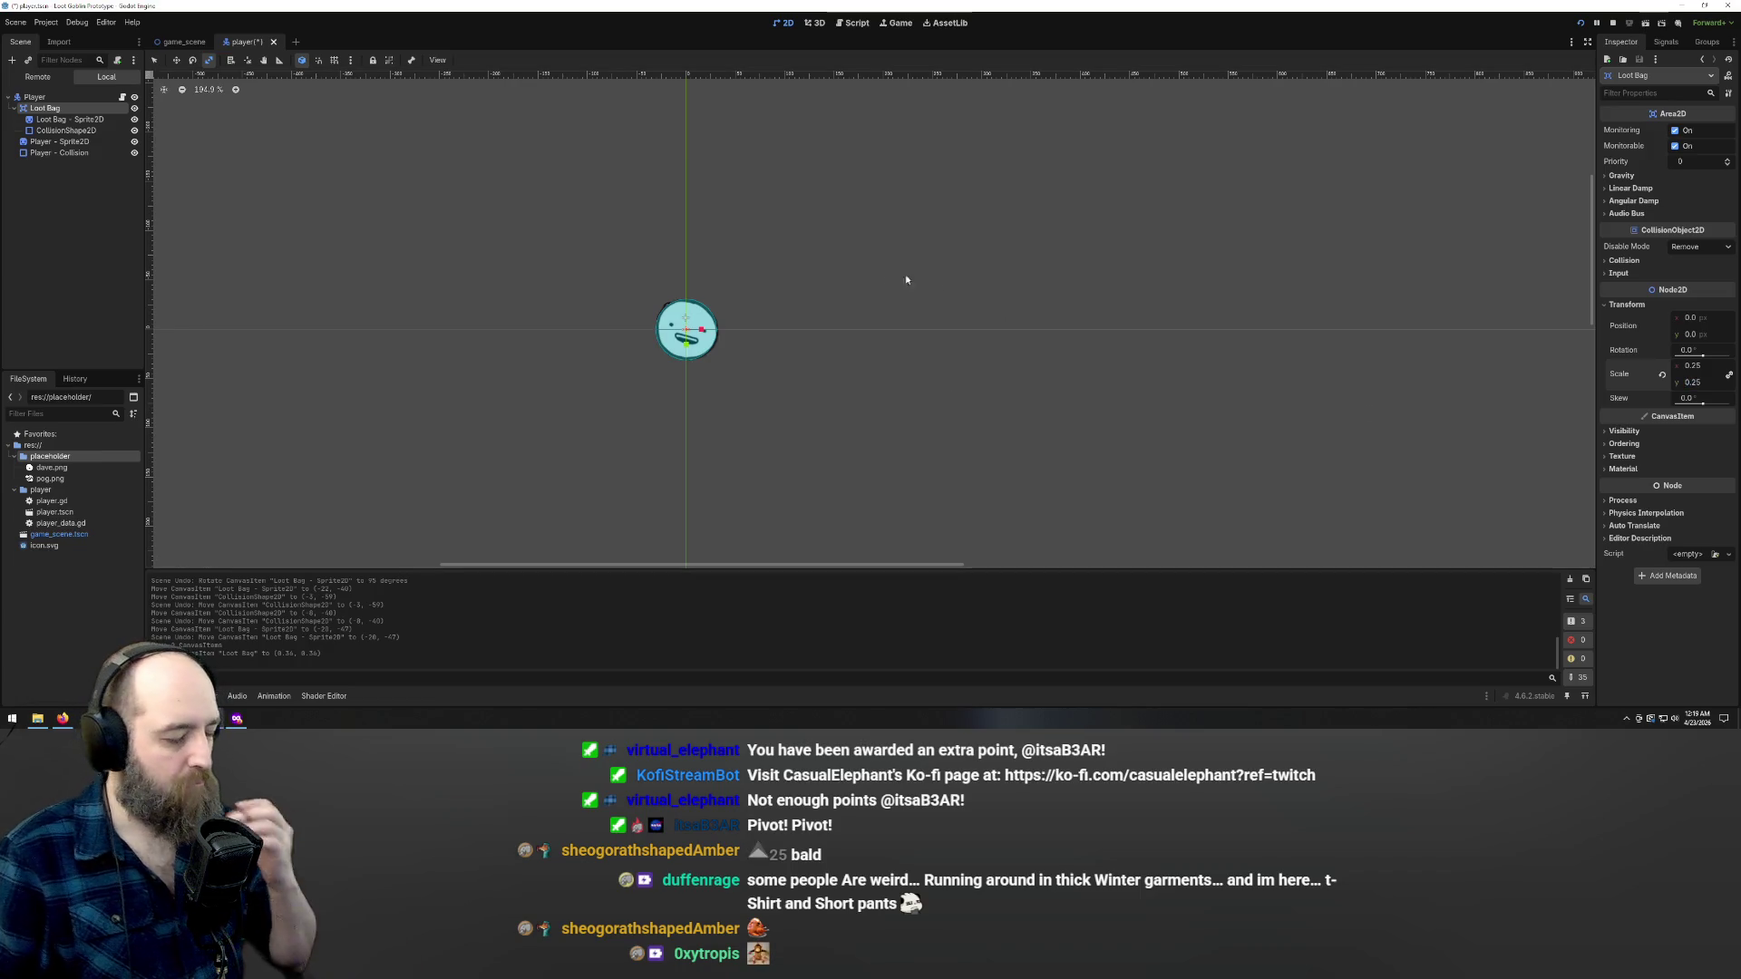
- Move the Loot Bag to position (-5, -7), save the player scene, and run the game
key("w")
key("e")
left_click_drag(703, 339, 697, 334)
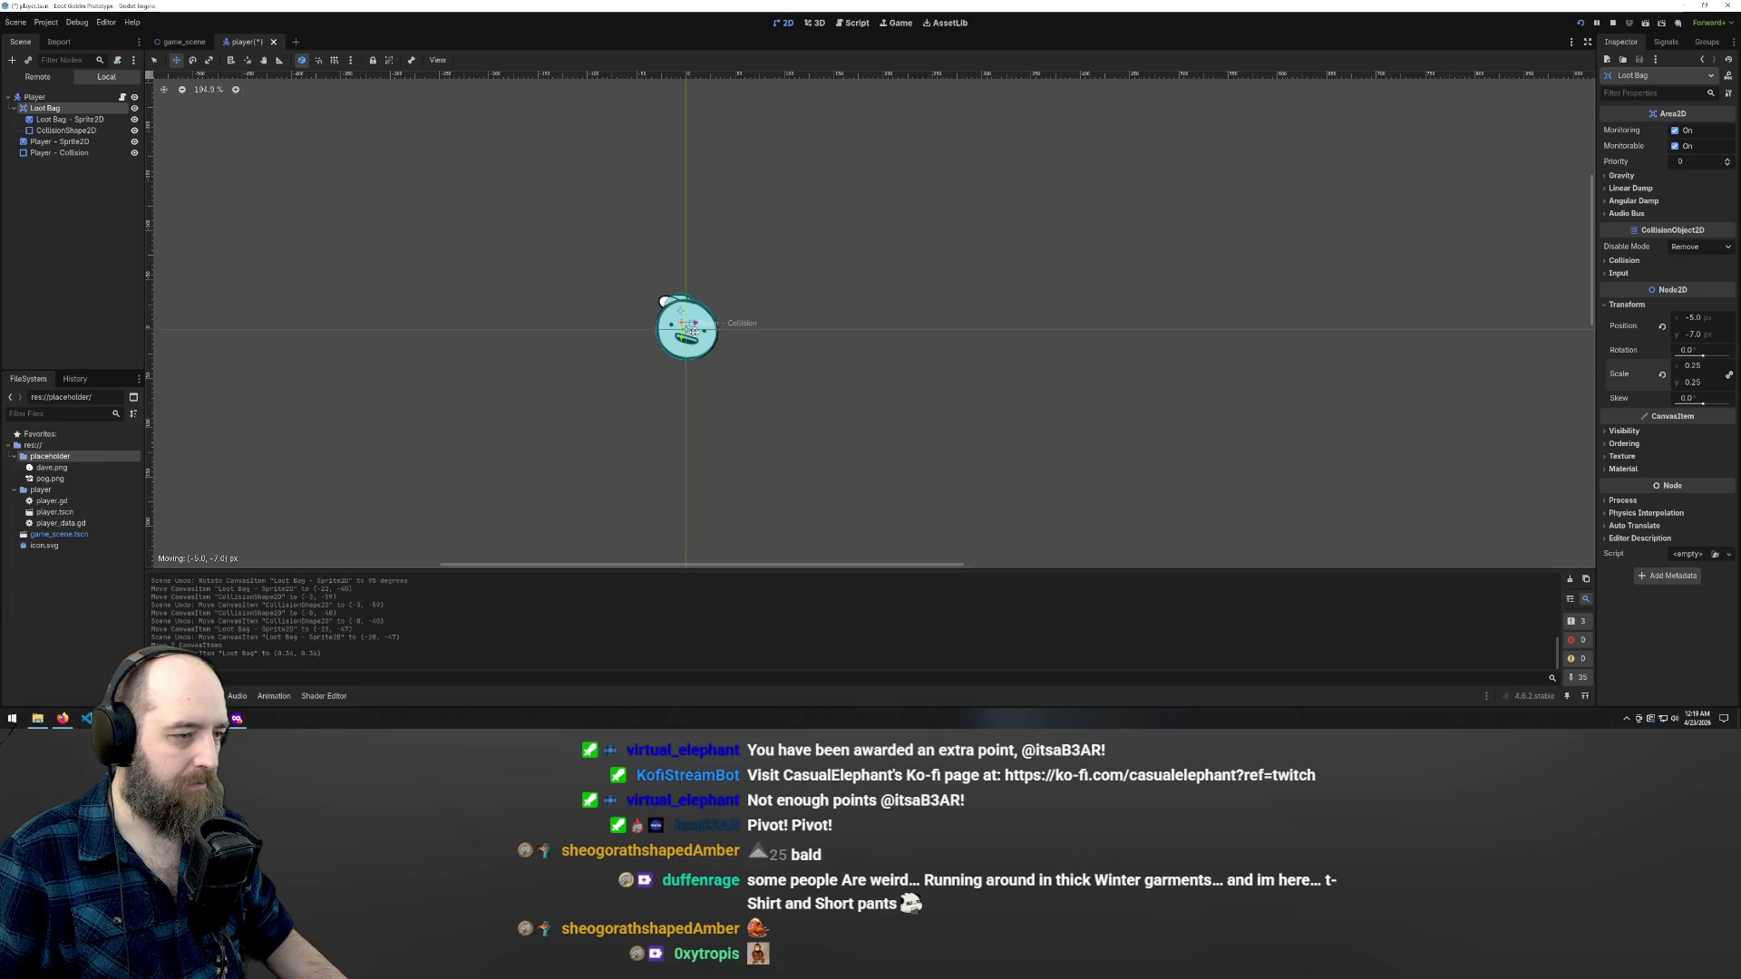
left_click_drag(691, 331, 691, 331)
key("ctrl+s")
key("F5")
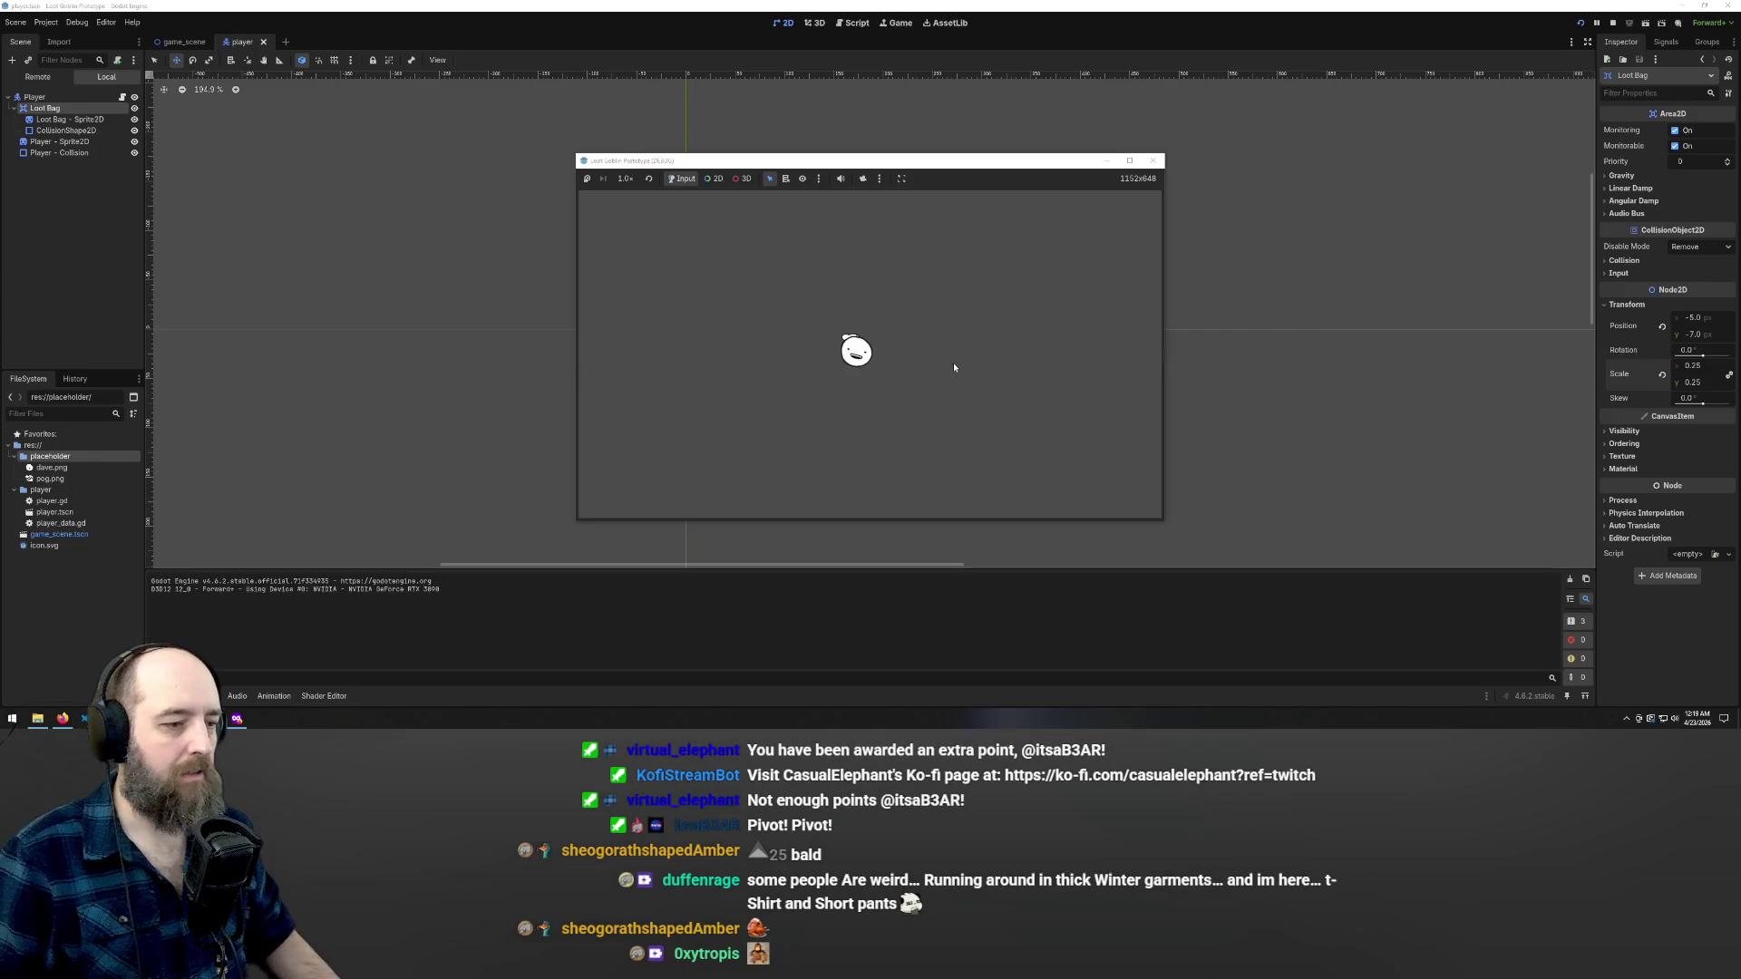
key("Up")
key("Left")
key("Right")
key("Down")
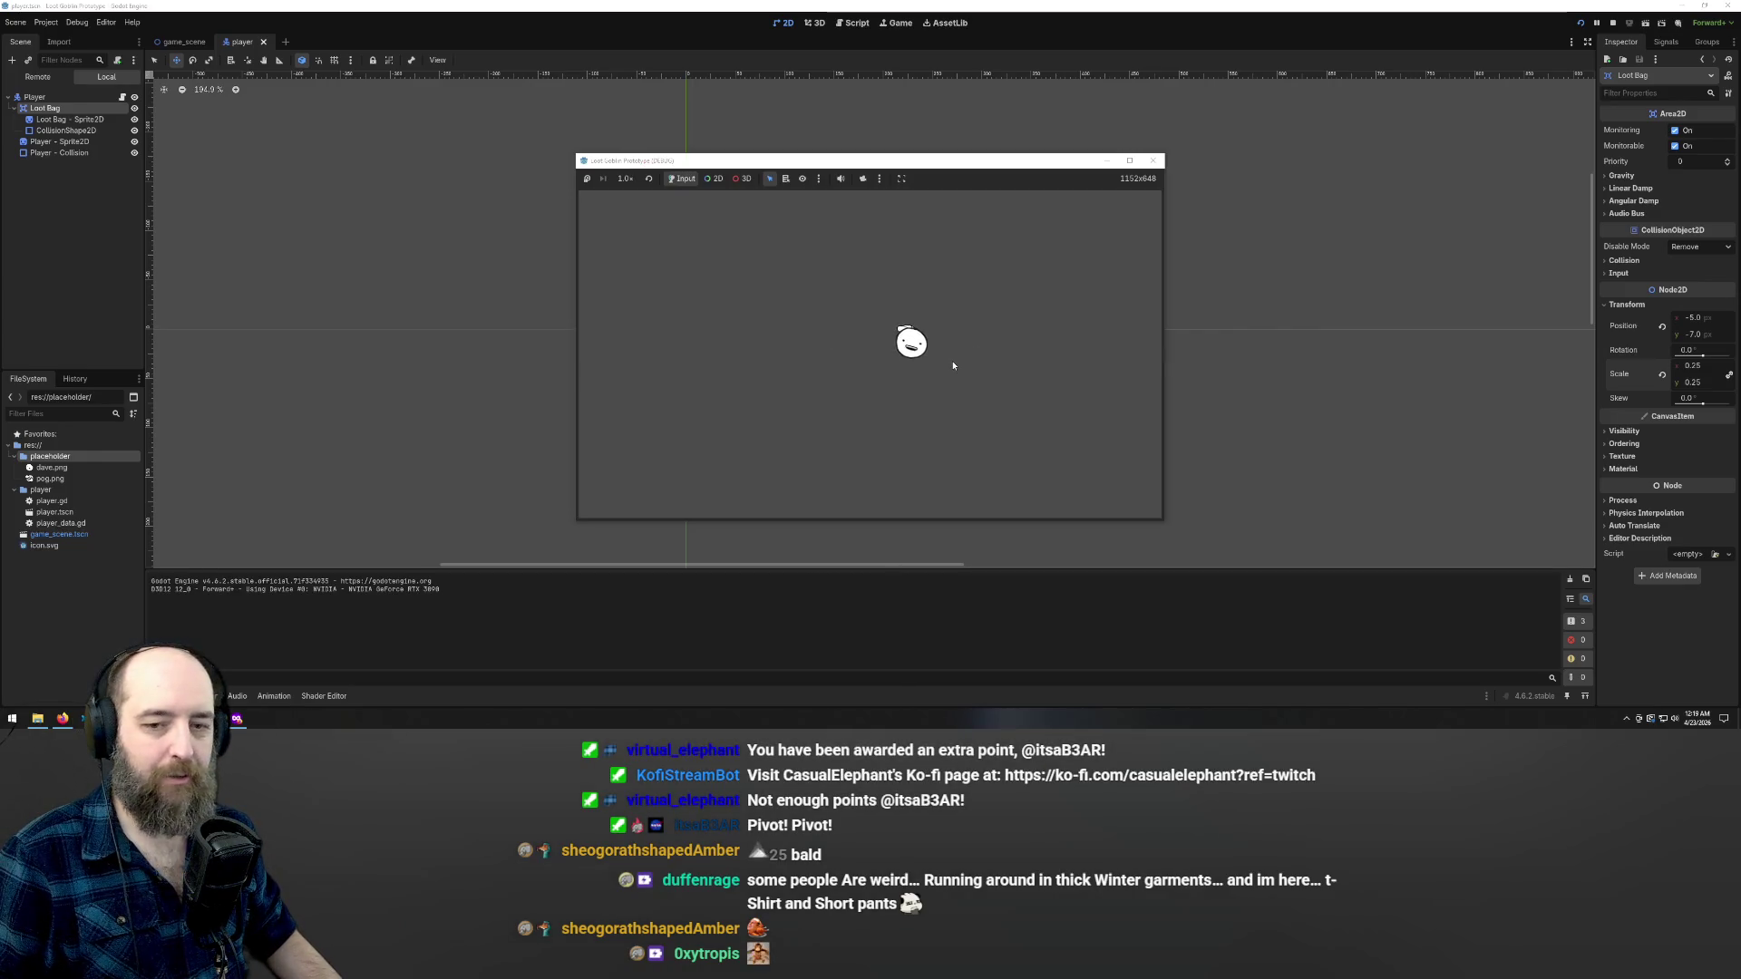
key("Up")
key("Left")
key("Right")
key("Down")
key("Left")
key("Down")
key("Right")
key("Down")
key("Up")
key("Left")
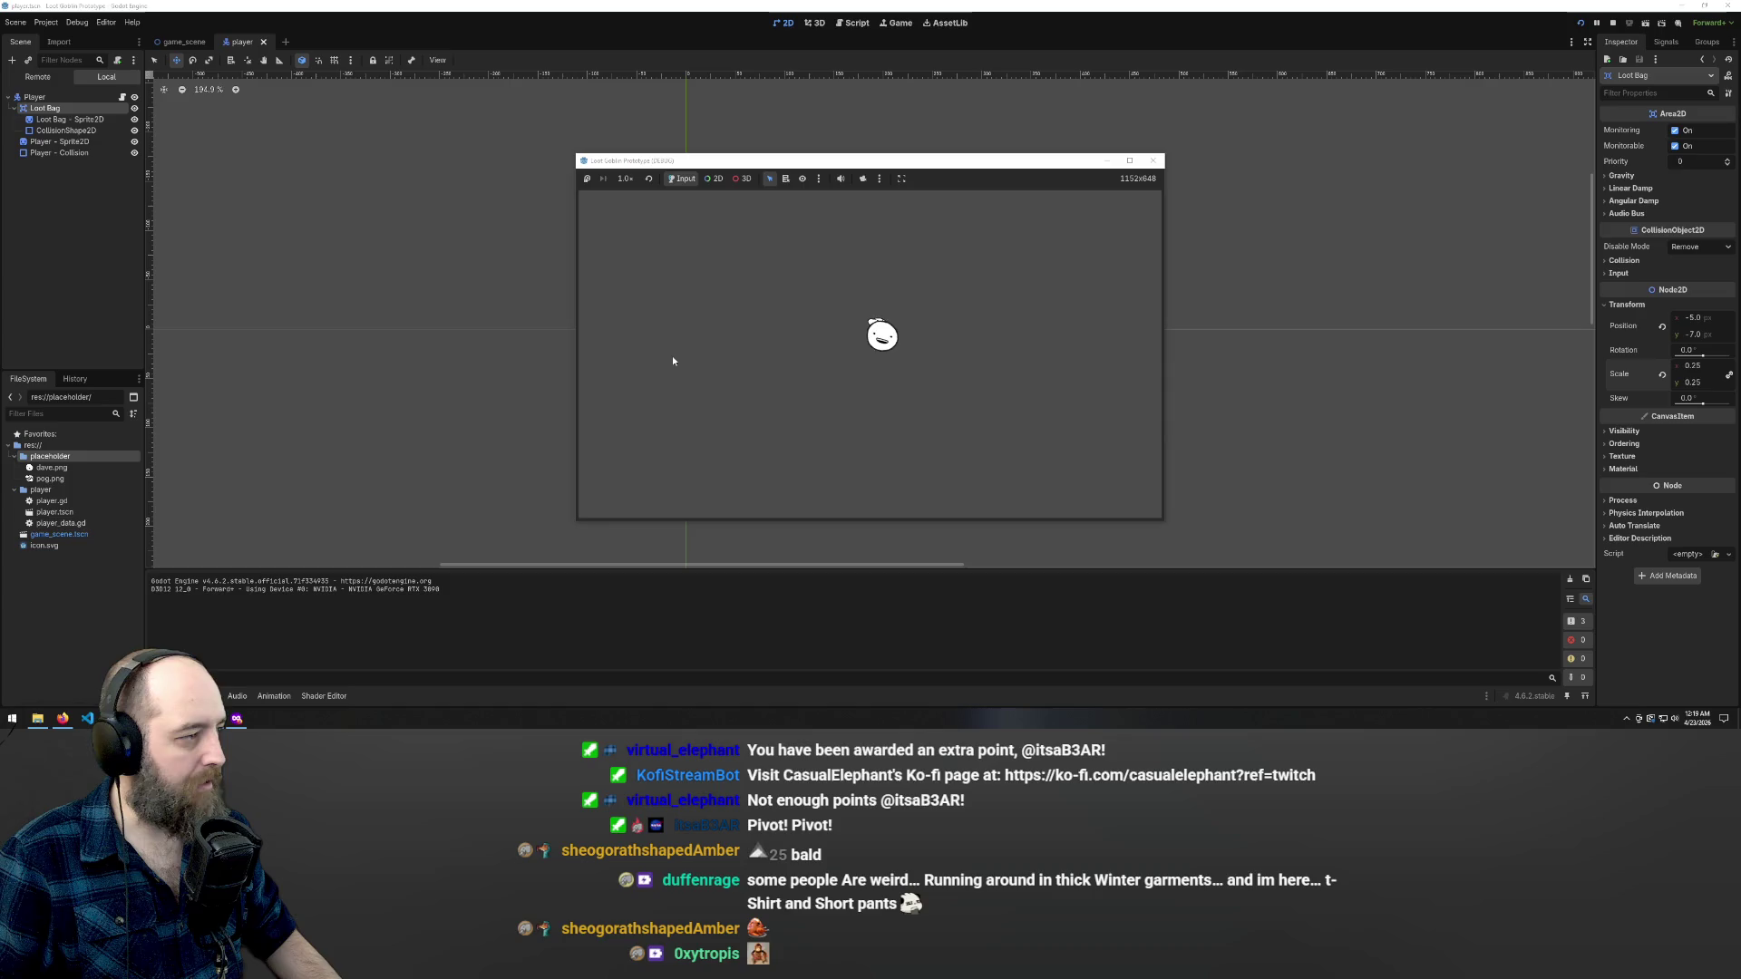
key("Right")
key("Down")
key("Down")
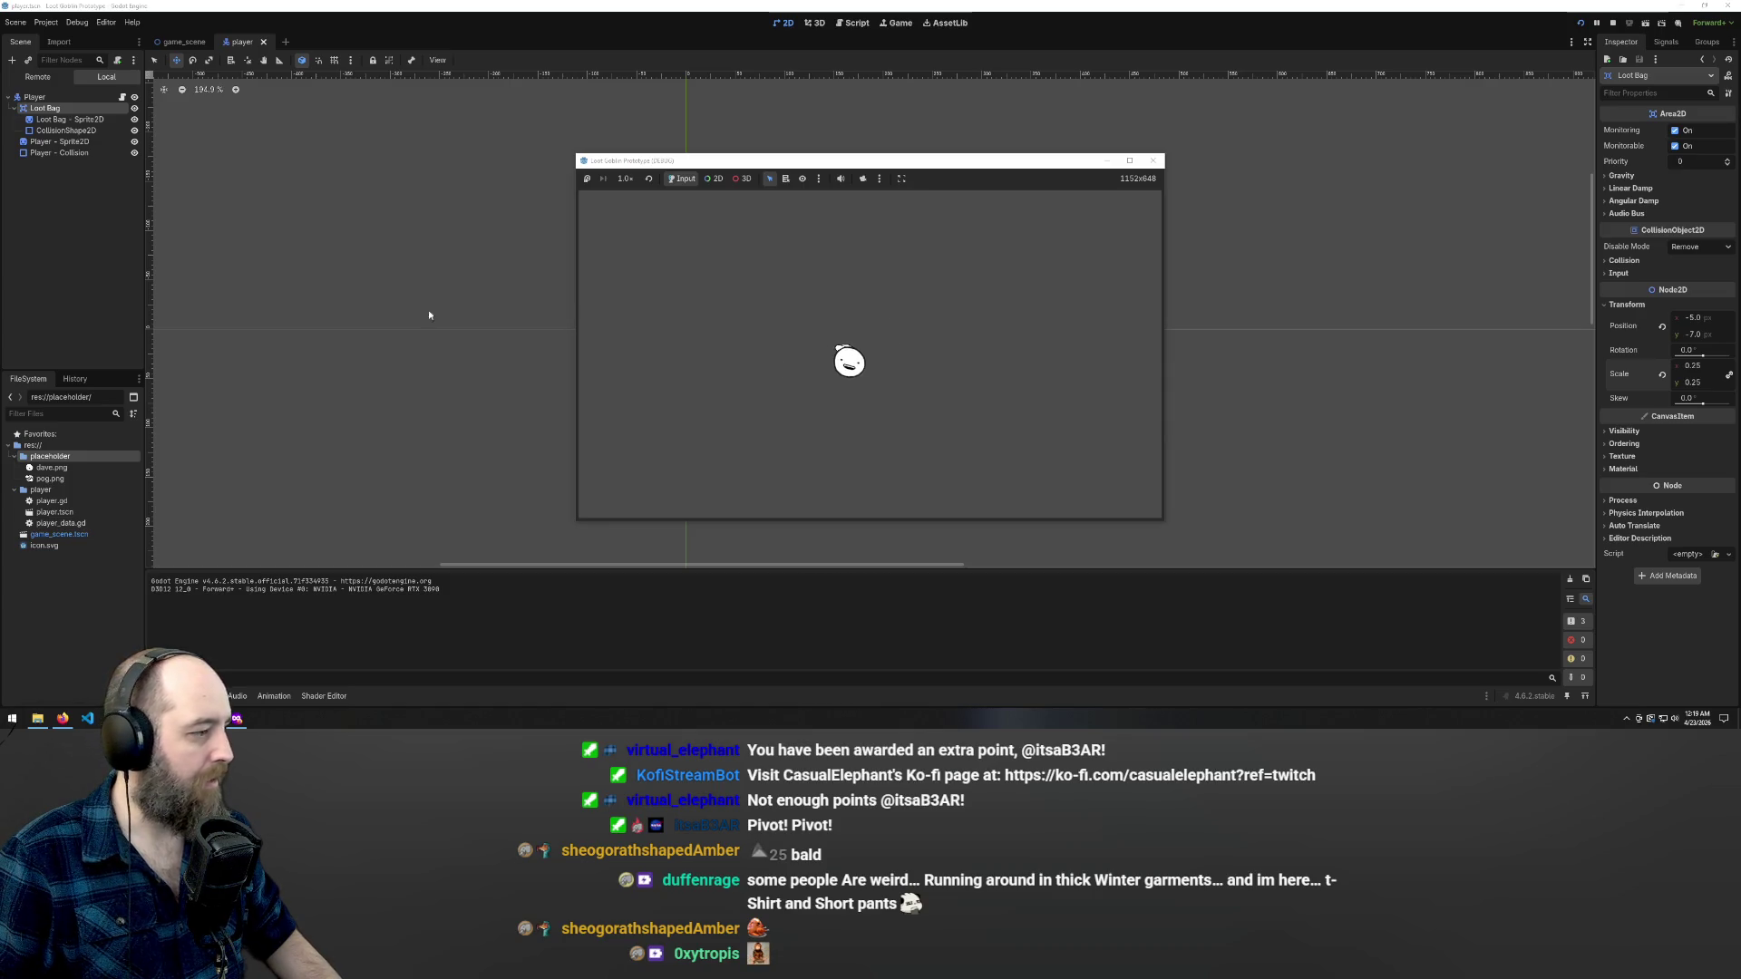
key("F8")
left_click(52, 500)
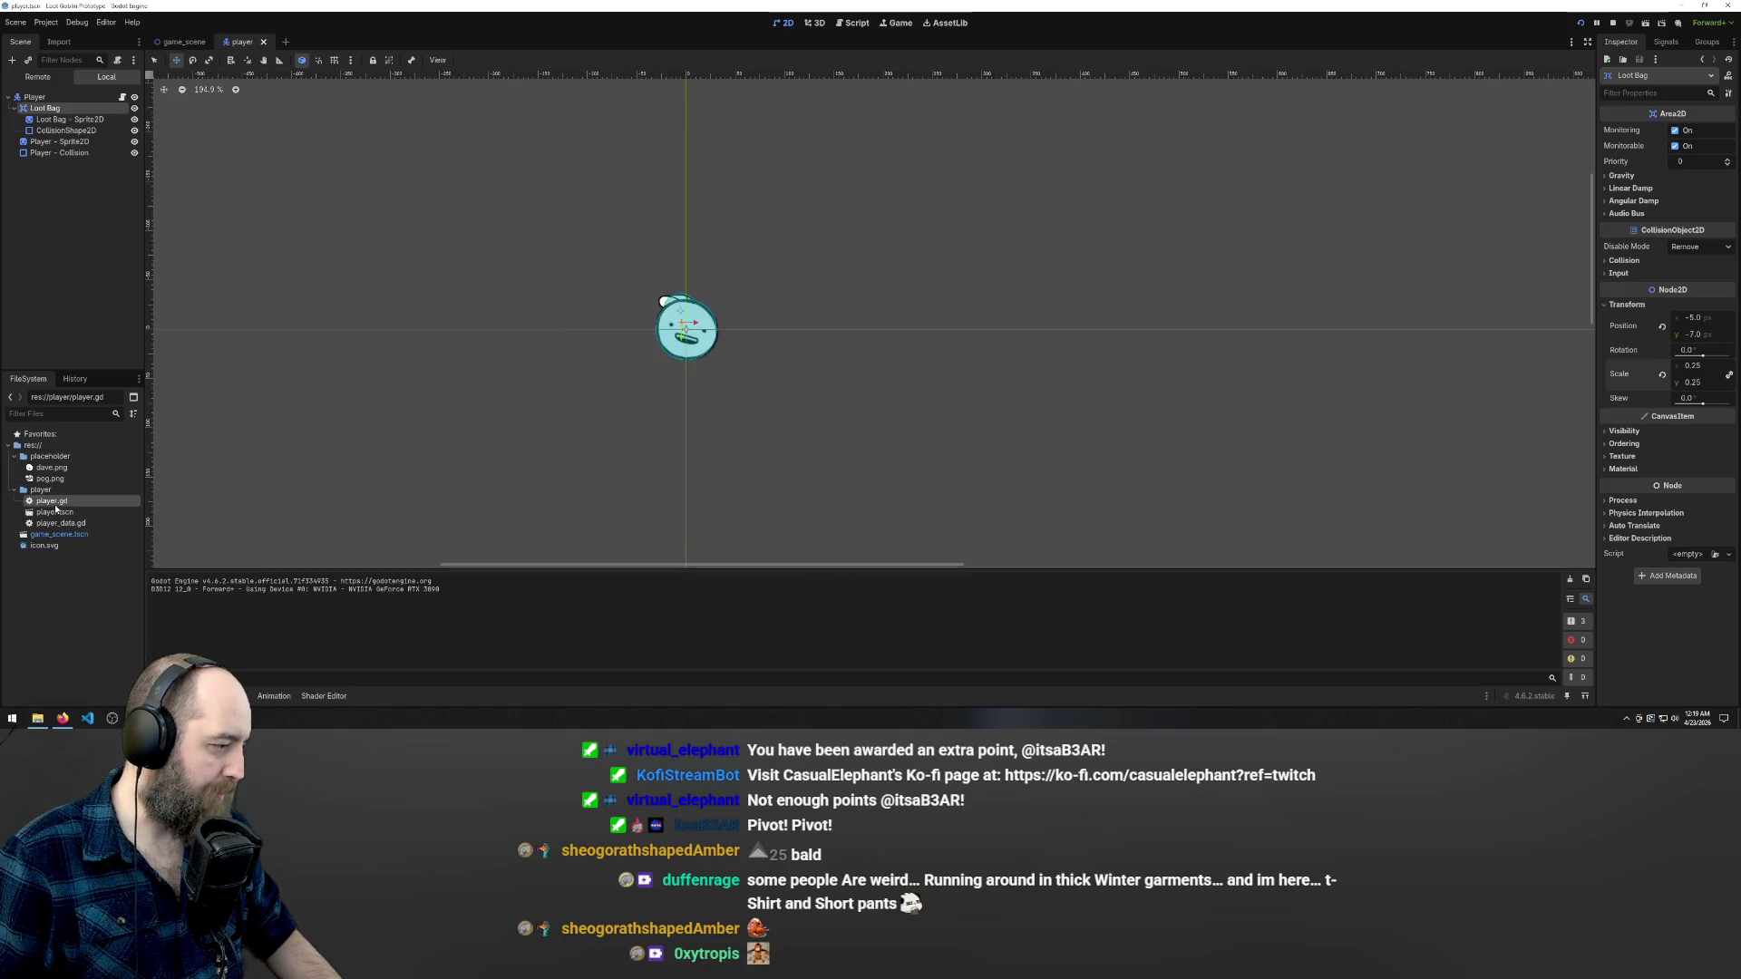
- Declare 'var VOLUME = 0' on line 5 of player_data.gd
left_click(851, 22)
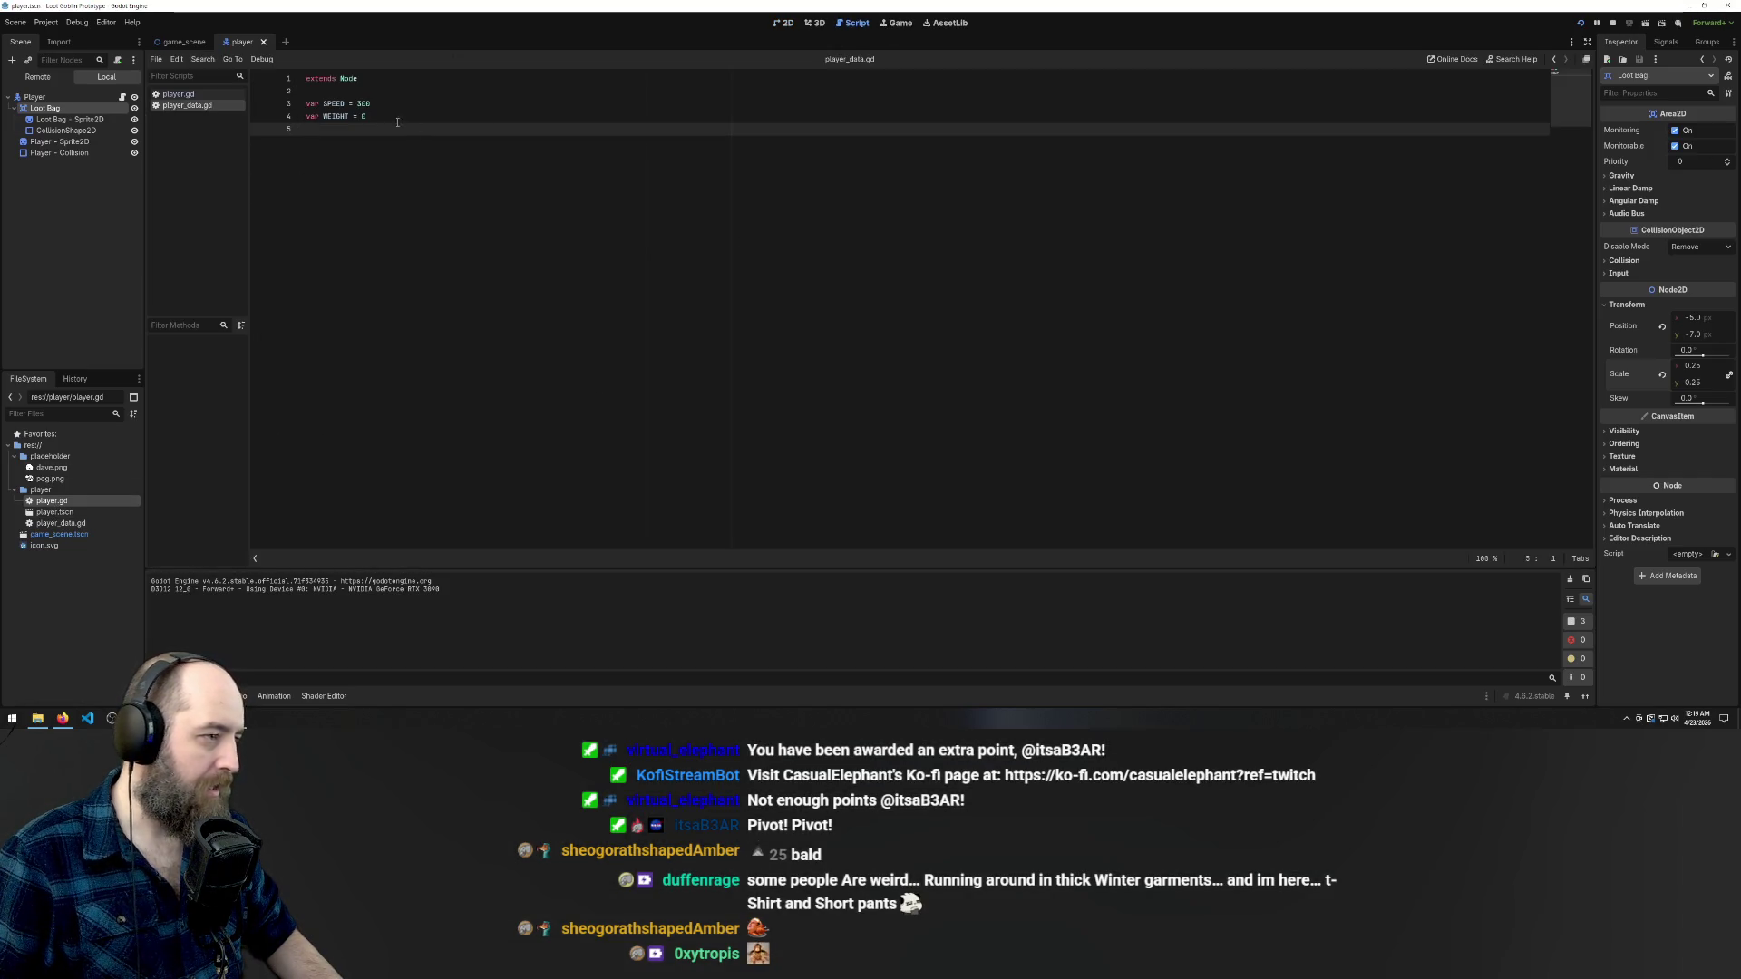
type("va")
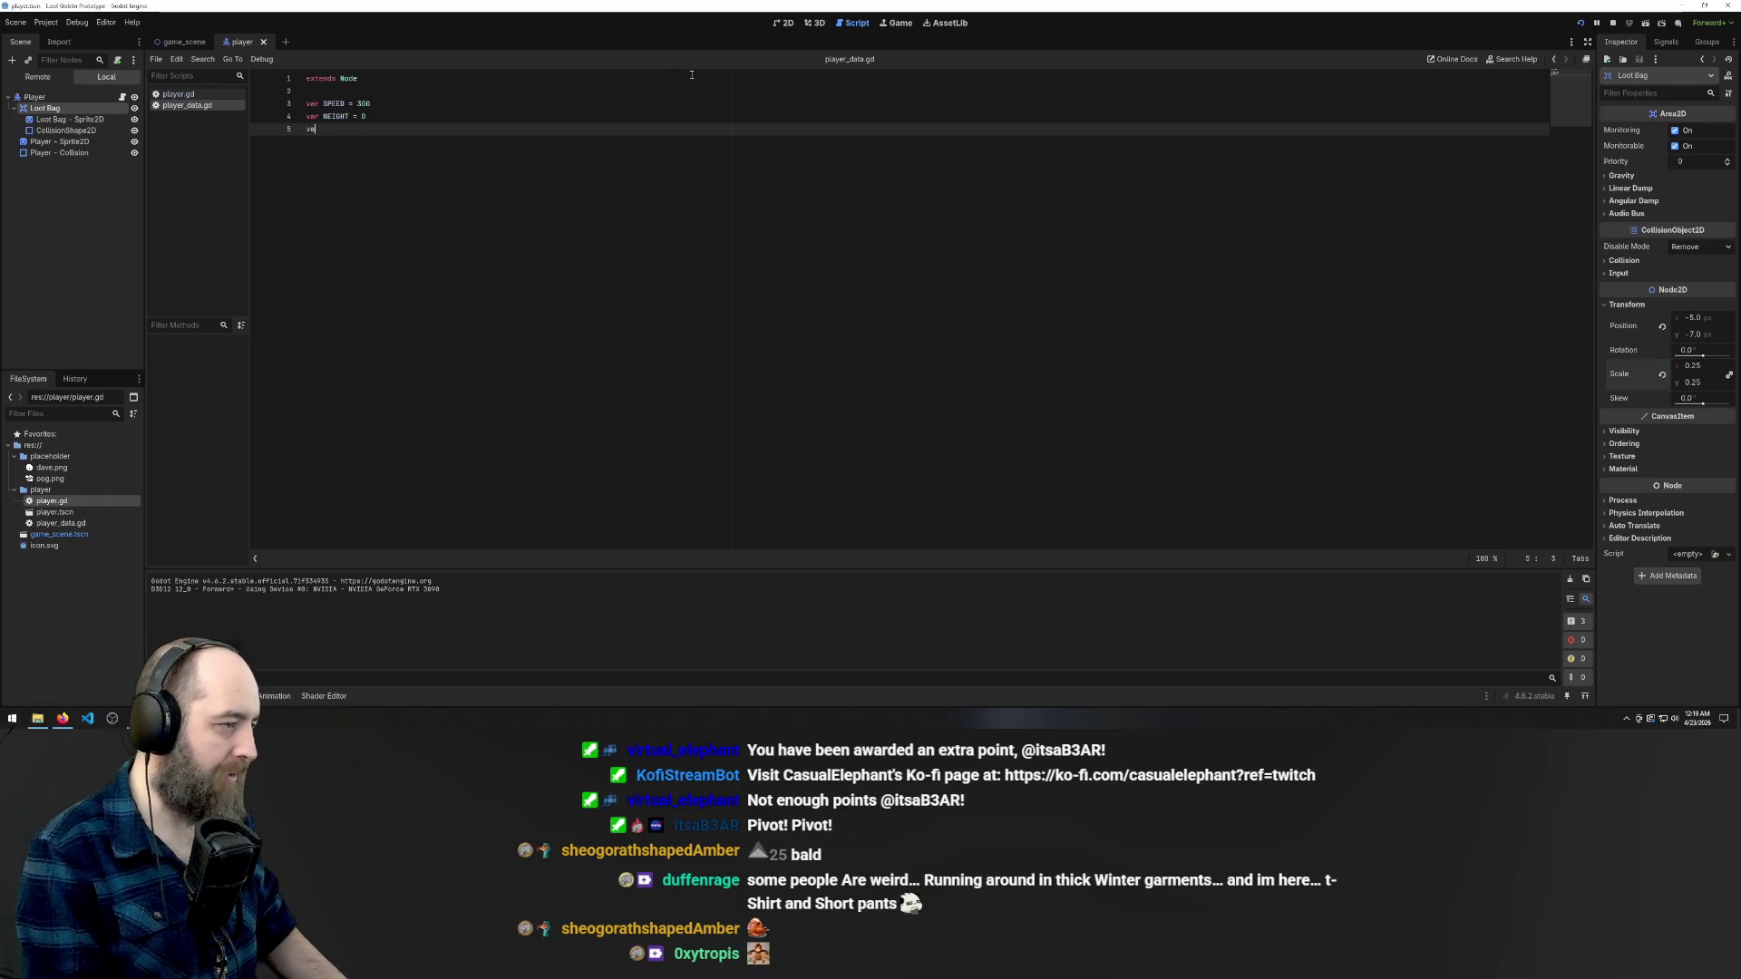
type("r V")
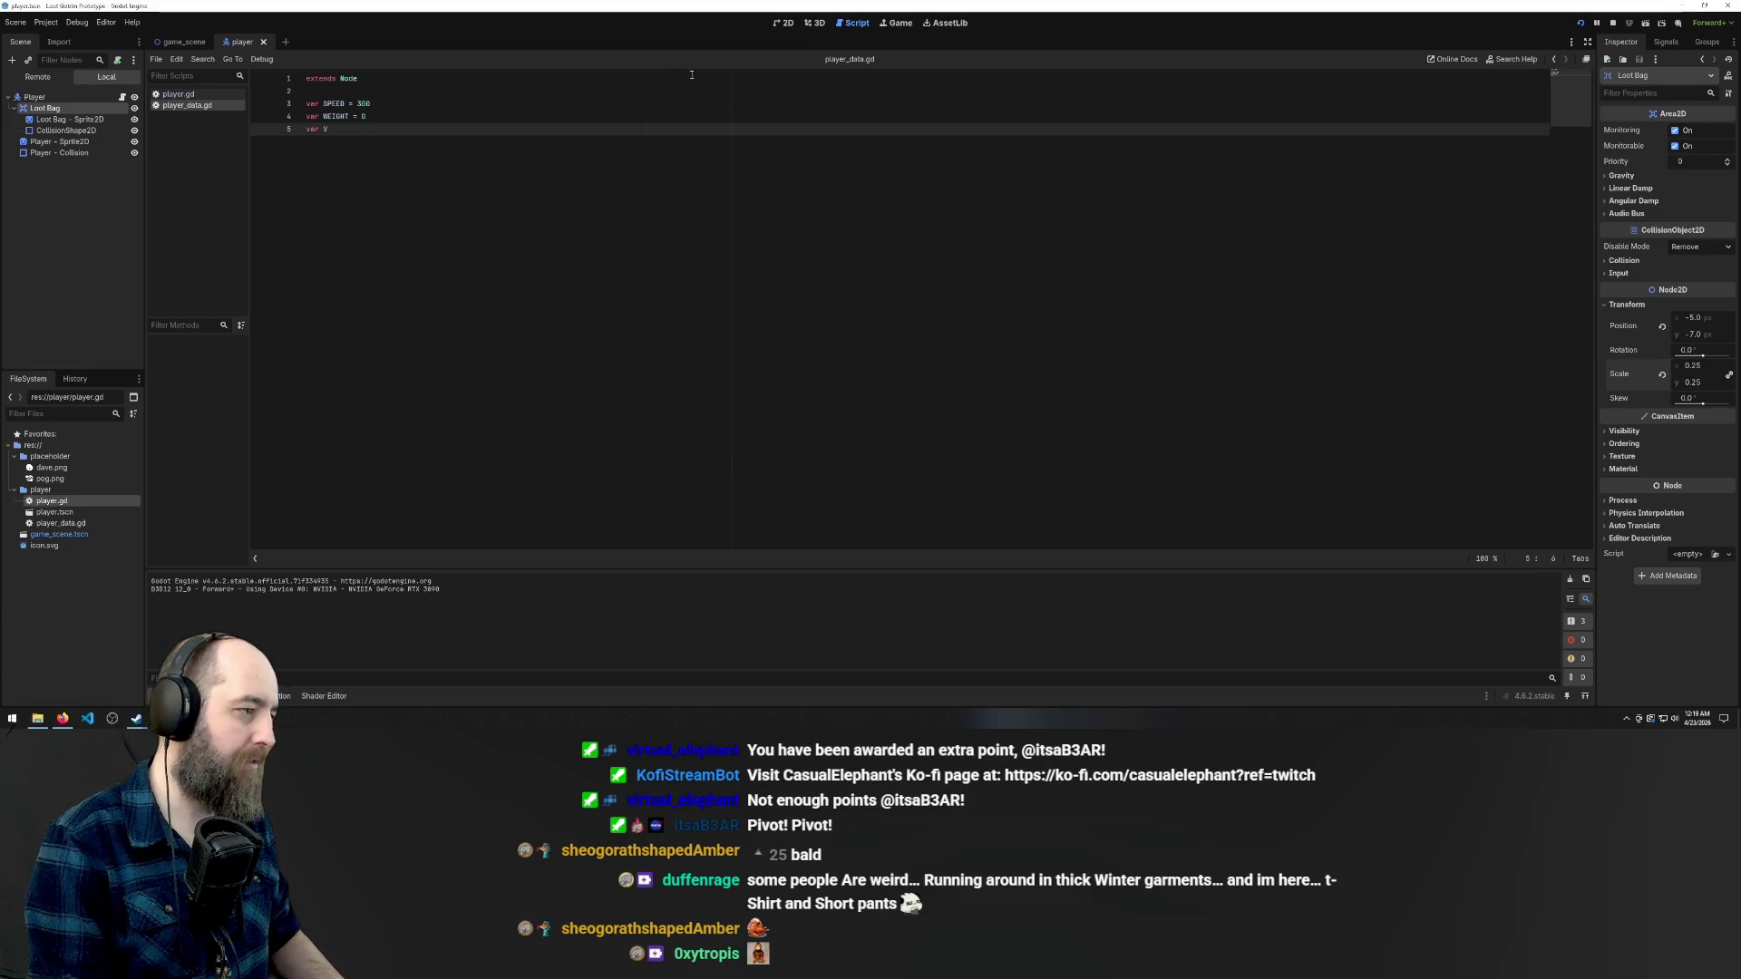
key("BackSpace")
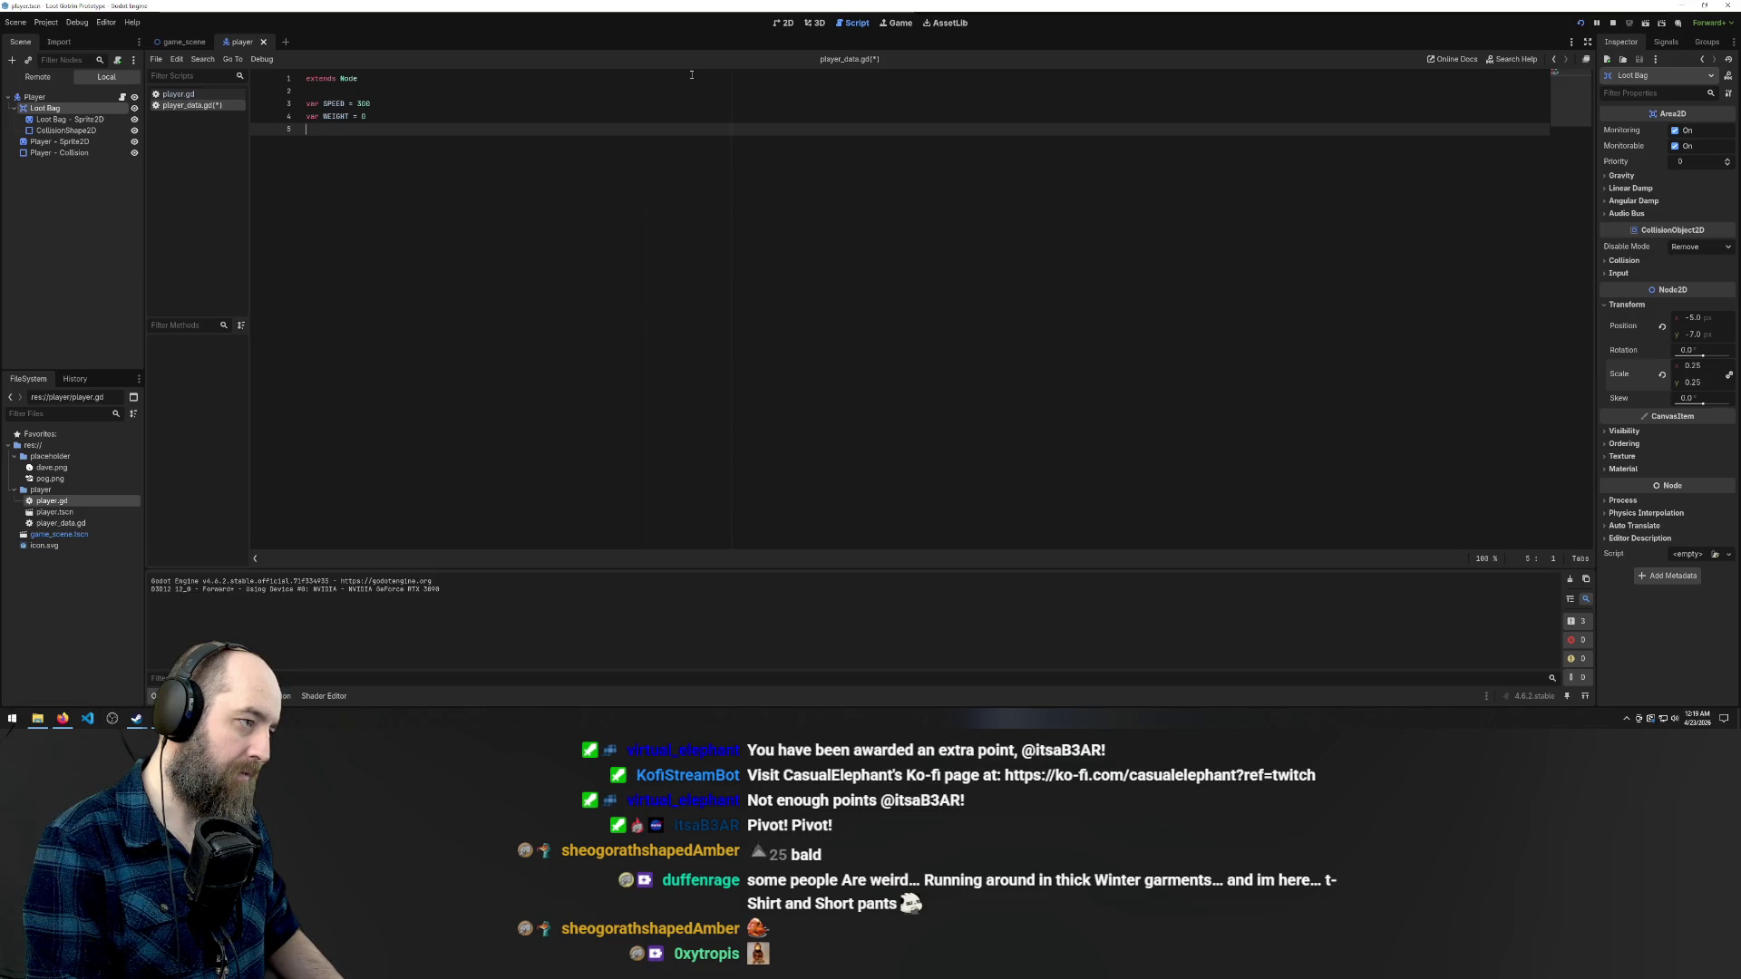
type("va")
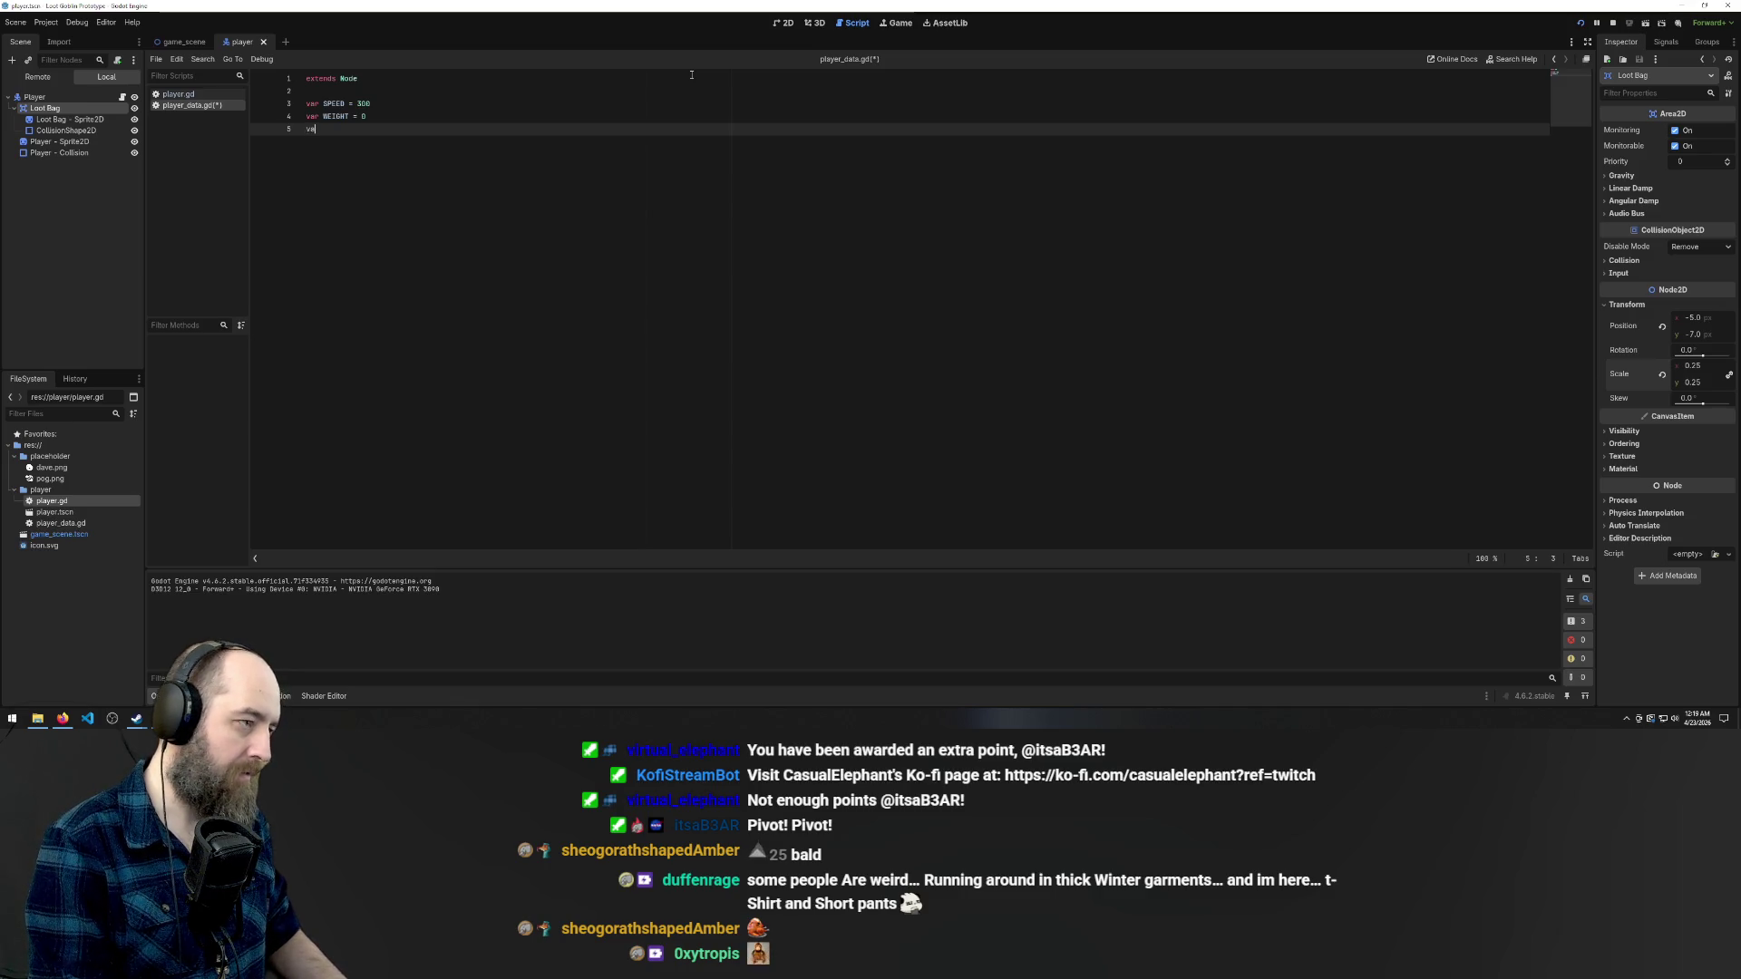
type("r VOLUME")
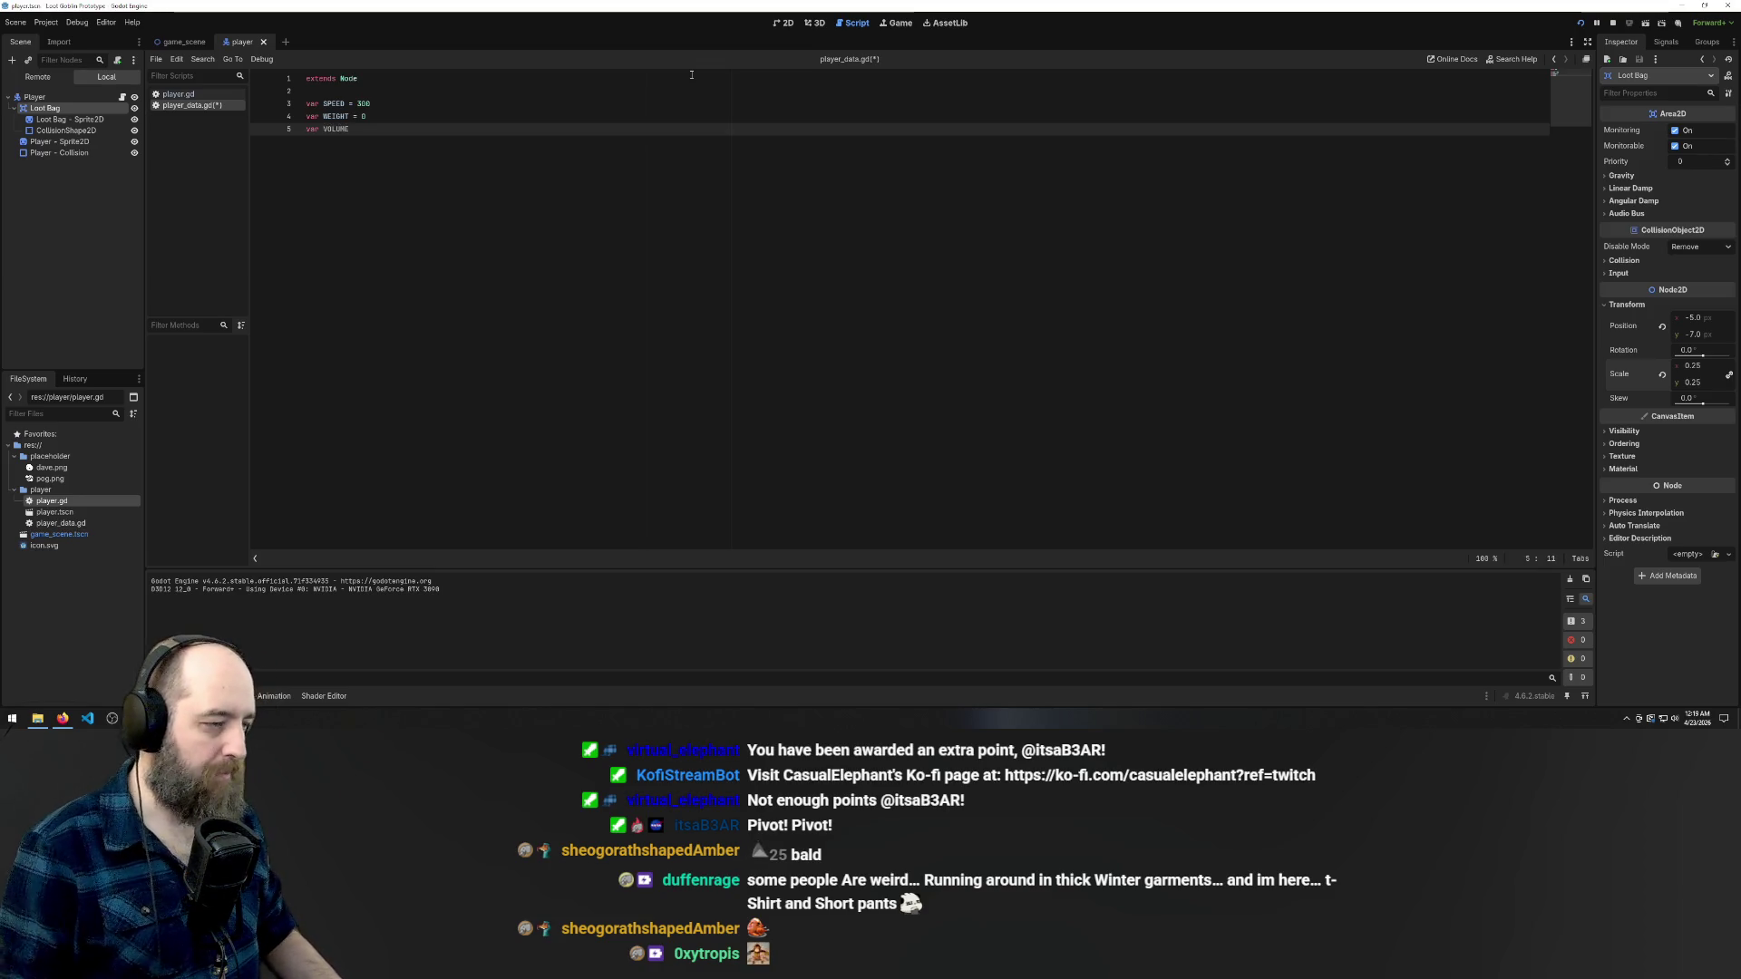
type(" = 0")
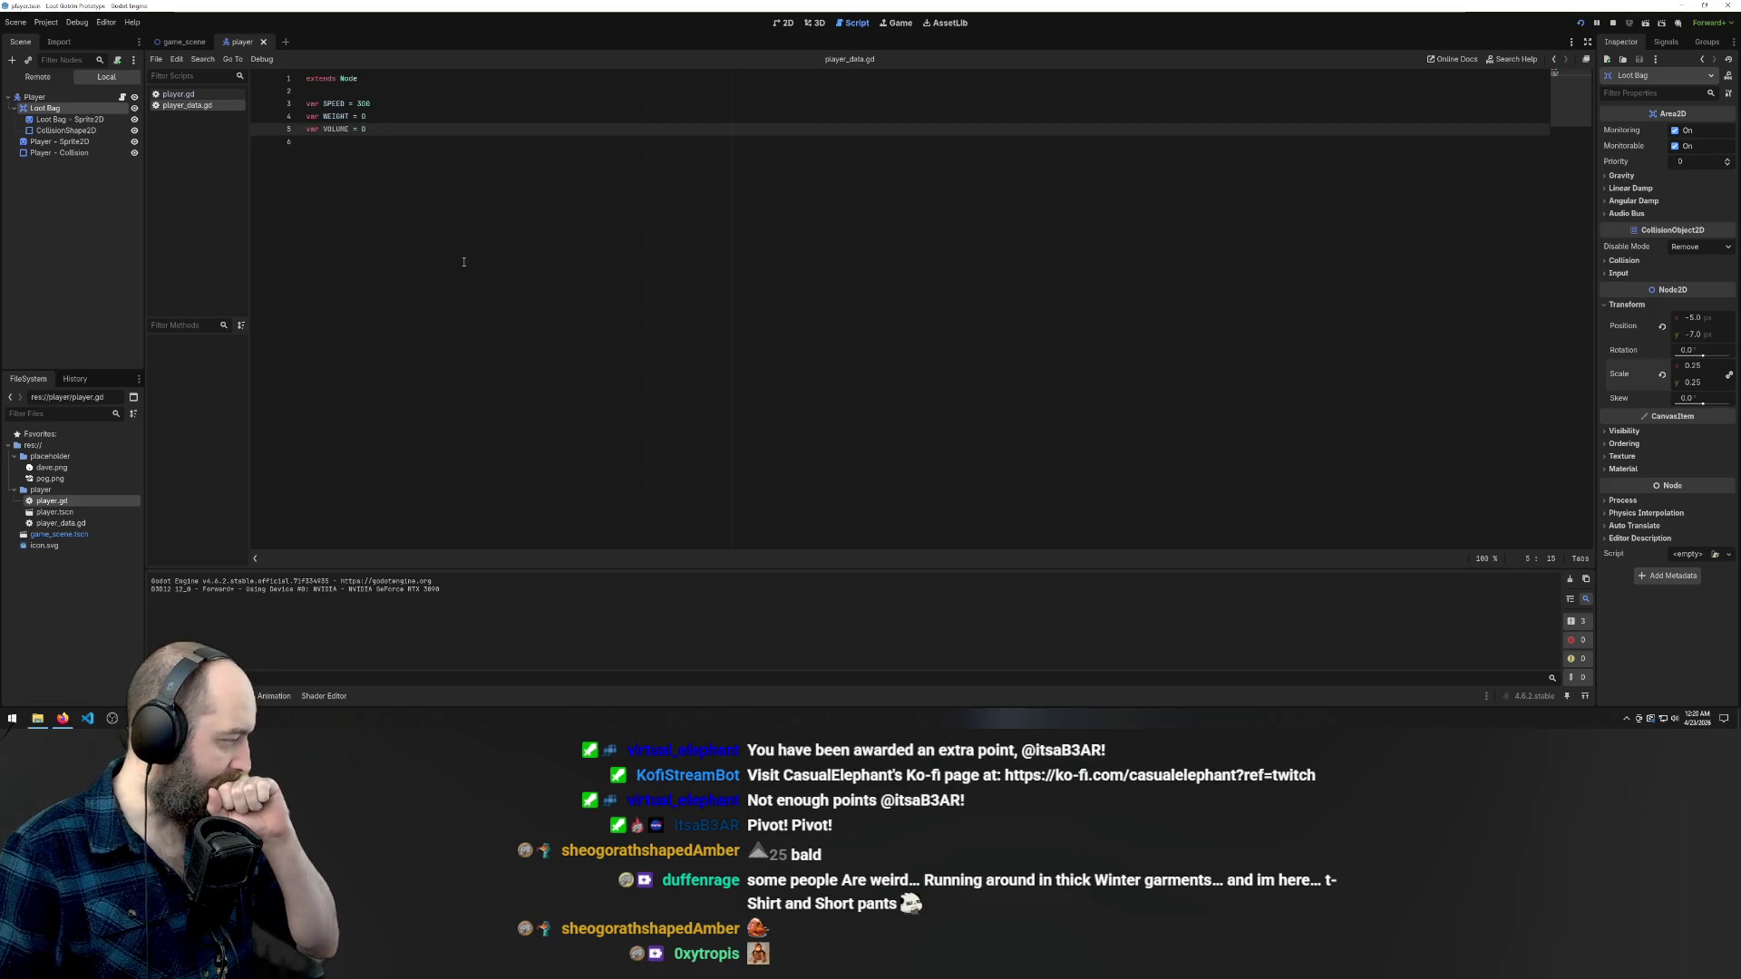
left_click(814, 23)
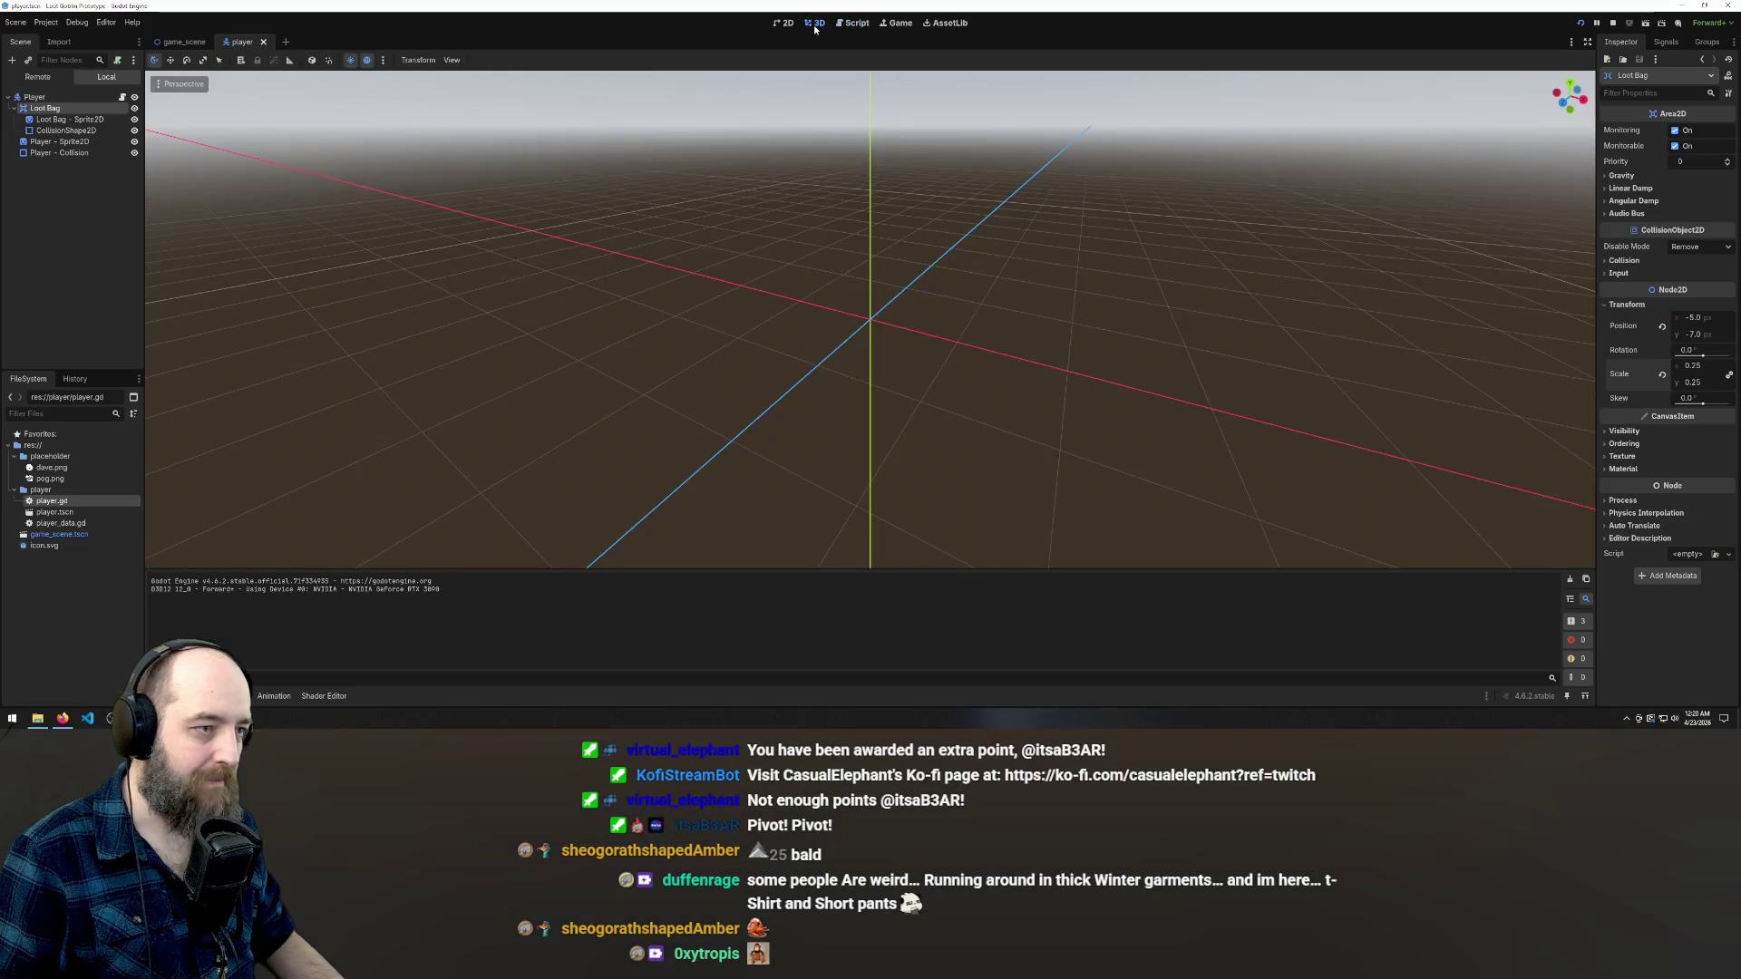
- Zoom into the 2D view, try moving the Loot Bag, undo it back to centre, and save
left_click(781, 23)
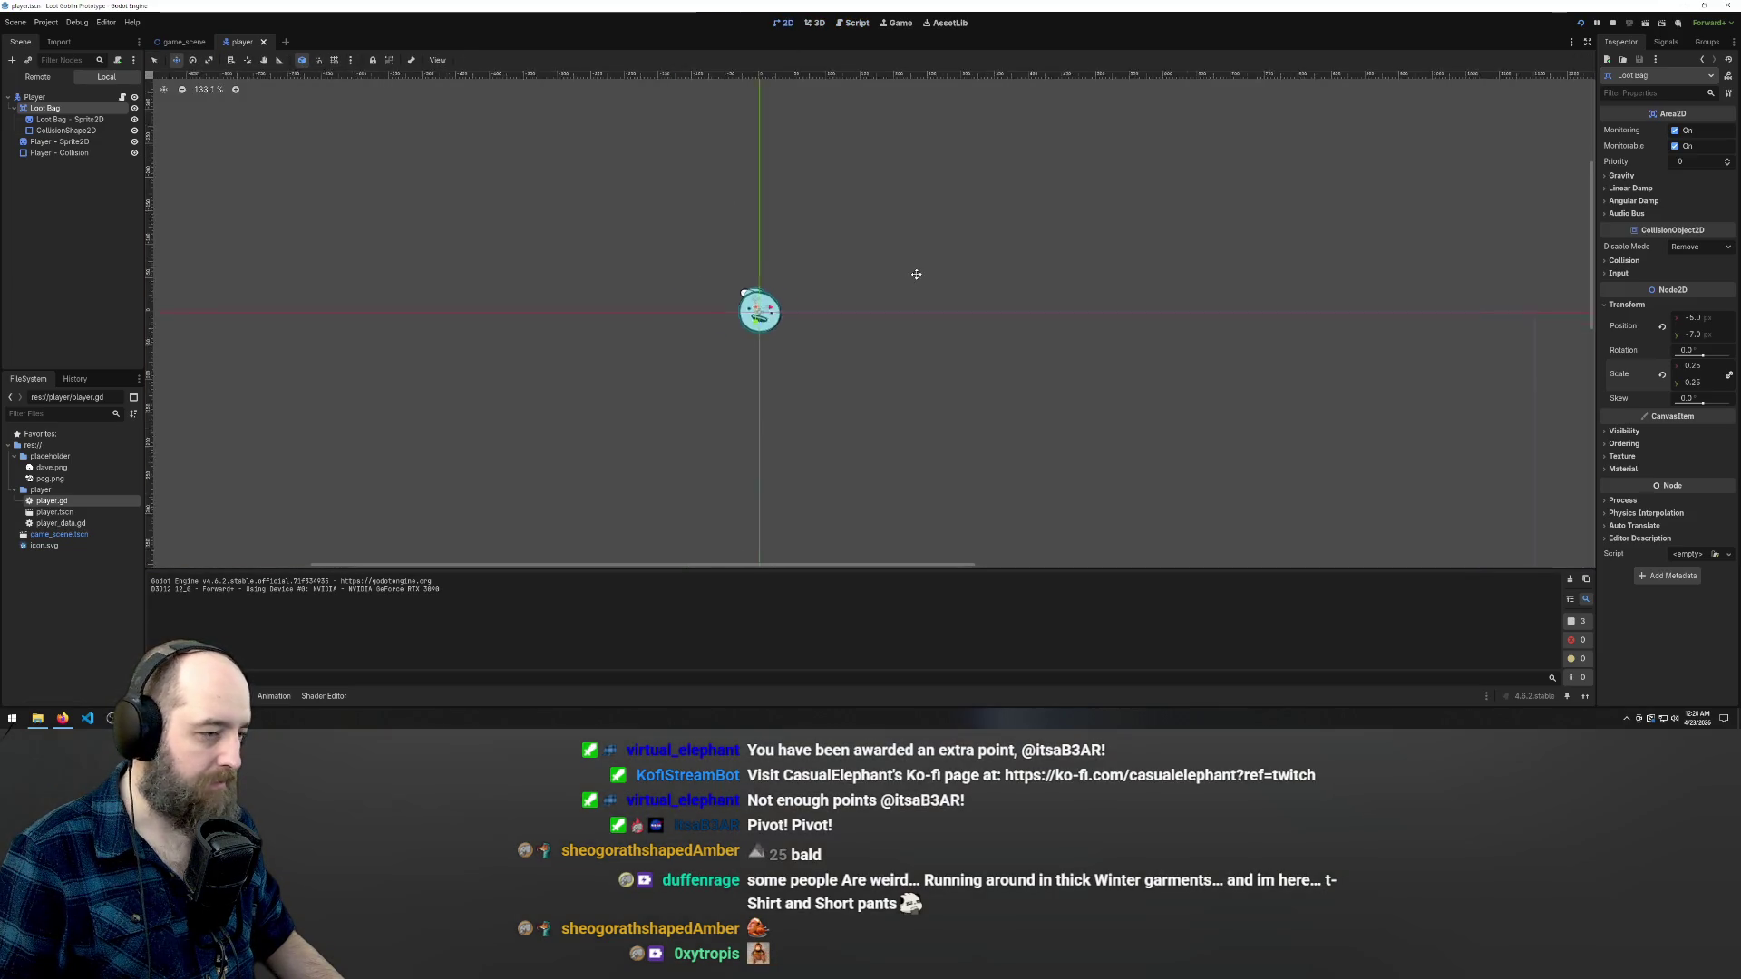
scroll(926, 297, "up", 2)
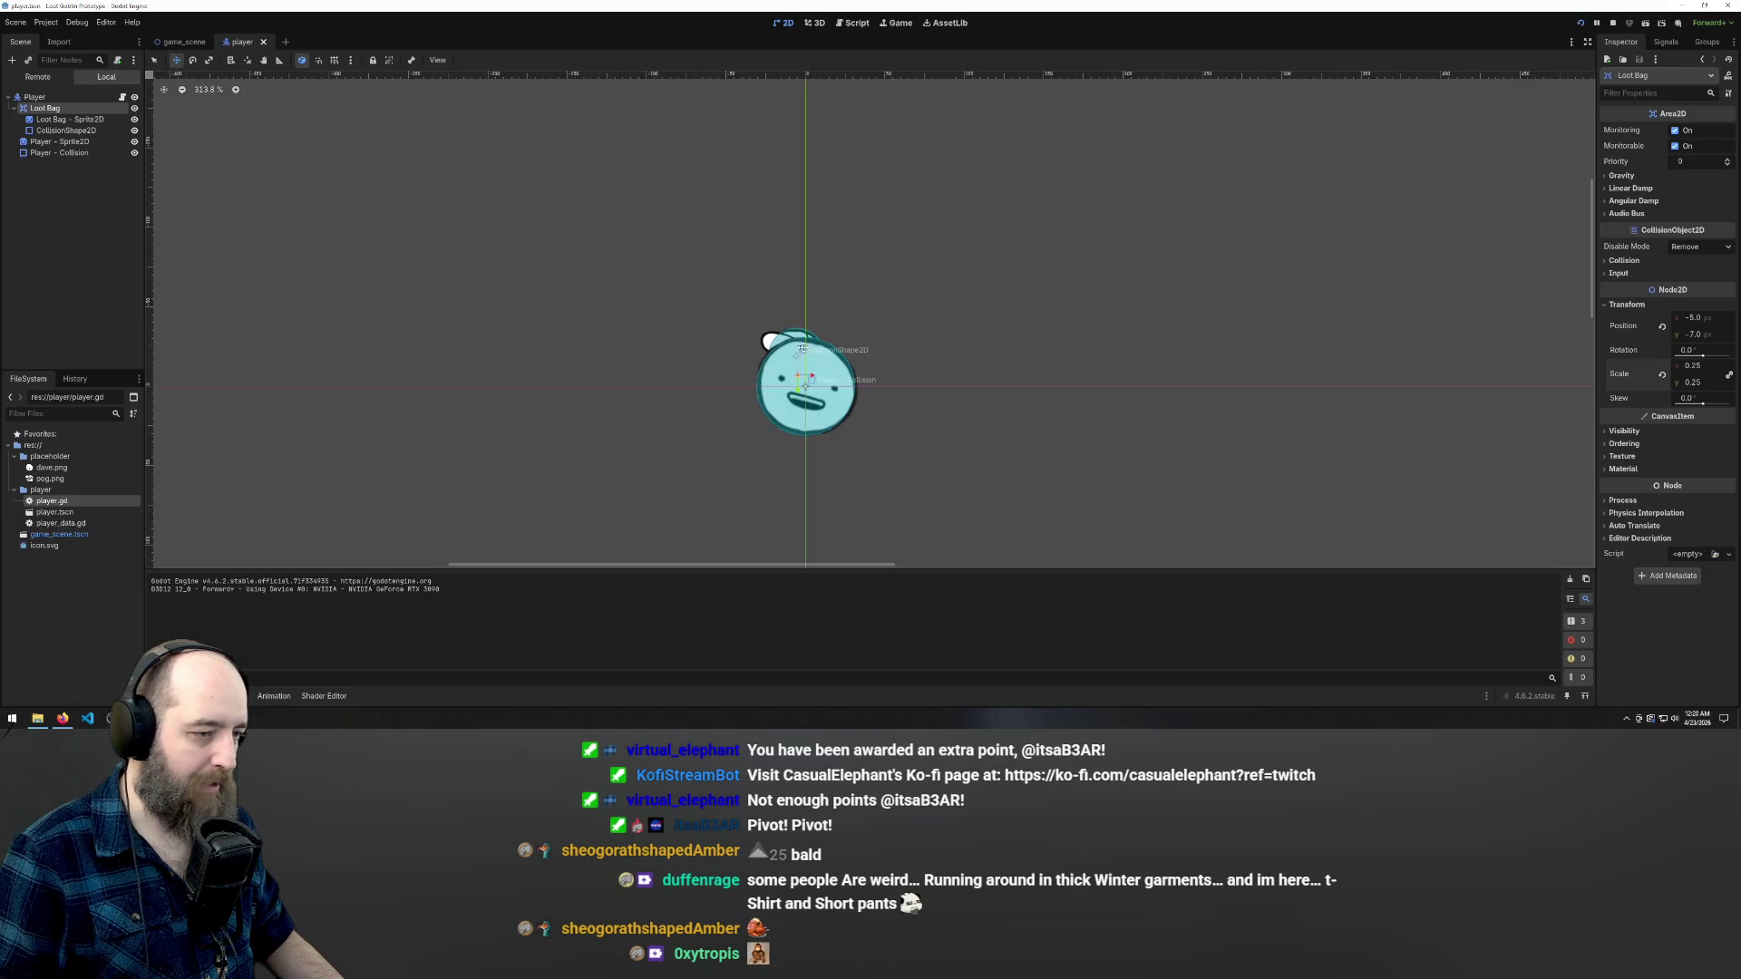
scroll(750, 296, "down", 5)
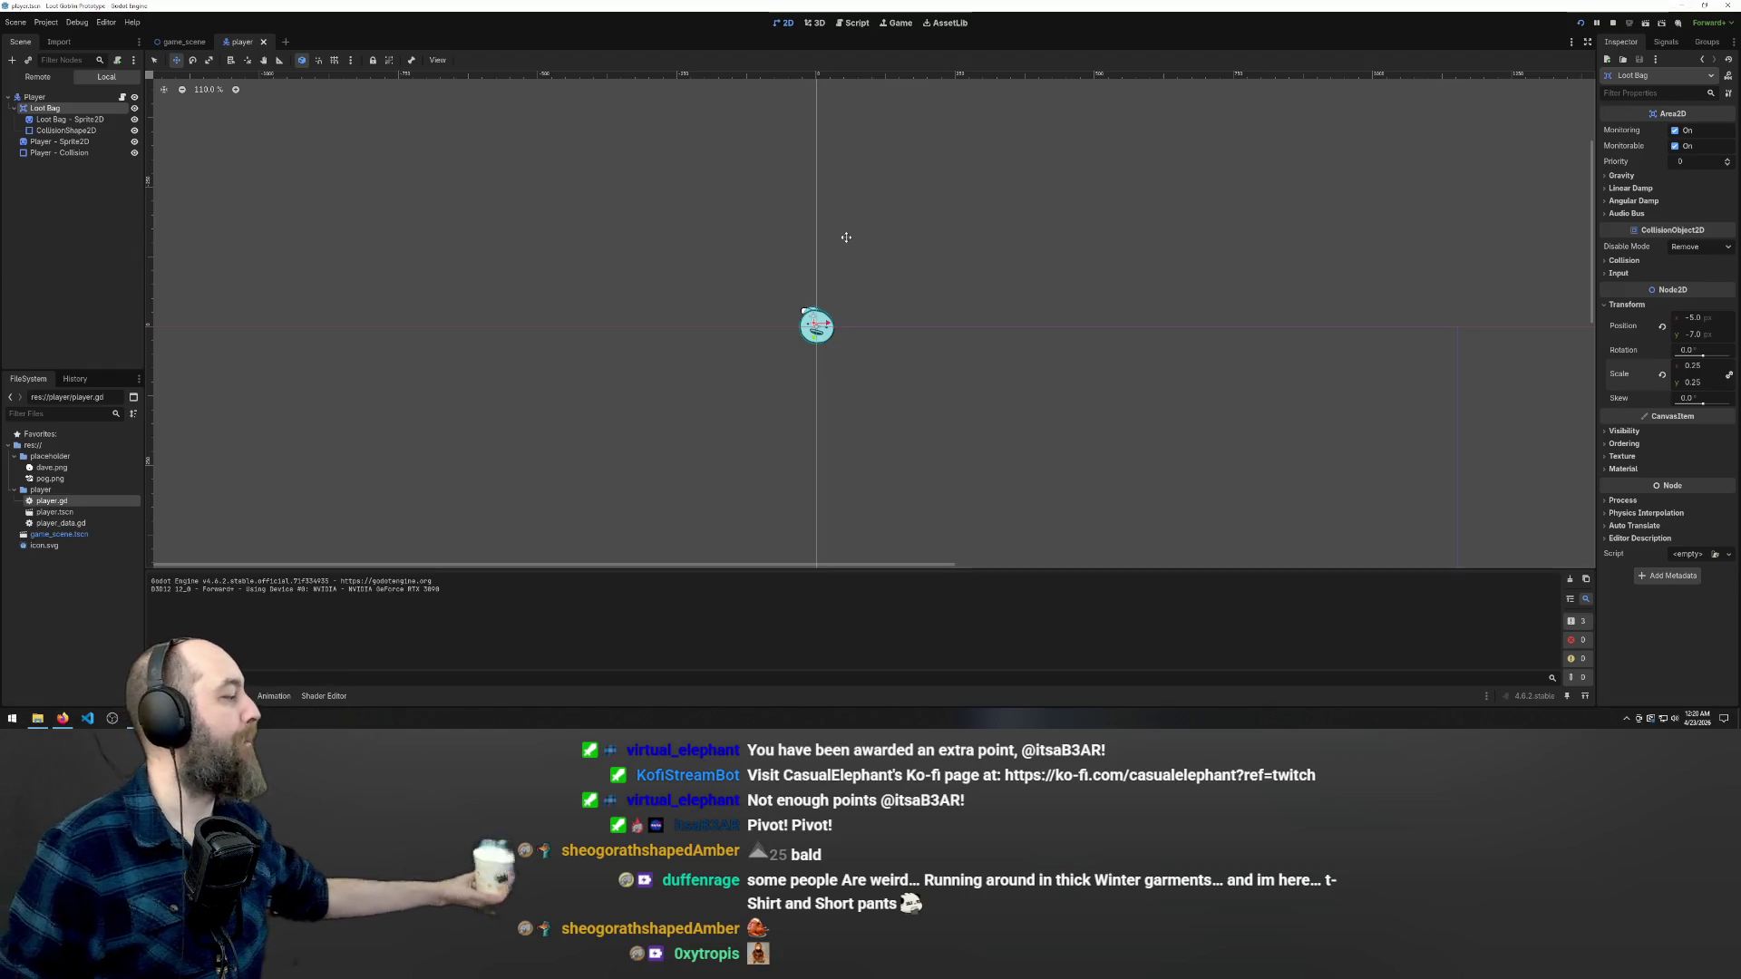
scroll(859, 320, "up", 3)
scroll(838, 324, "up", 4)
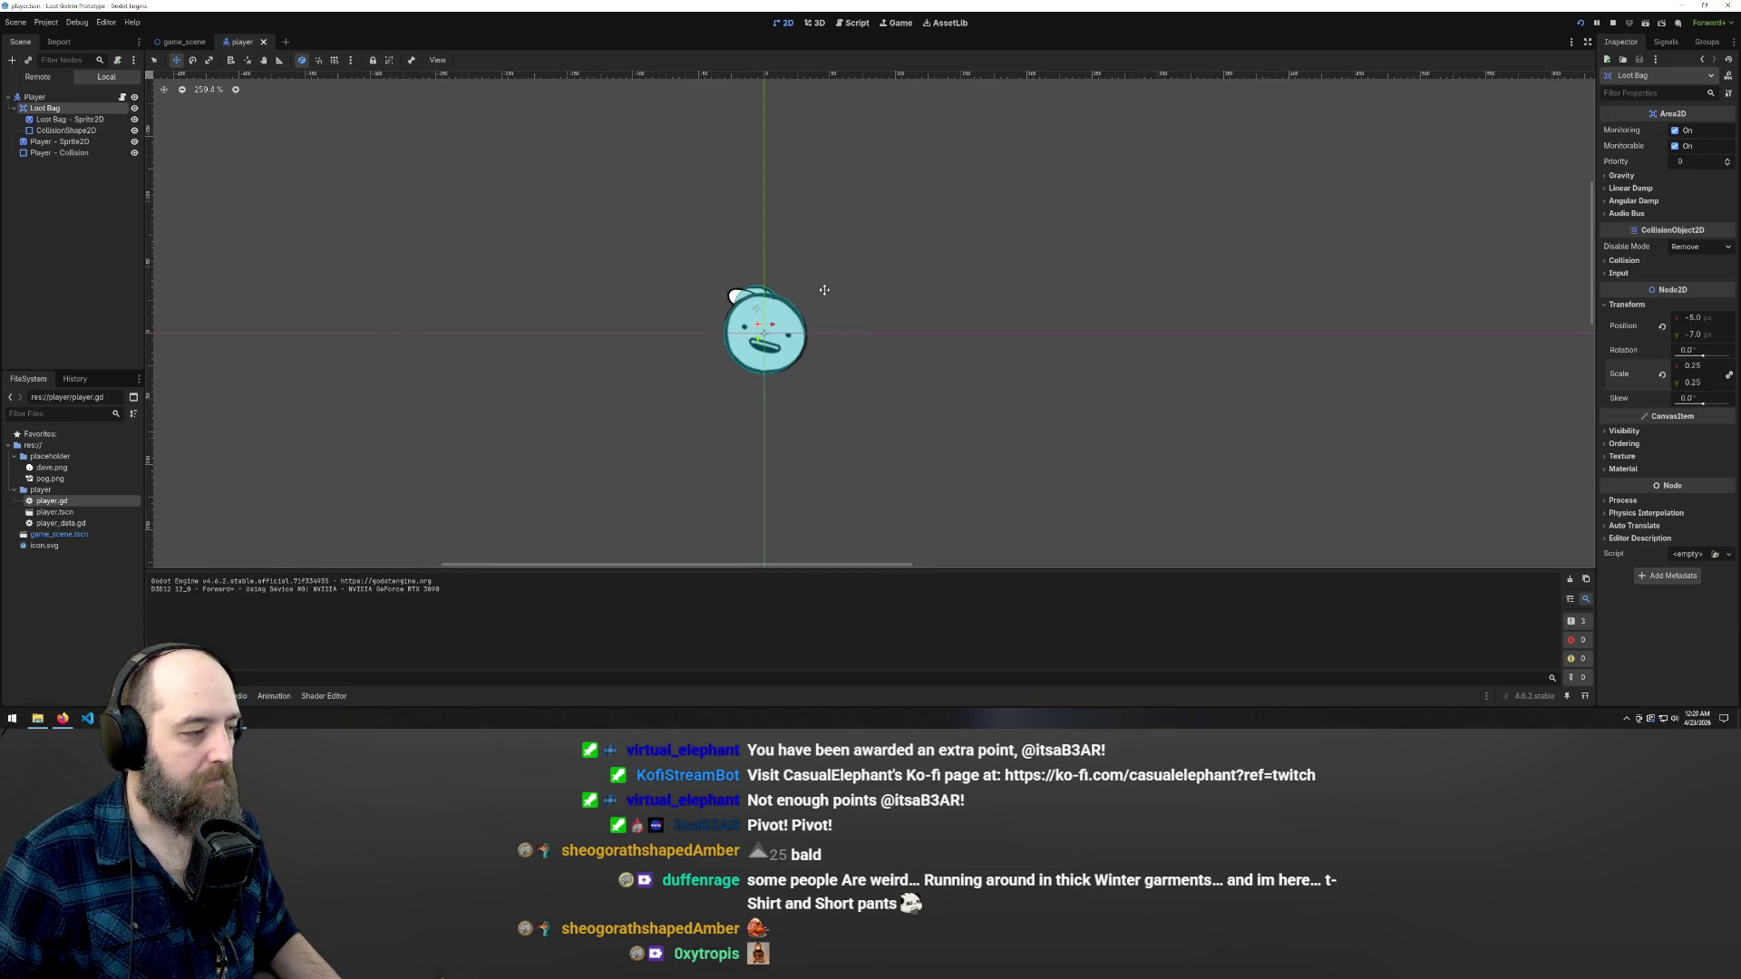
left_click_drag(824, 290, 889, 241)
key("ctrl+z")
key("ctrl+z")
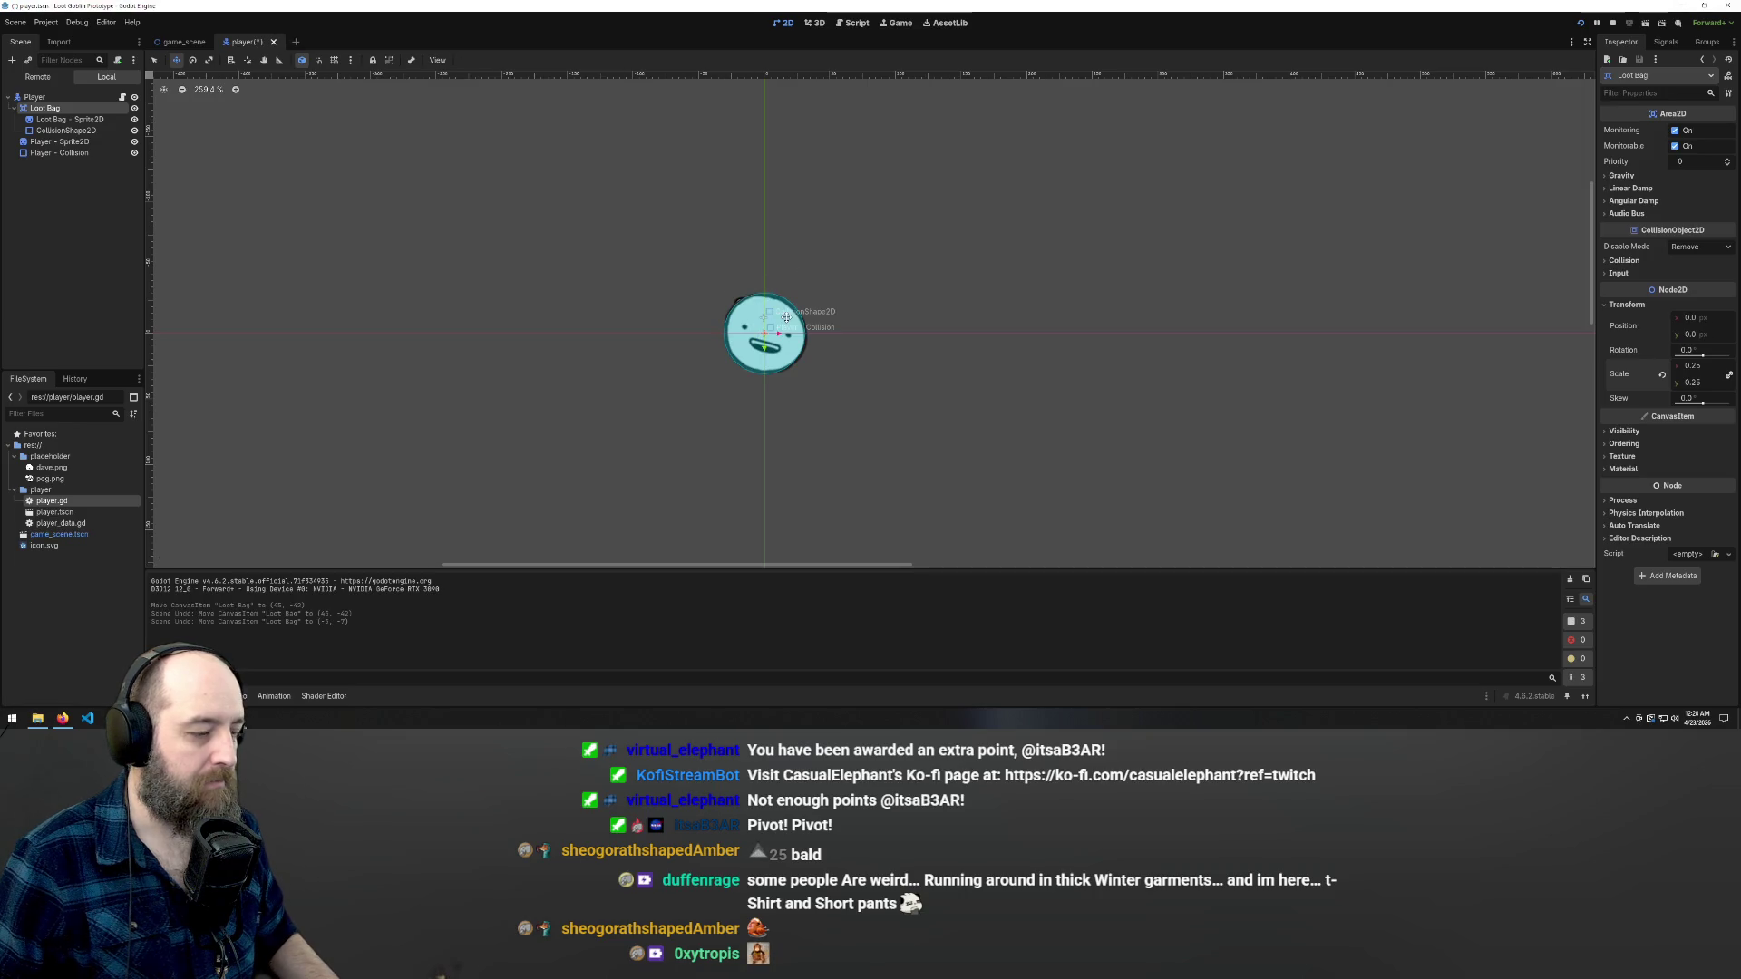
mouse_move(812, 319)
left_mouse_down()
mouse_move(925, 291)
mouse_move(891, 279)
left_mouse_up()
key("ctrl+z")
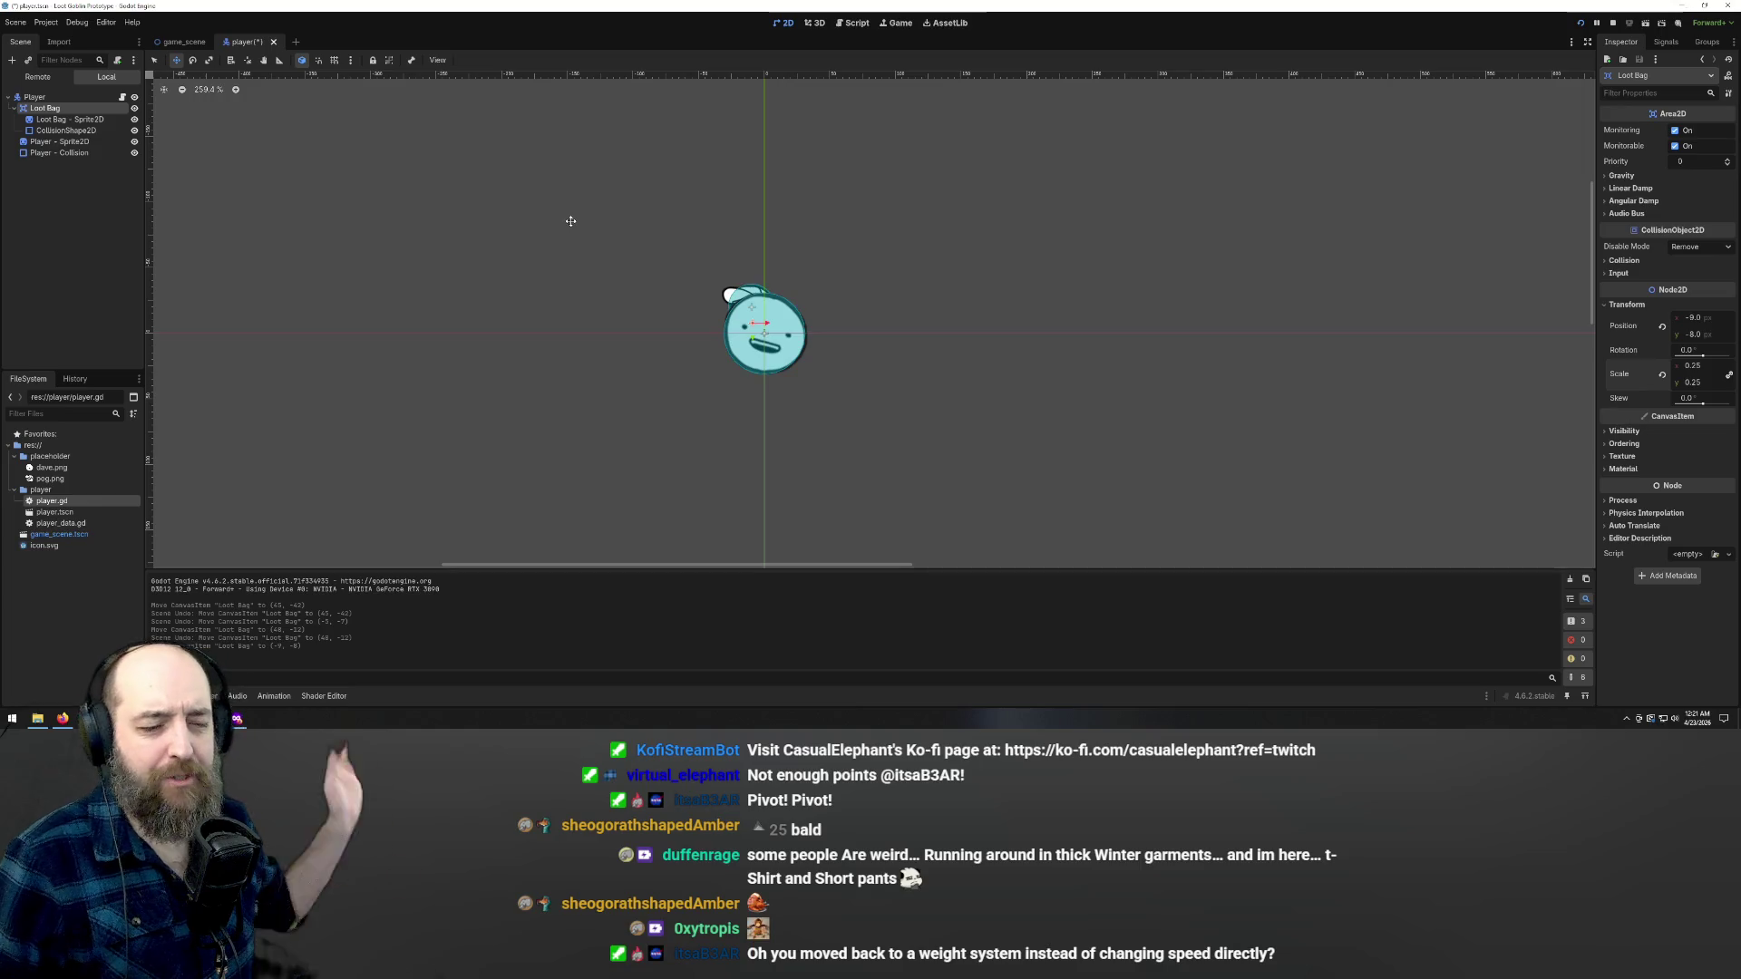
key("ctrl+s")
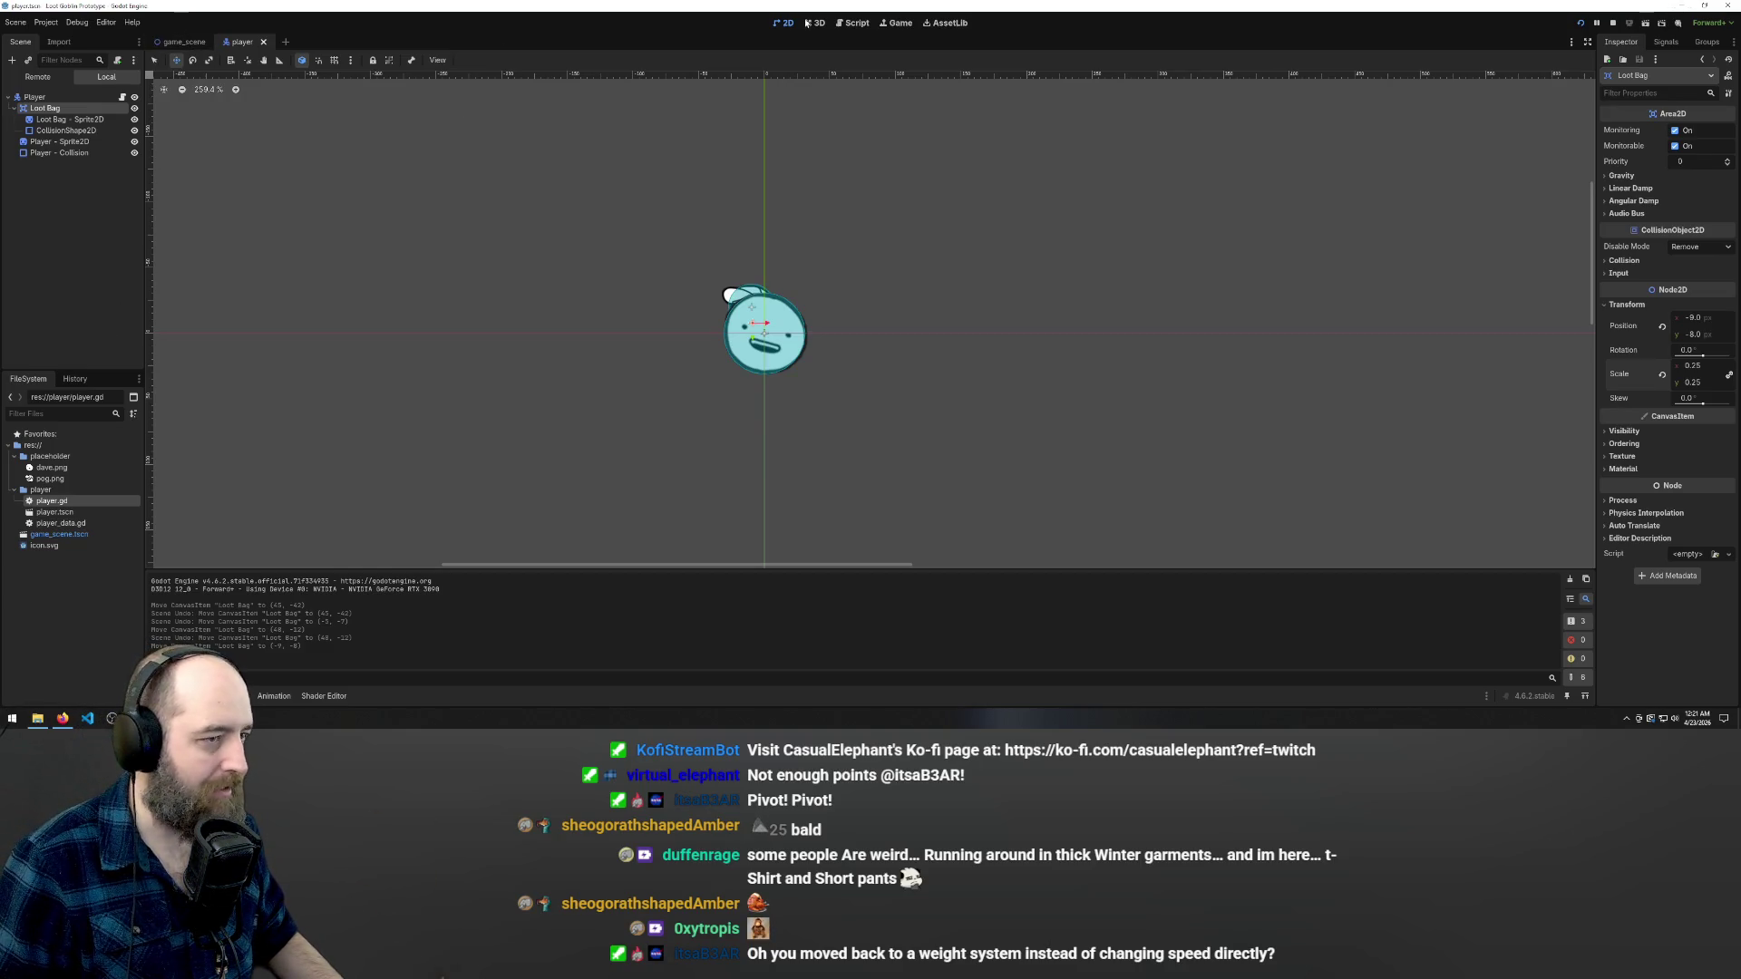
left_click(852, 23)
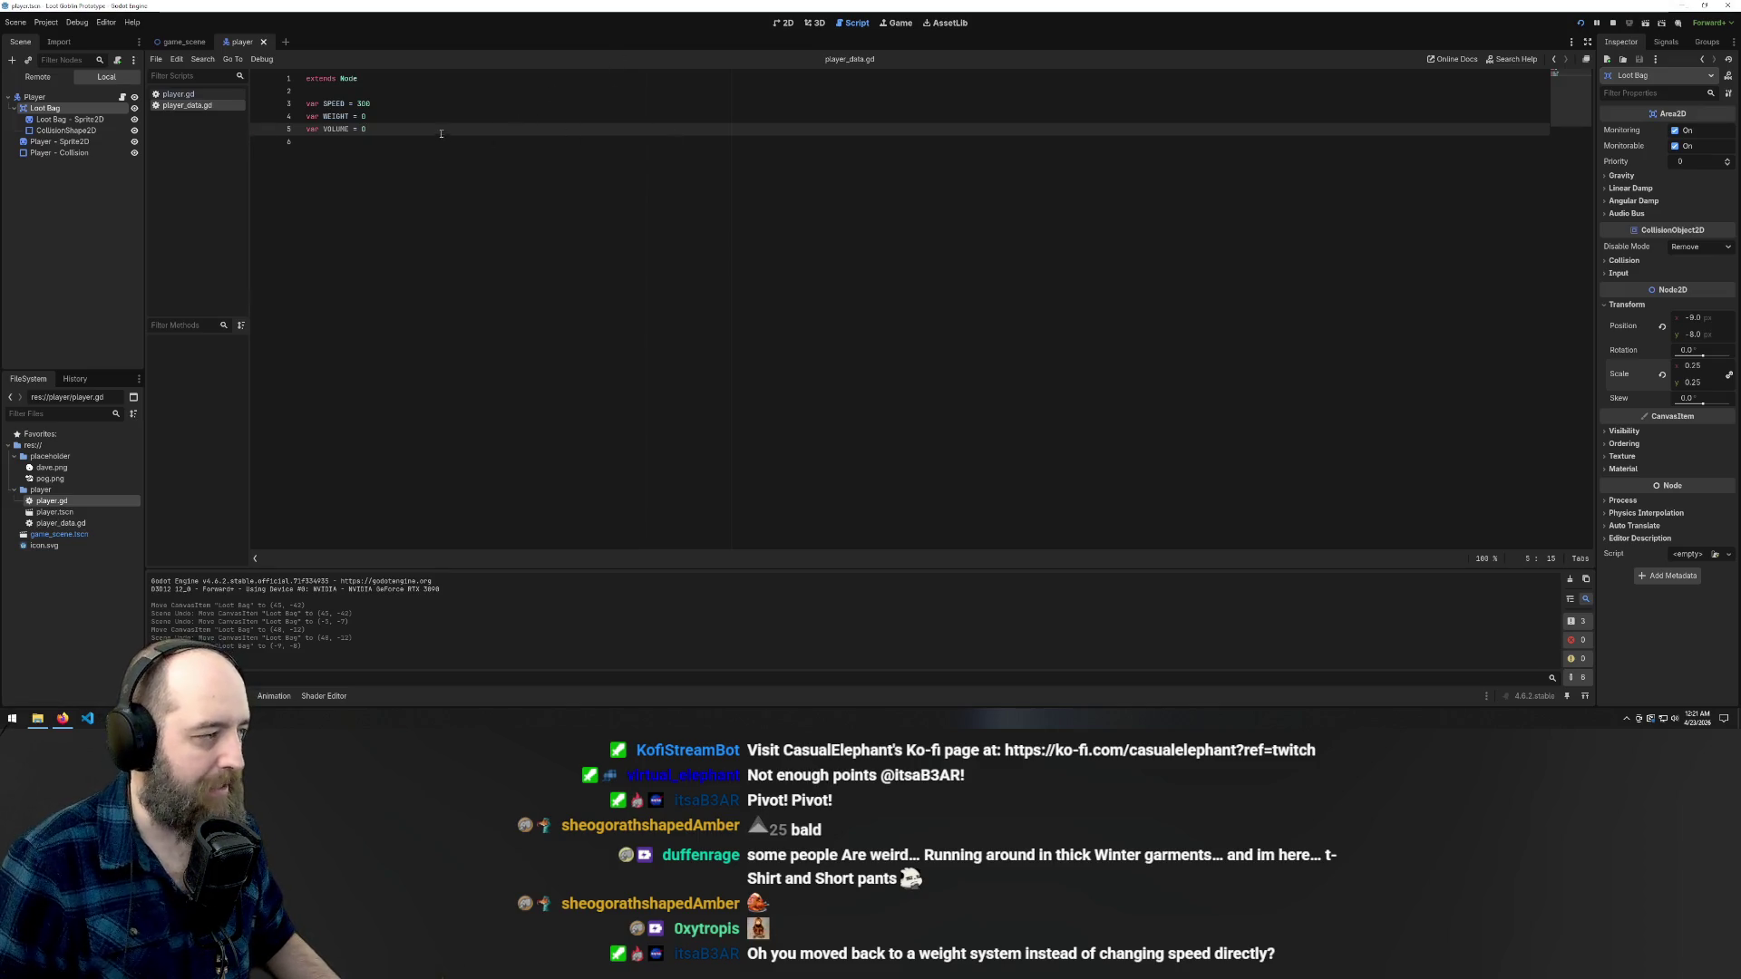
- In player.gd, append '- playerData.WEIGHT' to the velocity line on line 7
left_click(182, 95)
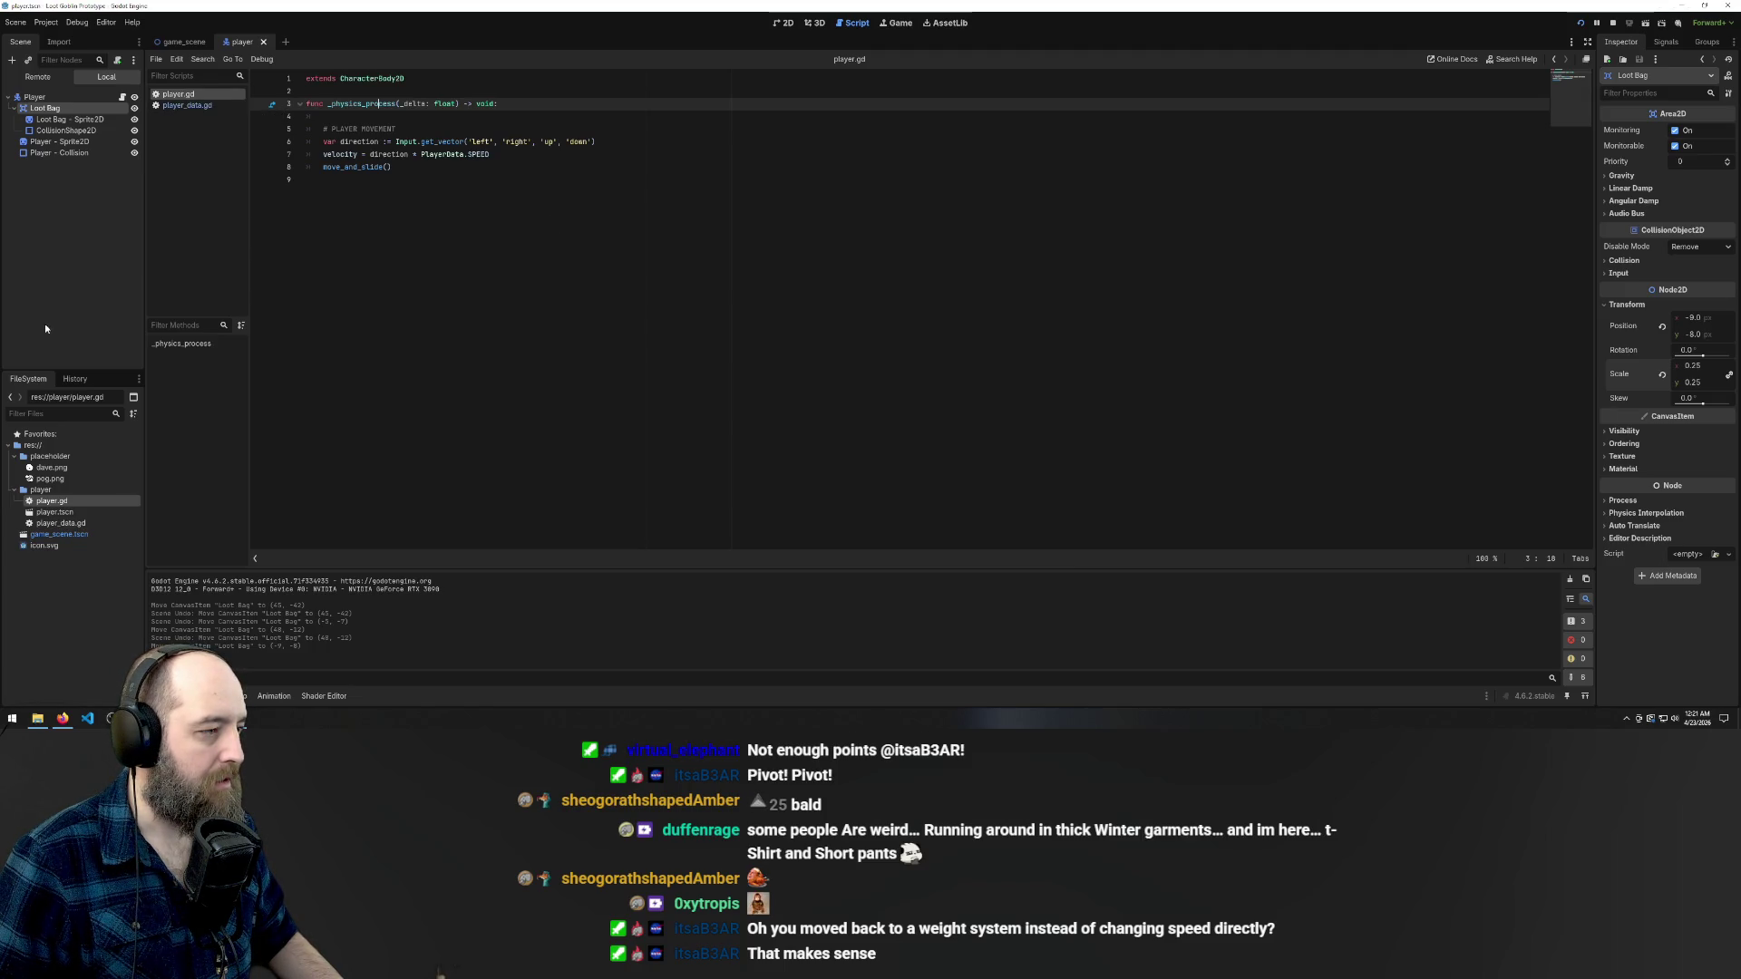
left_click(506, 155)
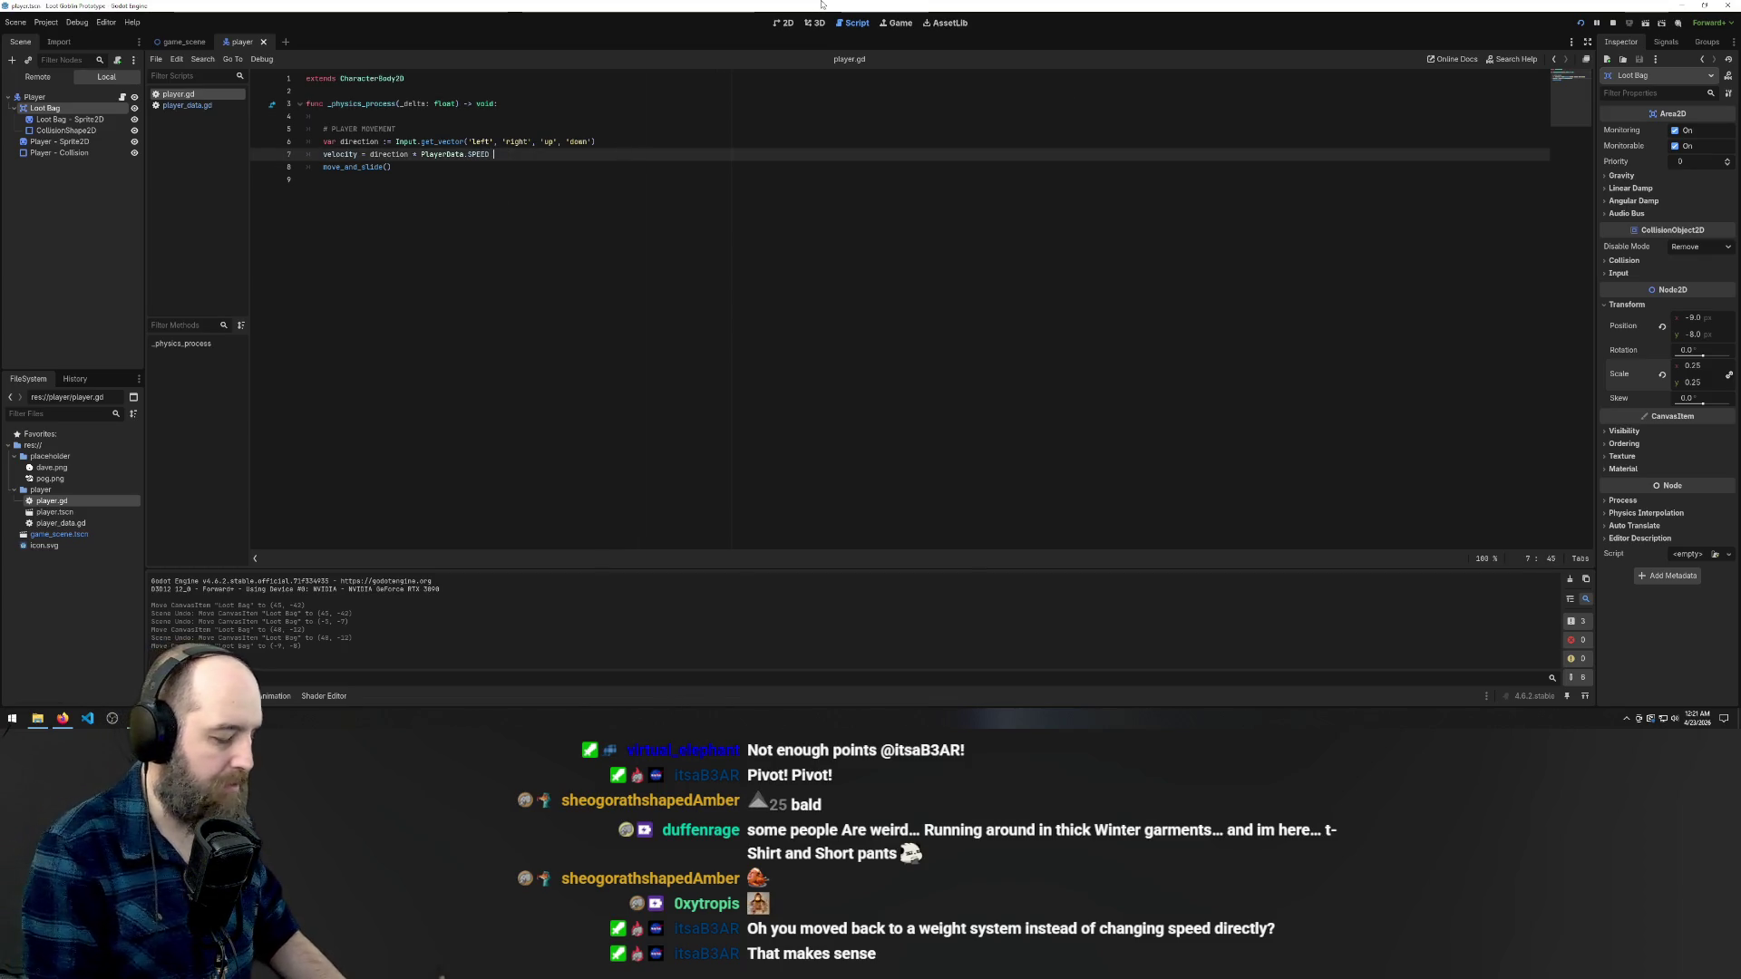
type("- ")
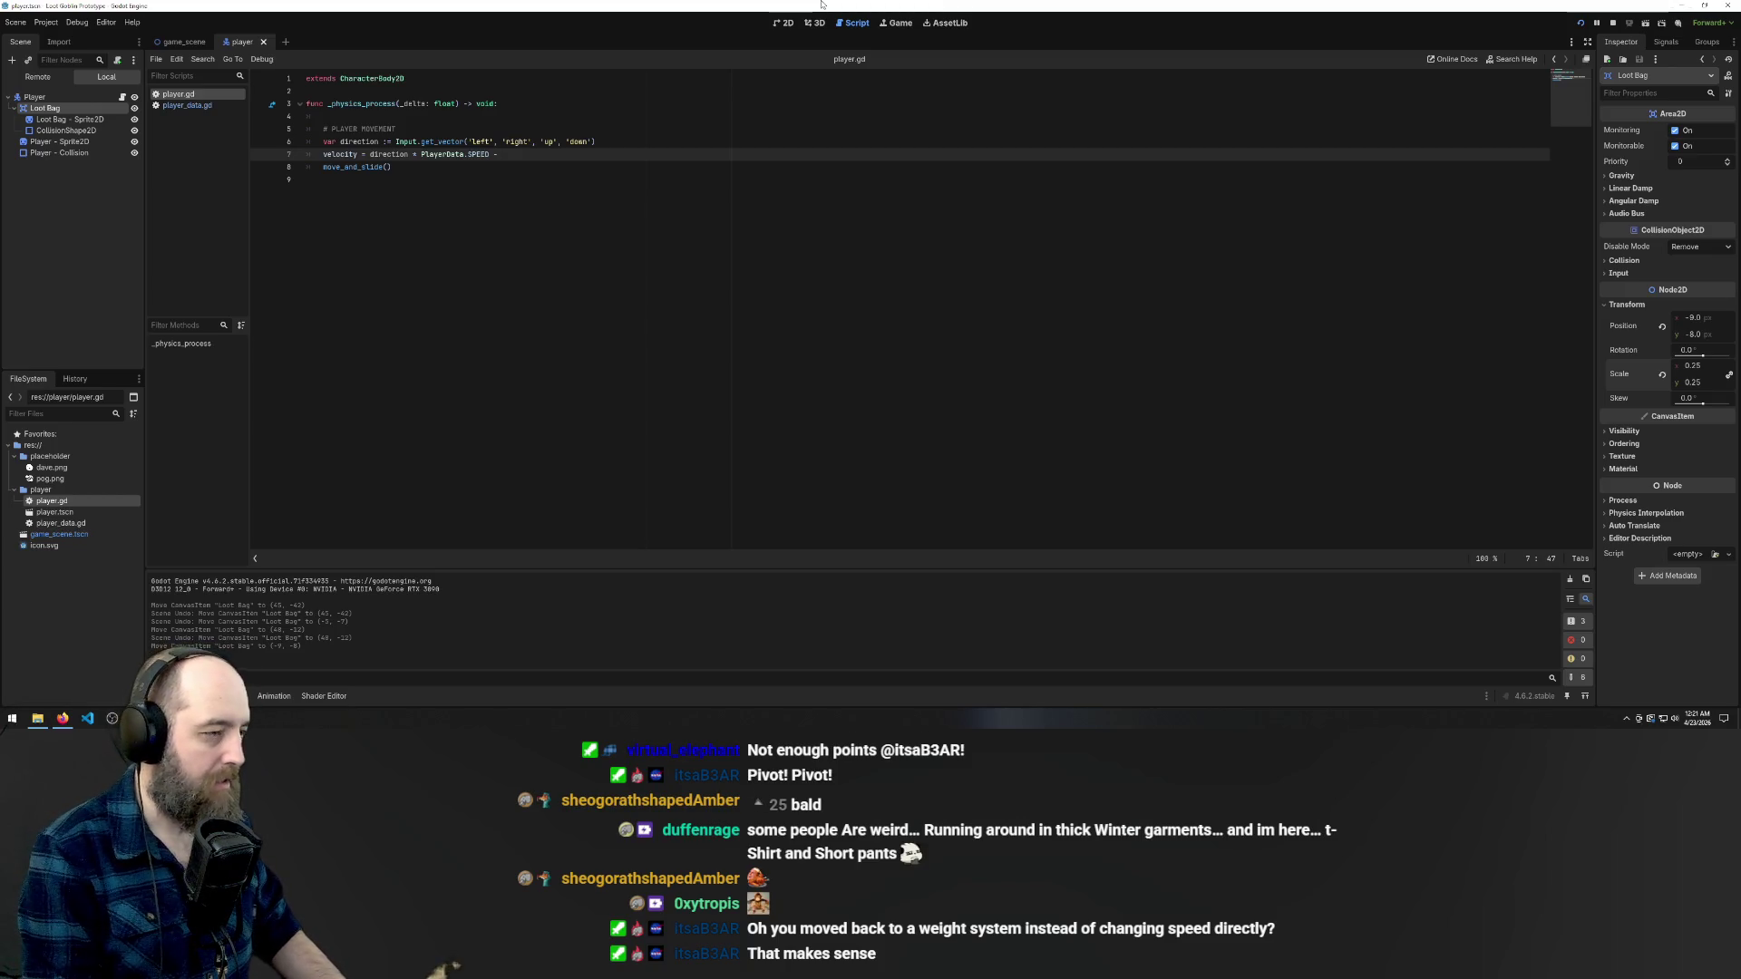
type("playerData.W")
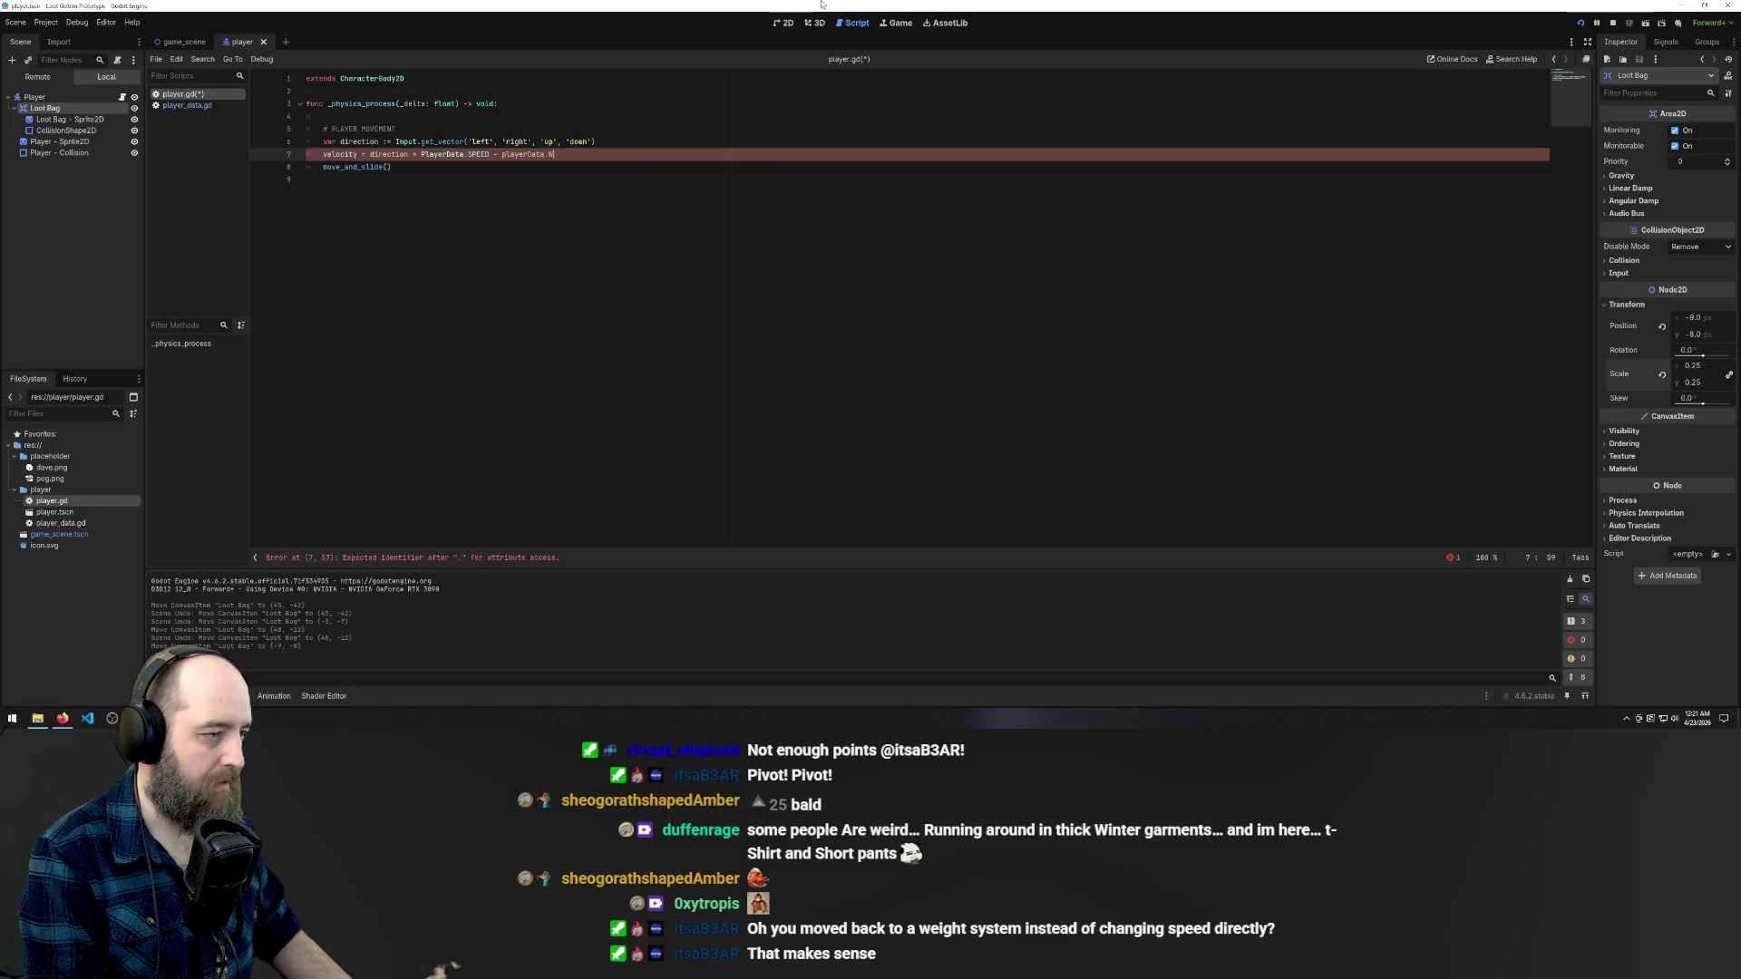
type("EIGHT")
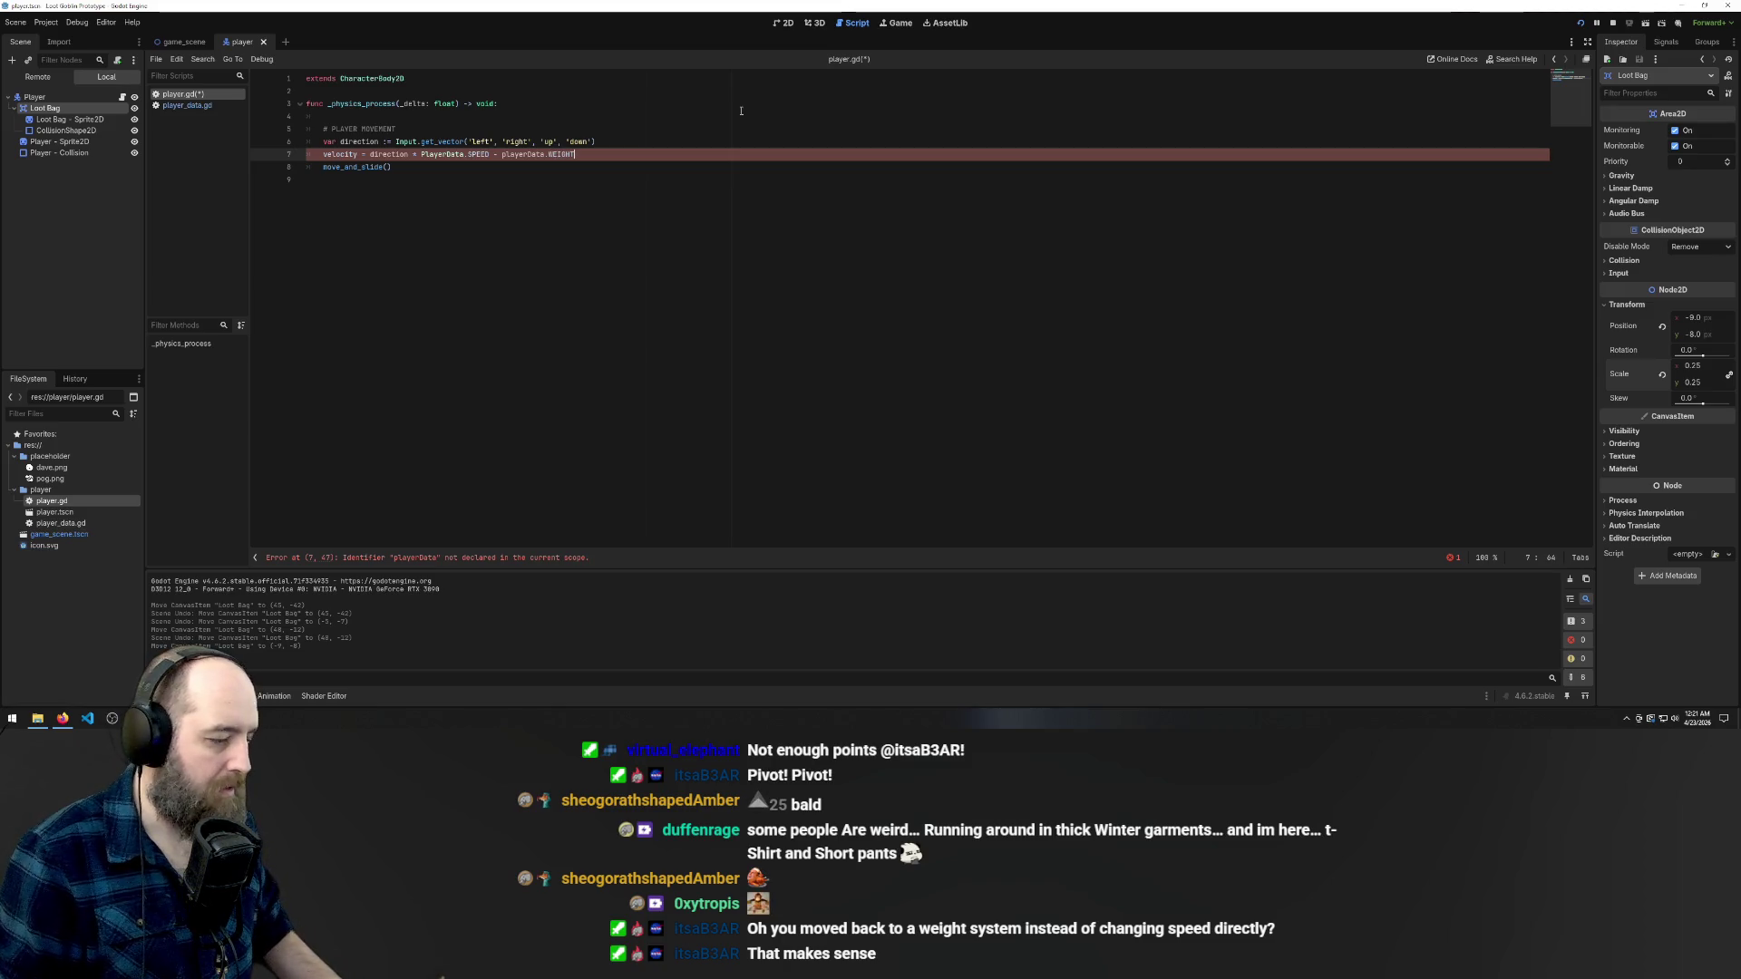
- Make both names on line 7 read lowercase playerData and save the script
double_click(442, 154)
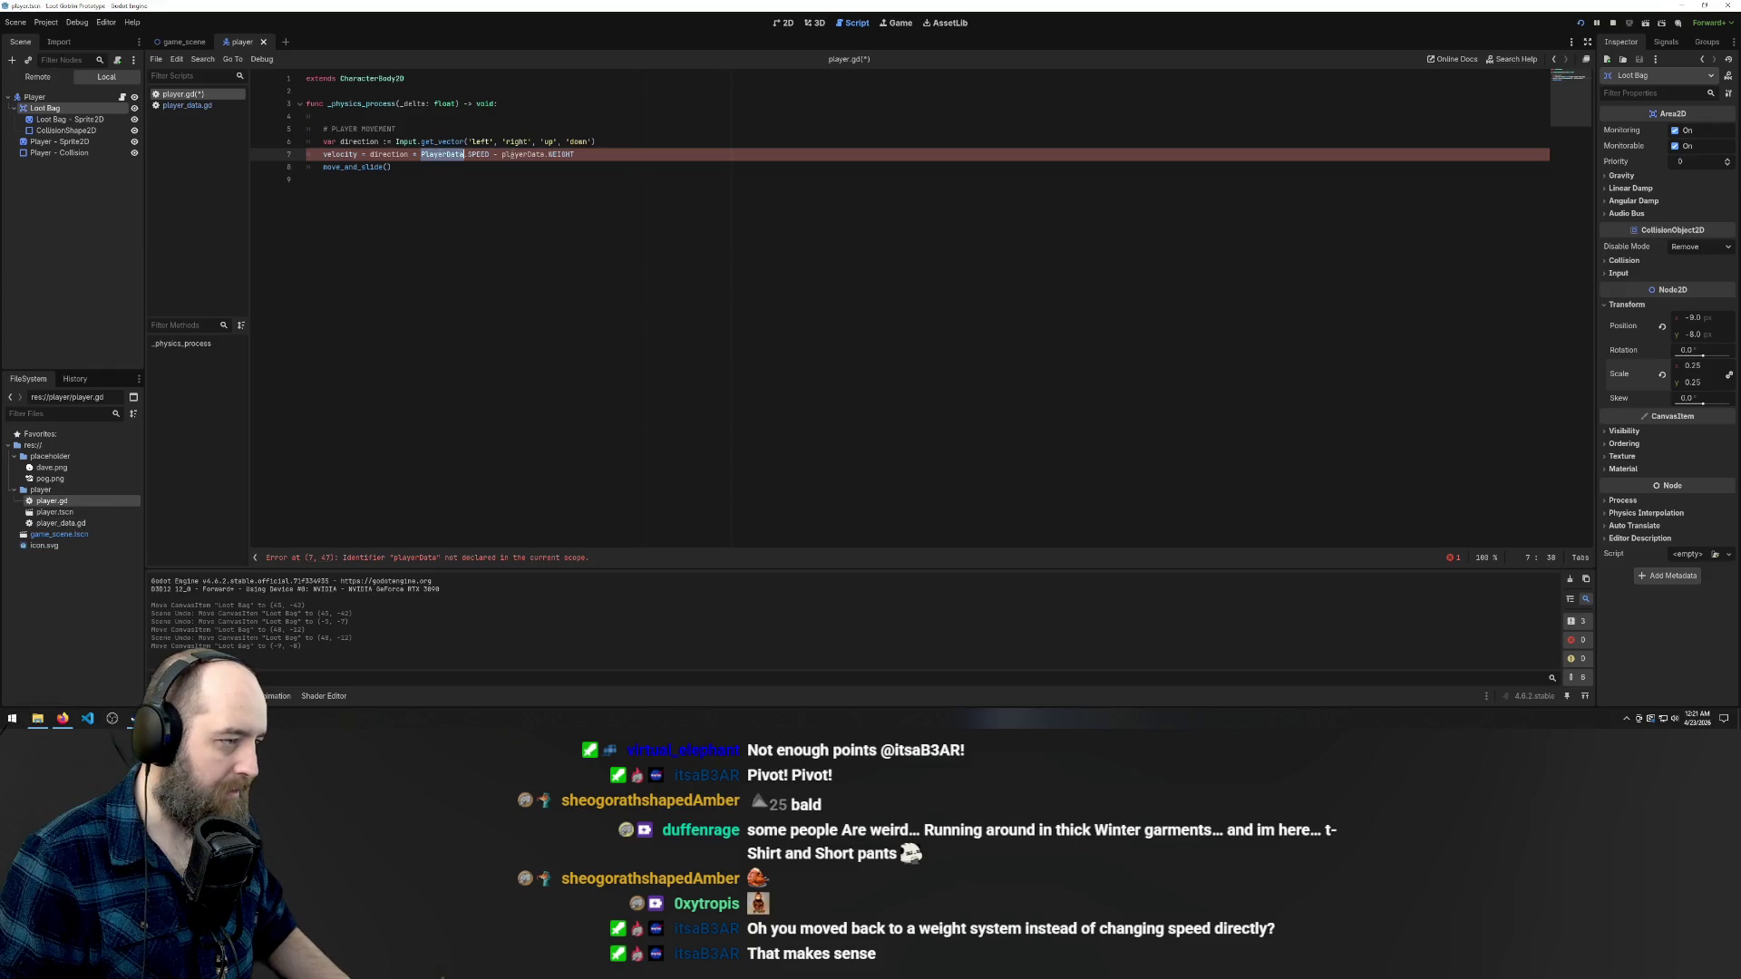
key("ctrl+c")
double_click(523, 154)
key("ctrl+v")
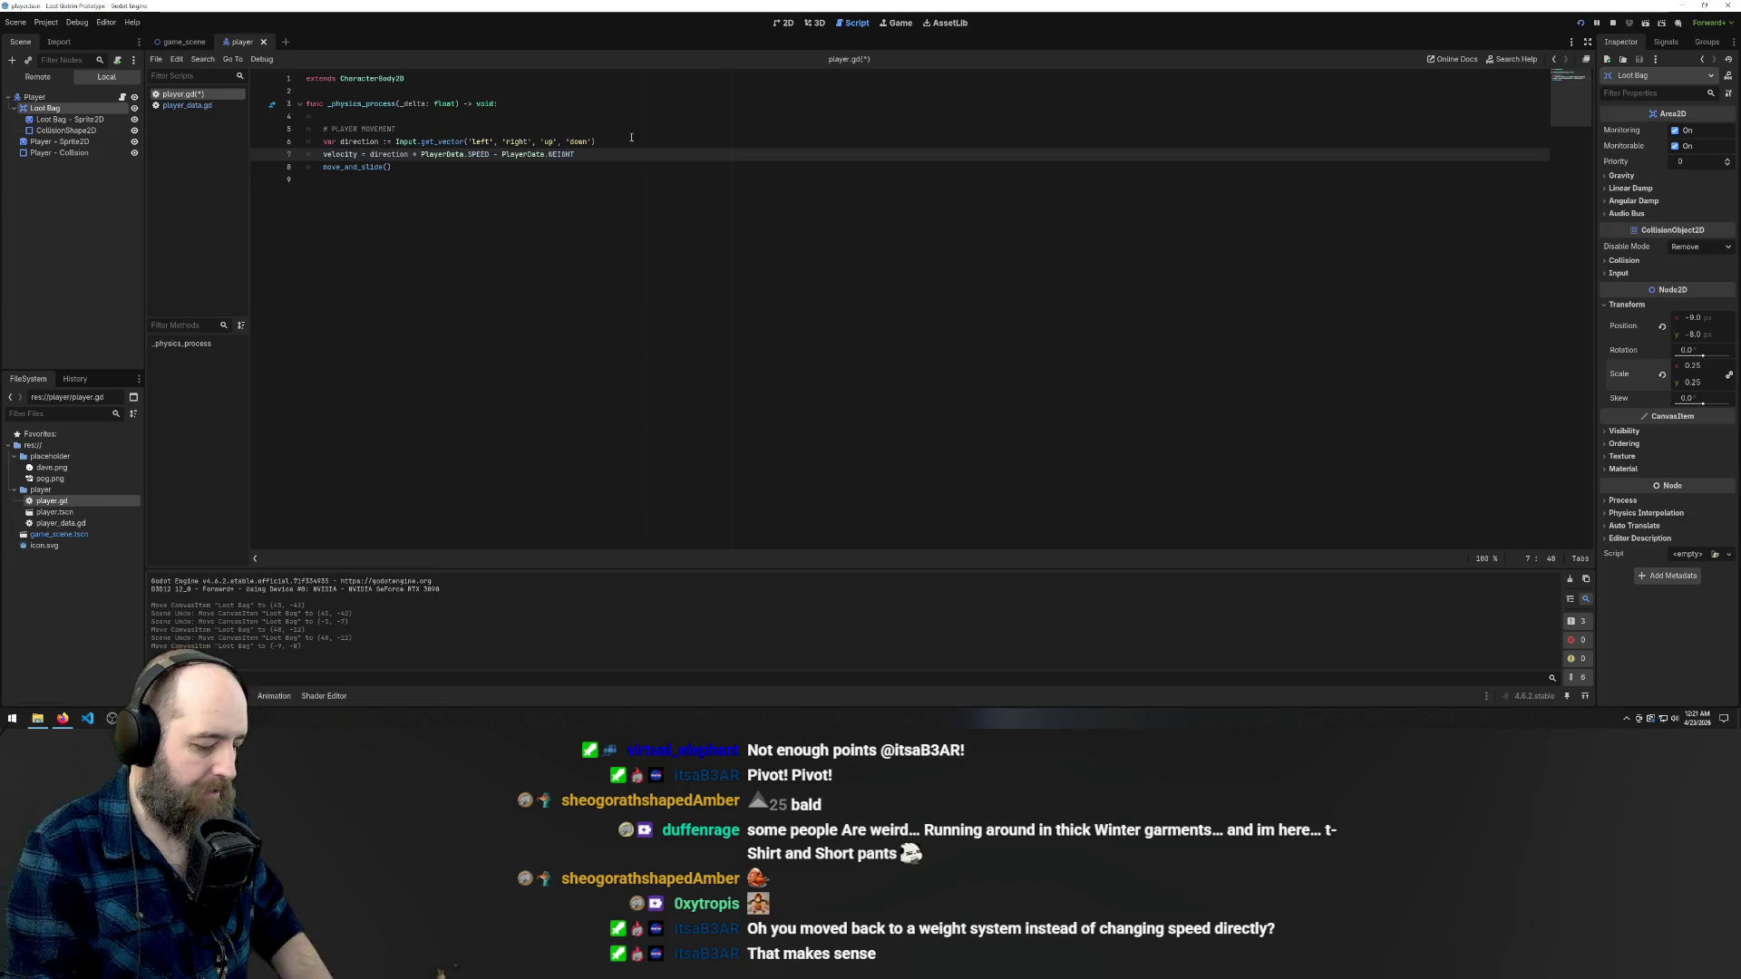
key("BackSpace")
type("p")
left_click(422, 154)
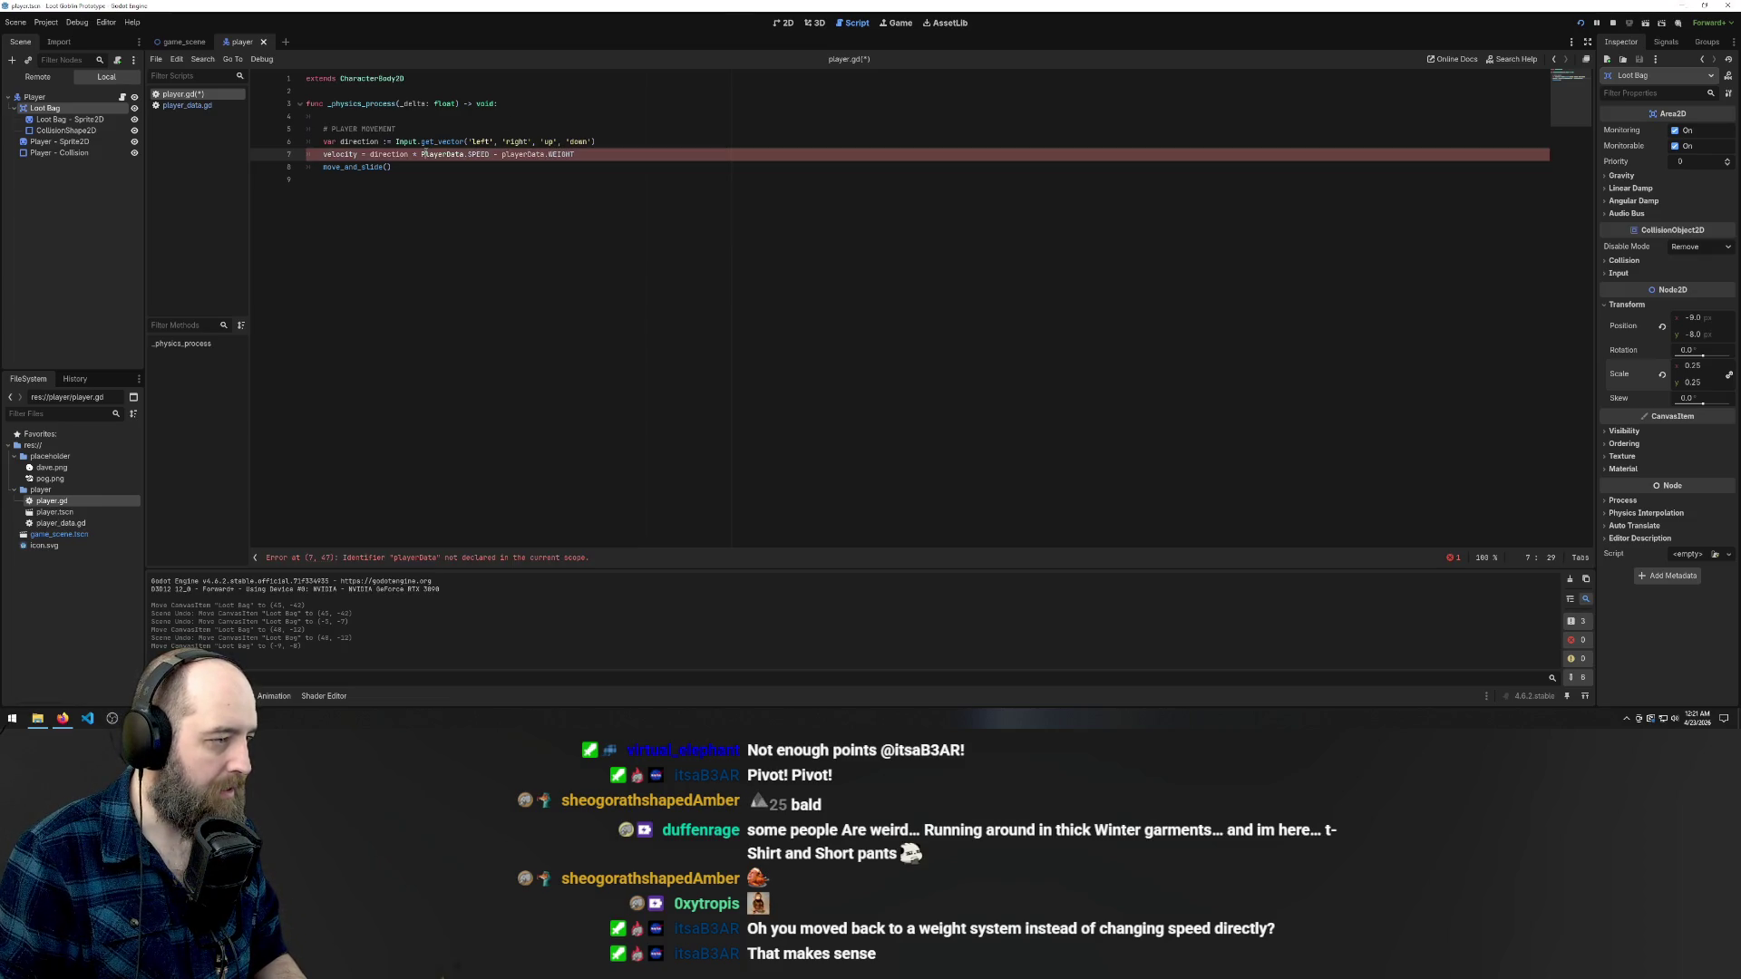
key("BackSpace")
type("p")
key("ctrl+s")
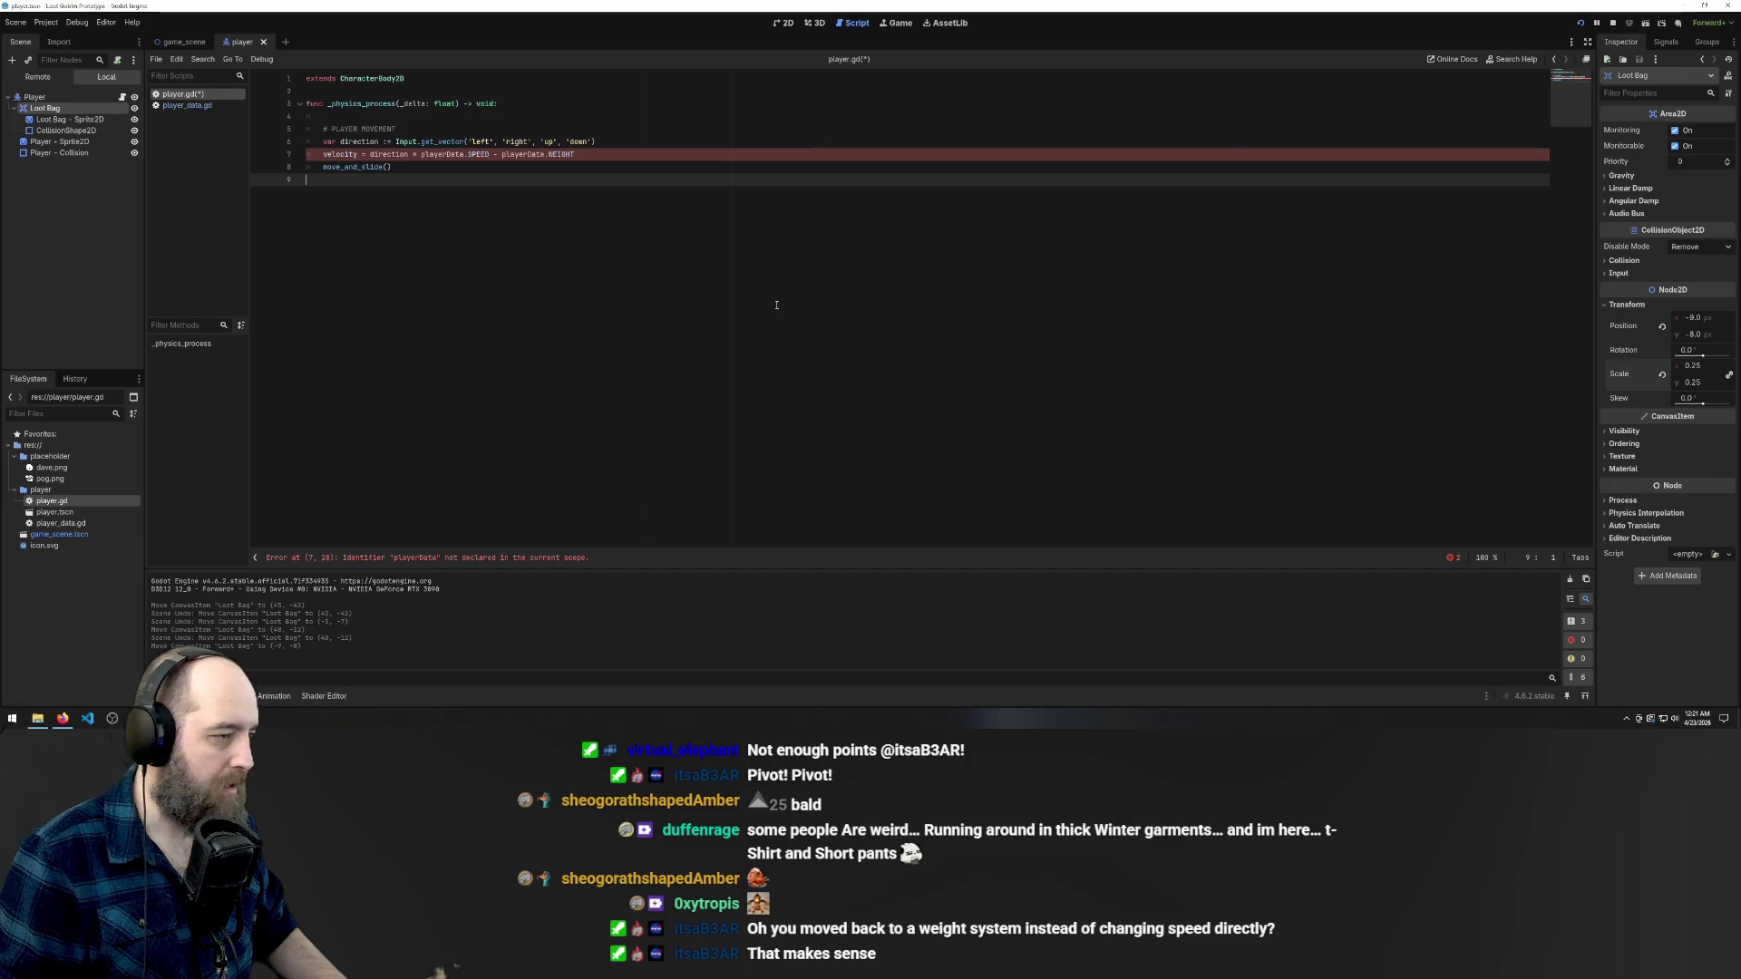
left_click(42, 21)
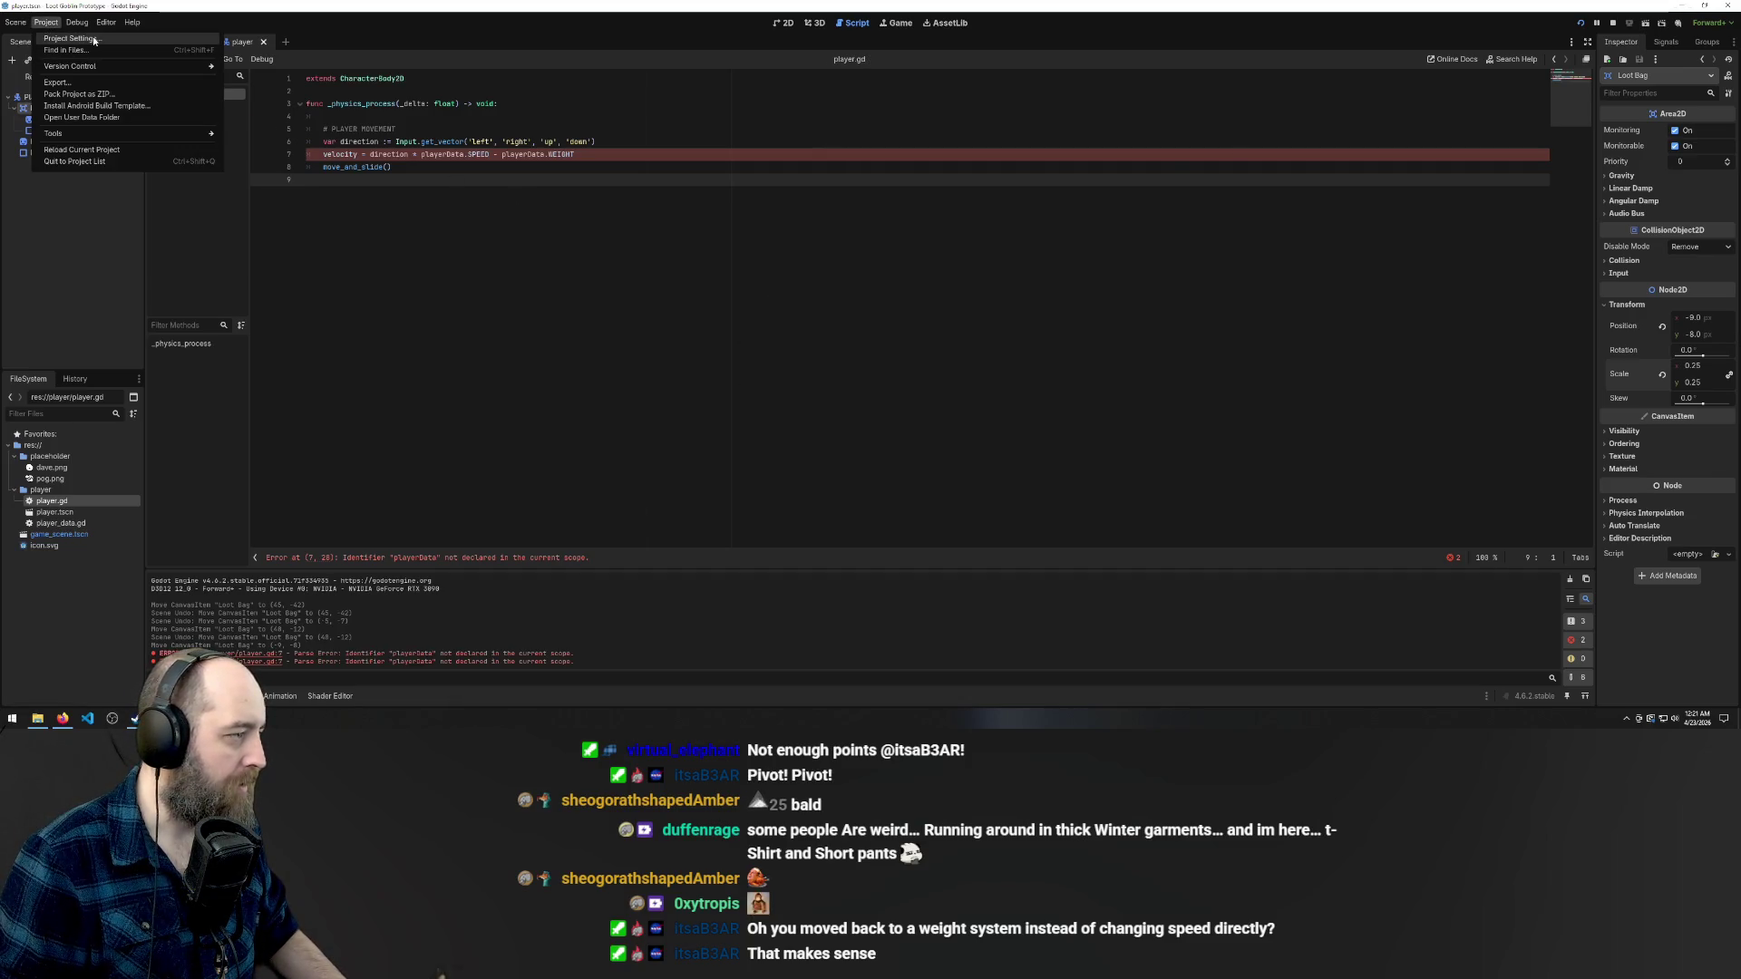
- Check the PlayerData autoload's exact spelling in Project Settings
left_click(94, 40)
double_click(591, 273)
key("Home")
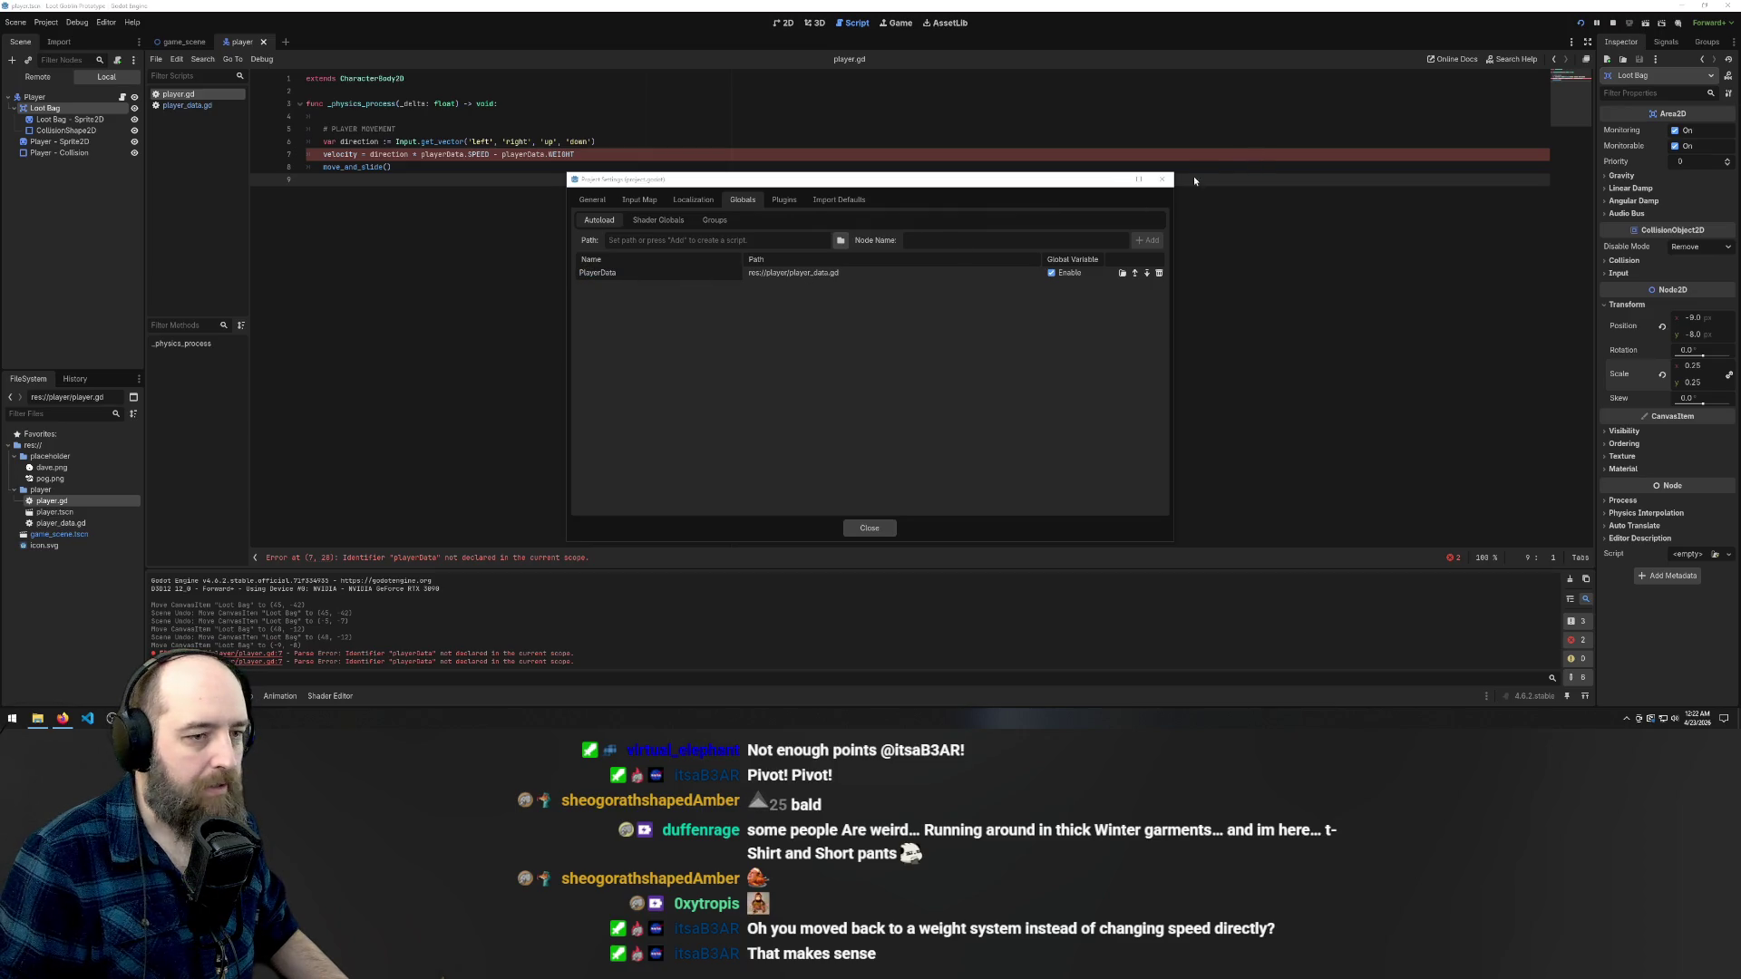
key("Escape")
- Capitalise both line 7 references to PlayerData, then run the game
left_click(420, 154)
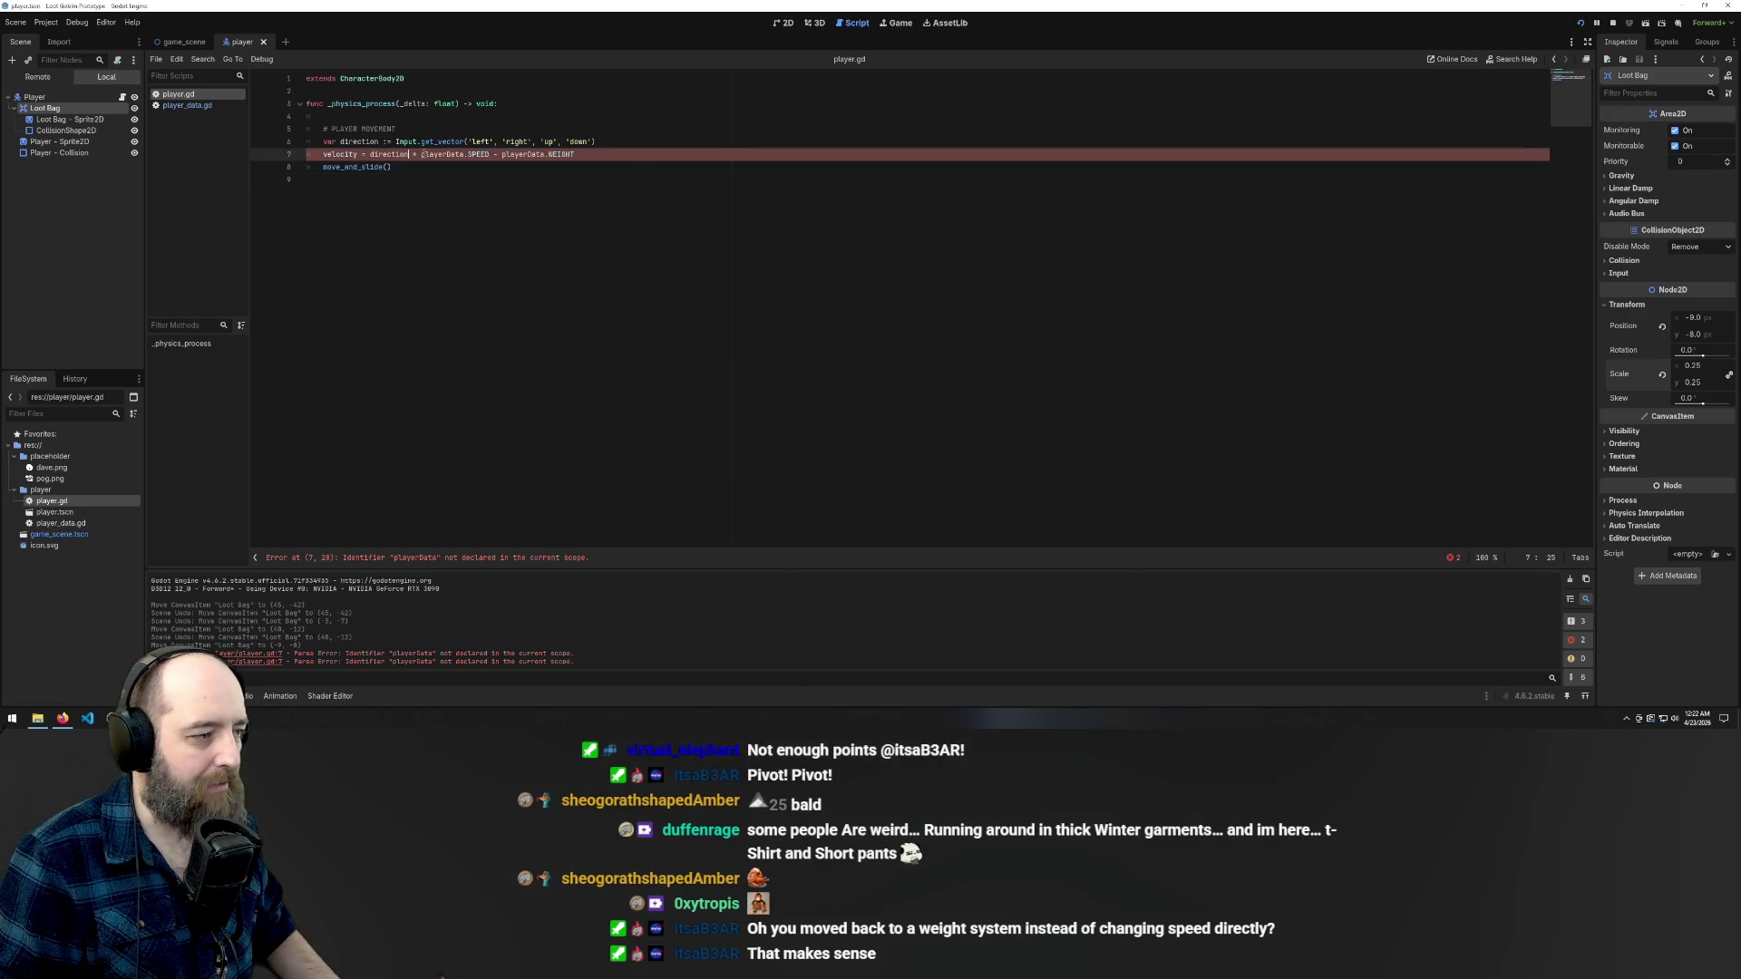
key("Delete")
type("P")
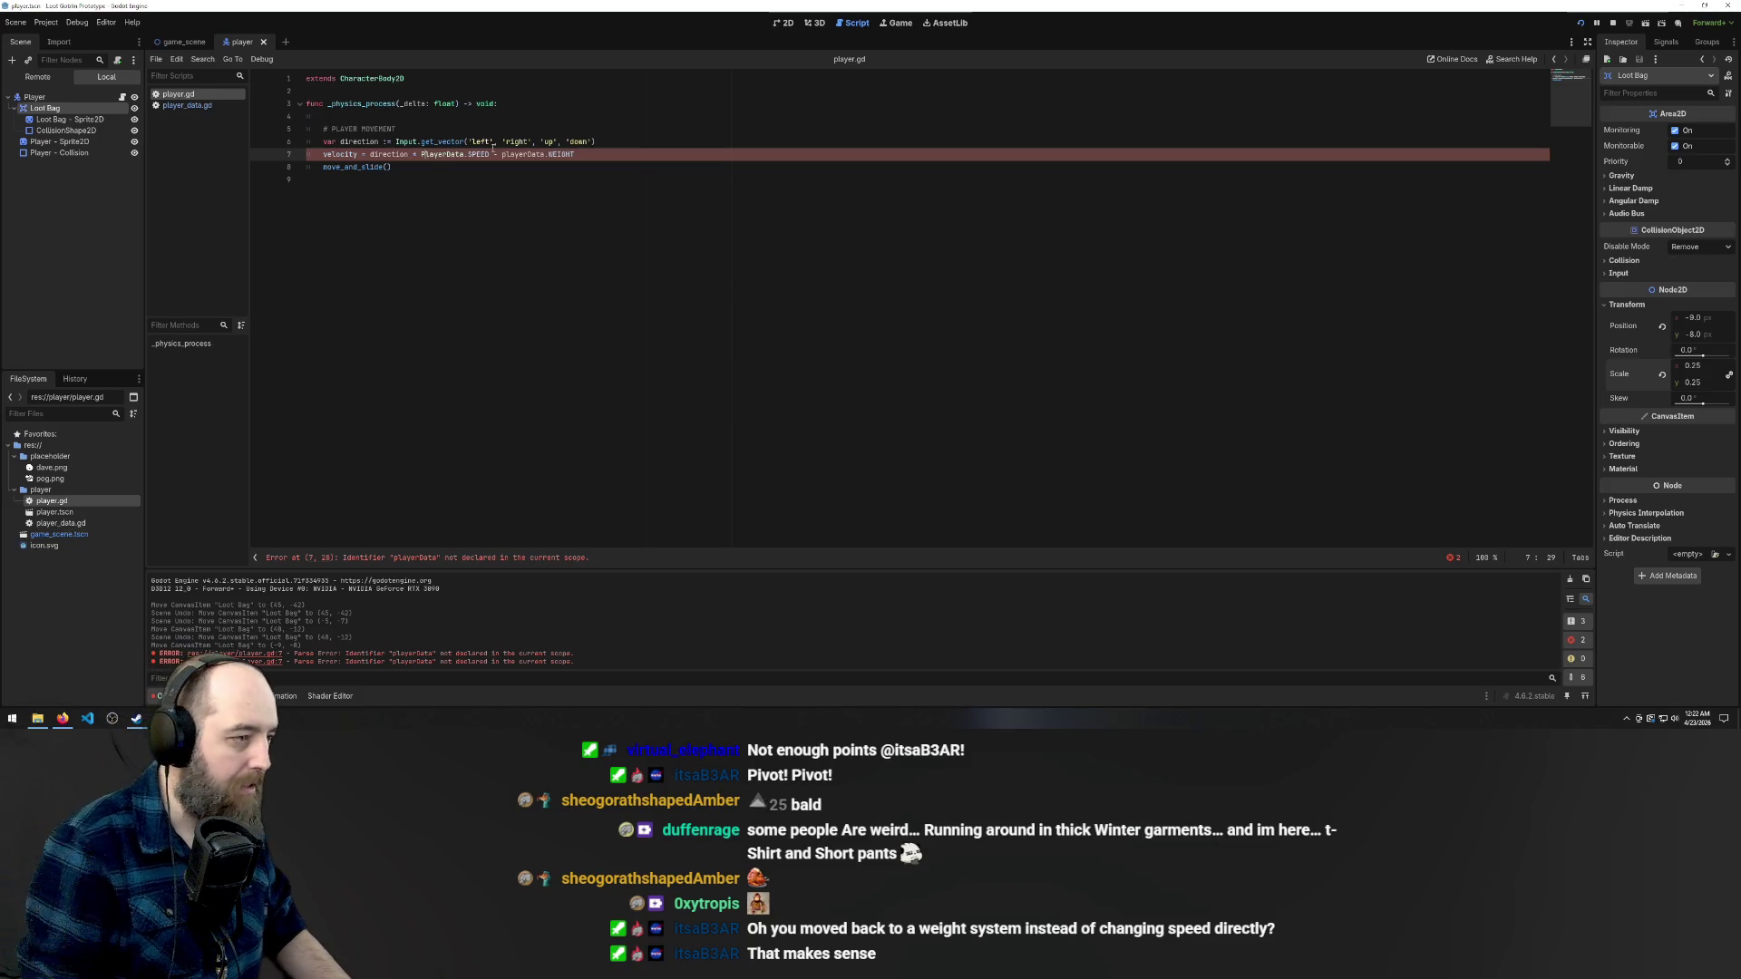
left_click(501, 154)
key("Delete")
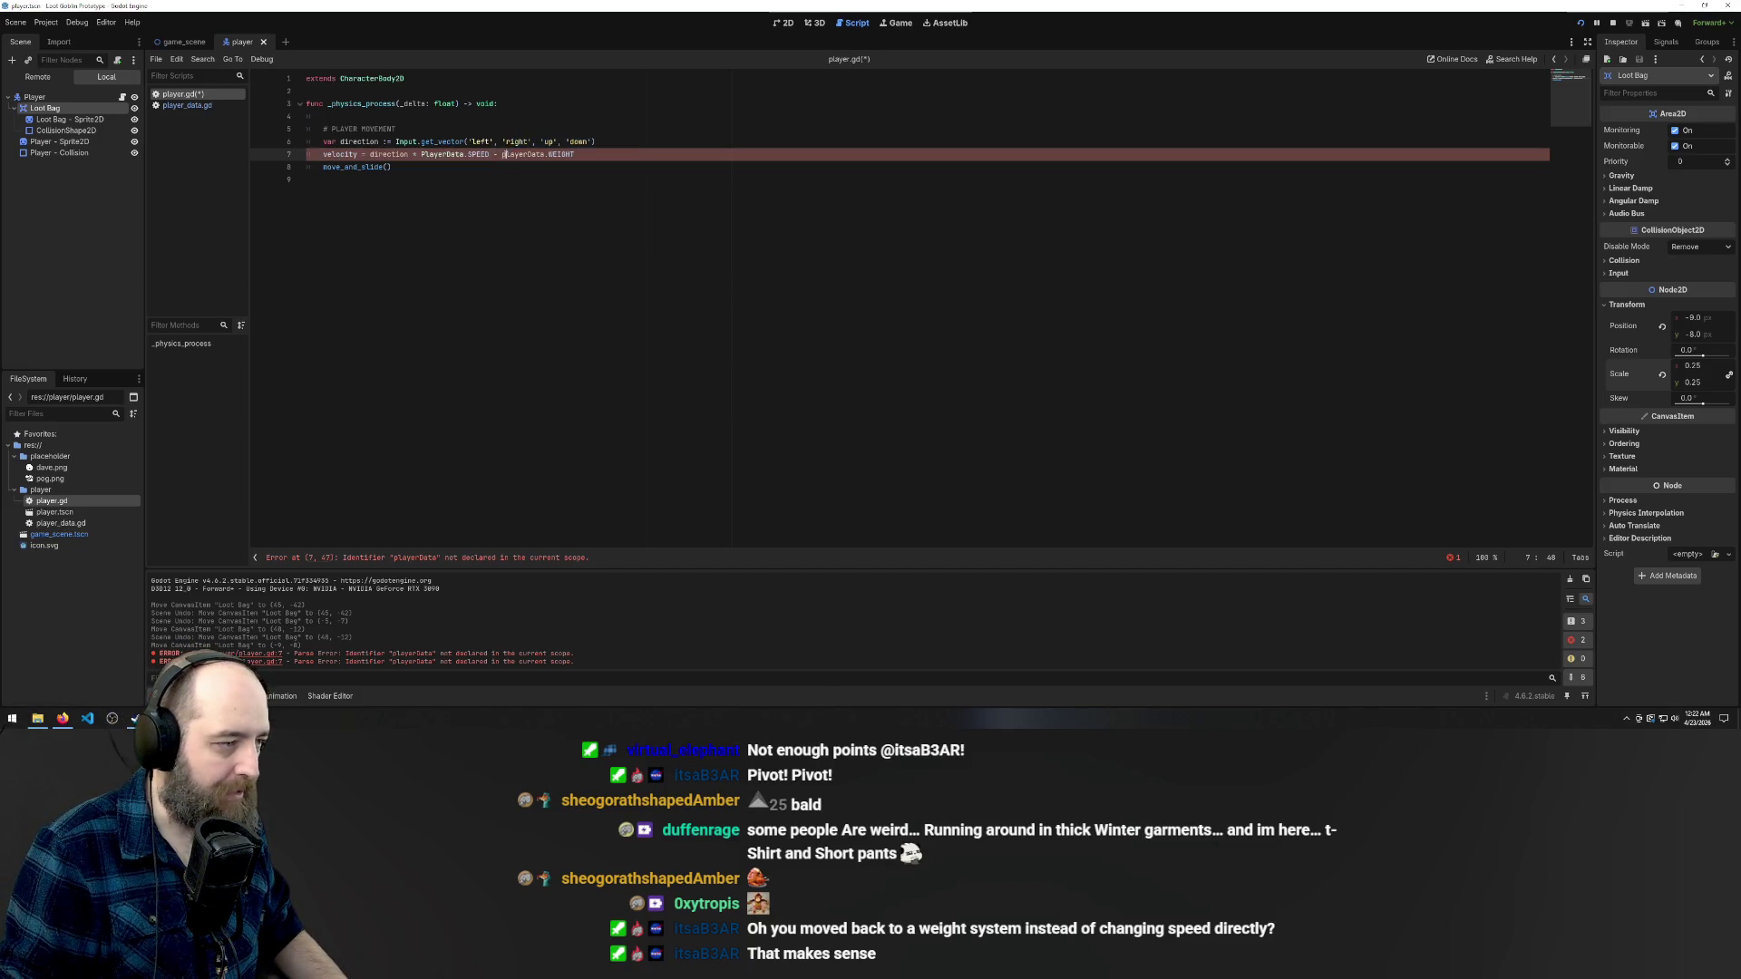
type("P")
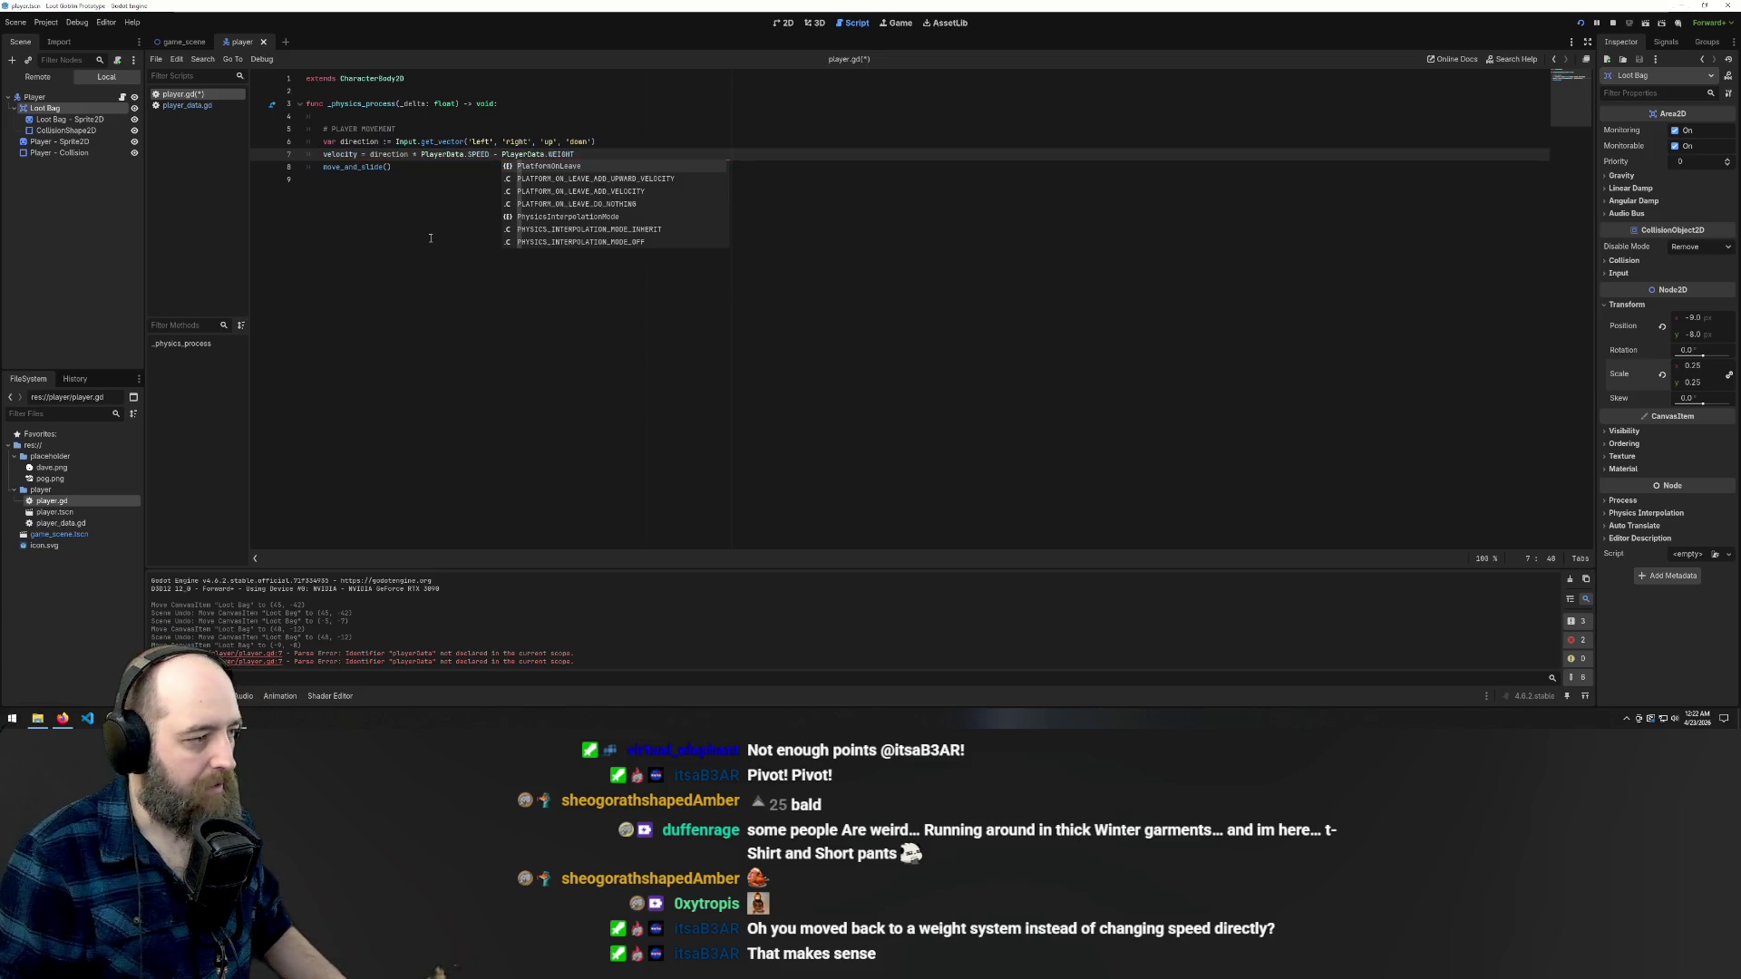
key("F5")
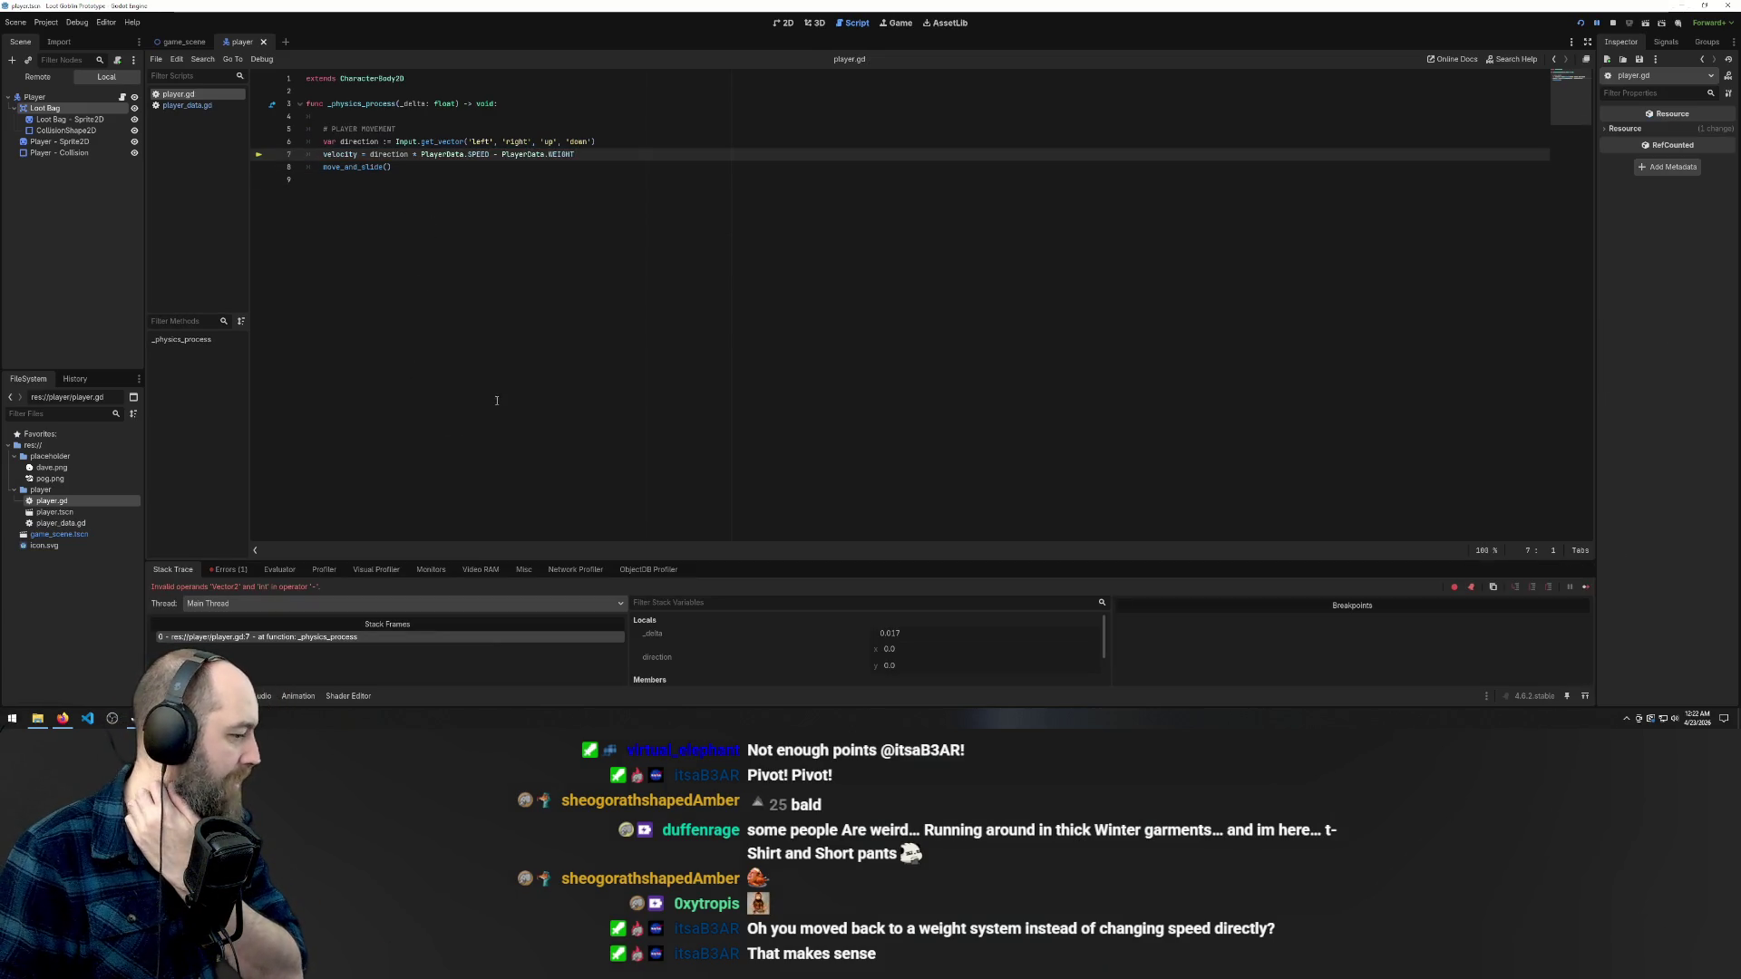
- Wrap 'PlayerData.SPEED - PlayerData.WEIGHT' in parentheses on line 7, save, and run the game
left_click(414, 154)
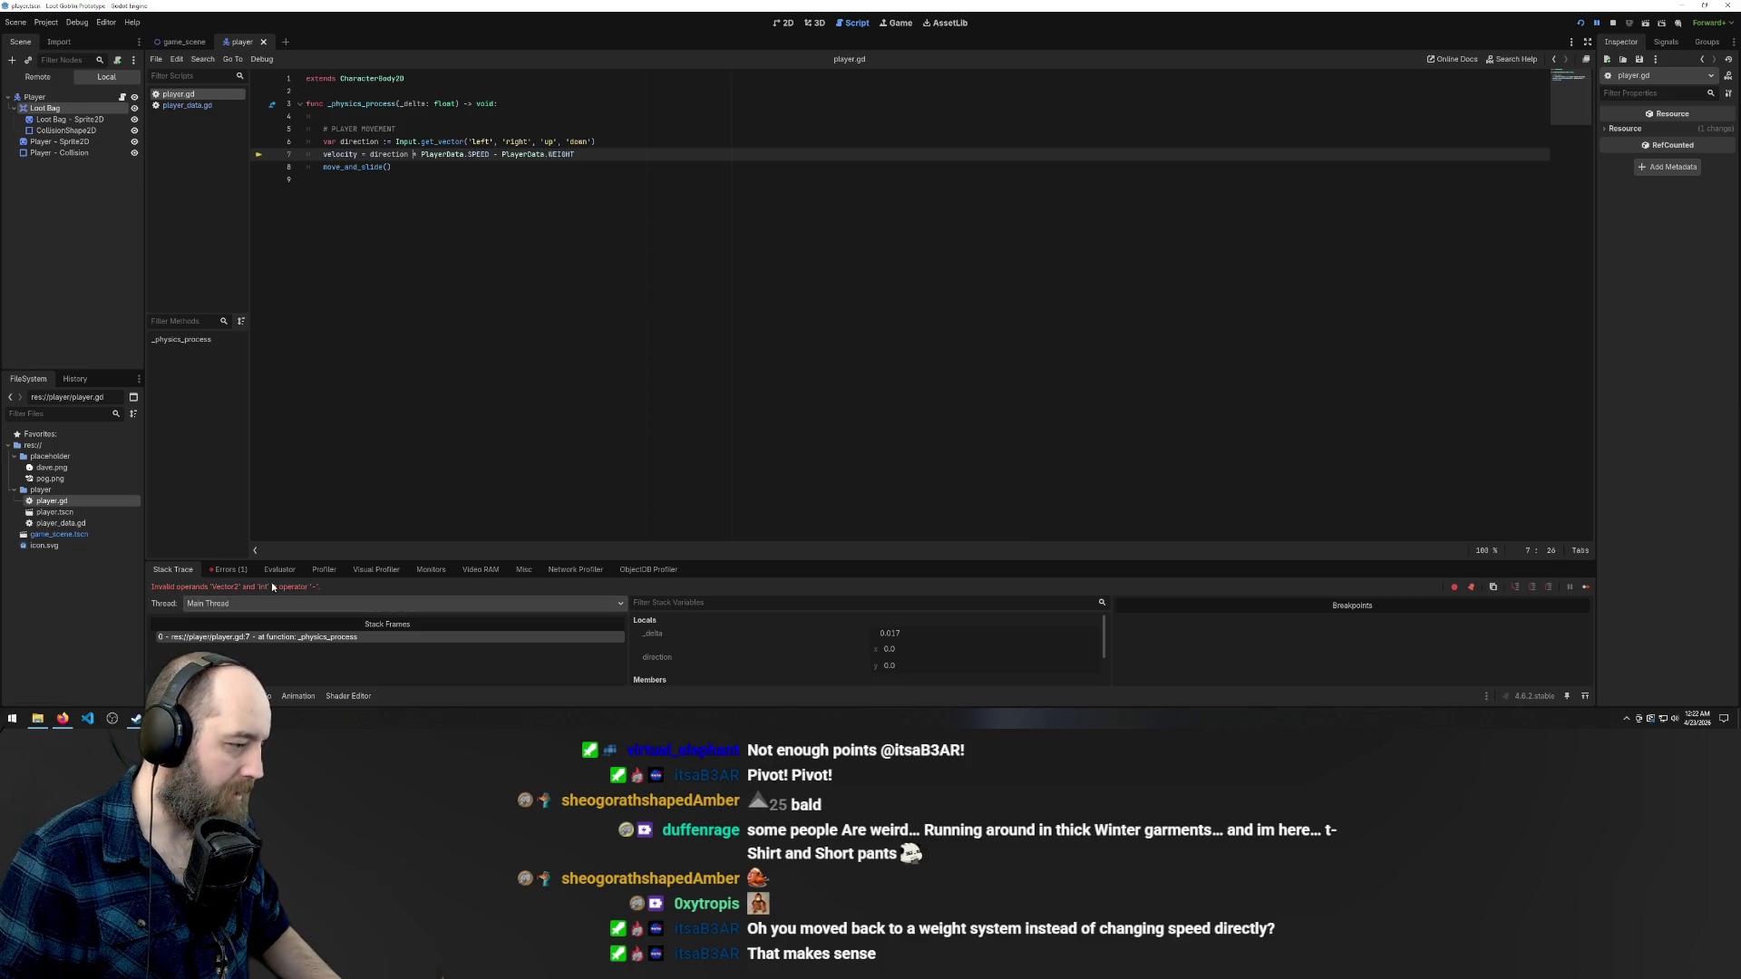
left_click(344, 179)
left_click(415, 154)
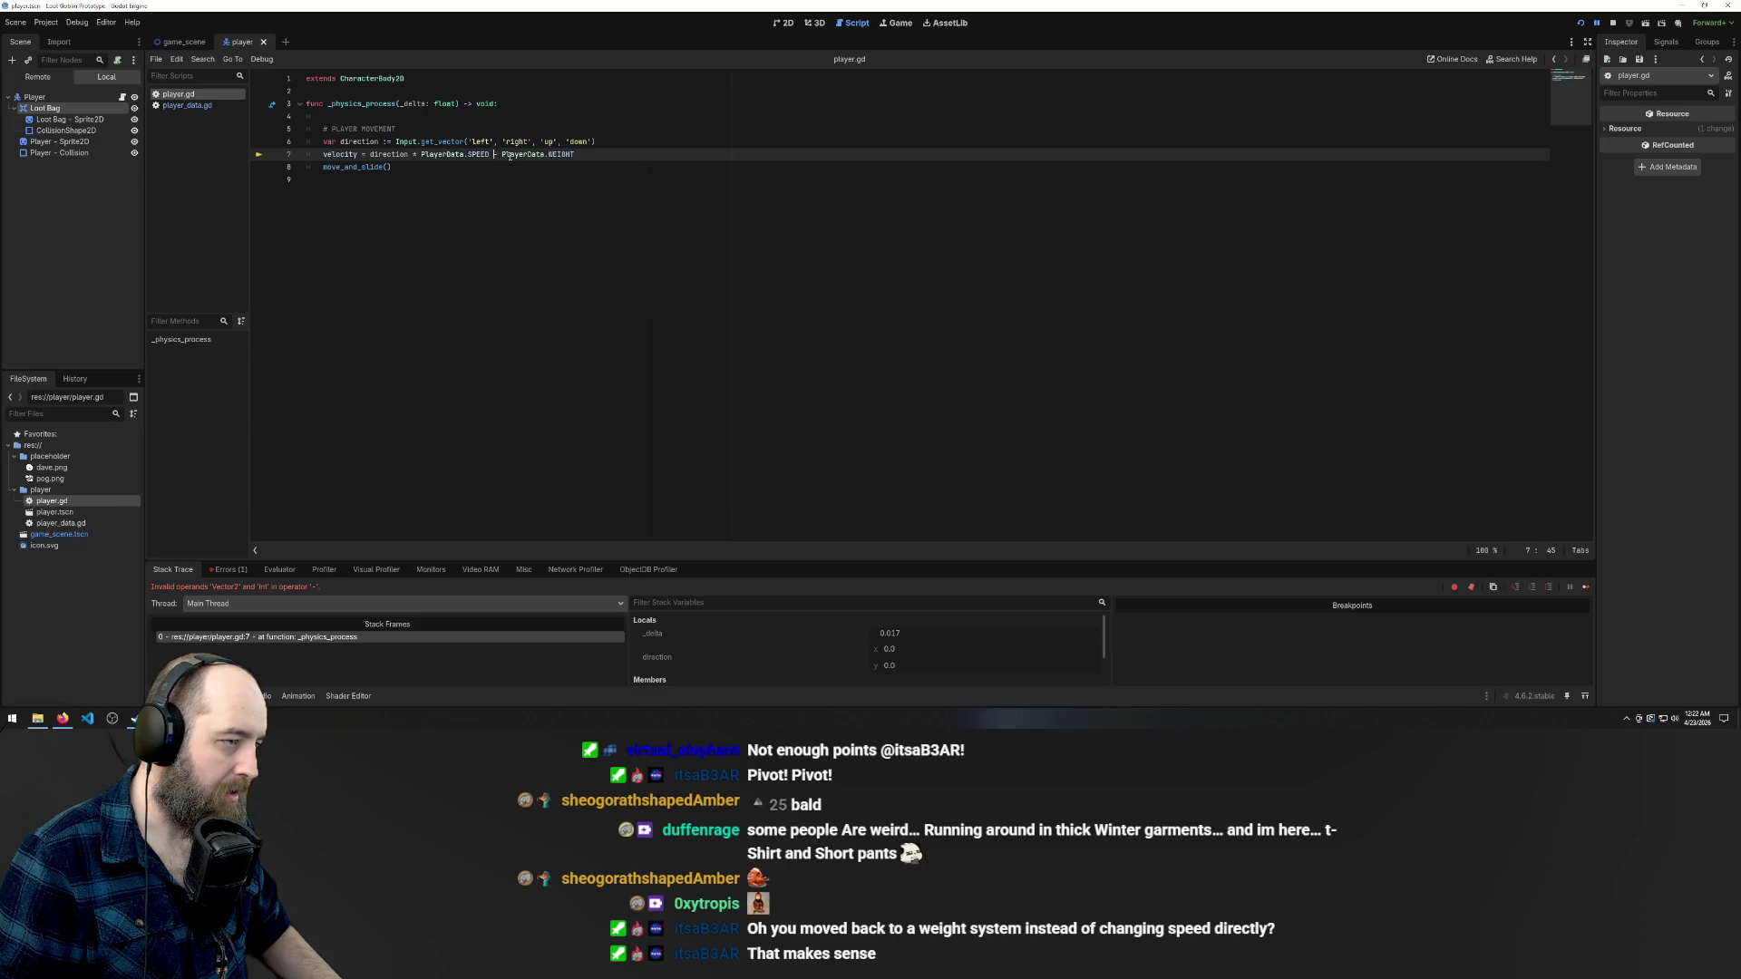
key("Right")
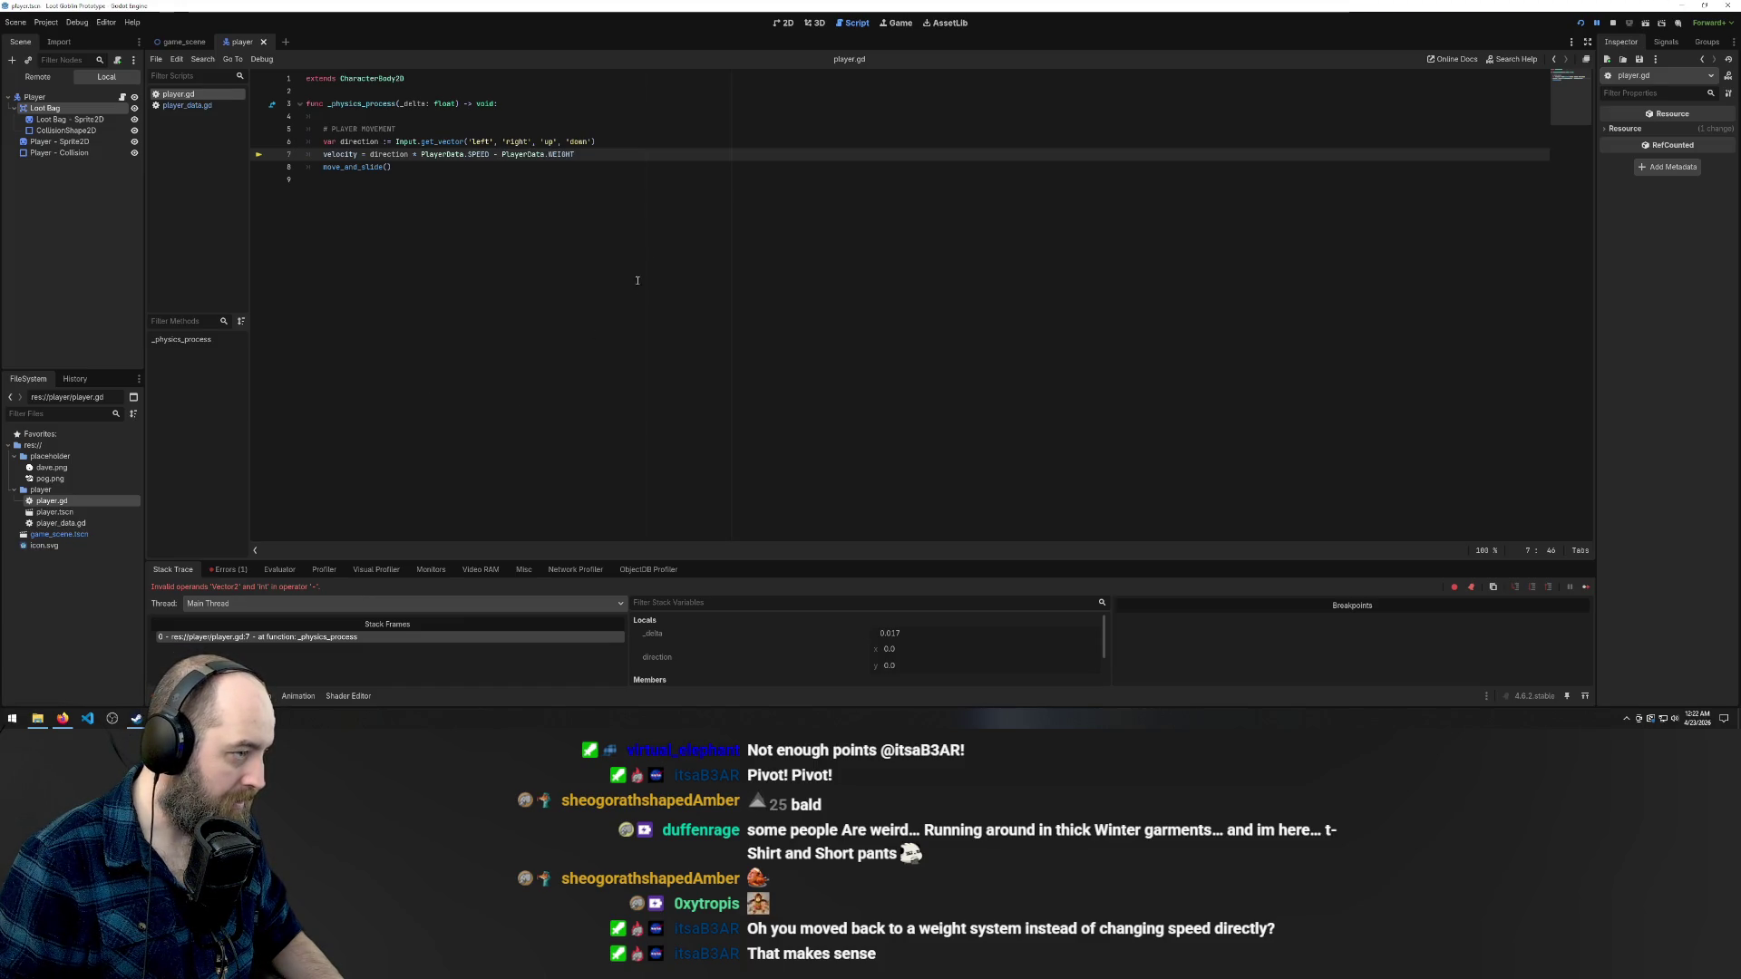
left_click(423, 154)
type("(")
type(")")
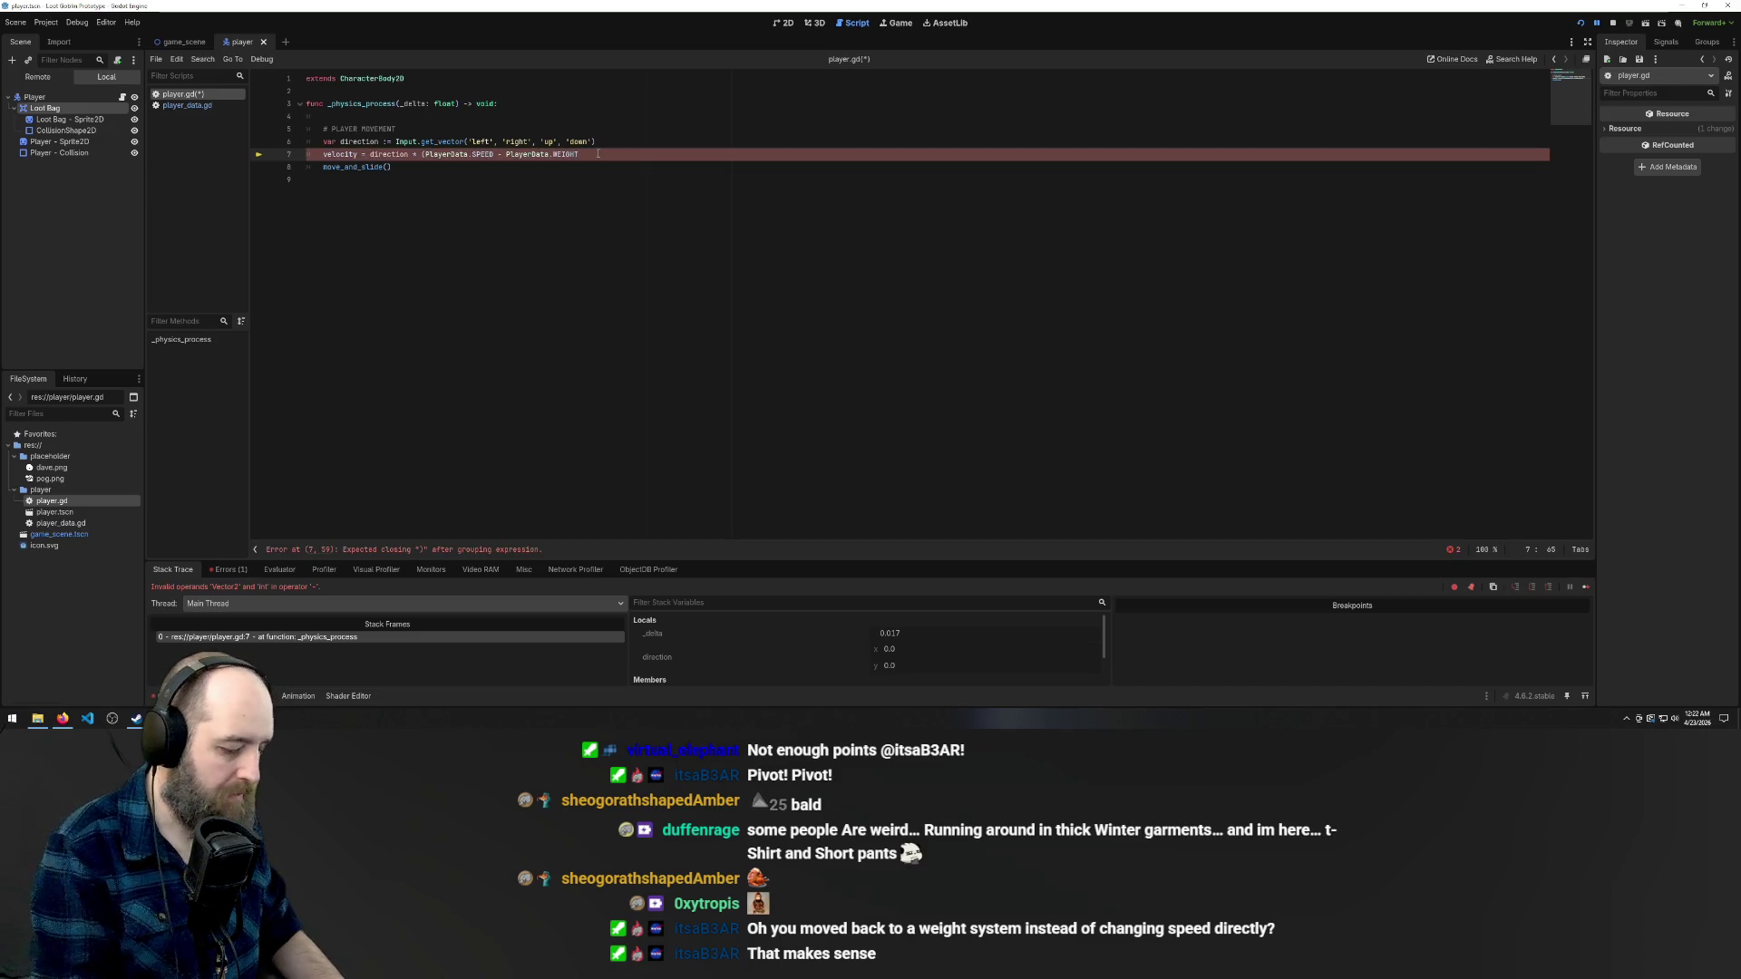
left_click(591, 232)
key("ctrl+s")
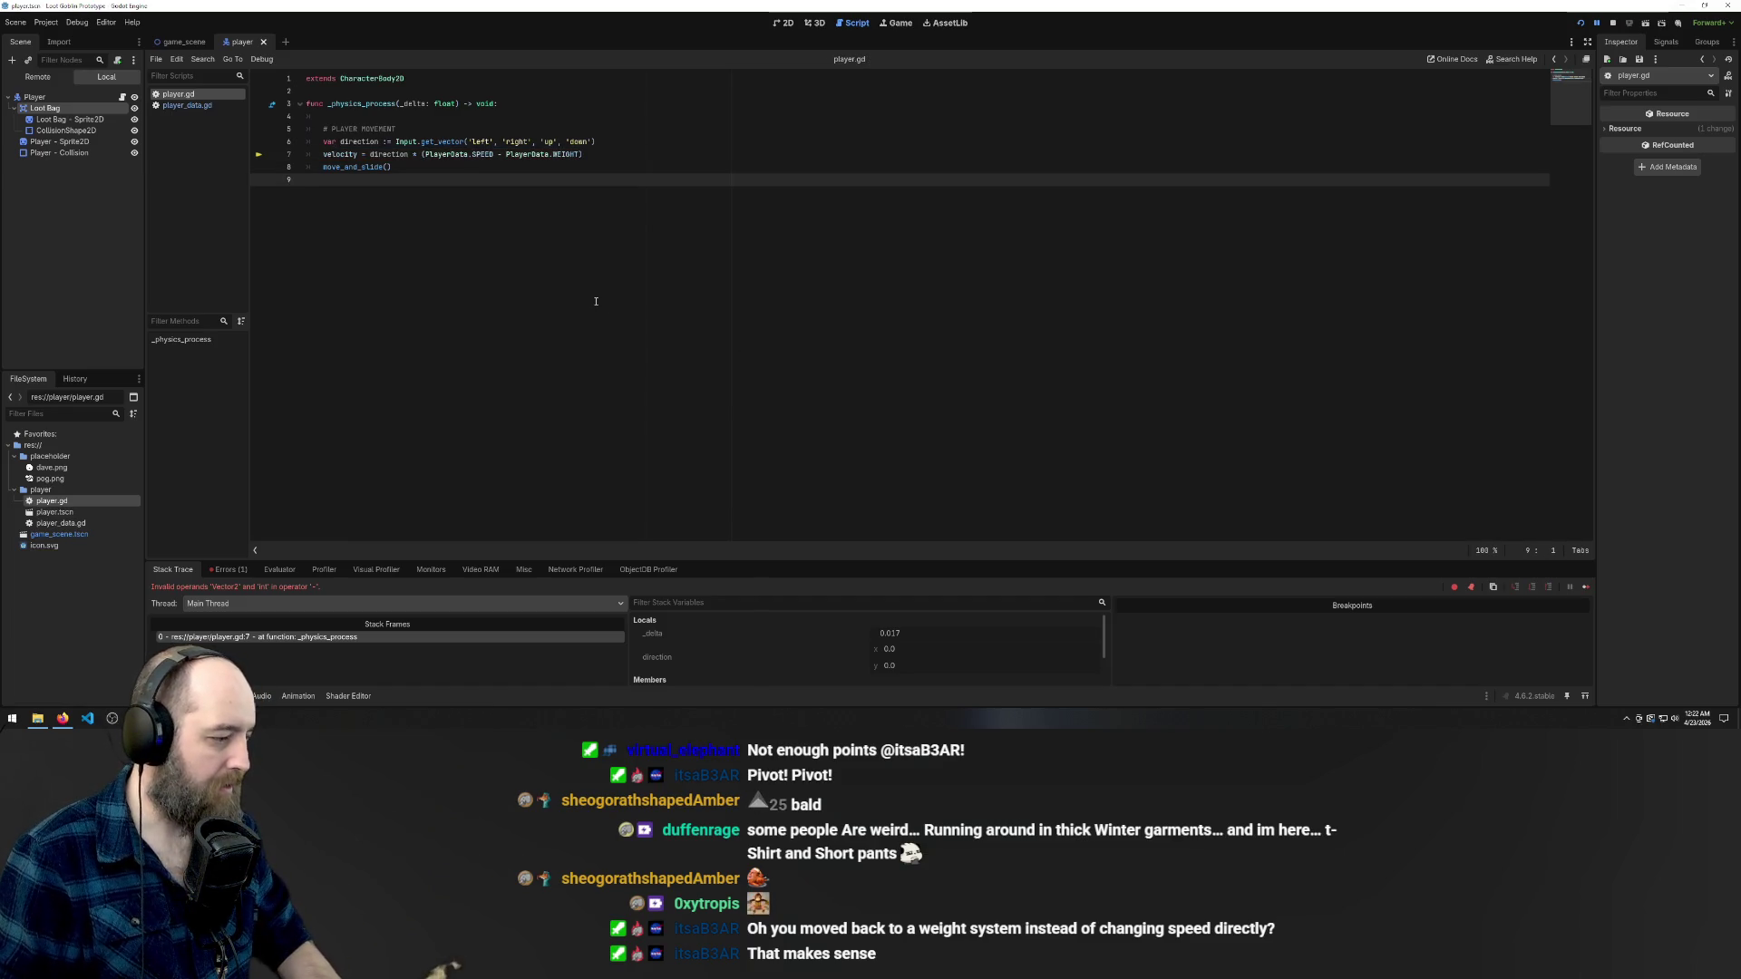
key("F5")
- Walk the character up, down, left and right with WASD, then close the game window
key("s")
key("d")
key("s")
key("a")
key("a")
key("d")
key("w")
key("a")
key("w")
key("d")
key("d")
key("a")
key("s")
key("w")
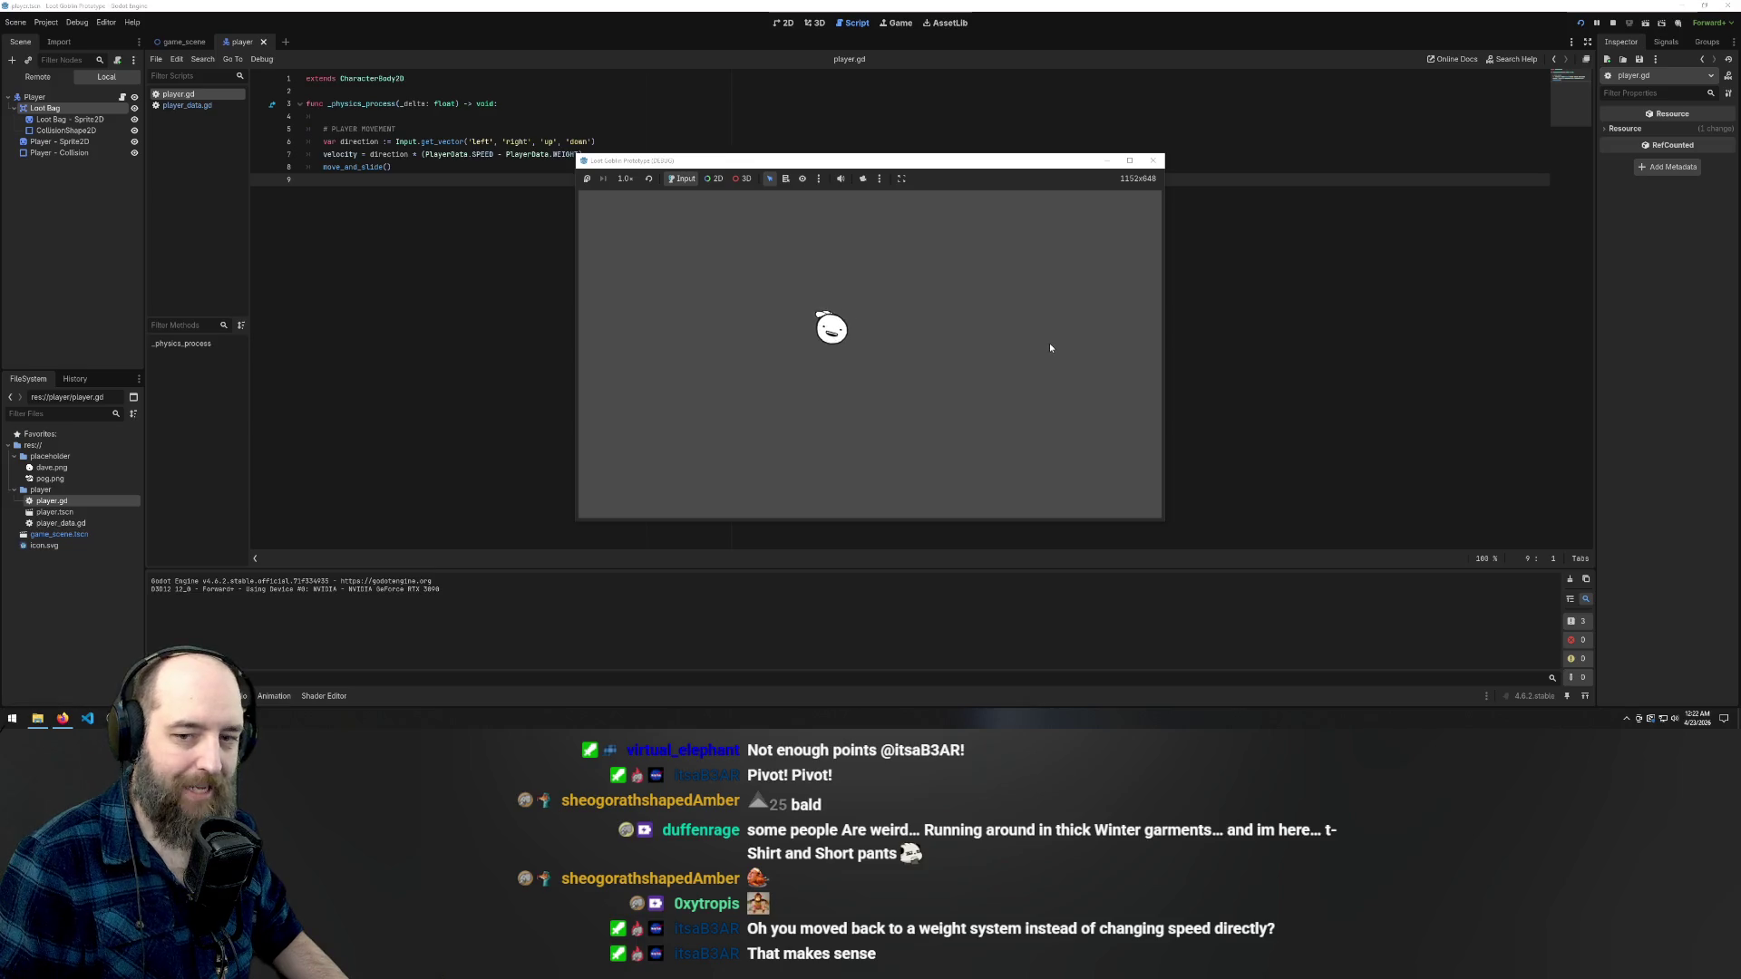
key("a")
key("s")
key("w")
key("s")
key("d")
key("w")
left_click(1152, 160)
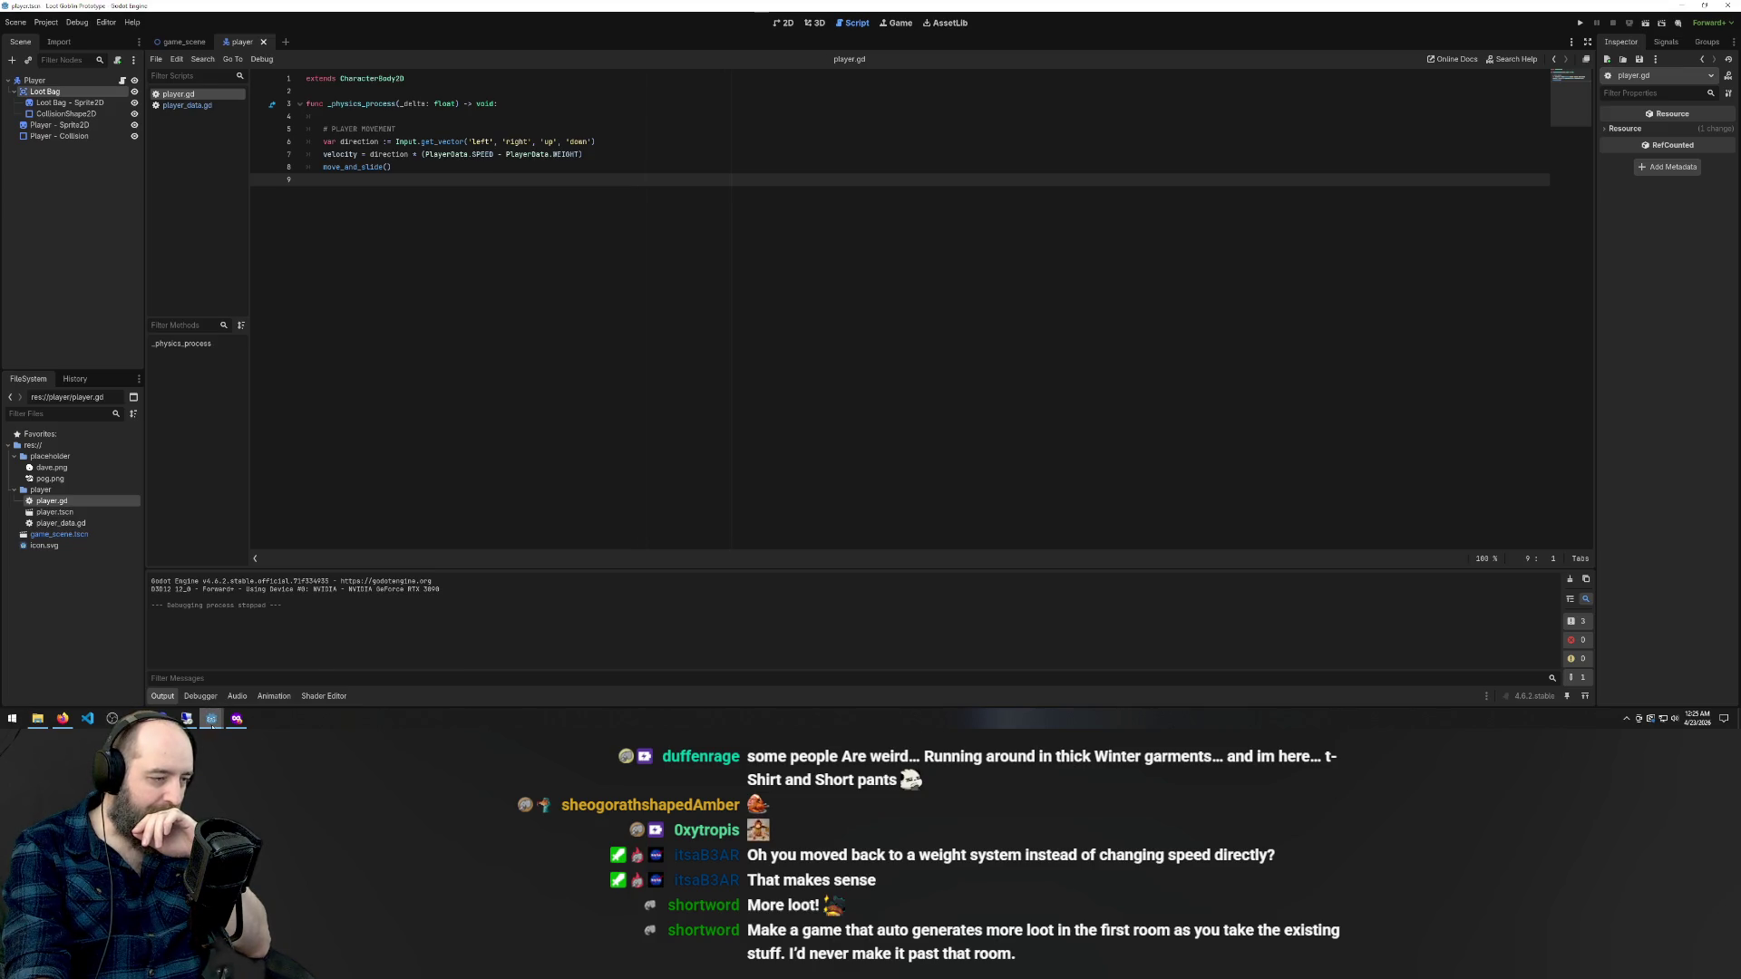
mouse_move(211, 715)
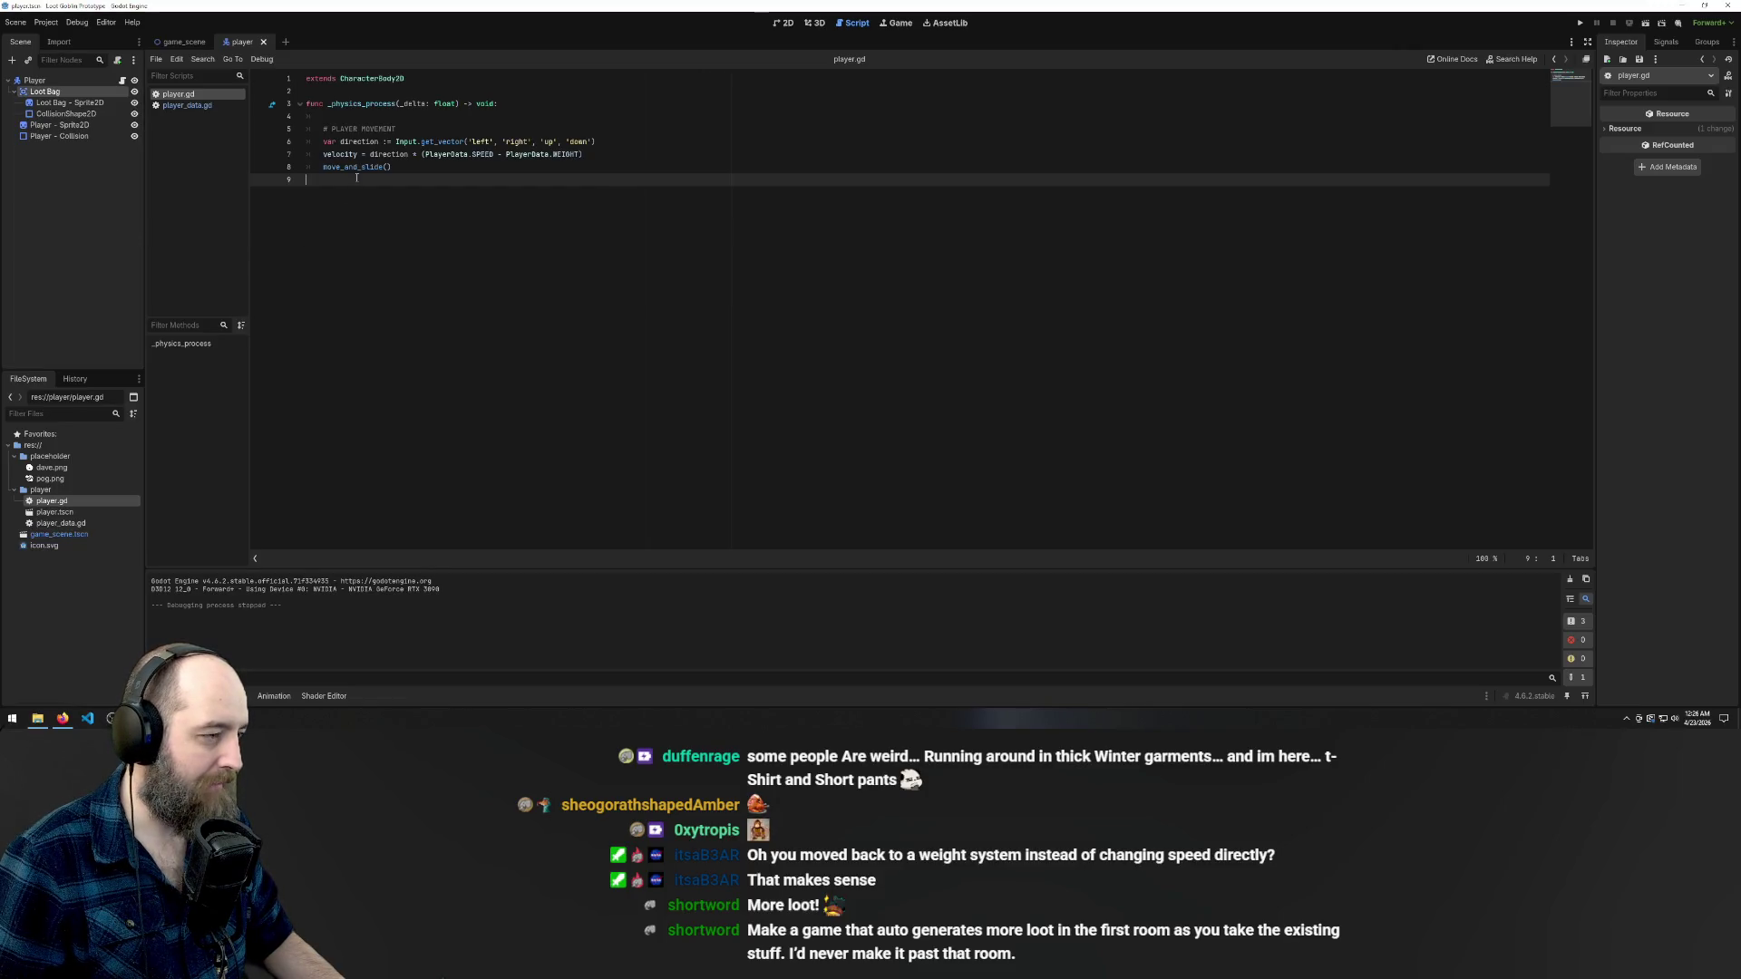
left_click(288, 42)
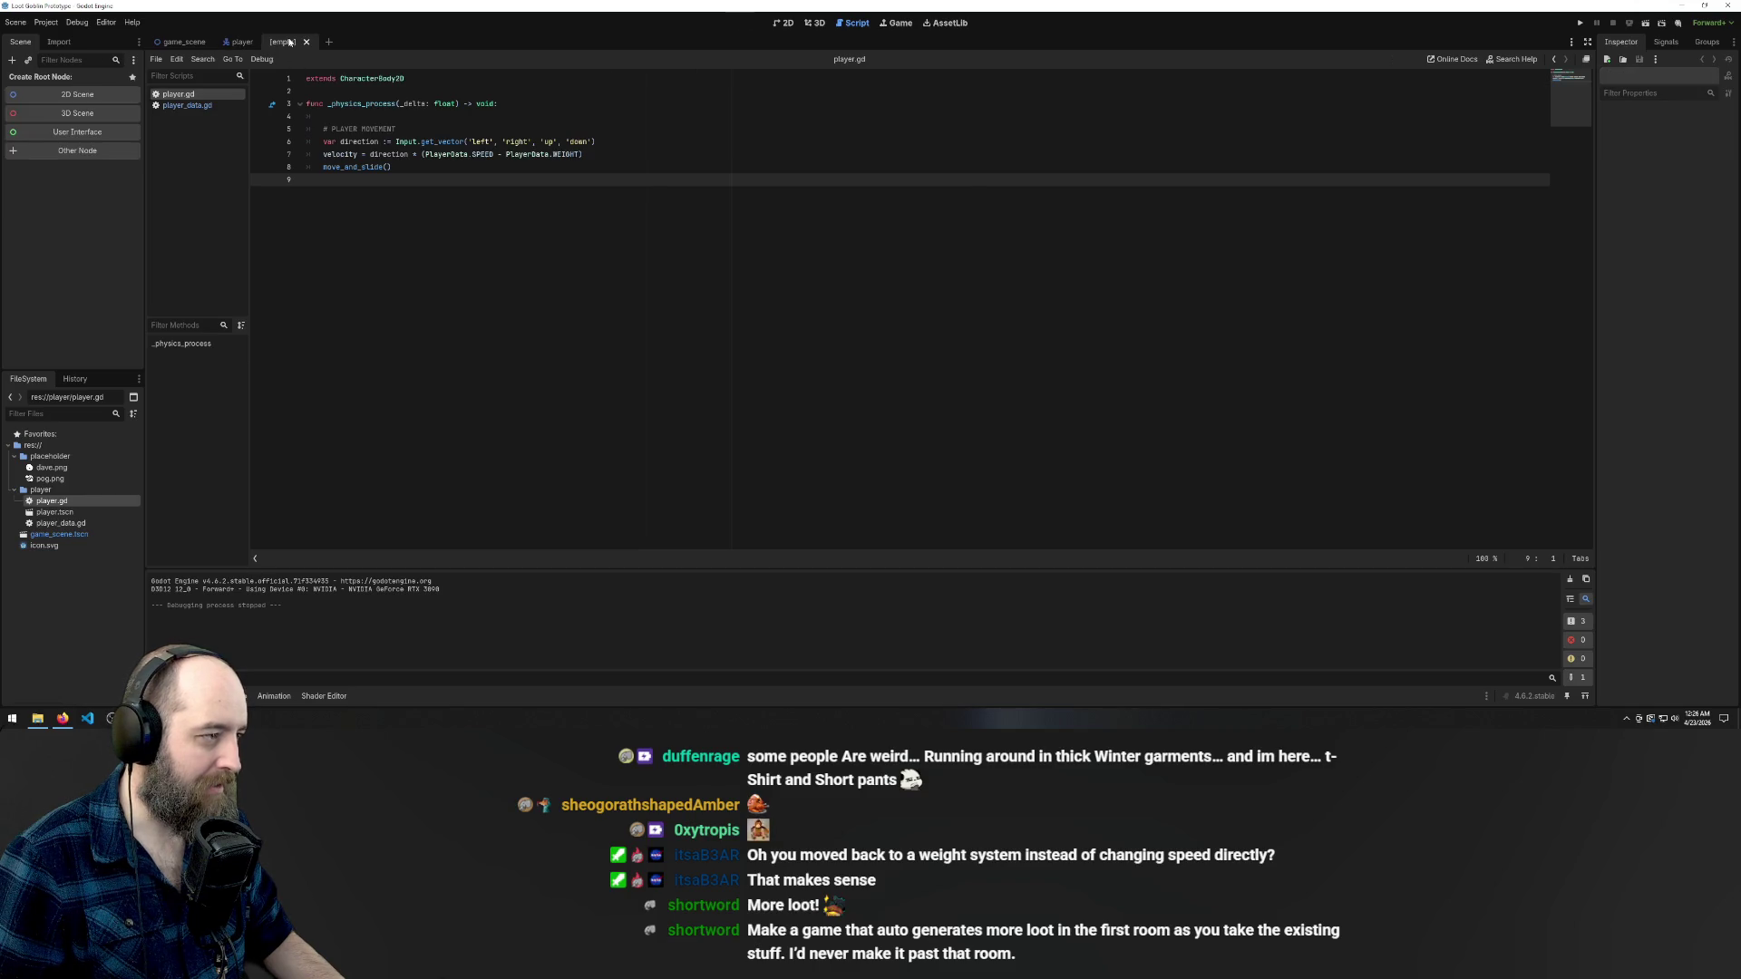
- Give the new scene a Node2D root and open player_data.gd
left_click(85, 95)
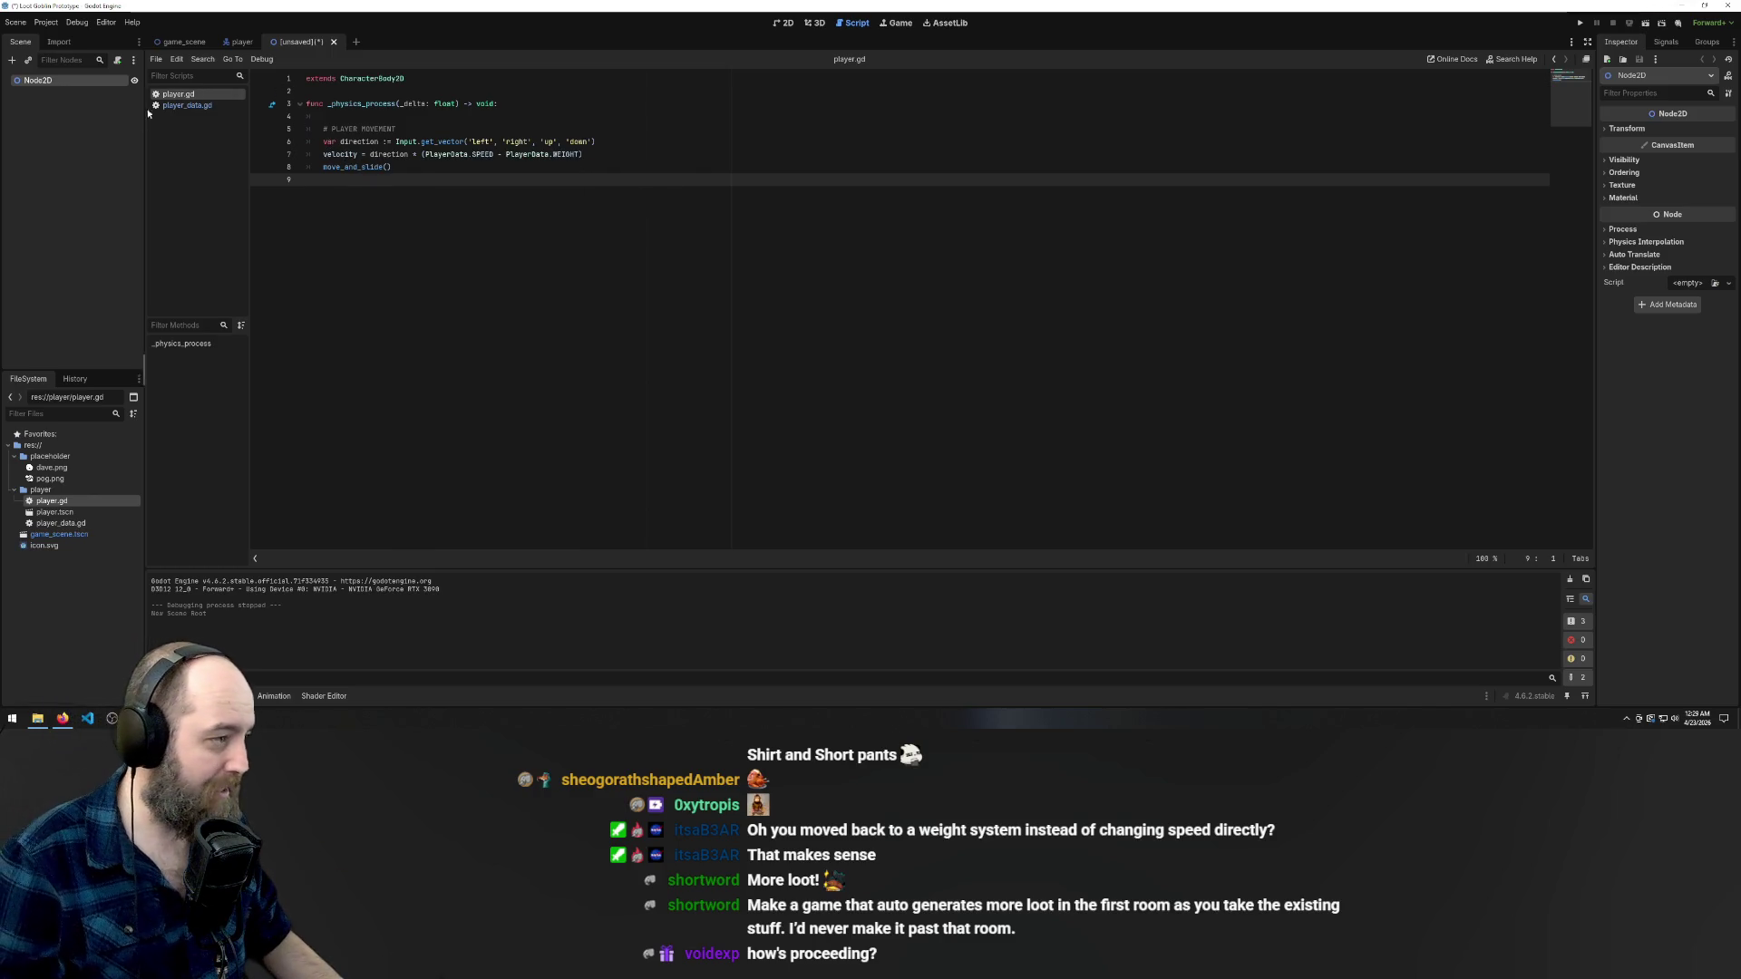
left_click(182, 105)
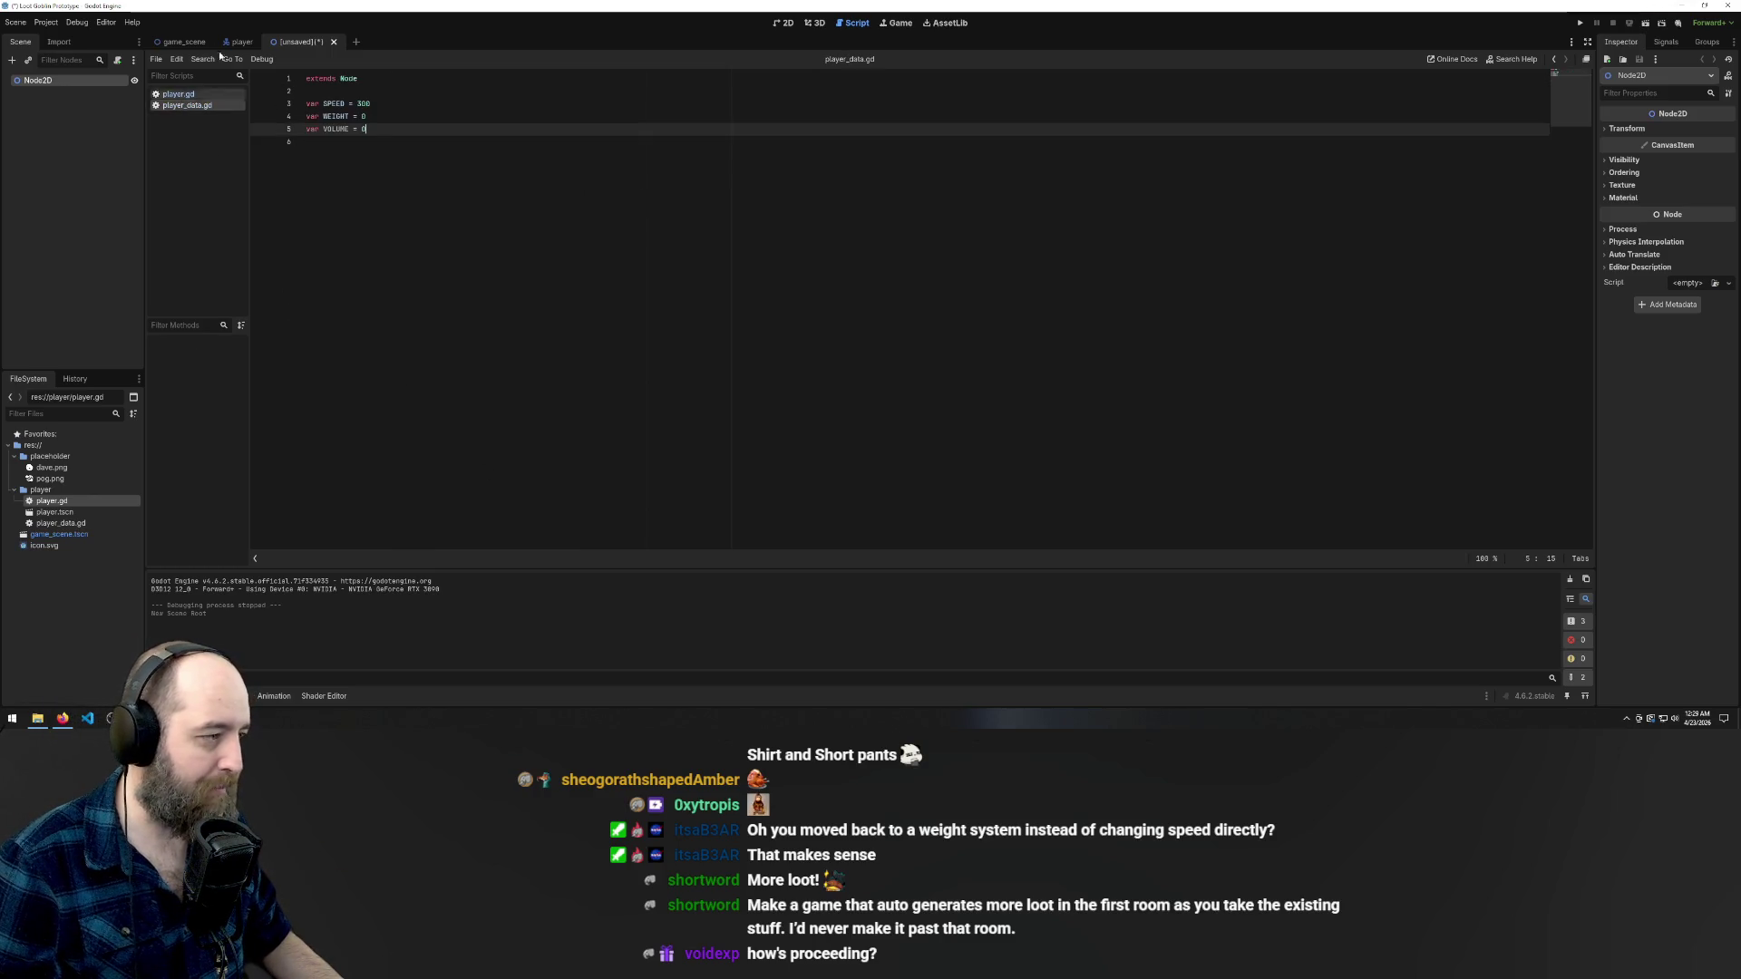
- Add a #STATS comment line above the SPEED, WEIGHT and VOLUME declarations
left_click(347, 137)
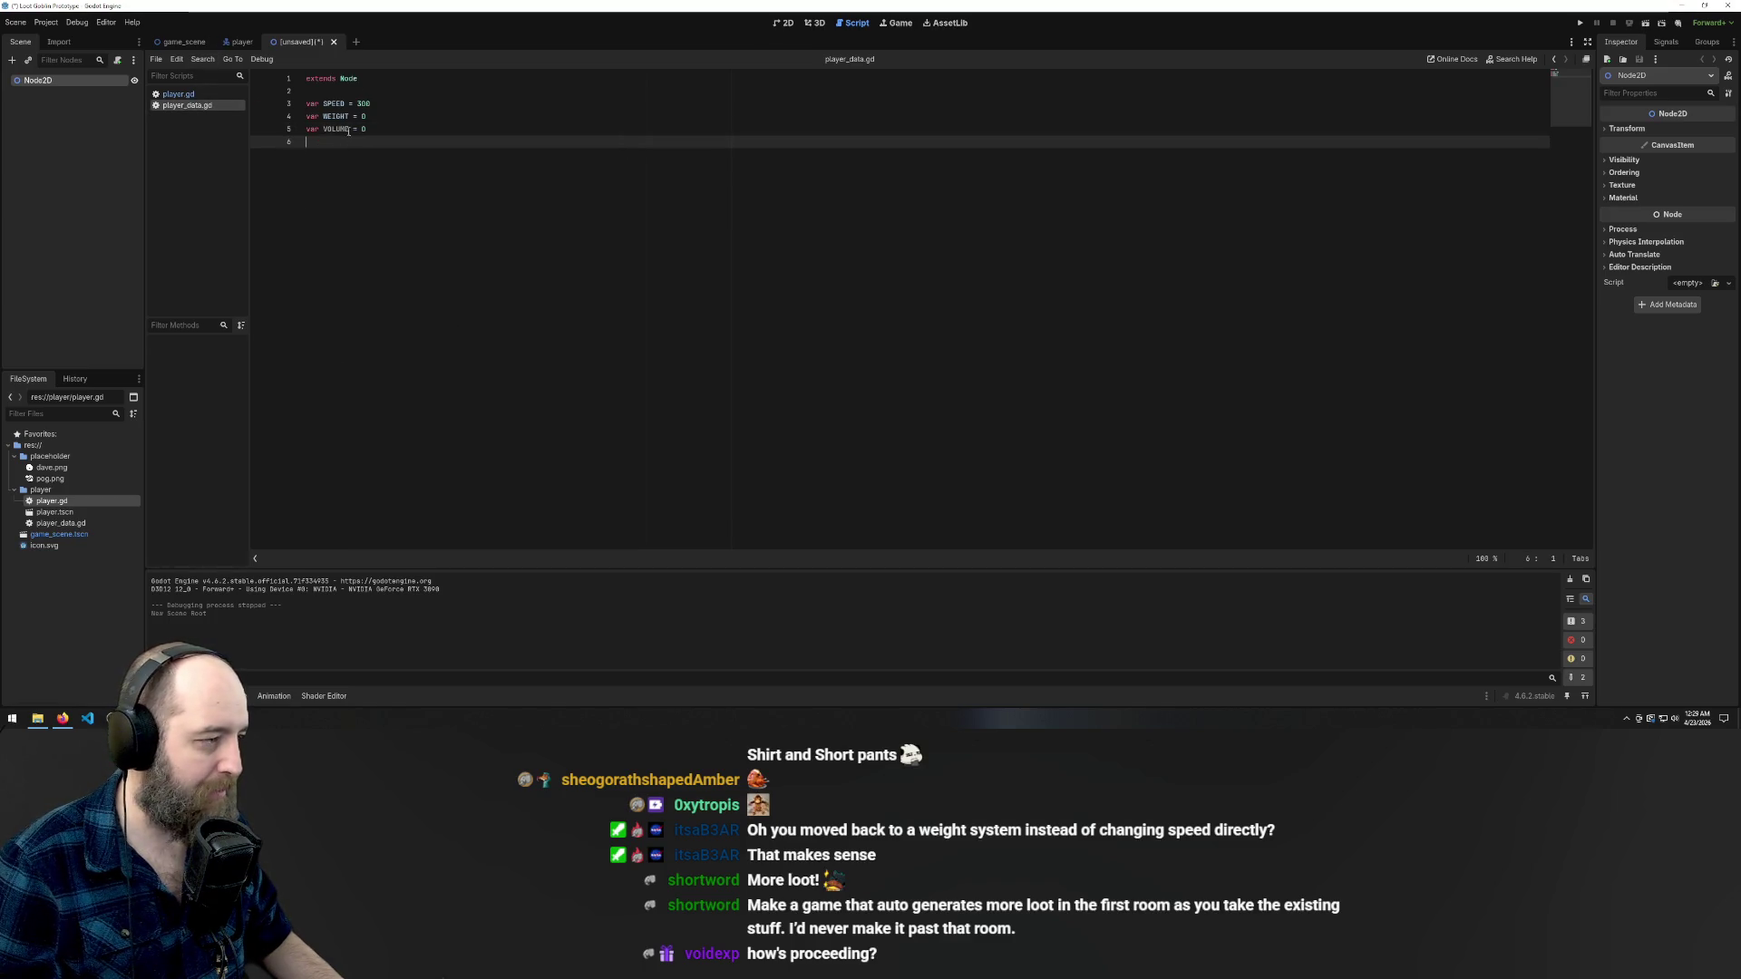
key("ctrl+a")
key("Right")
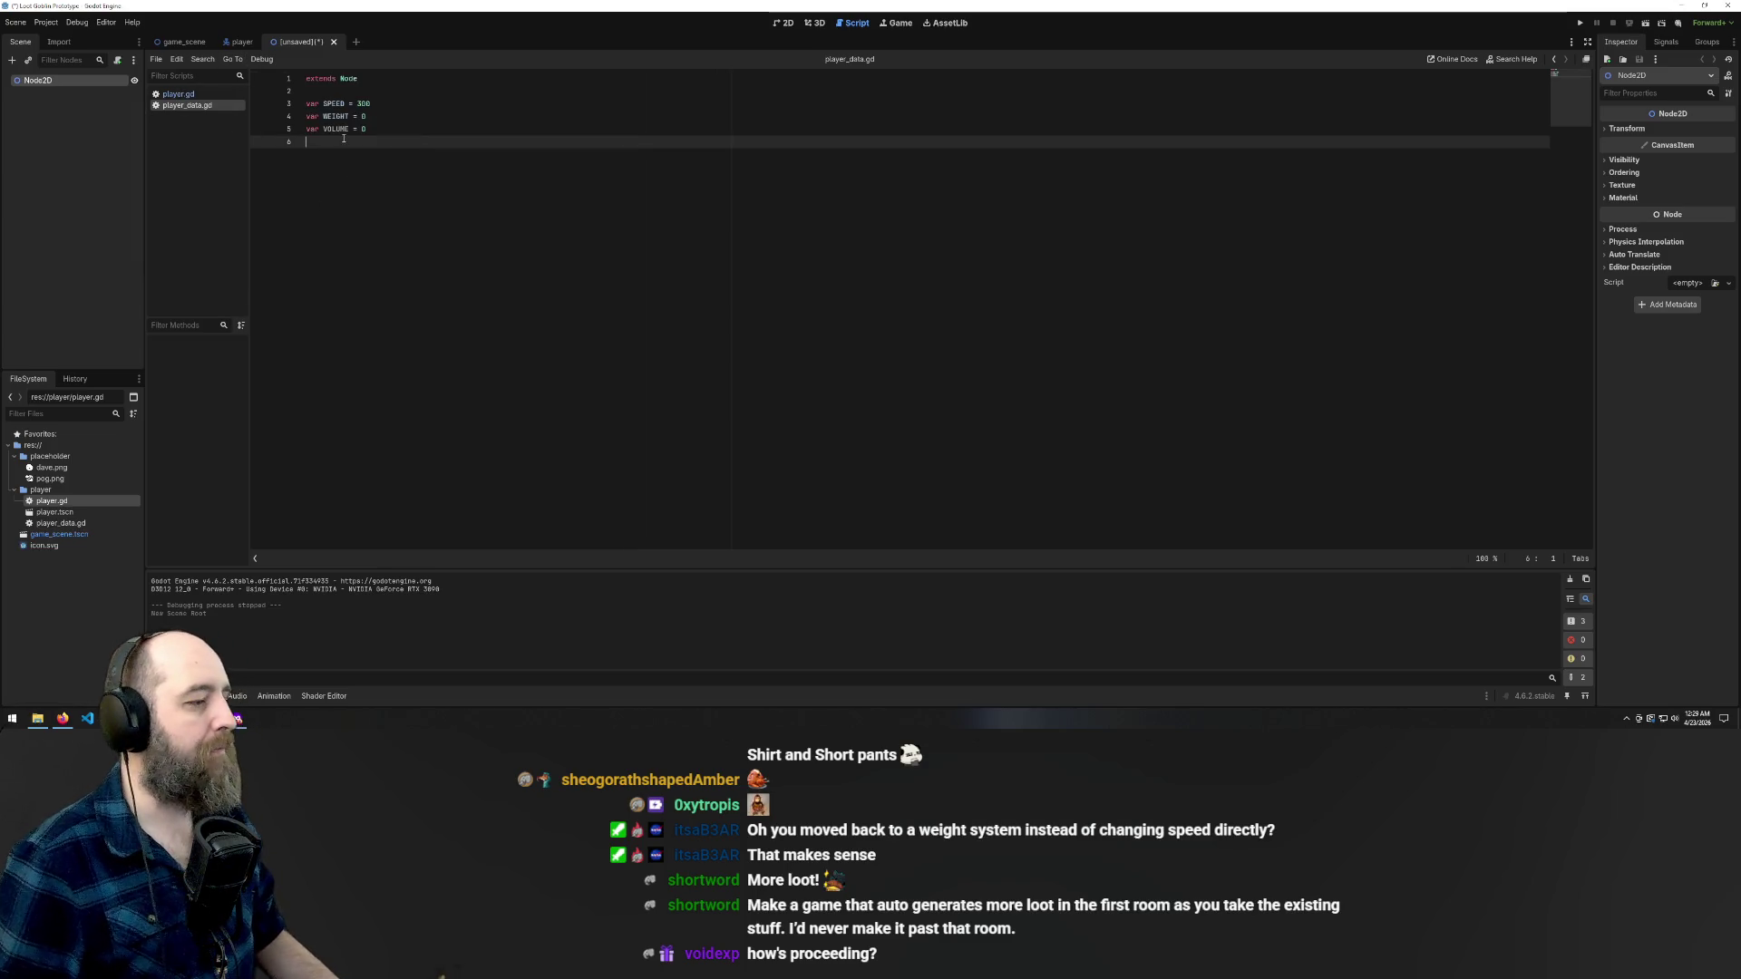
left_click(407, 91)
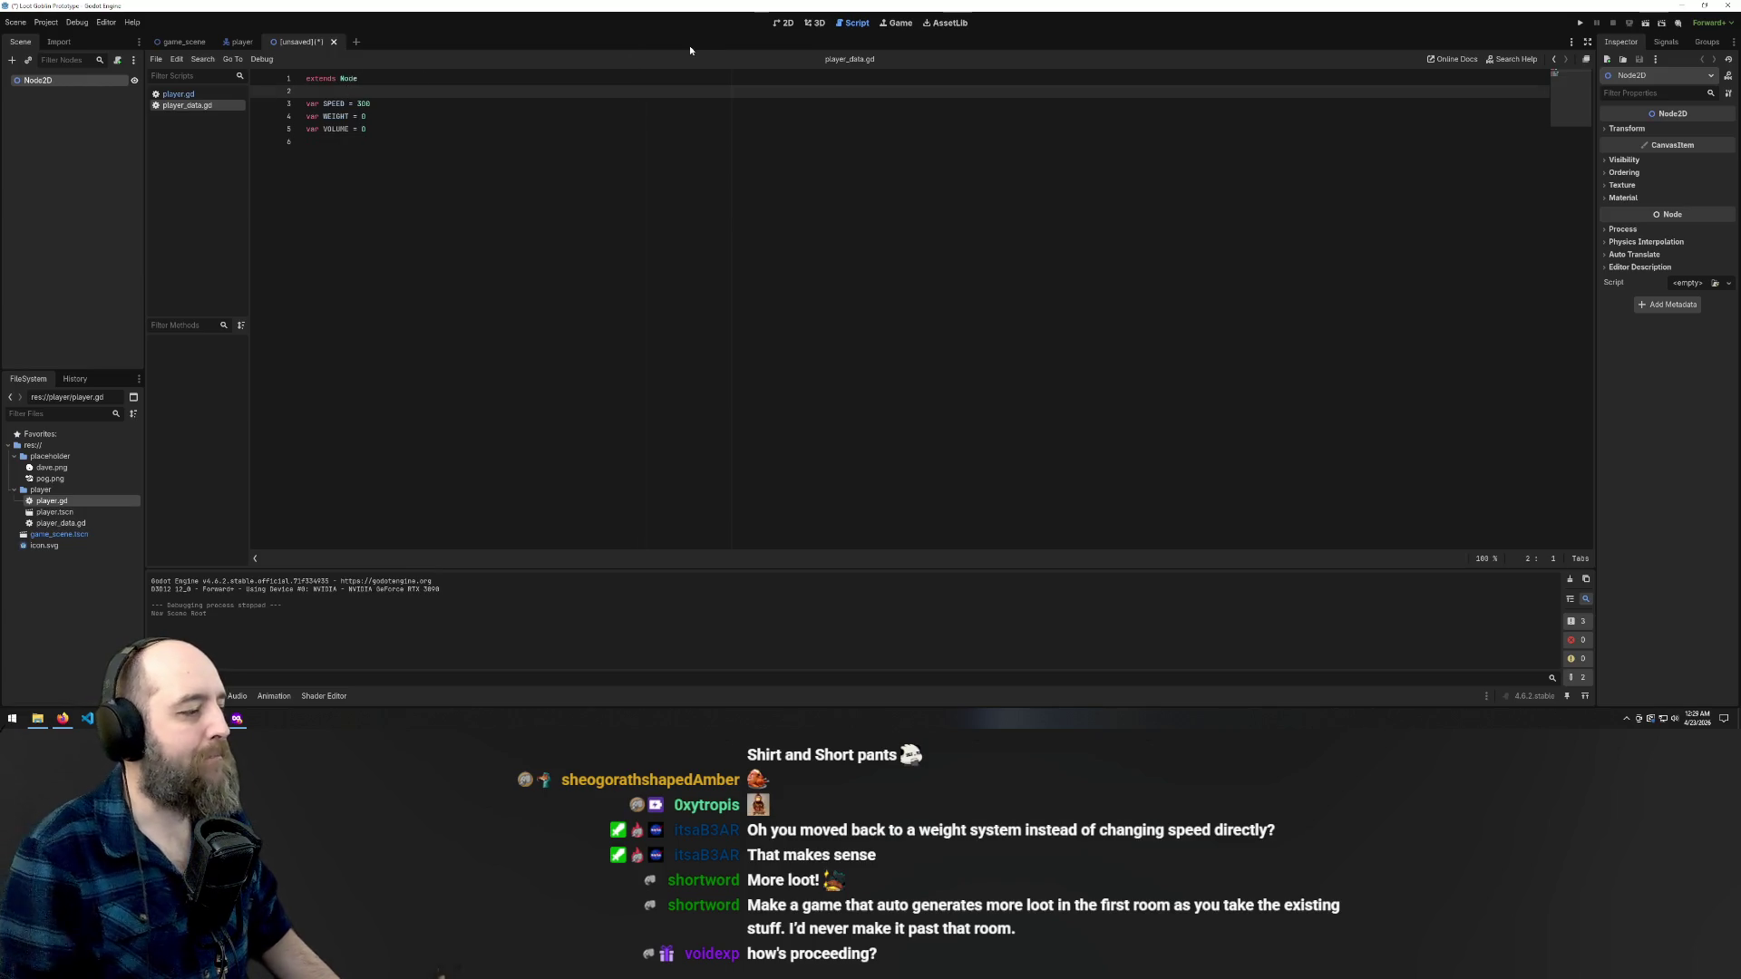
key("Return")
type("#")
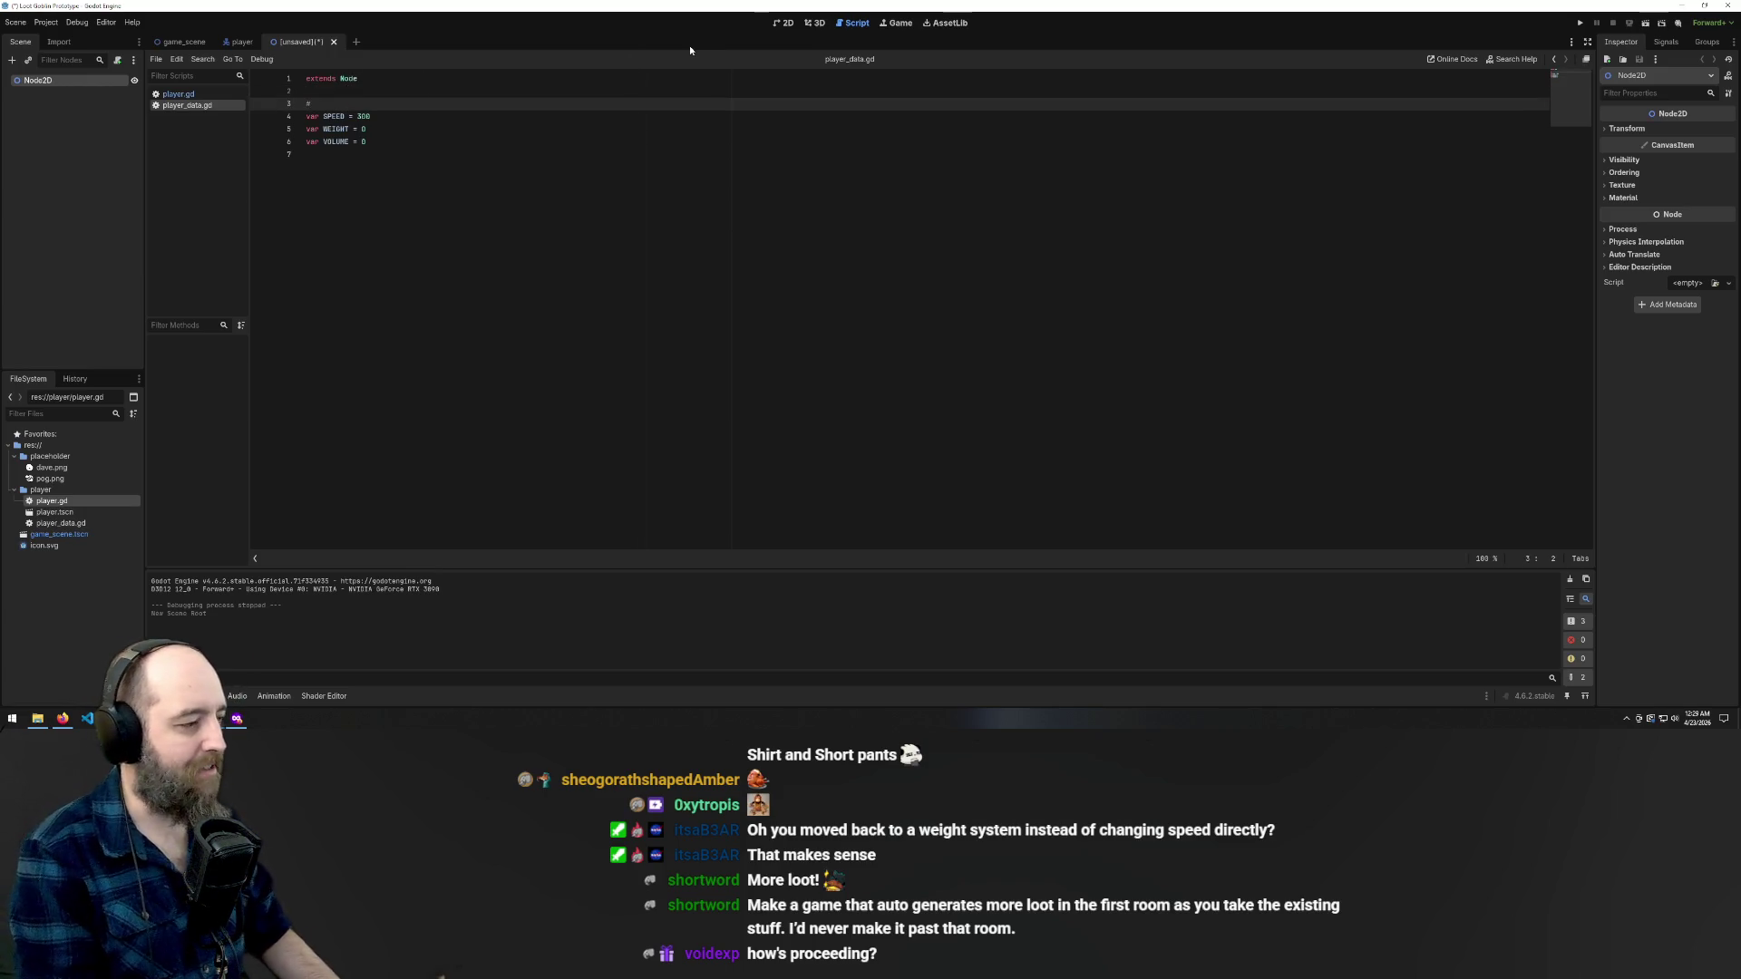
type("STATS")
left_click(533, 154)
key("Return")
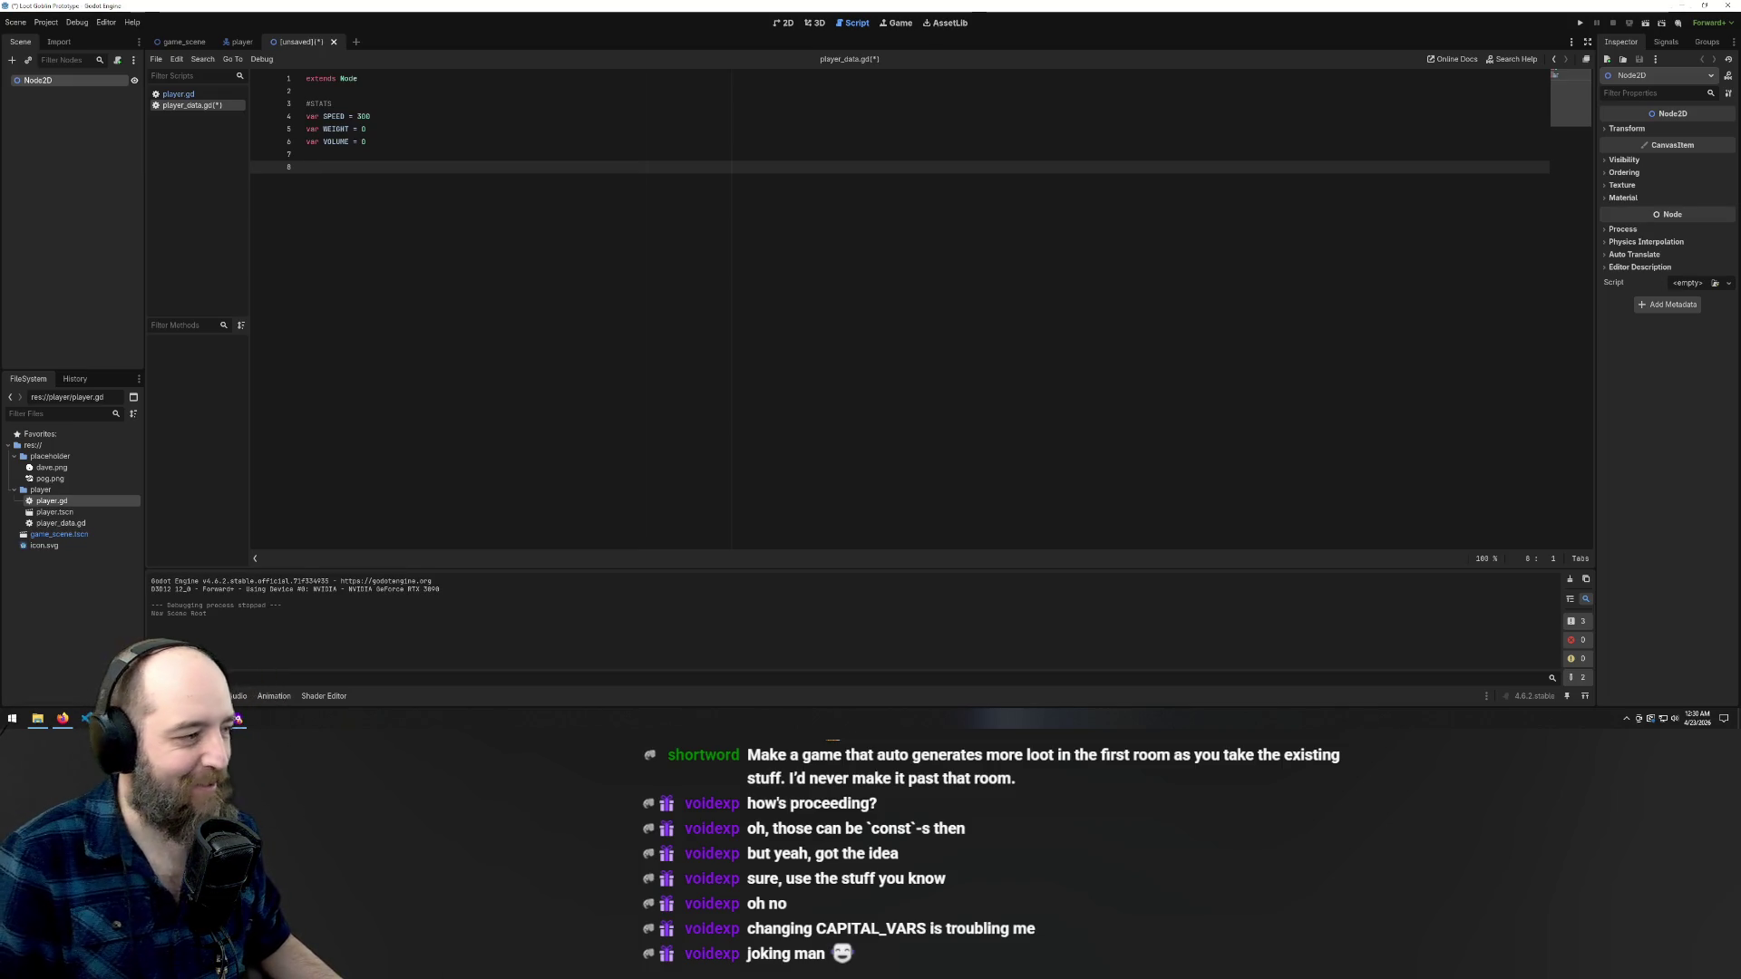
left_click(438, 115)
- Switch from the player scene back to the unsaved new scene
left_click(452, 238)
left_click(471, 103)
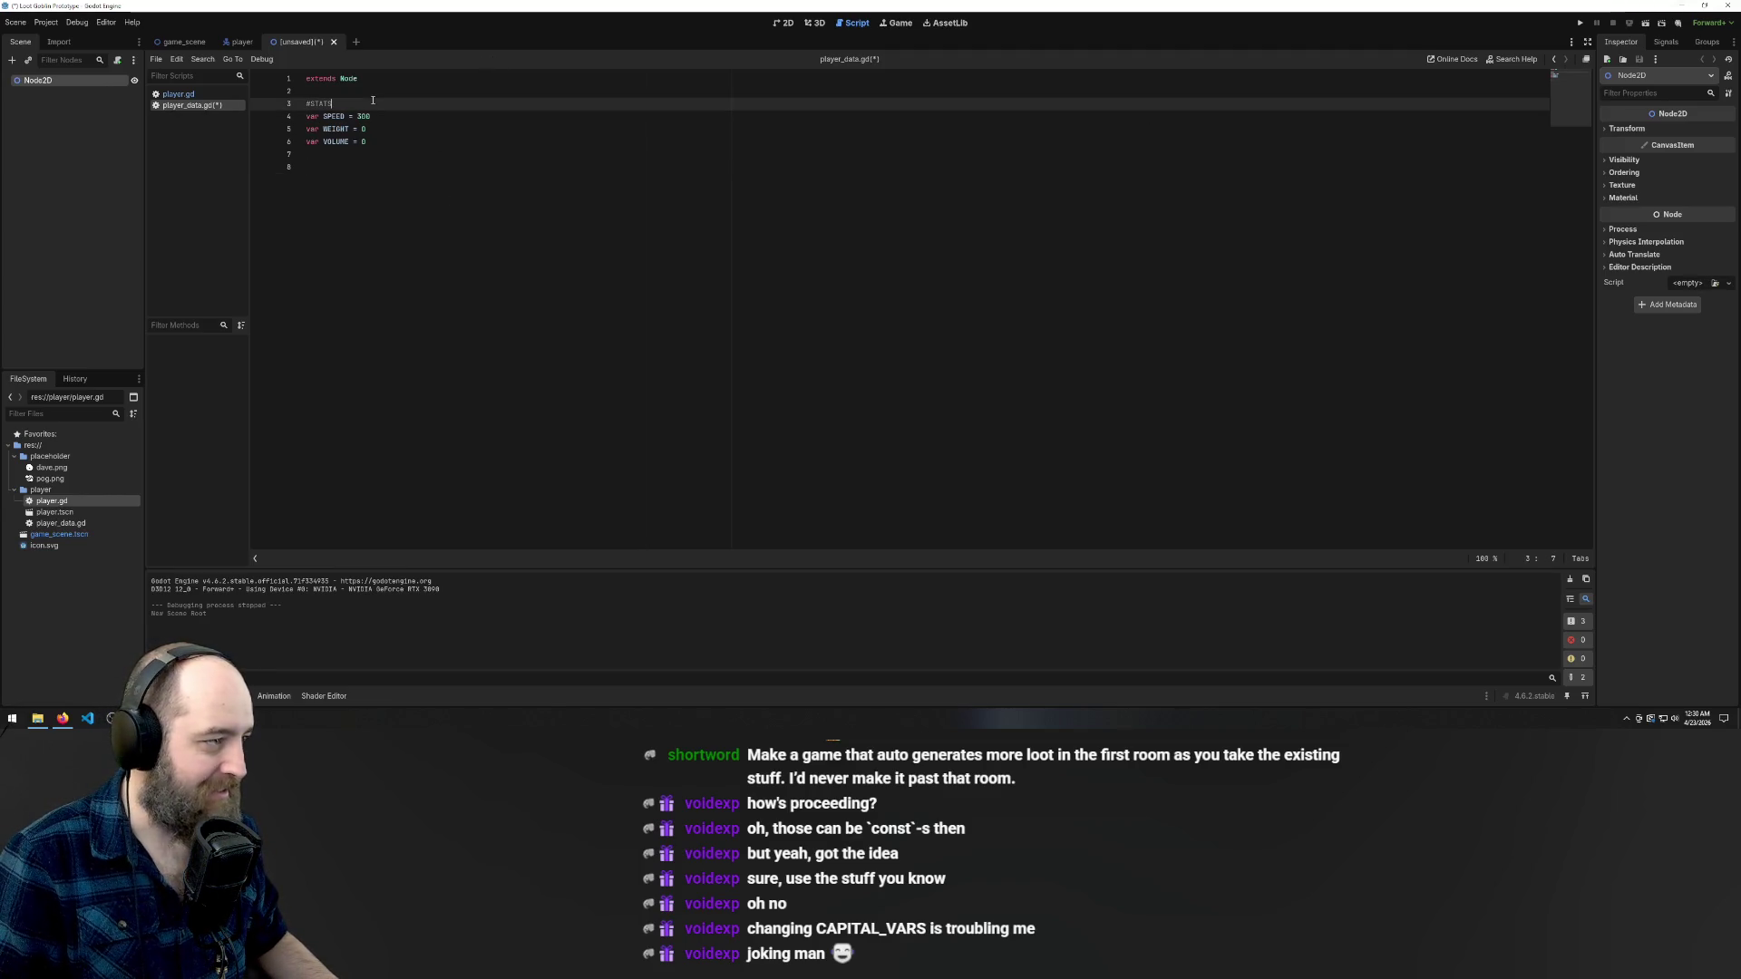
left_click(256, 43)
left_click(286, 40)
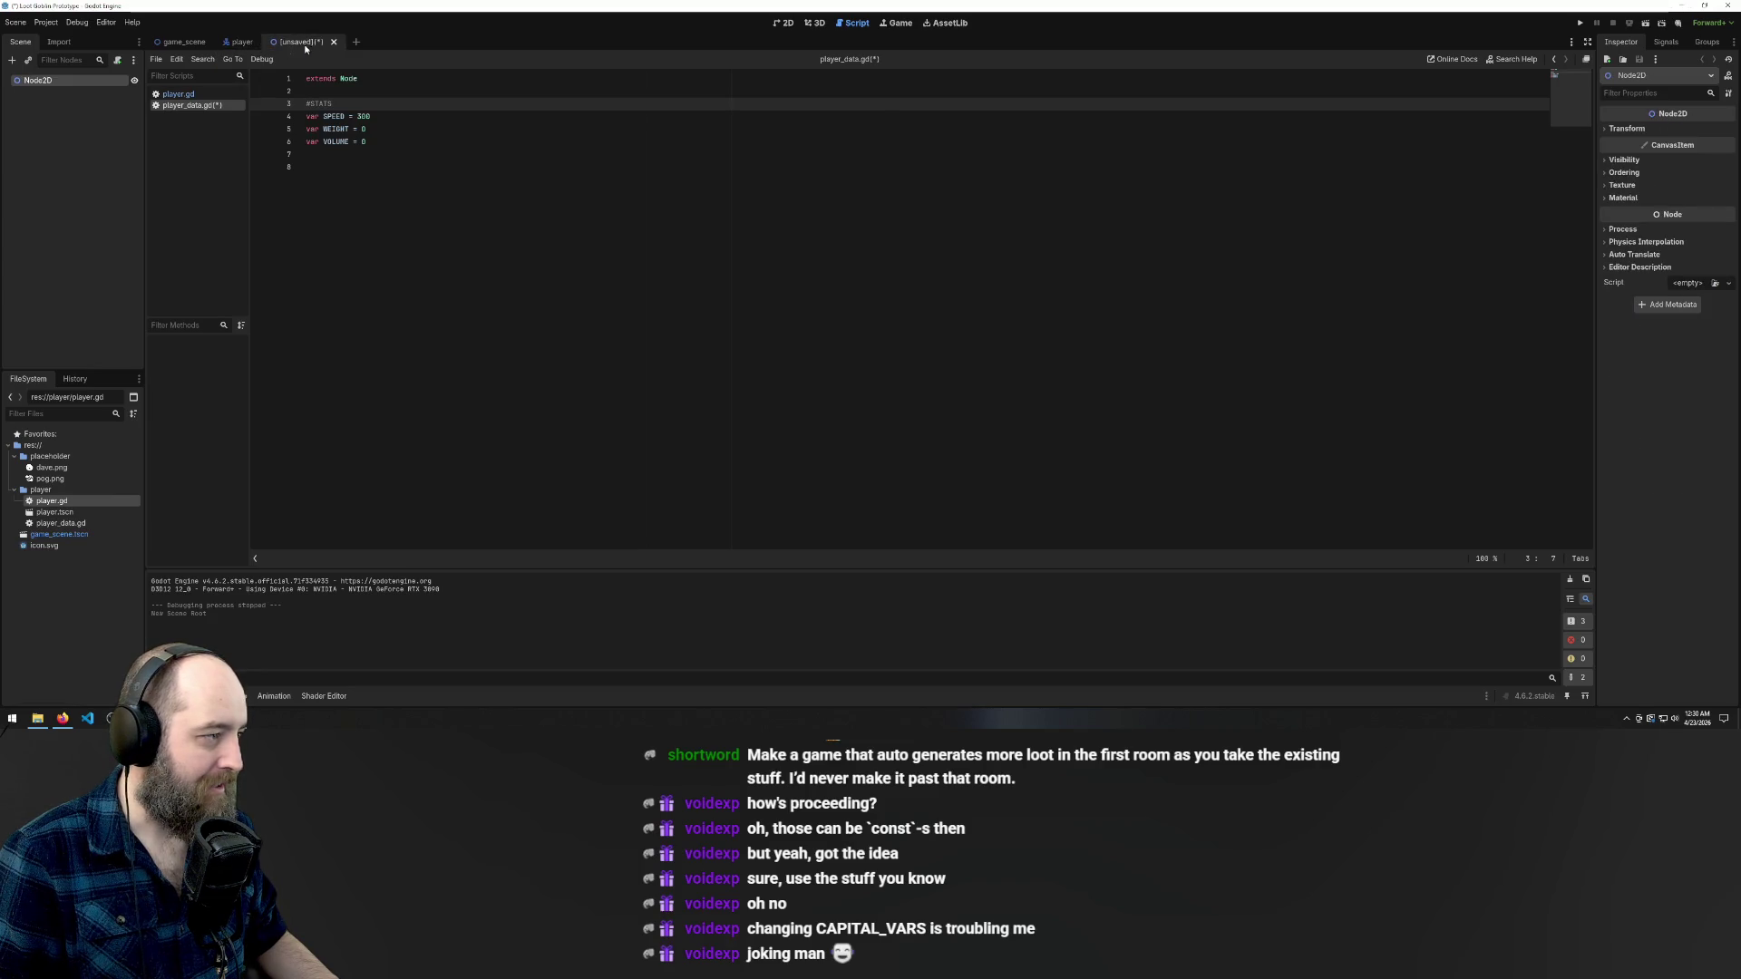
- Start renaming the Node2D root, then open the Dave image folder in File Explorer
double_click(43, 82)
key("ctrl+a")
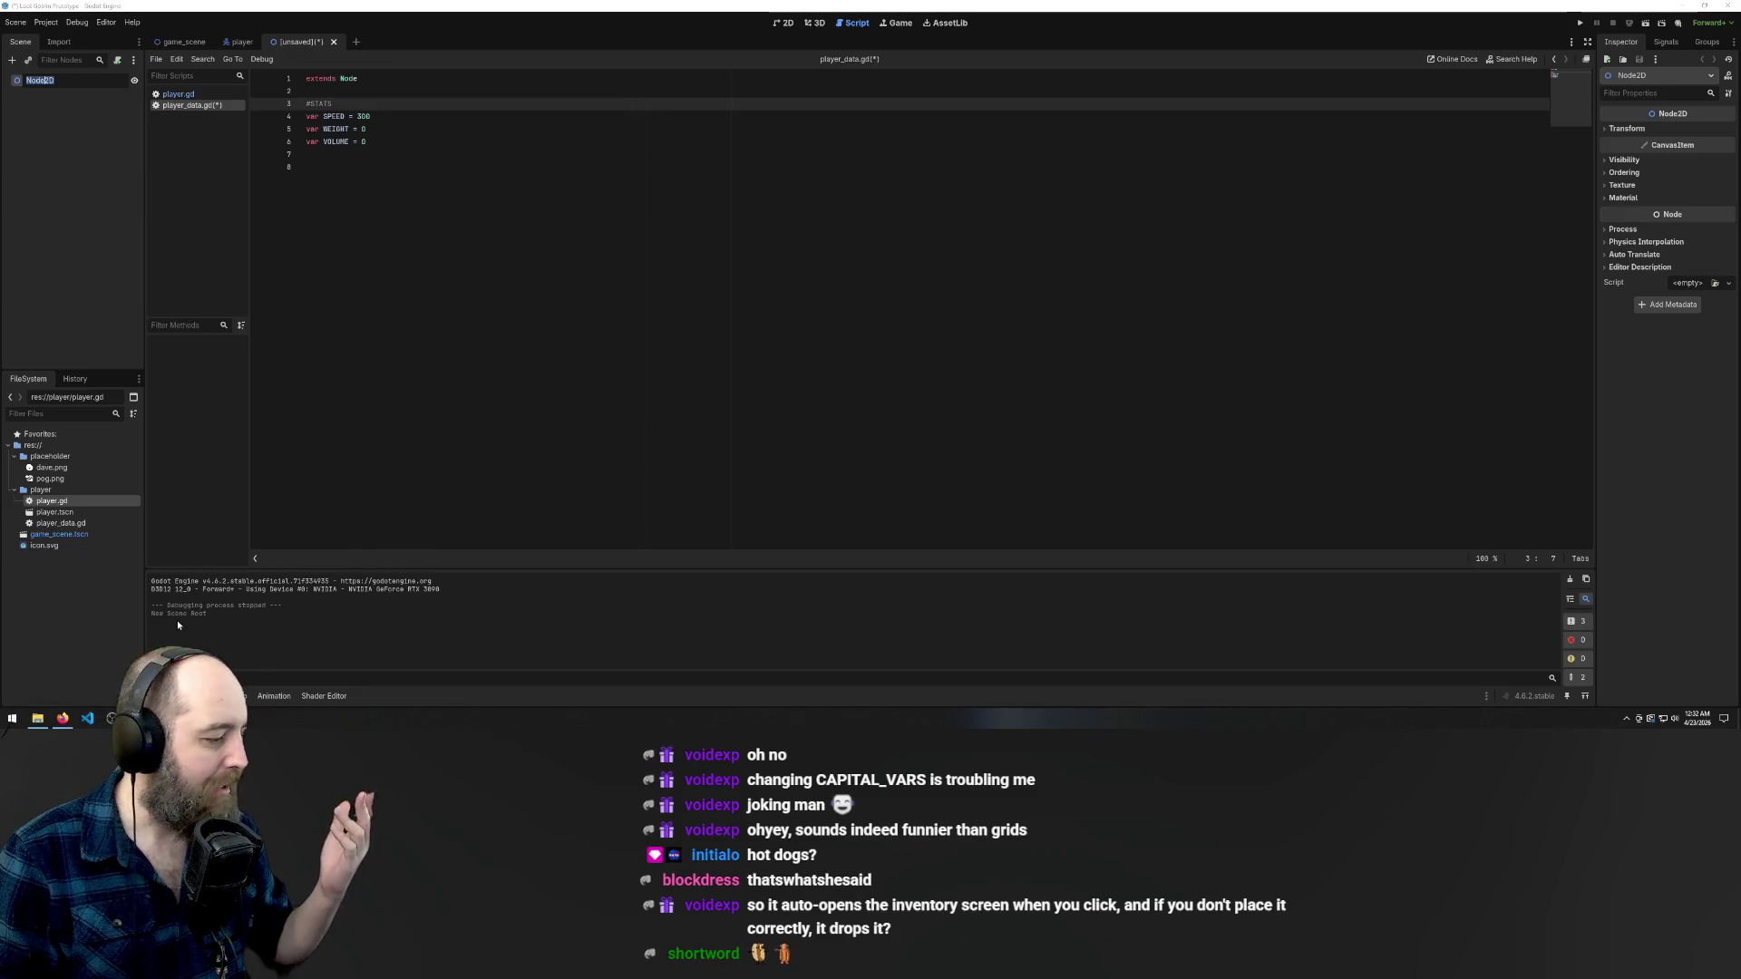
left_click(38, 718)
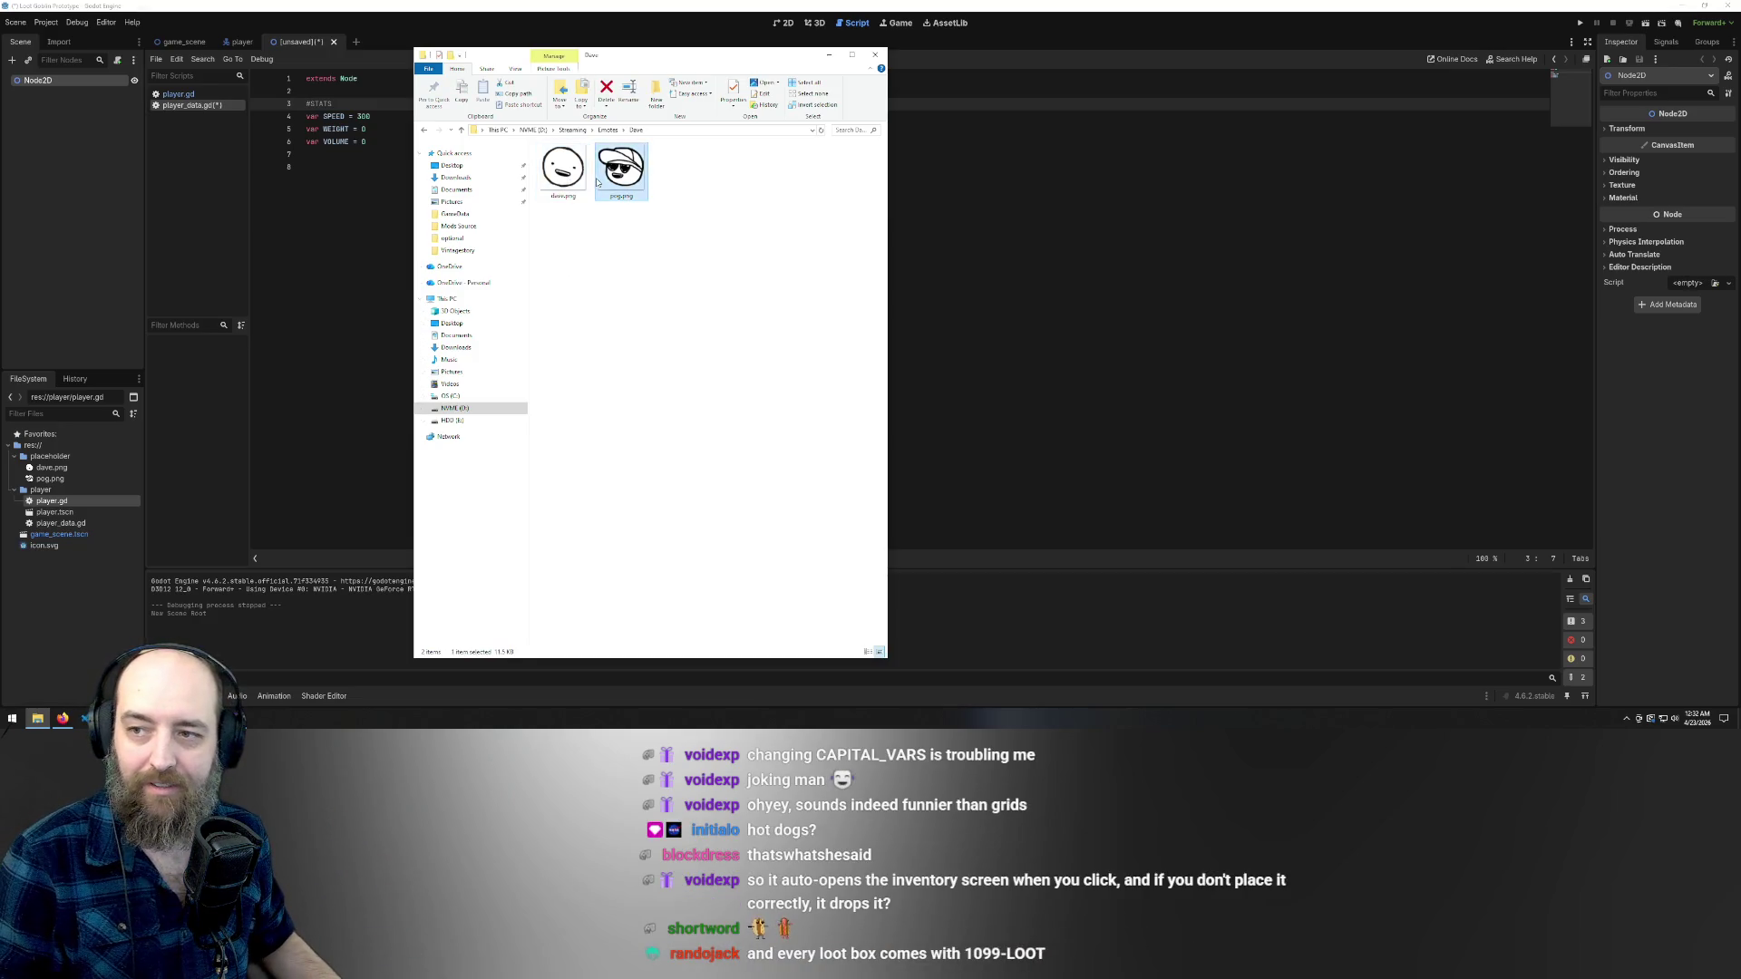
left_click(563, 170)
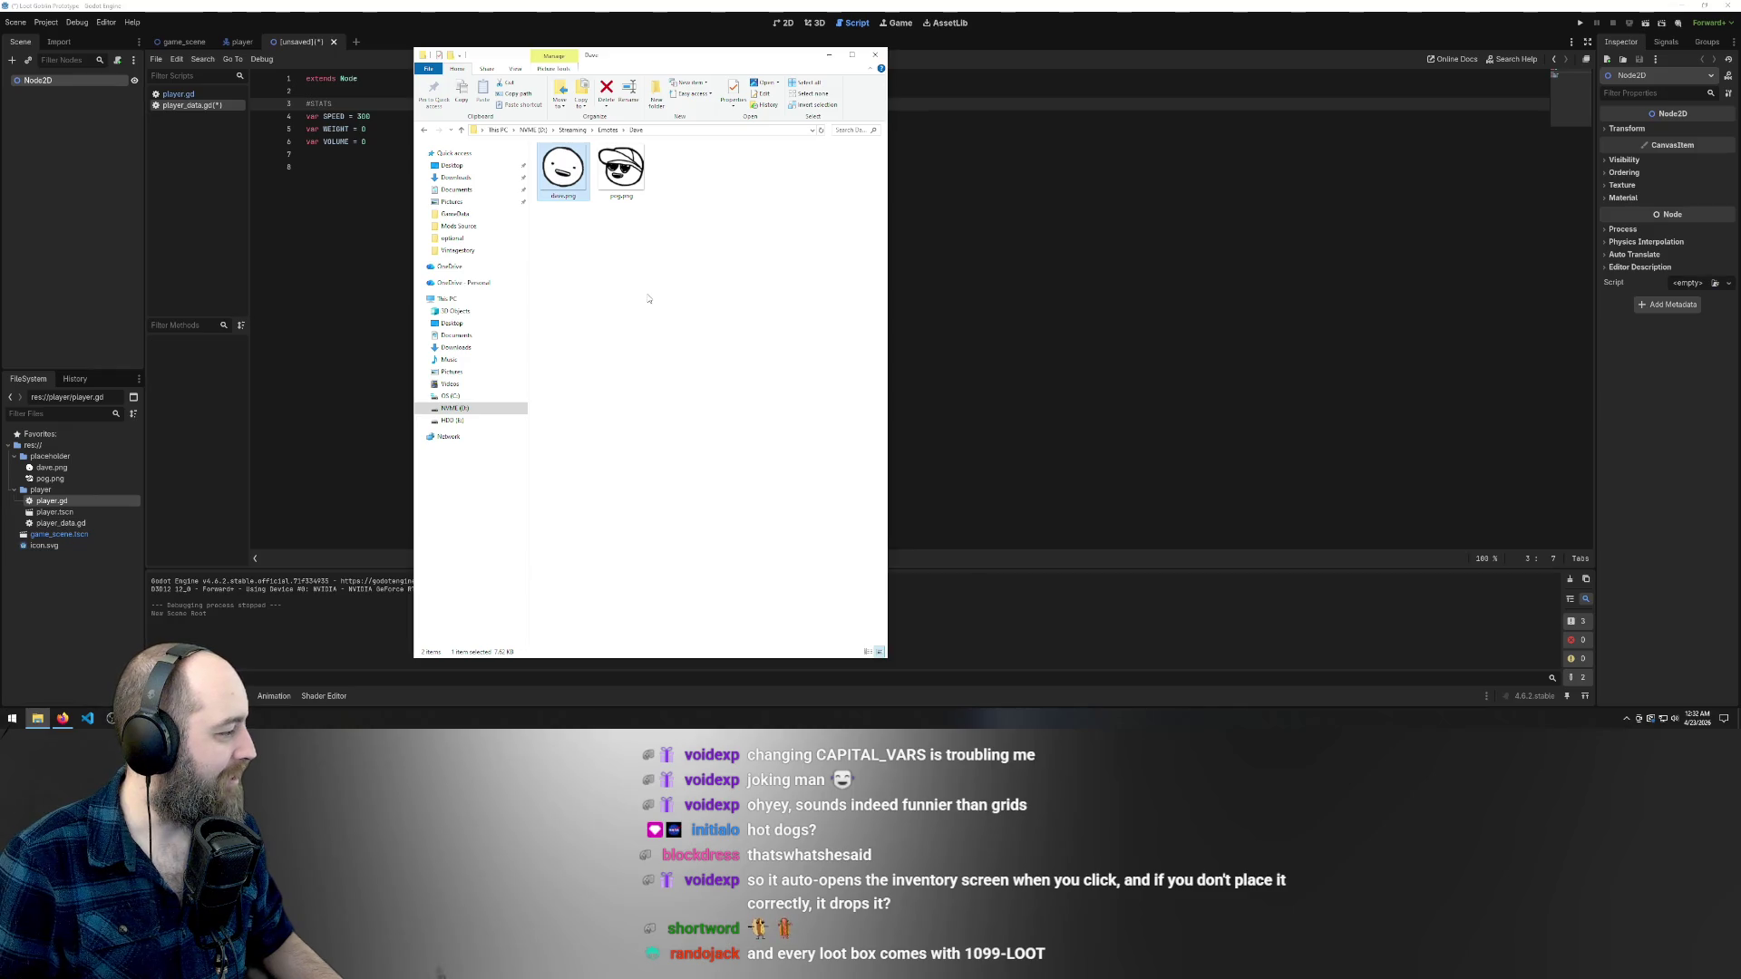
left_click(611, 222)
left_click(564, 171)
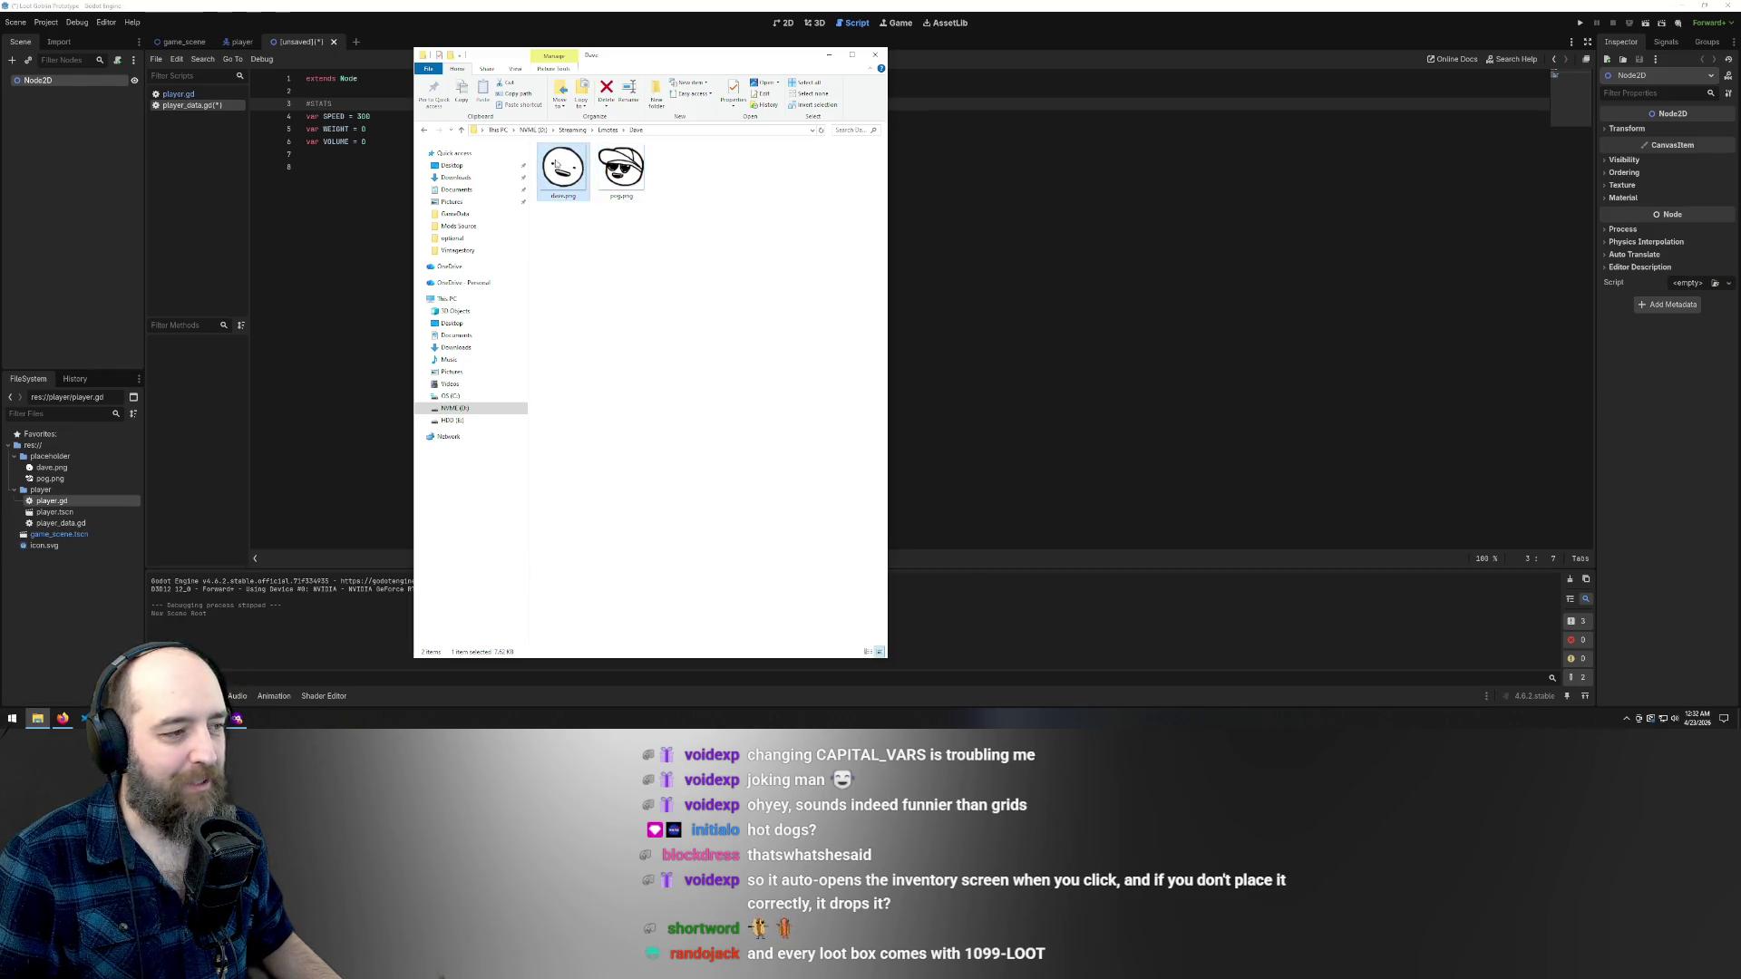
left_click(621, 169)
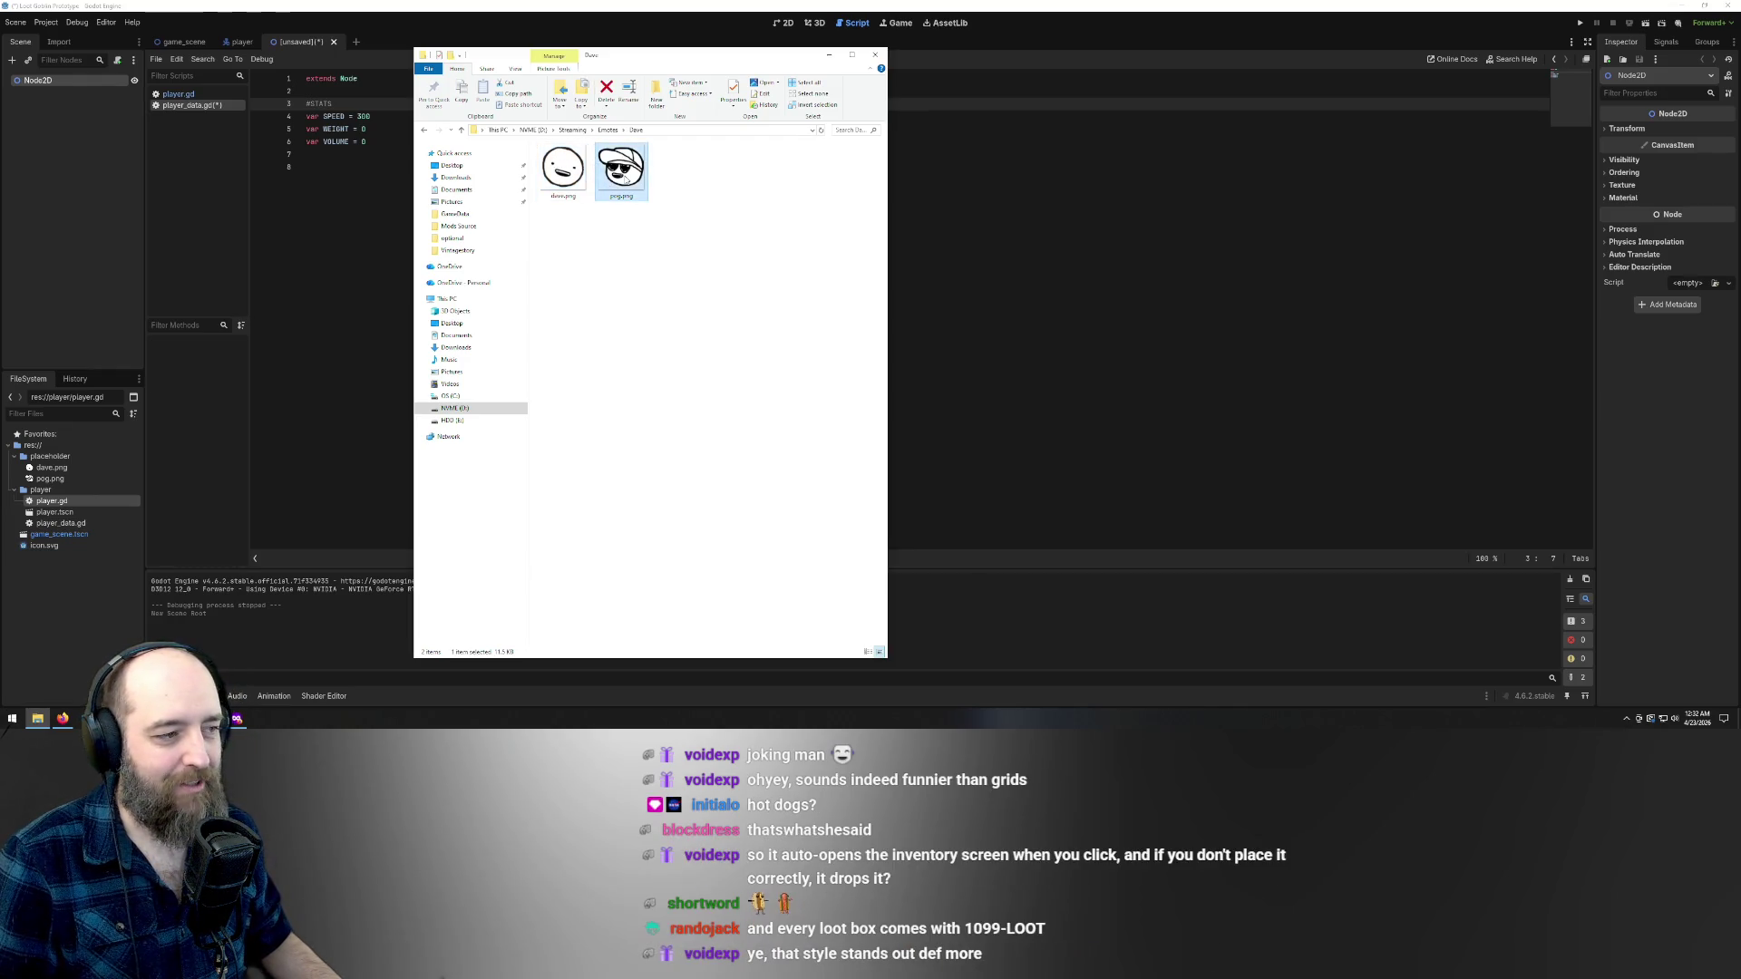
left_click(596, 262)
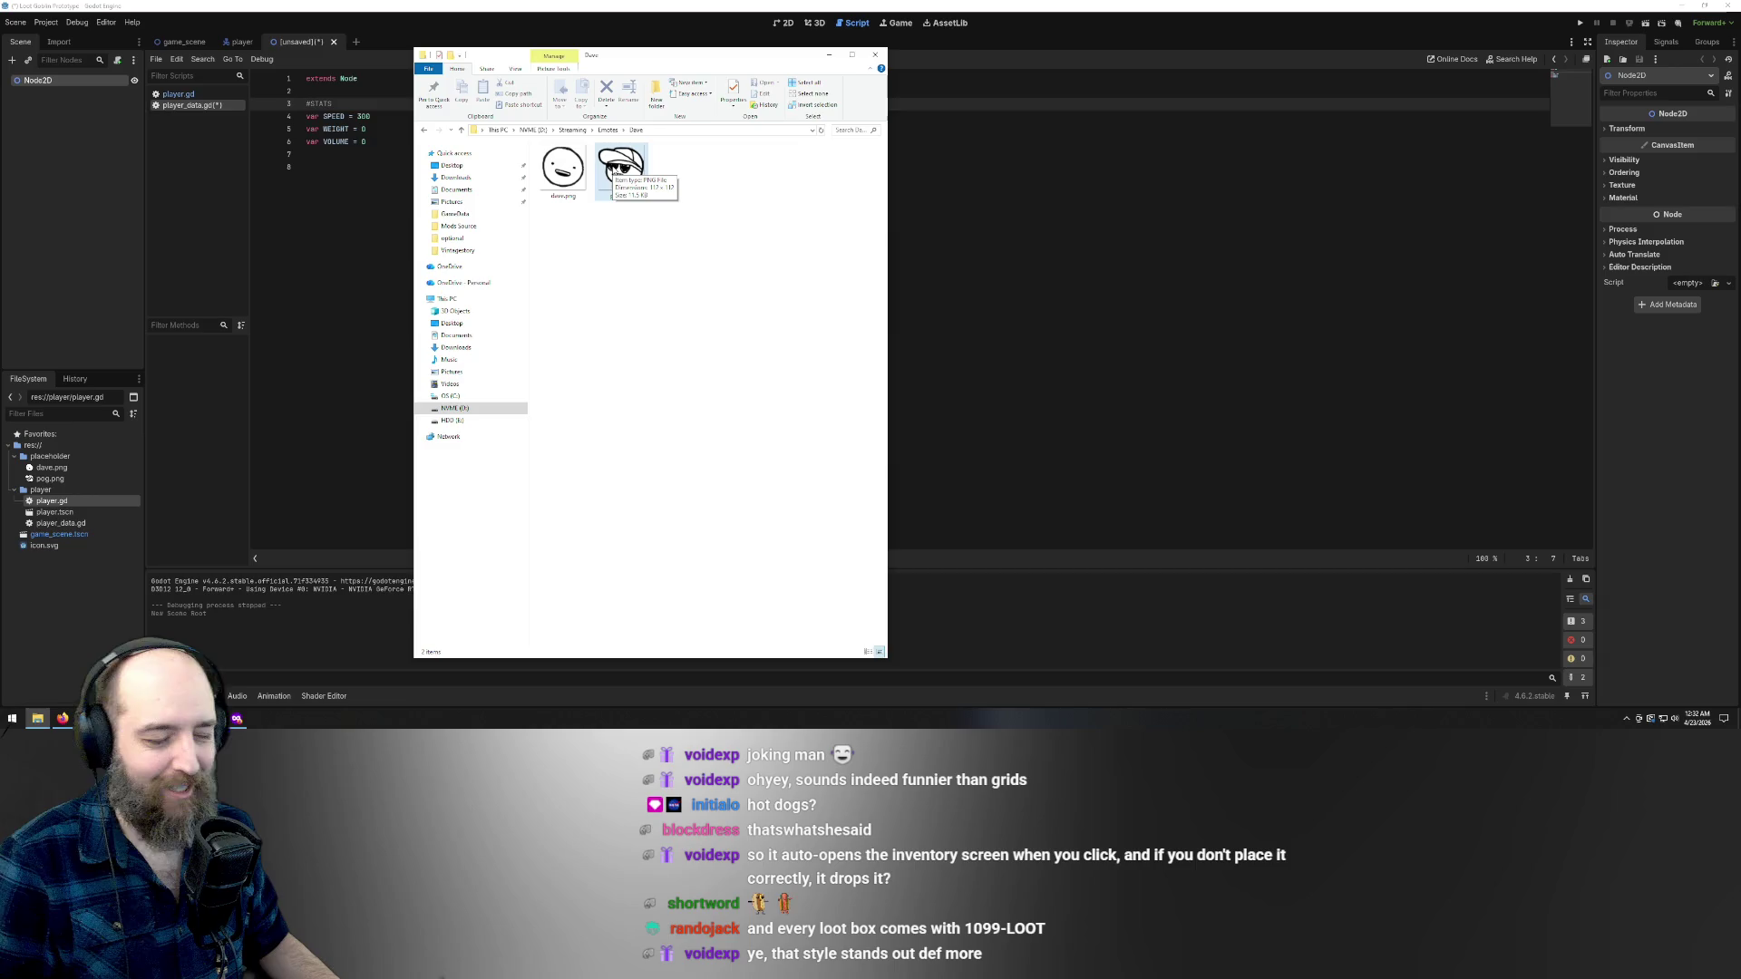
left_click(563, 186)
left_click(690, 335)
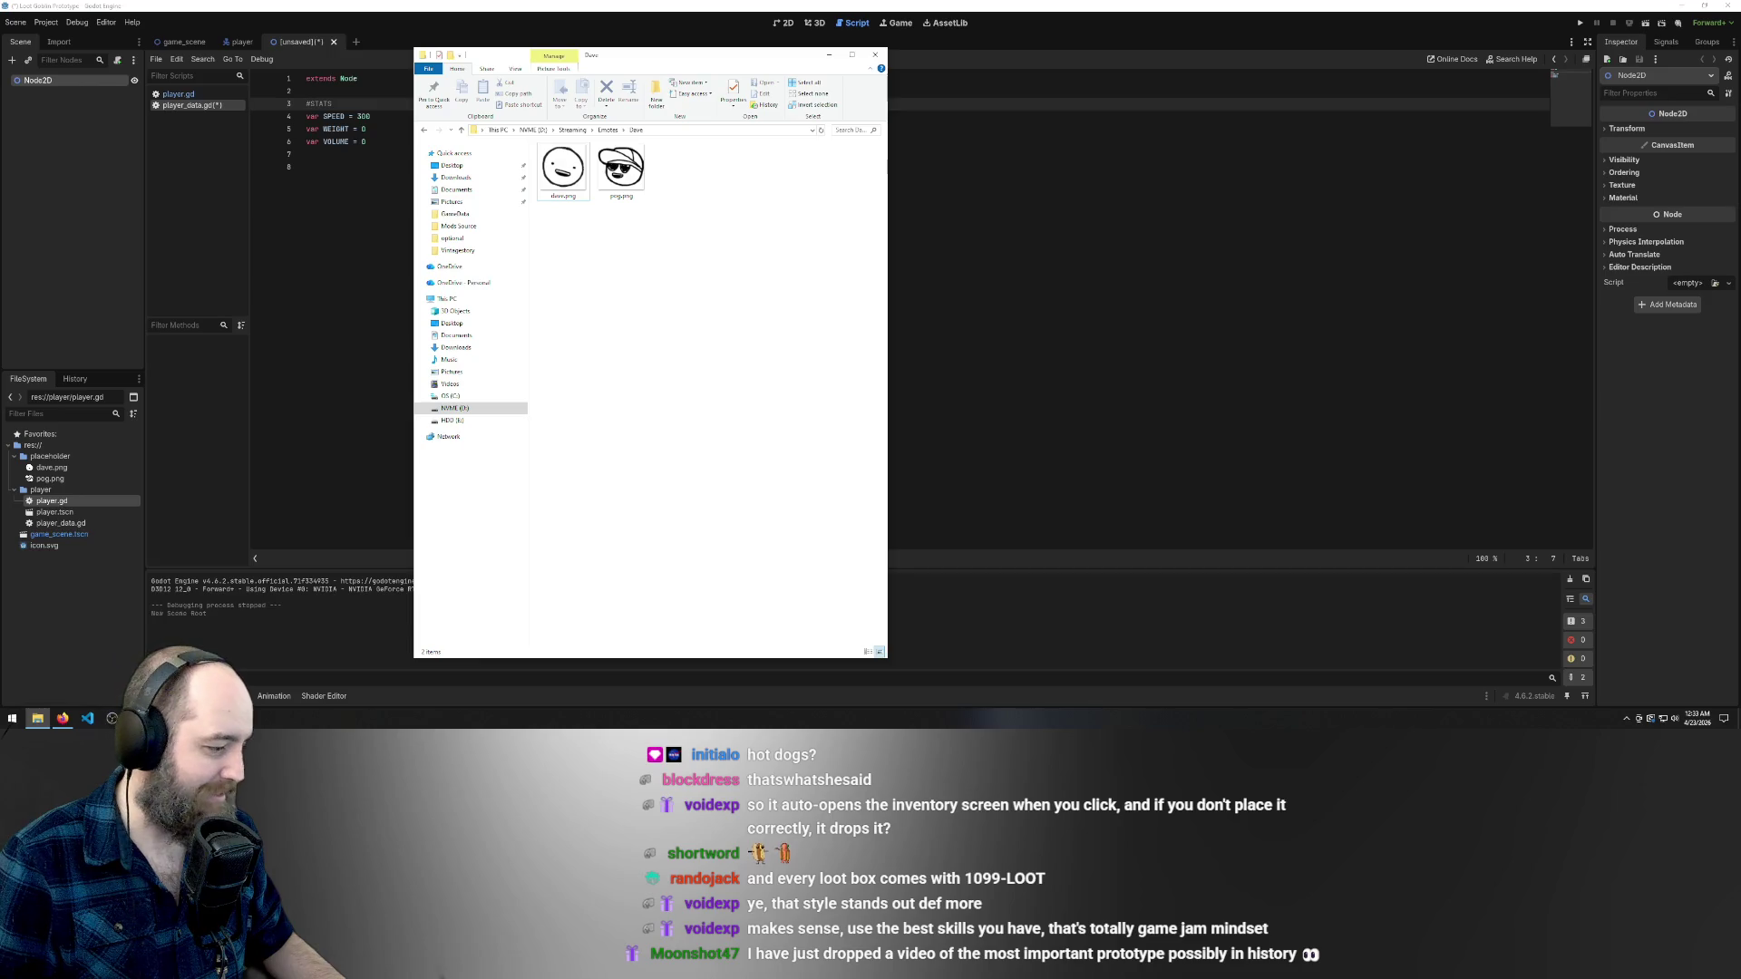
- Switch to Discord and open the #gamejam channel
left_click(111, 718)
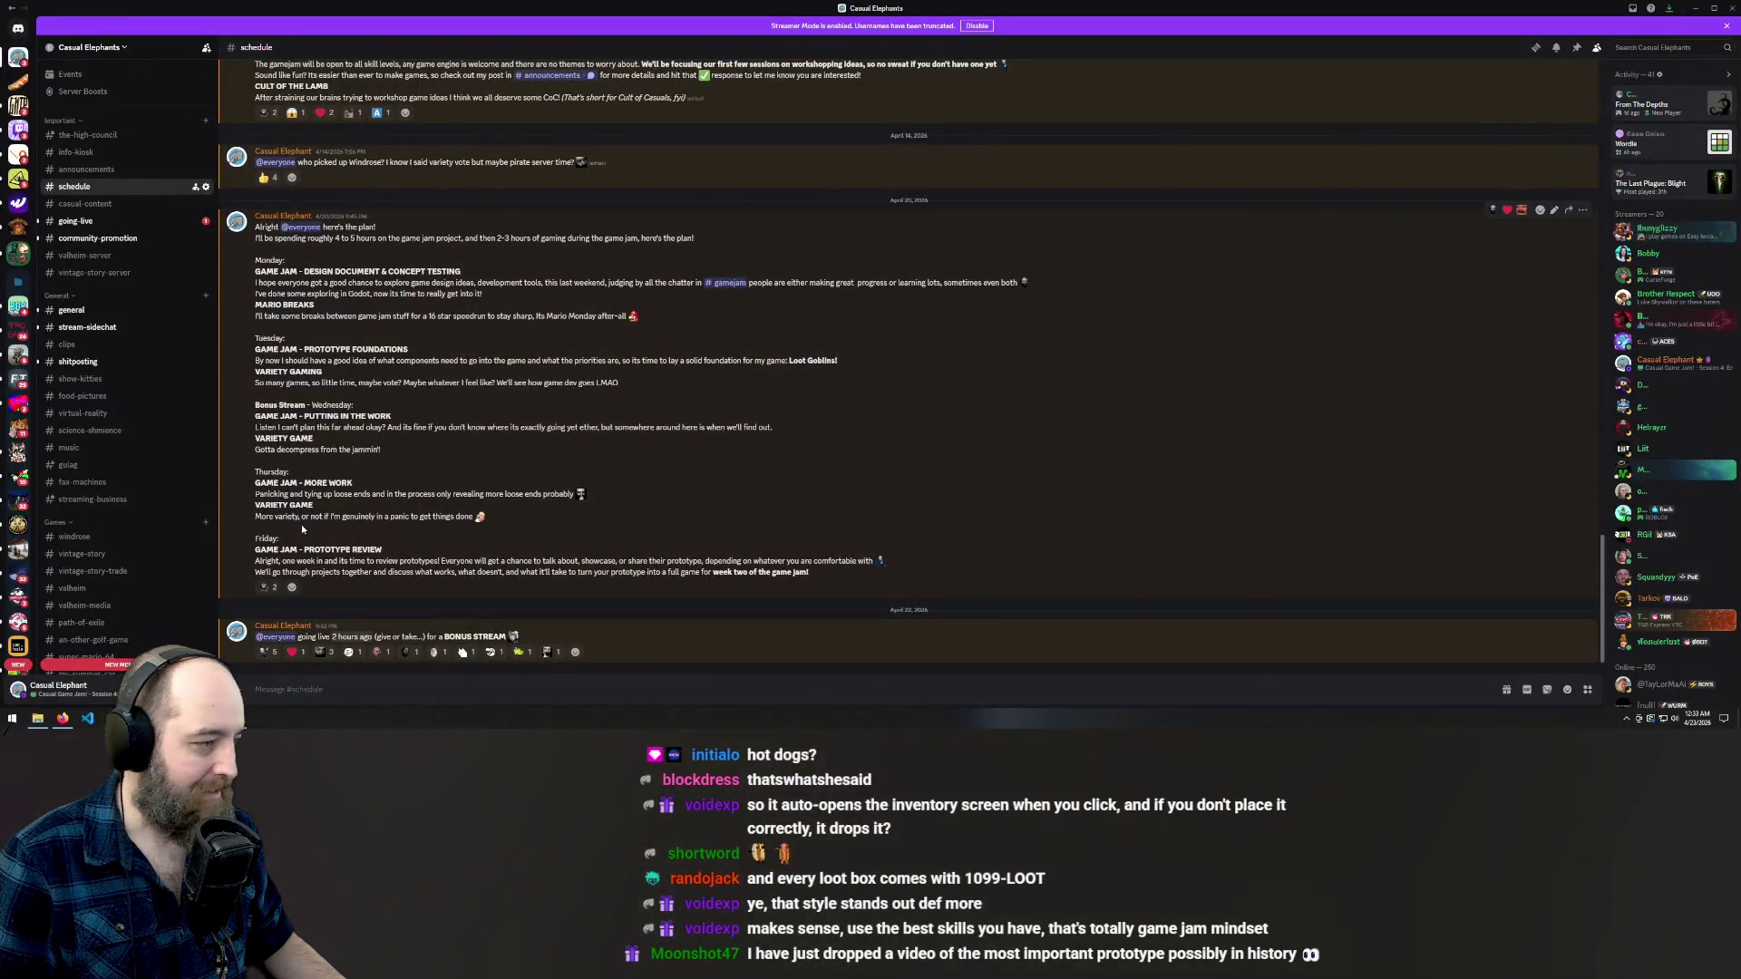
scroll(113, 380, "down", 5)
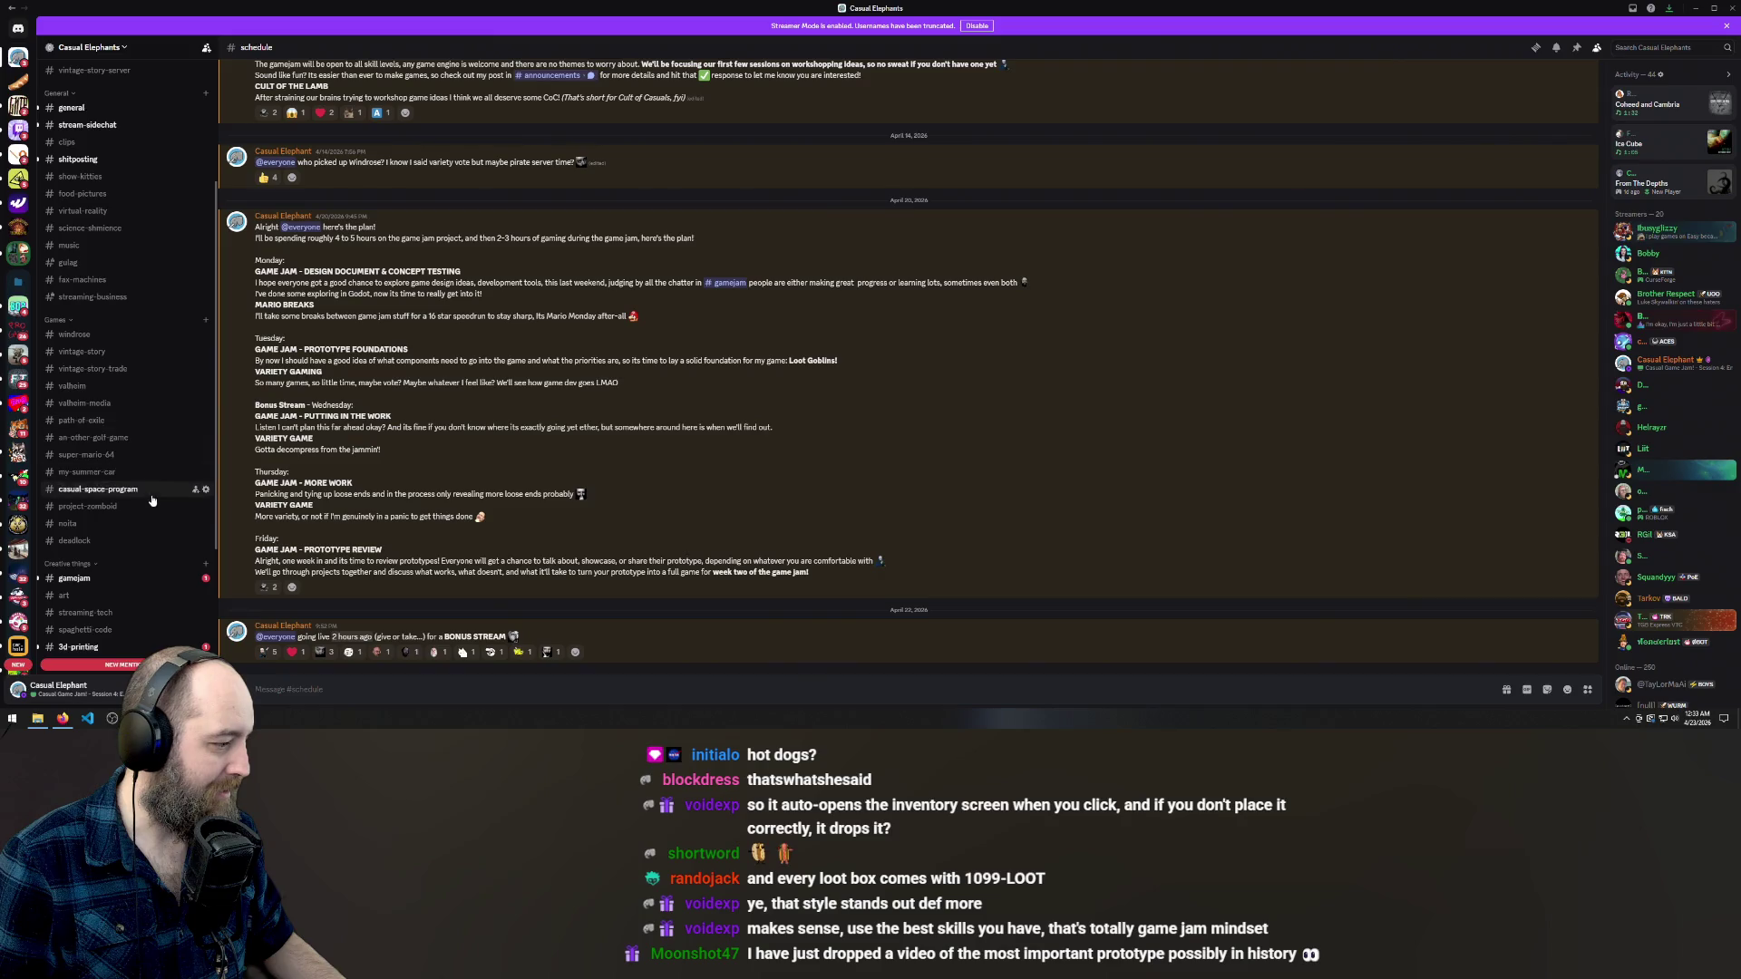
left_click(118, 526)
- Play the shared 'The Most Important Prototype' video and make it full screen
scroll(633, 442, "down", 3)
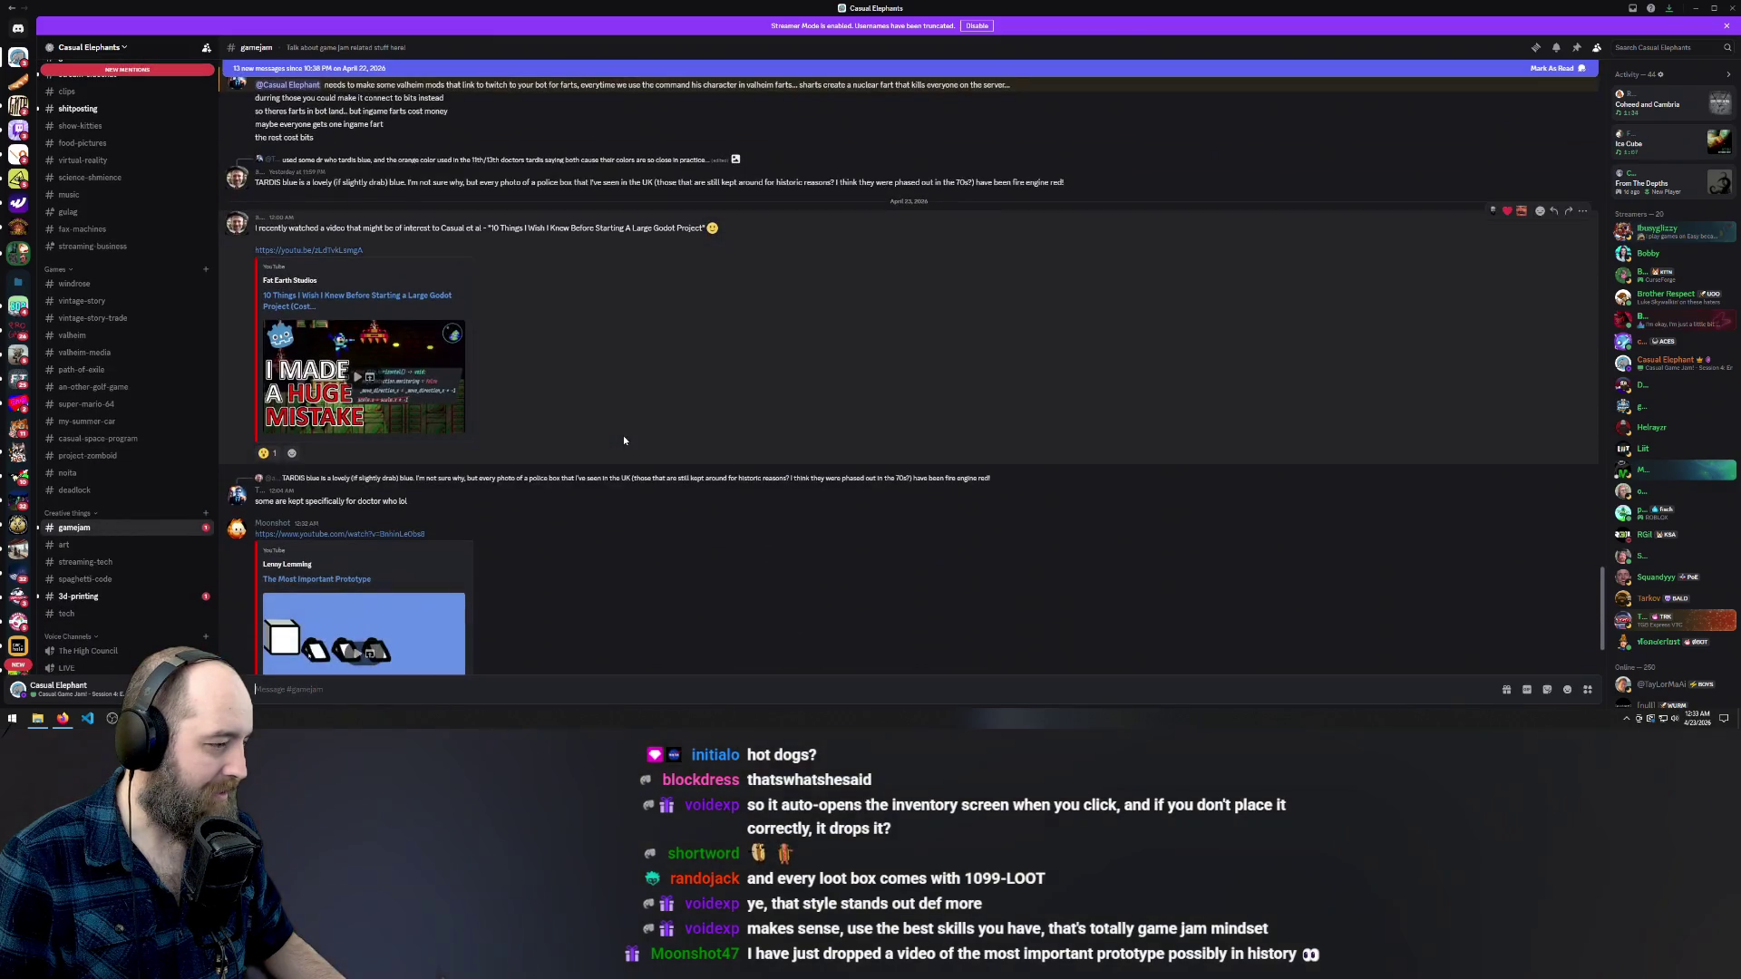
scroll(694, 392, "down", 2)
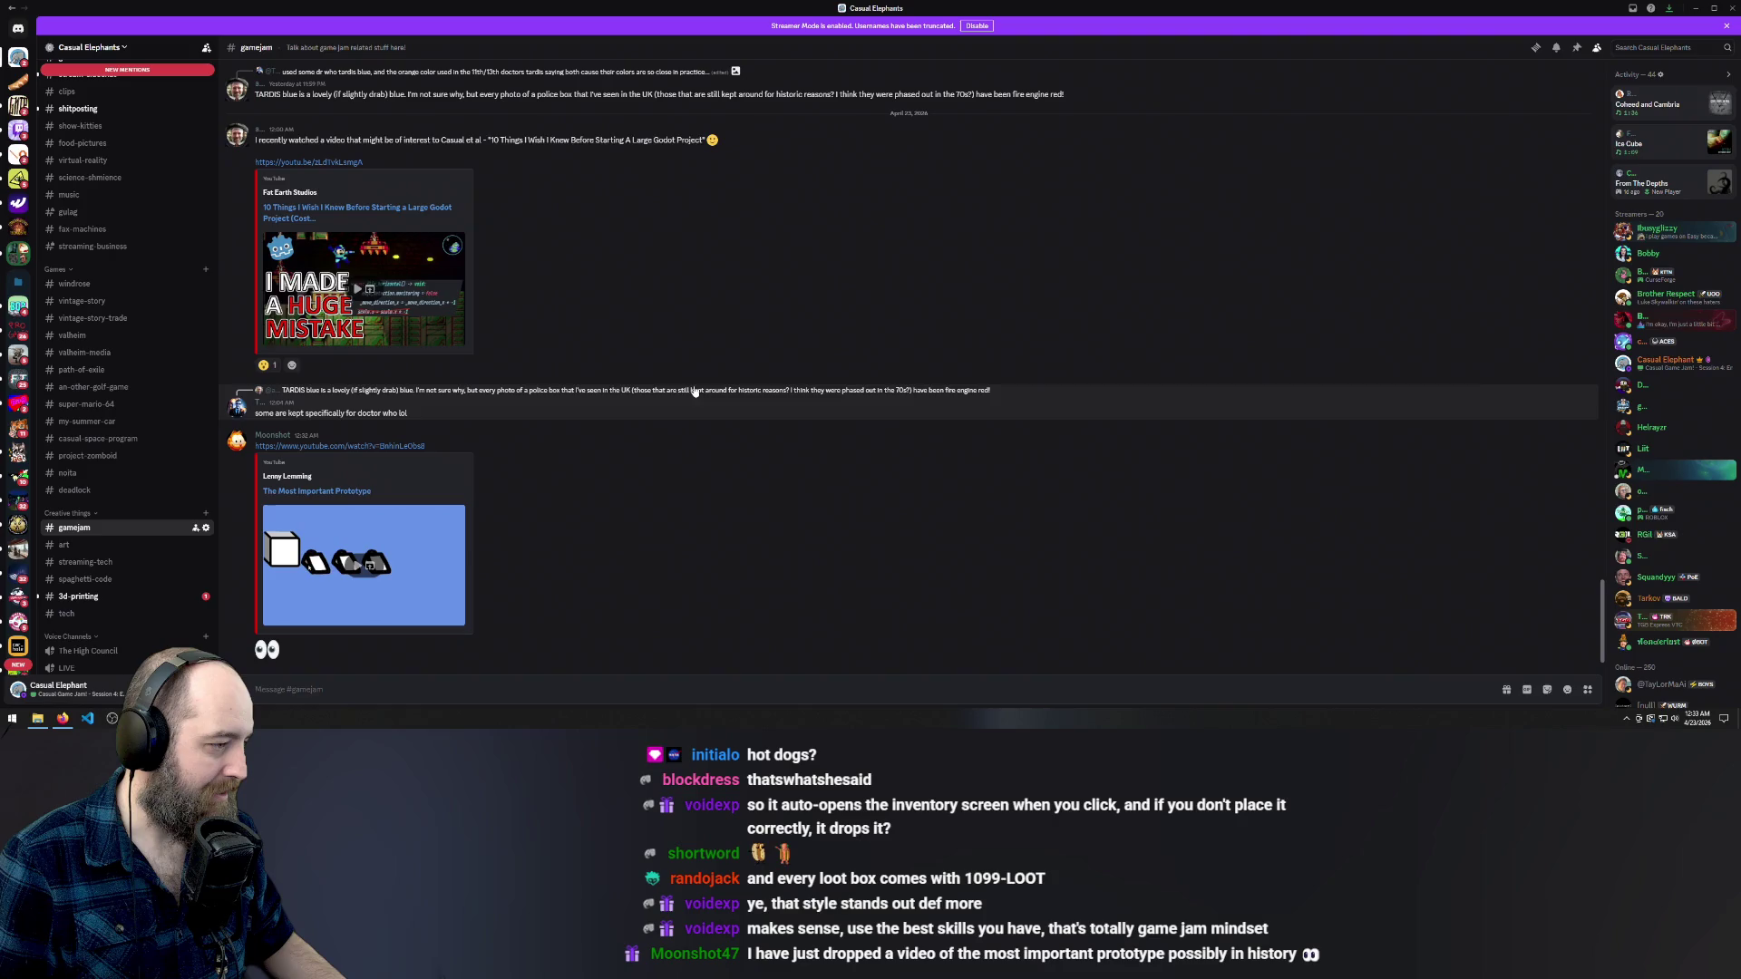
left_click(357, 568)
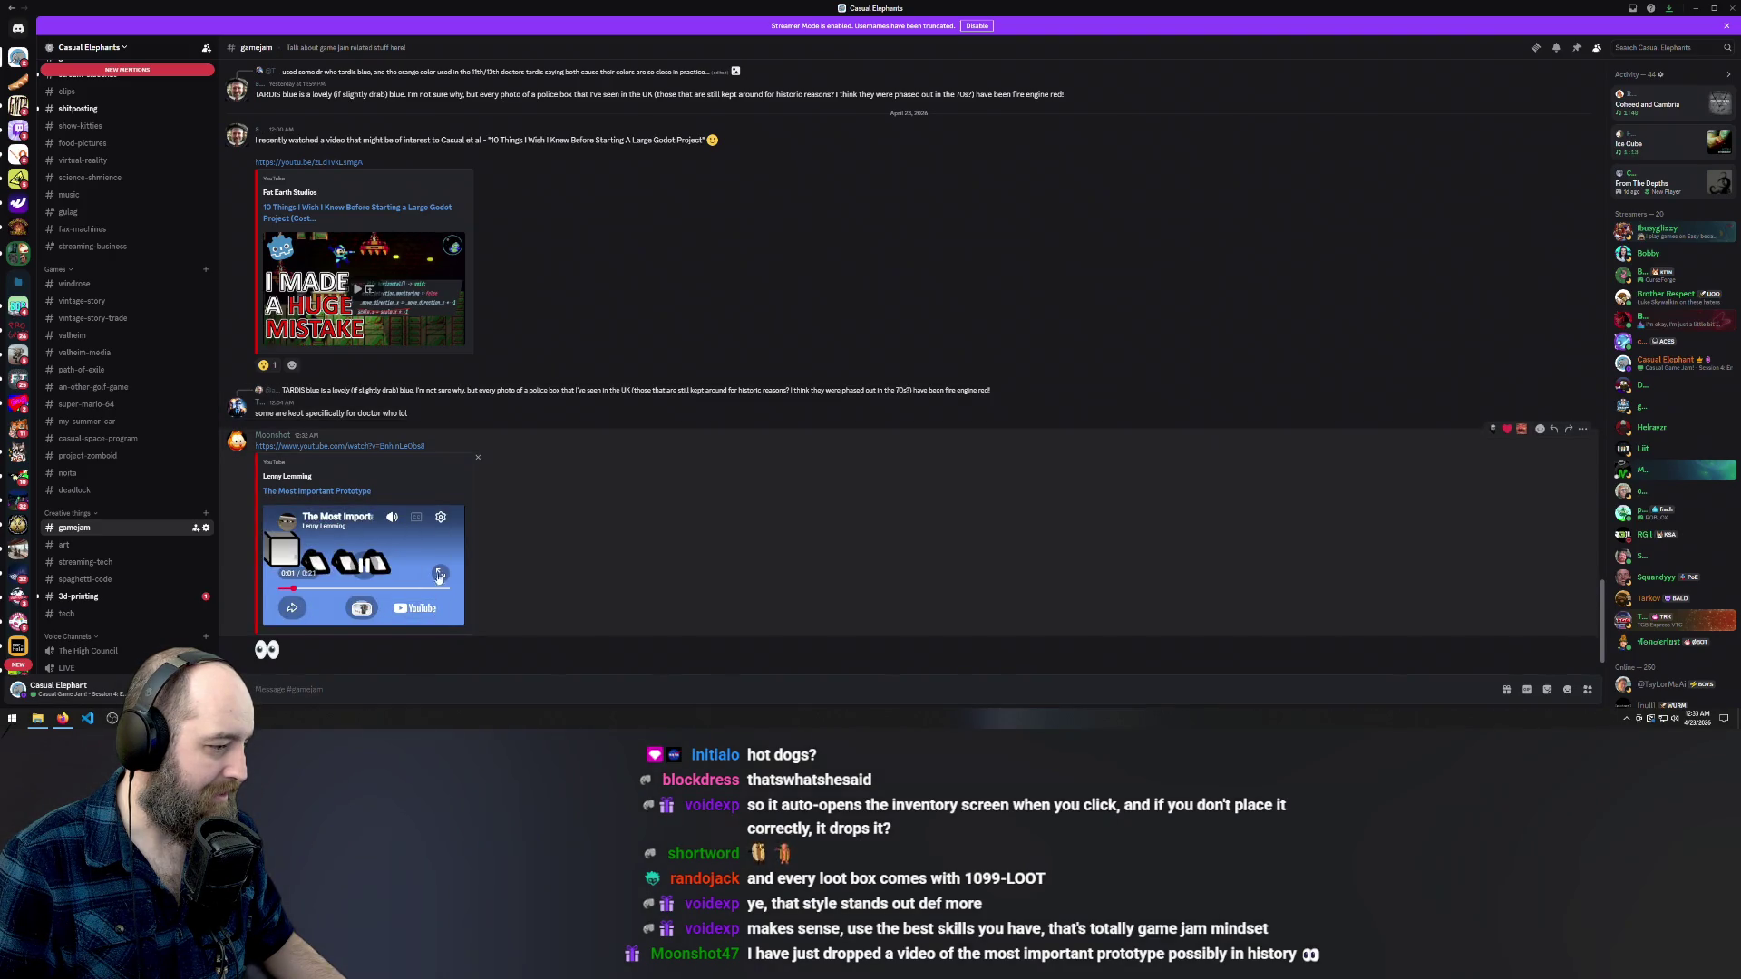
left_click(440, 574)
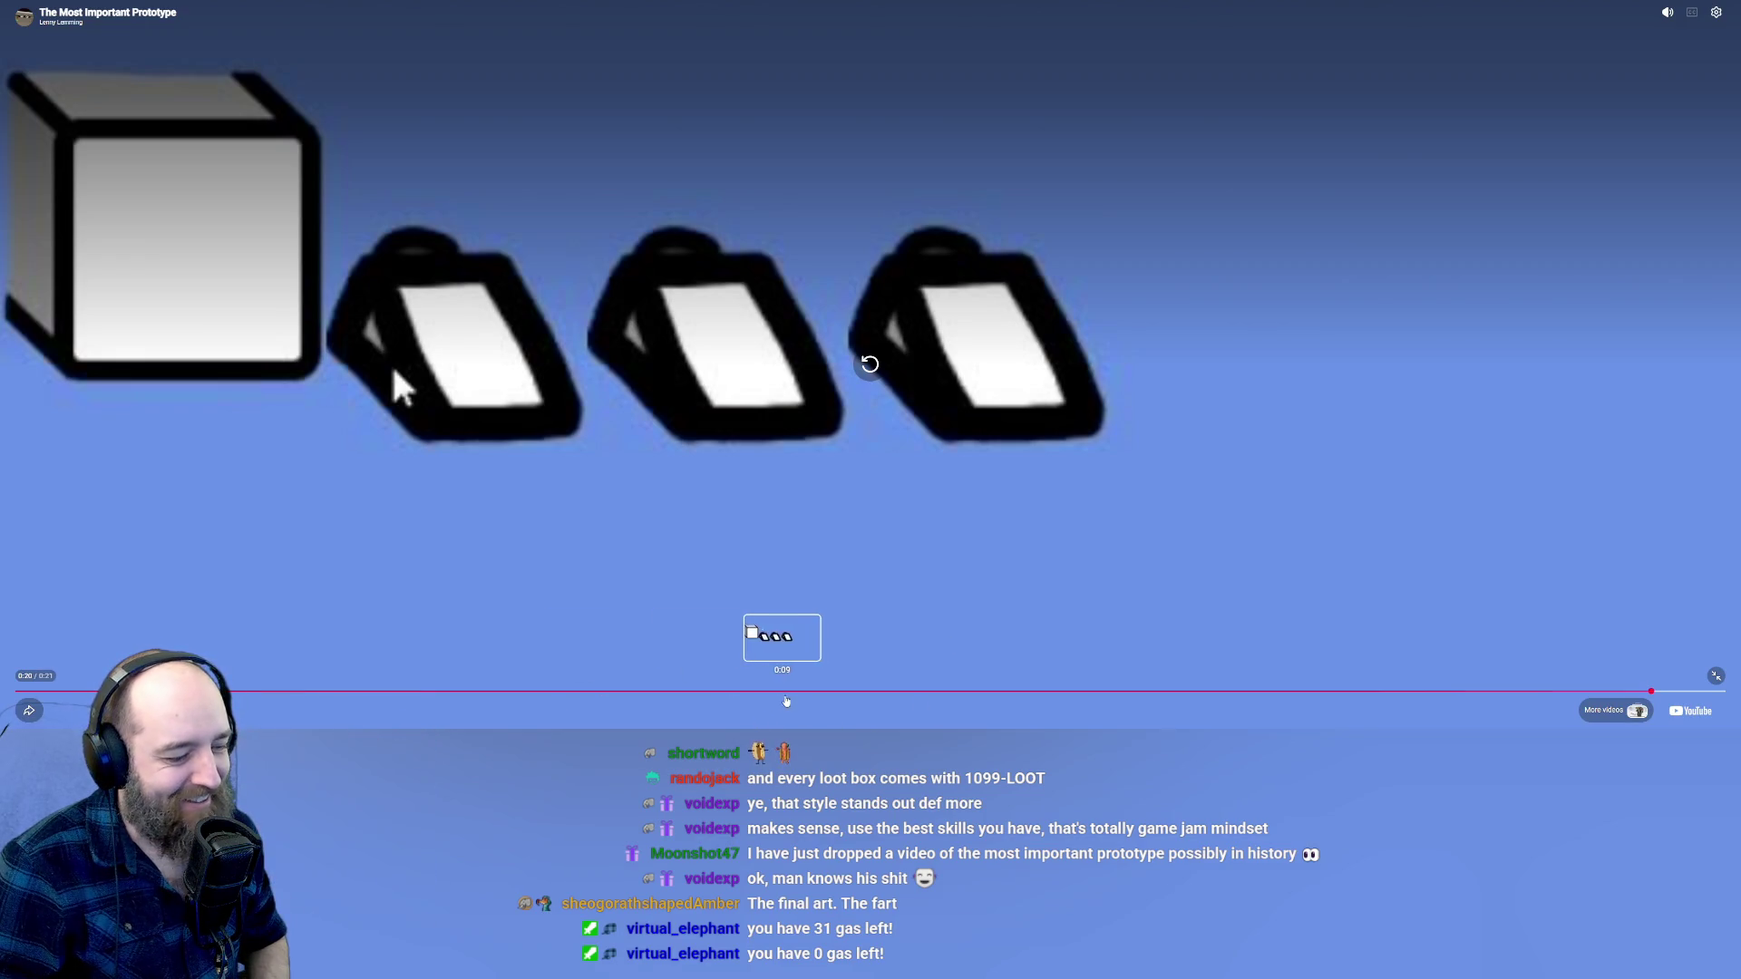
- Replay the prototype video from 0:10, pause it at 0:16, then exit full screen back to Discord
left_click(789, 692)
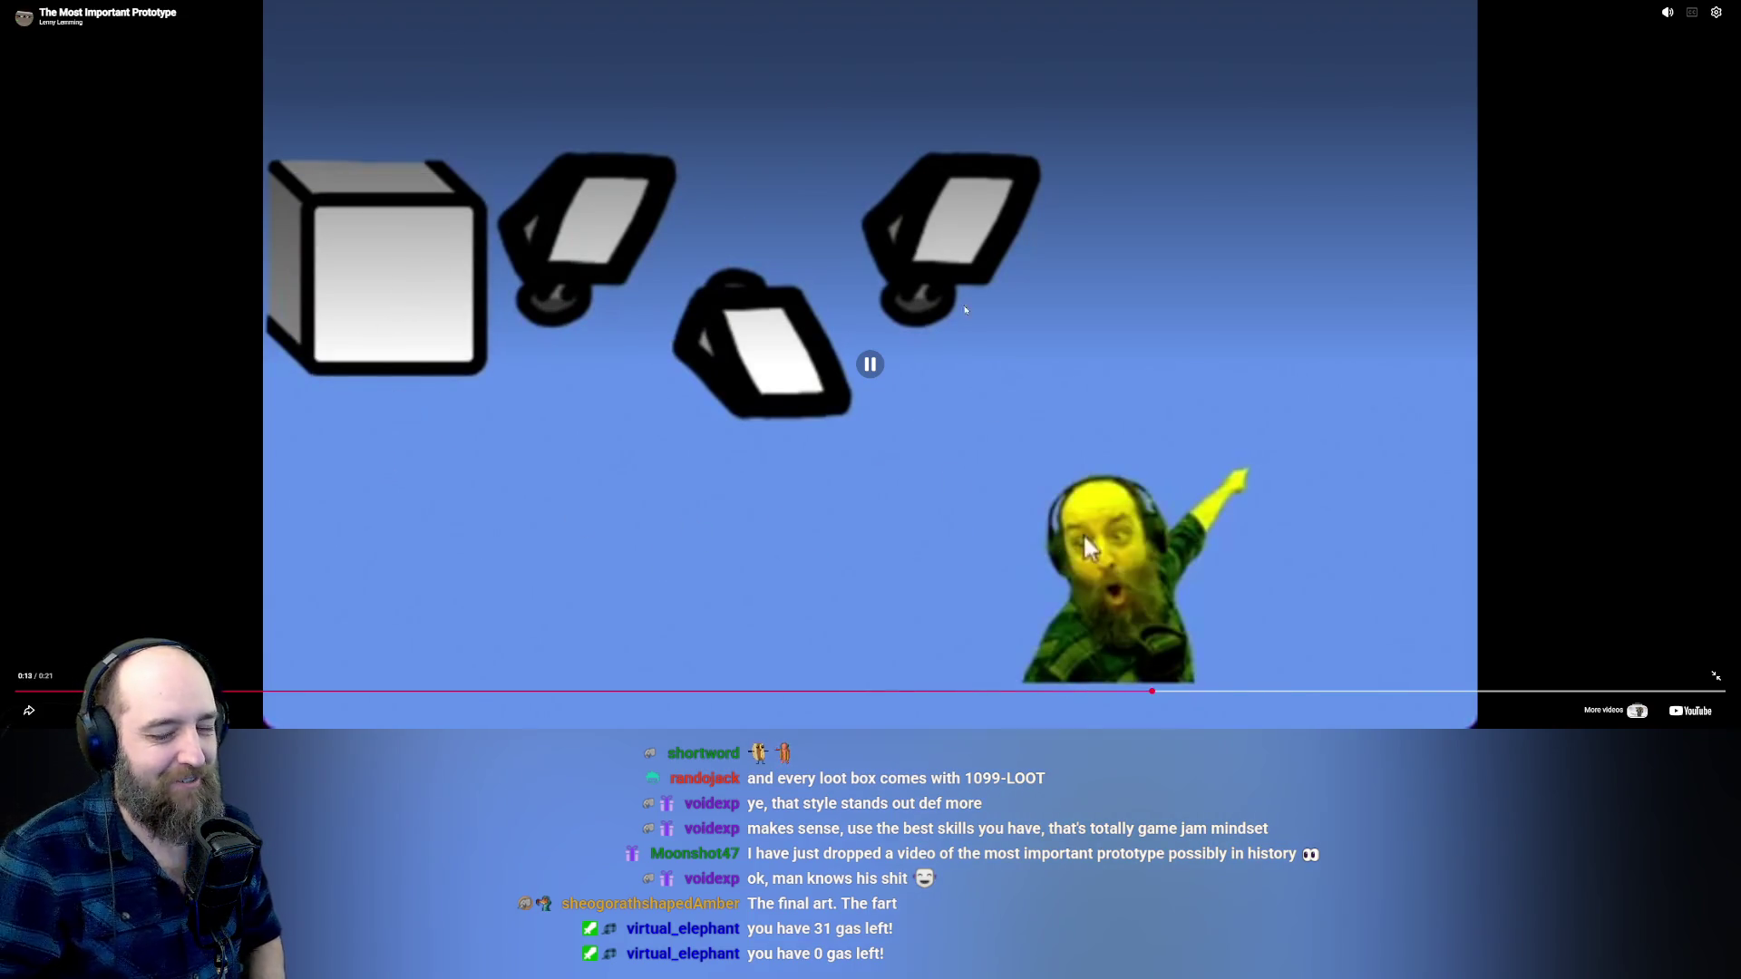
left_click(1270, 348)
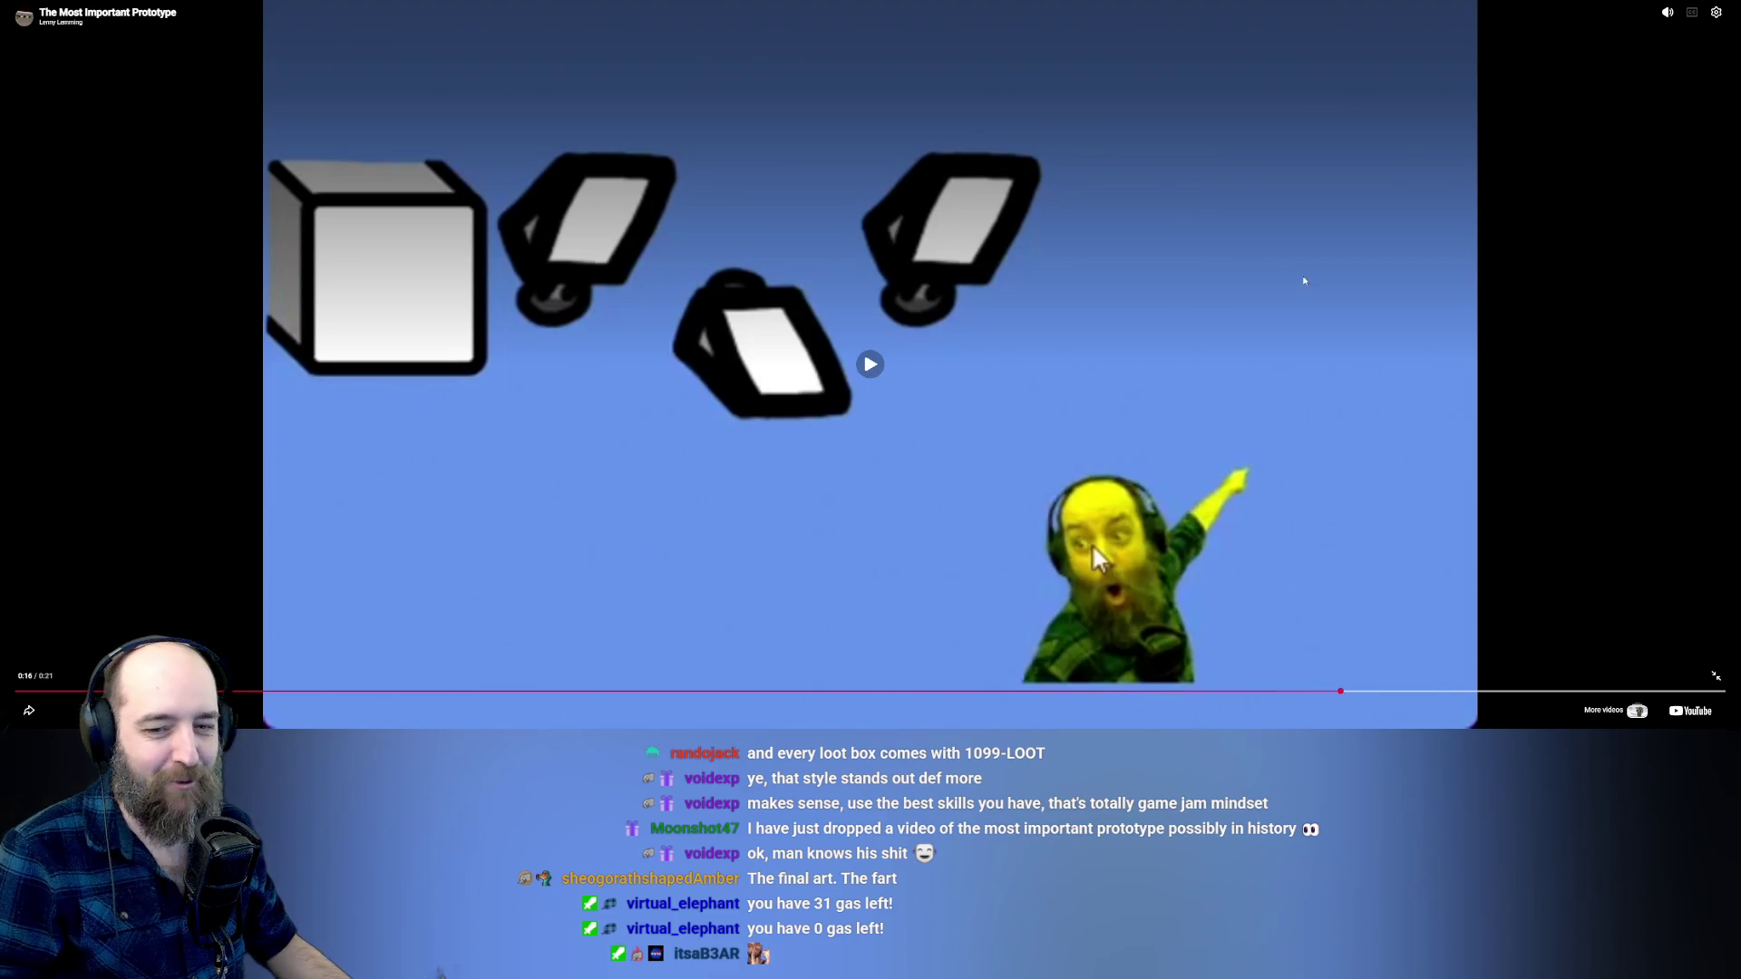
double_click(1285, 132)
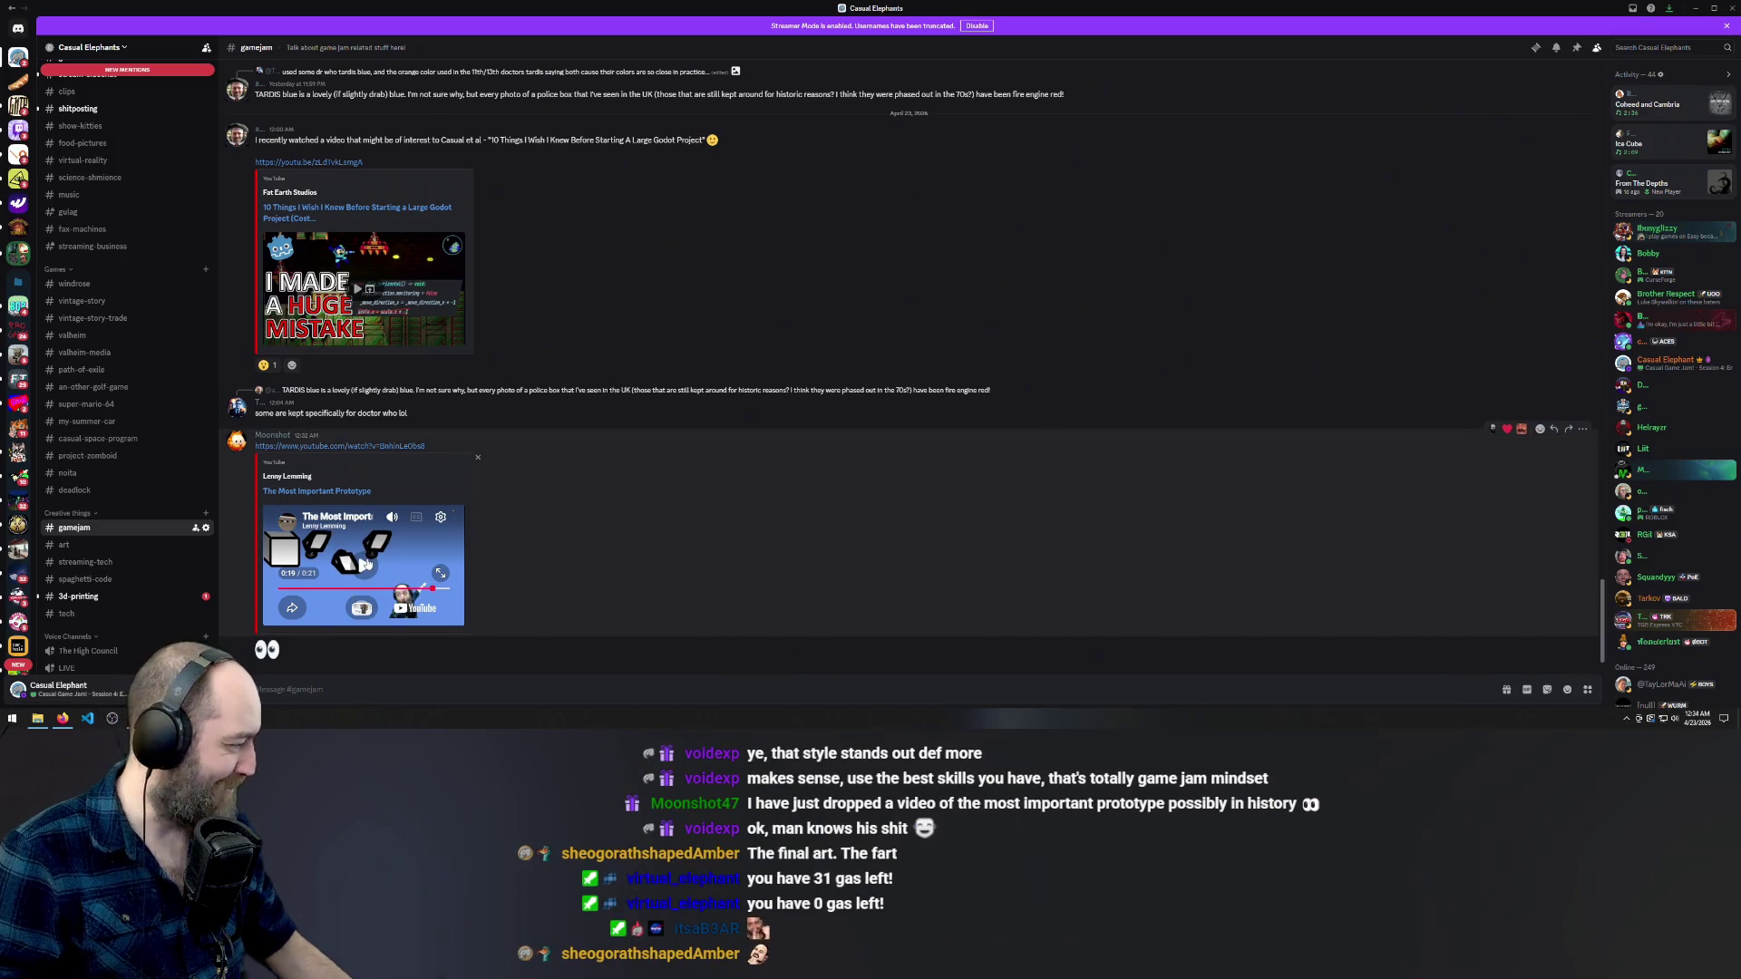
- Return to Godot with the player_data.gd script editor in front of File Explorer
key("alt+Tab")
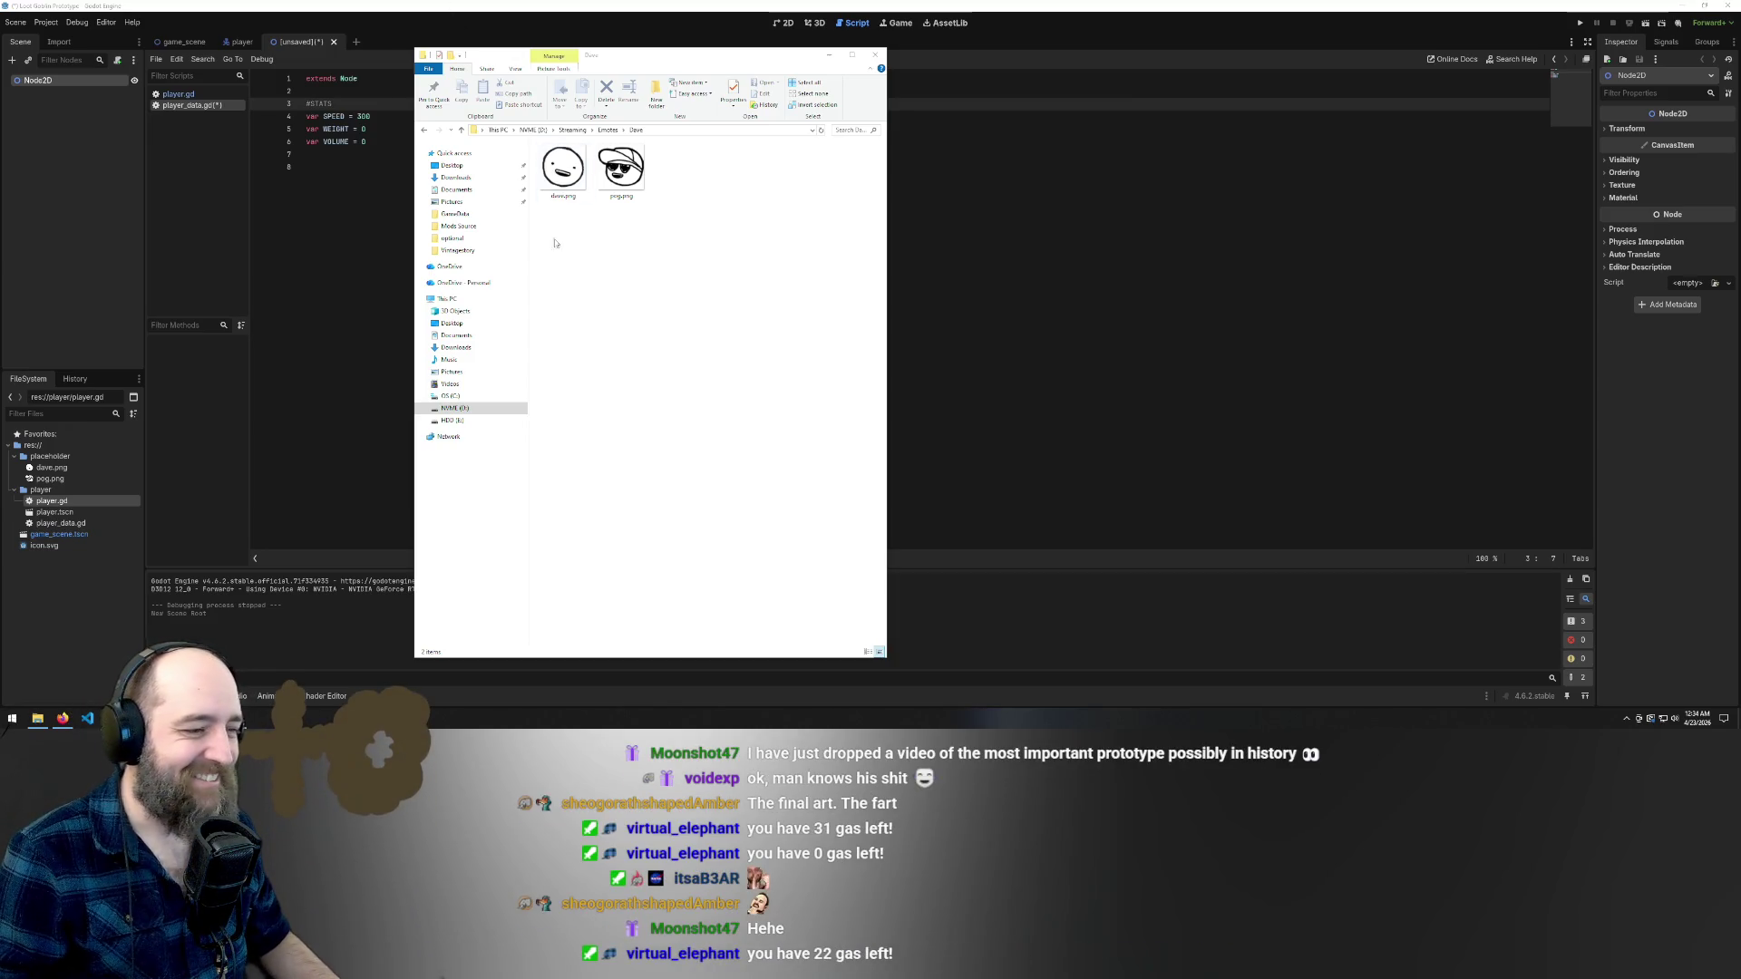
left_click(1005, 292)
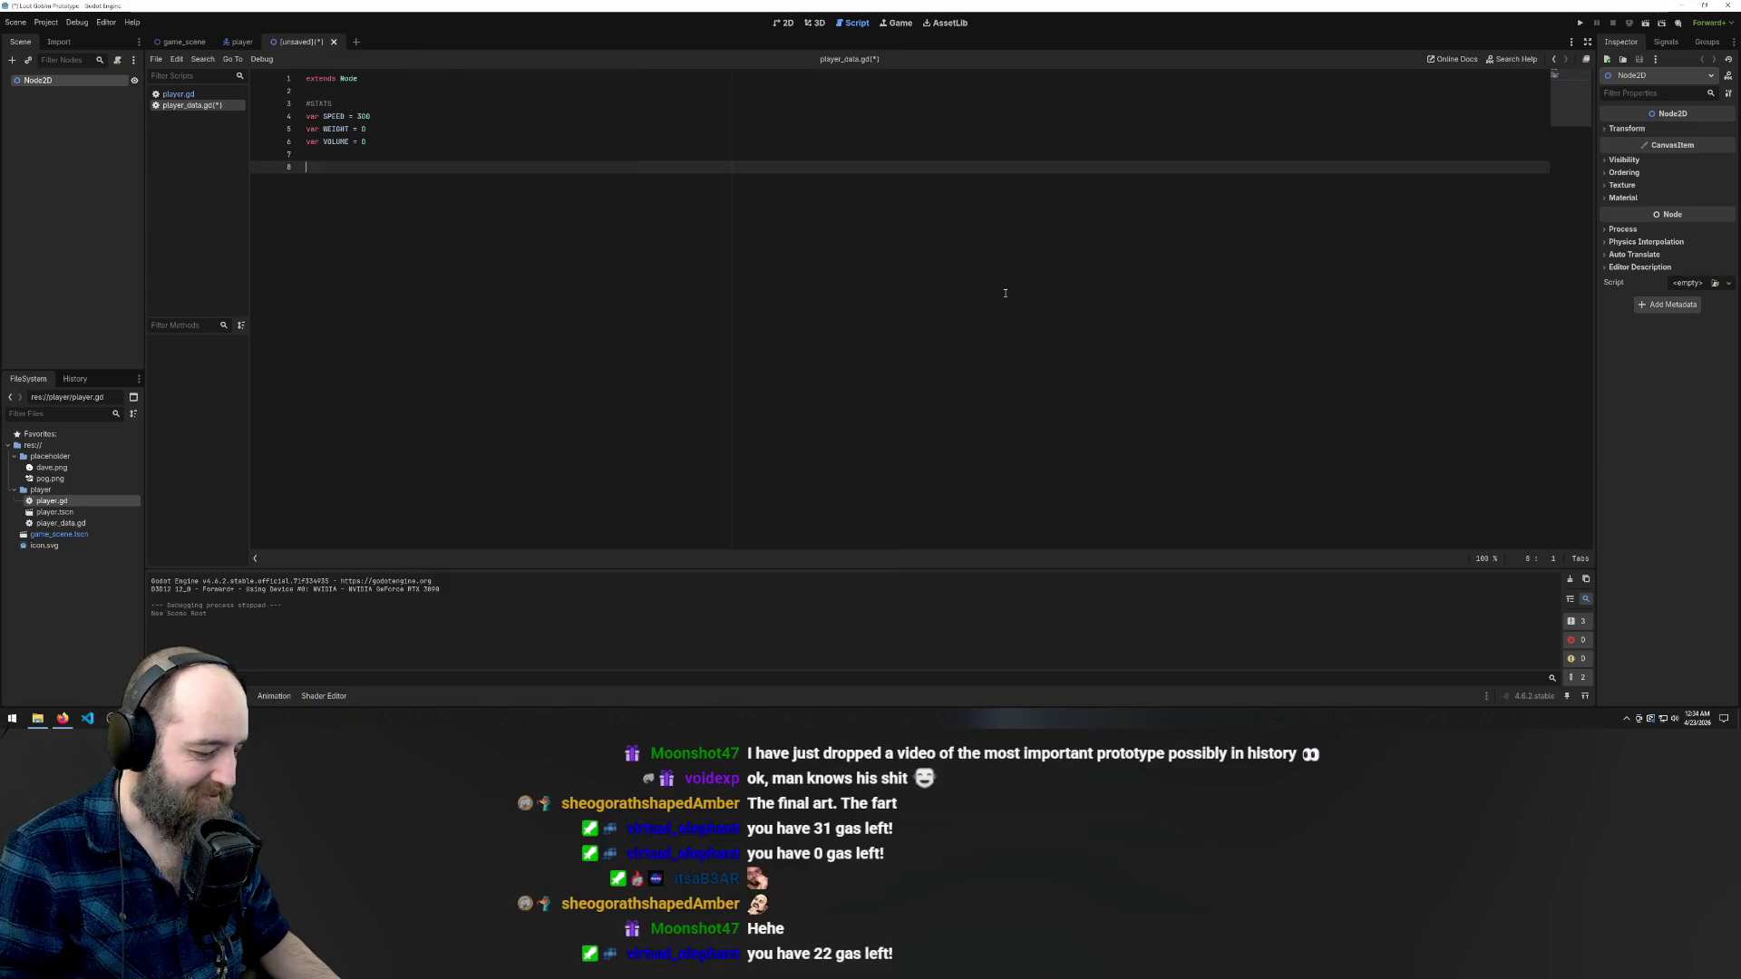
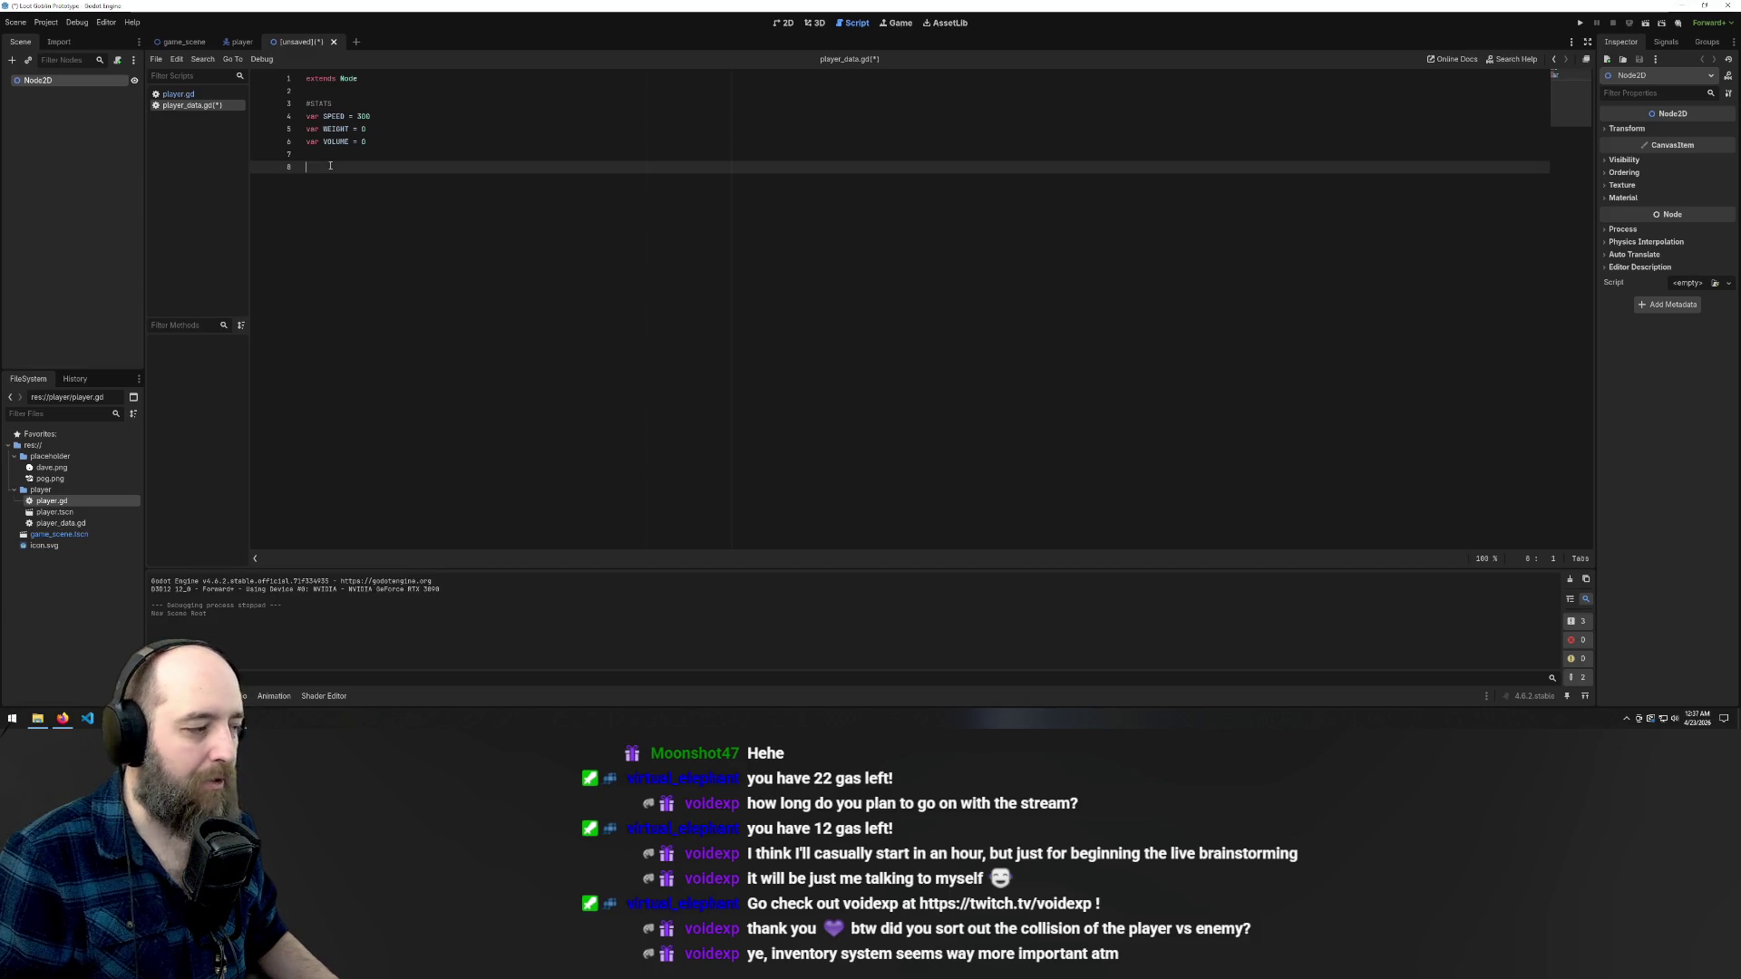
- Start saving the new scene and create a props folder in the Save dialog
key("ctrl+s")
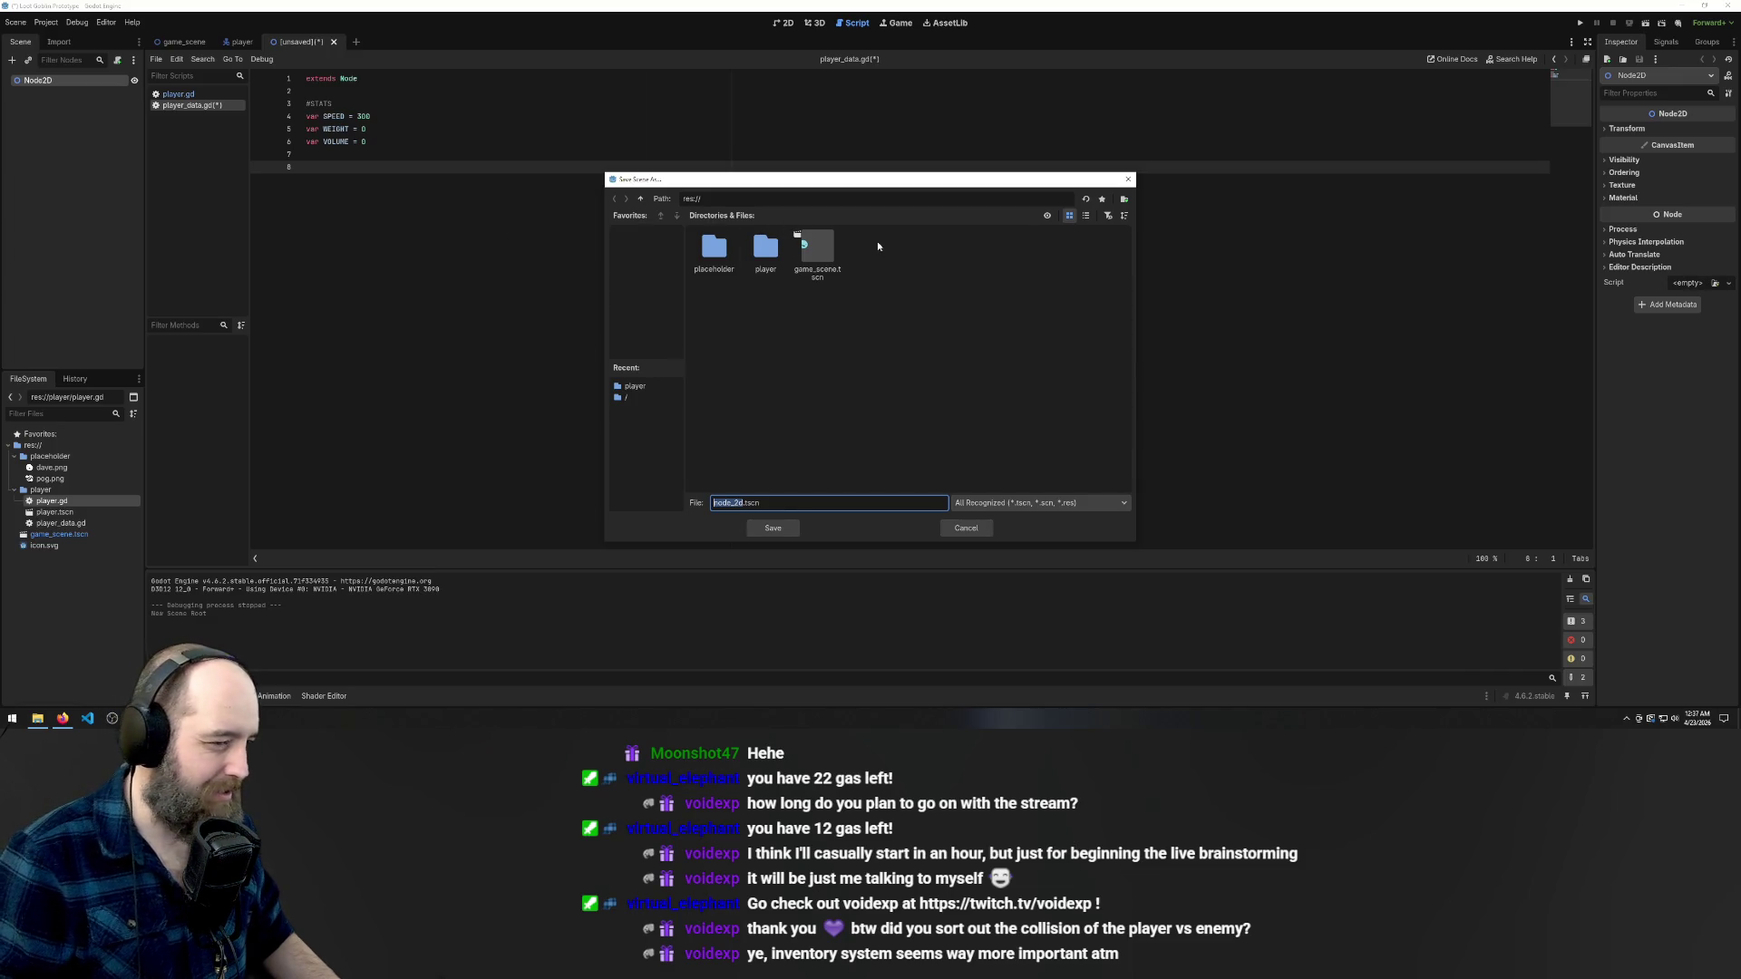
type("groun")
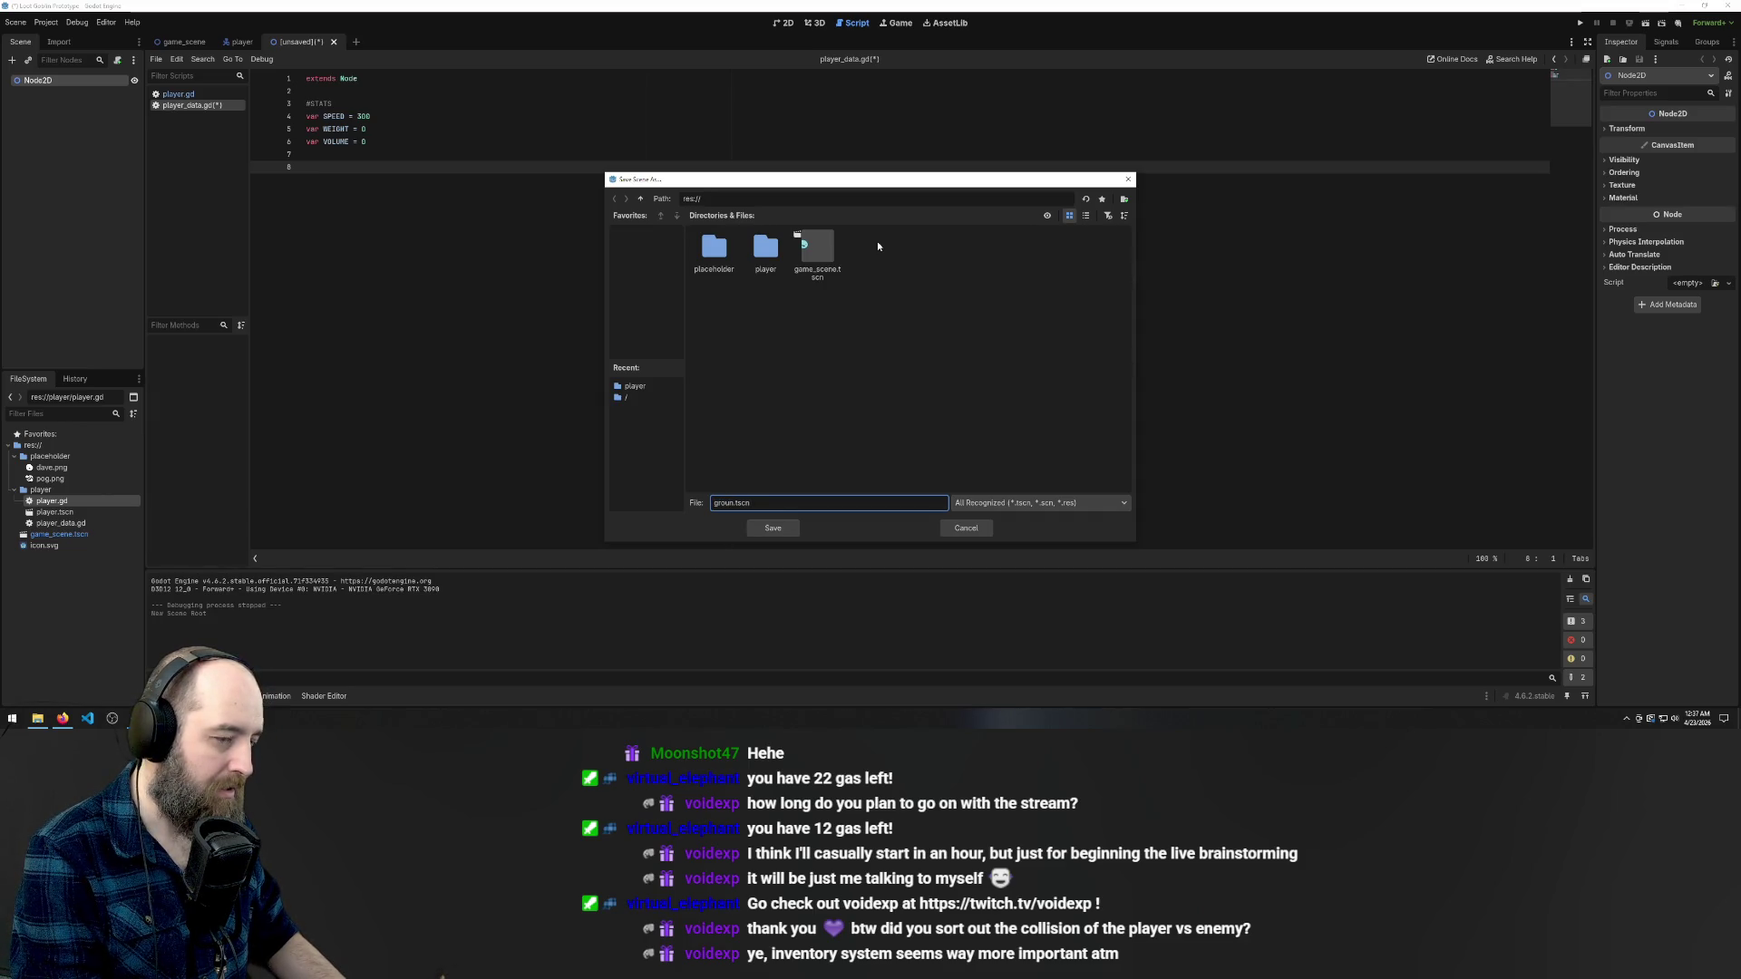
key("BackSpace")
key("BackSpace")
key("BackSpace")
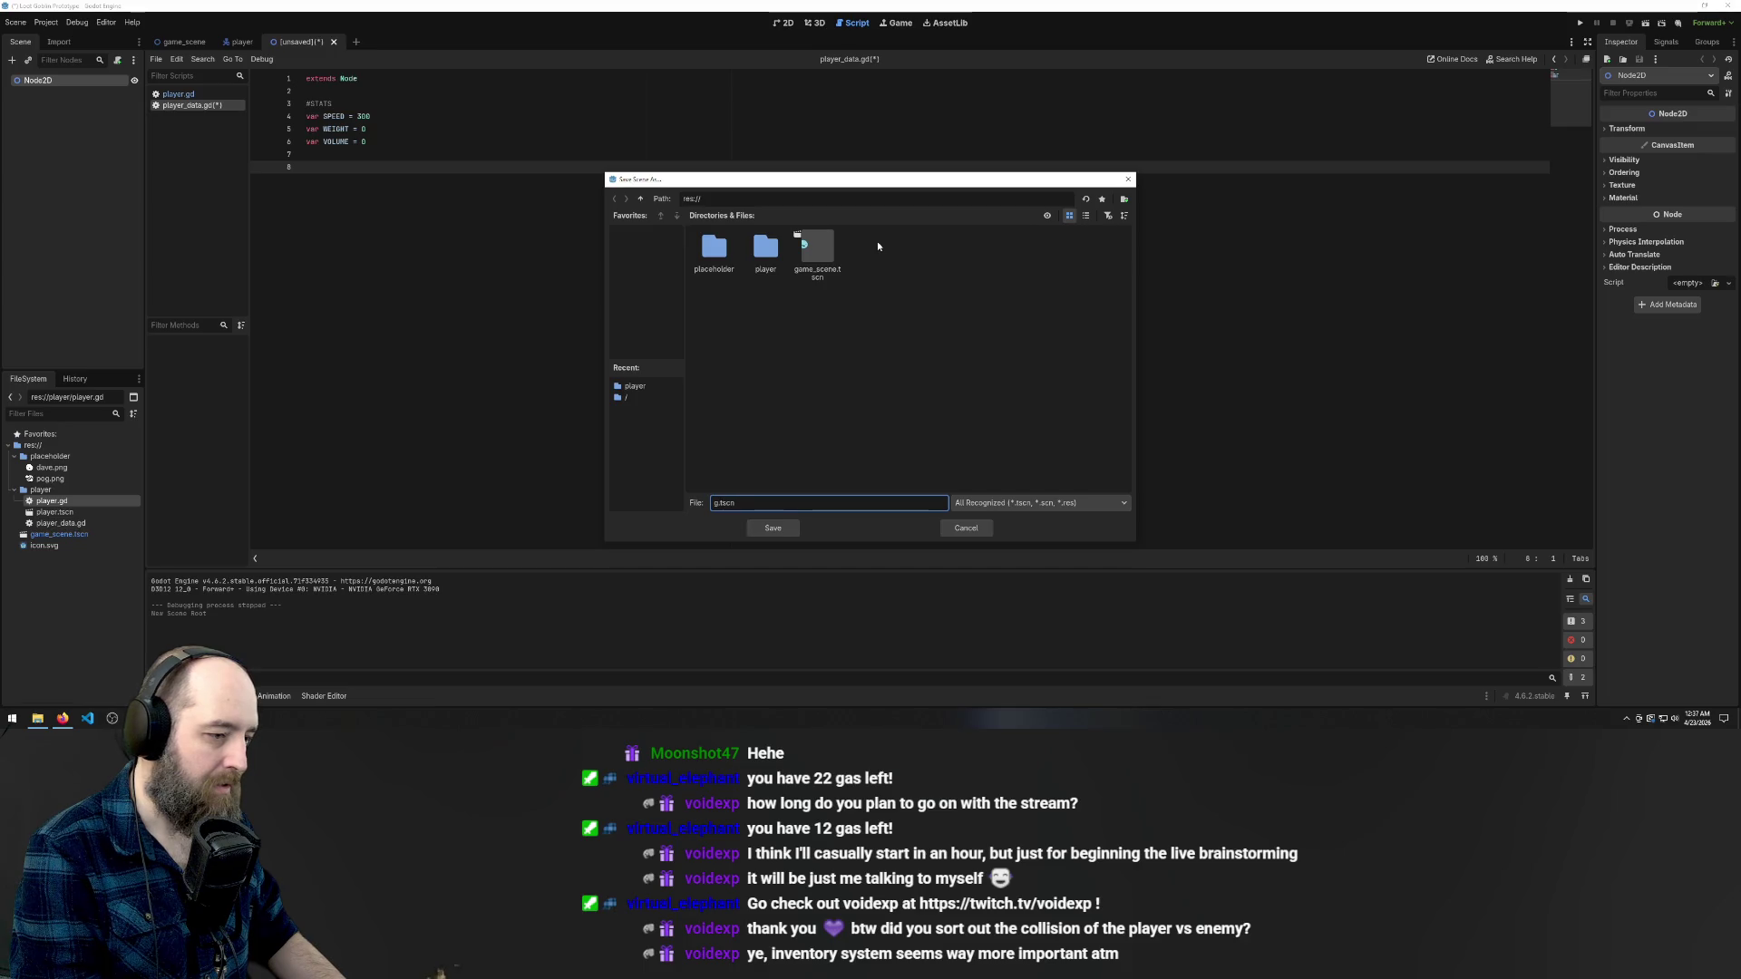
right_click(898, 306)
left_click(959, 312)
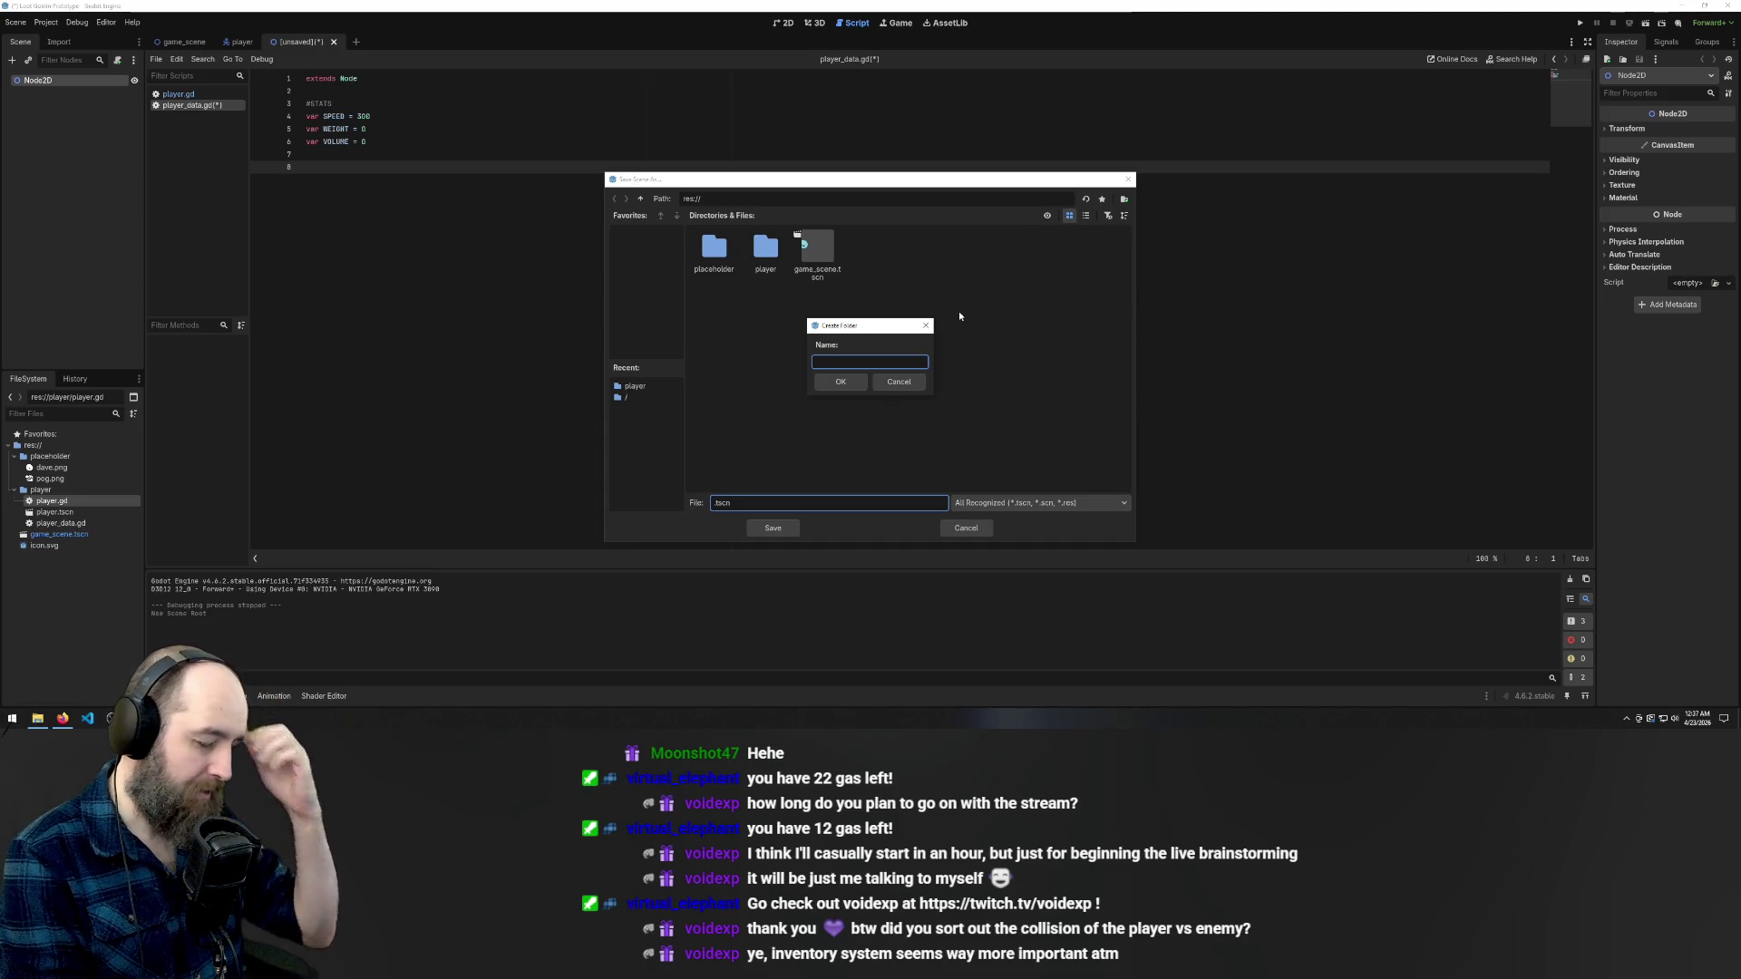
type("props")
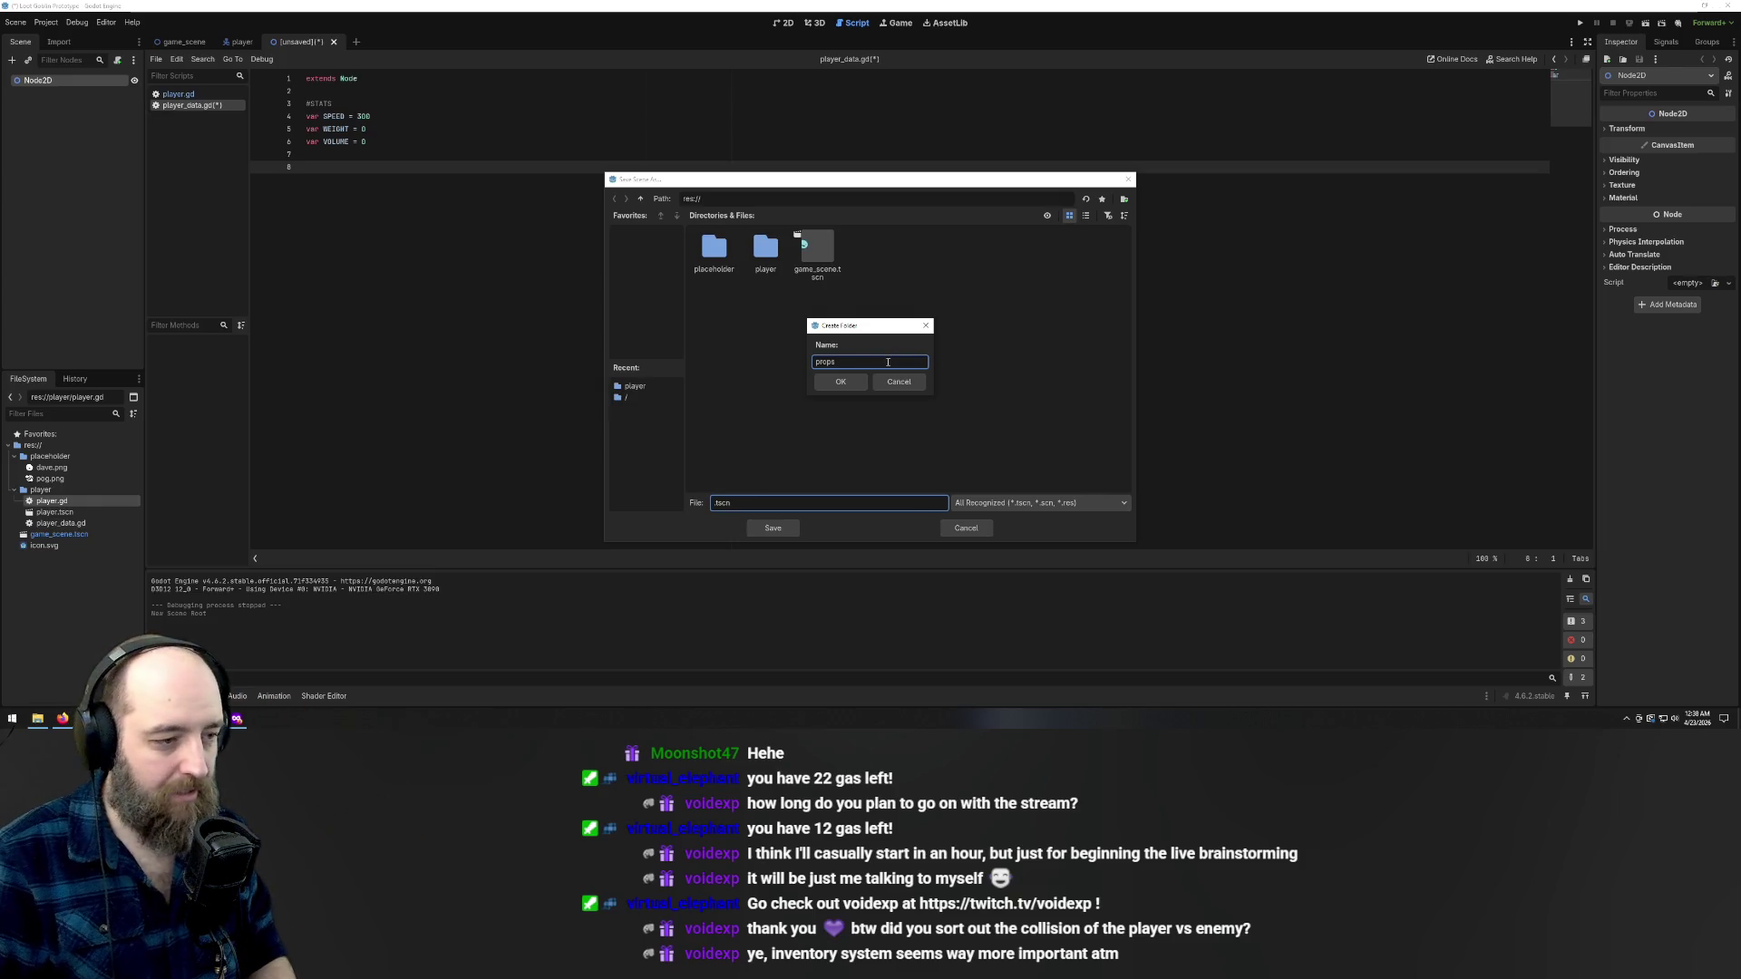
left_click(844, 384)
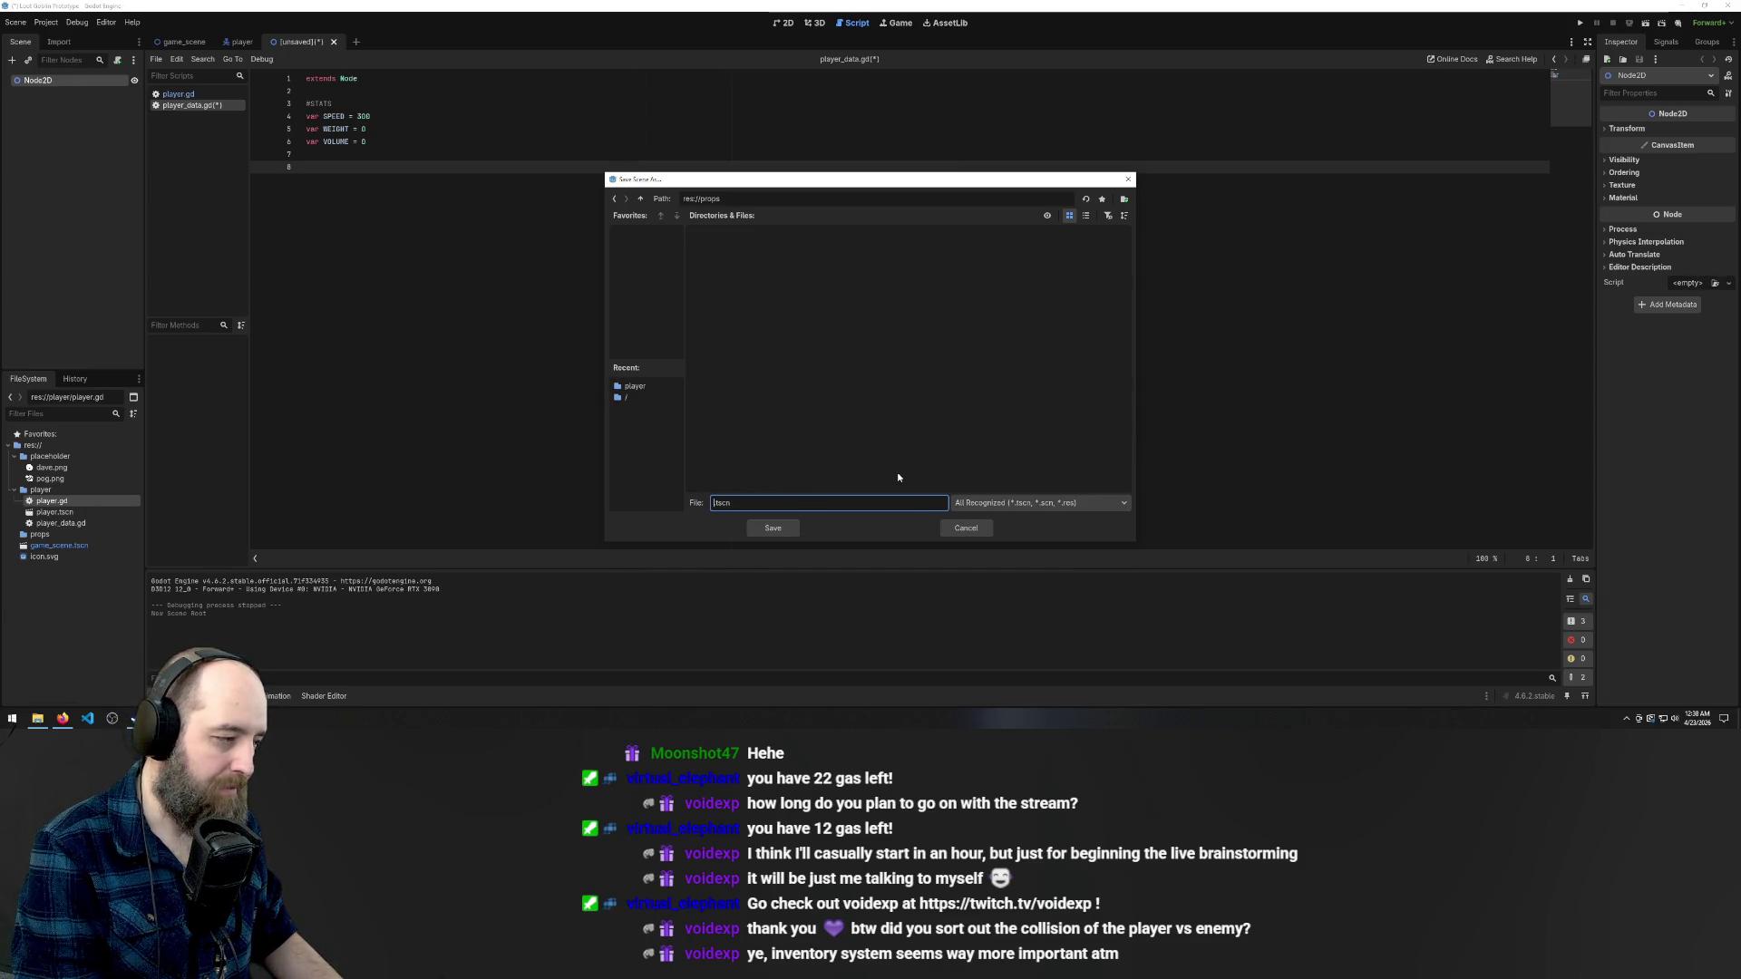
- Save the scene as floor_loot.tscn inside the props folder
type("floor_loot")
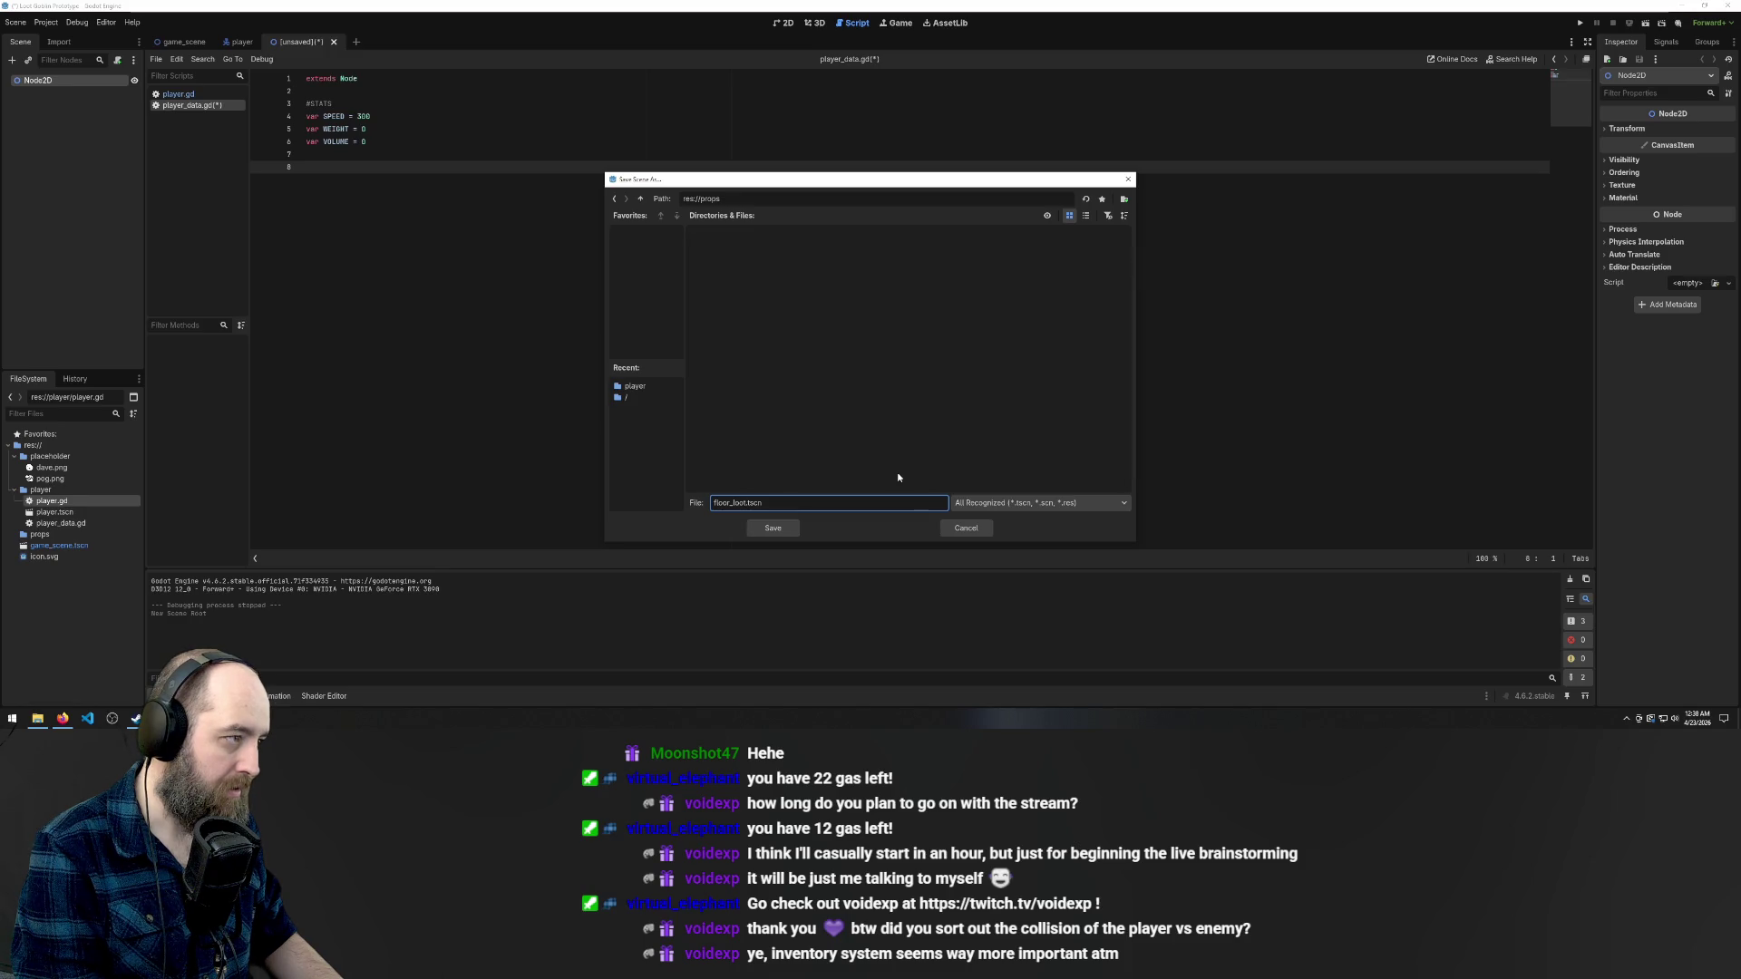
key("Return")
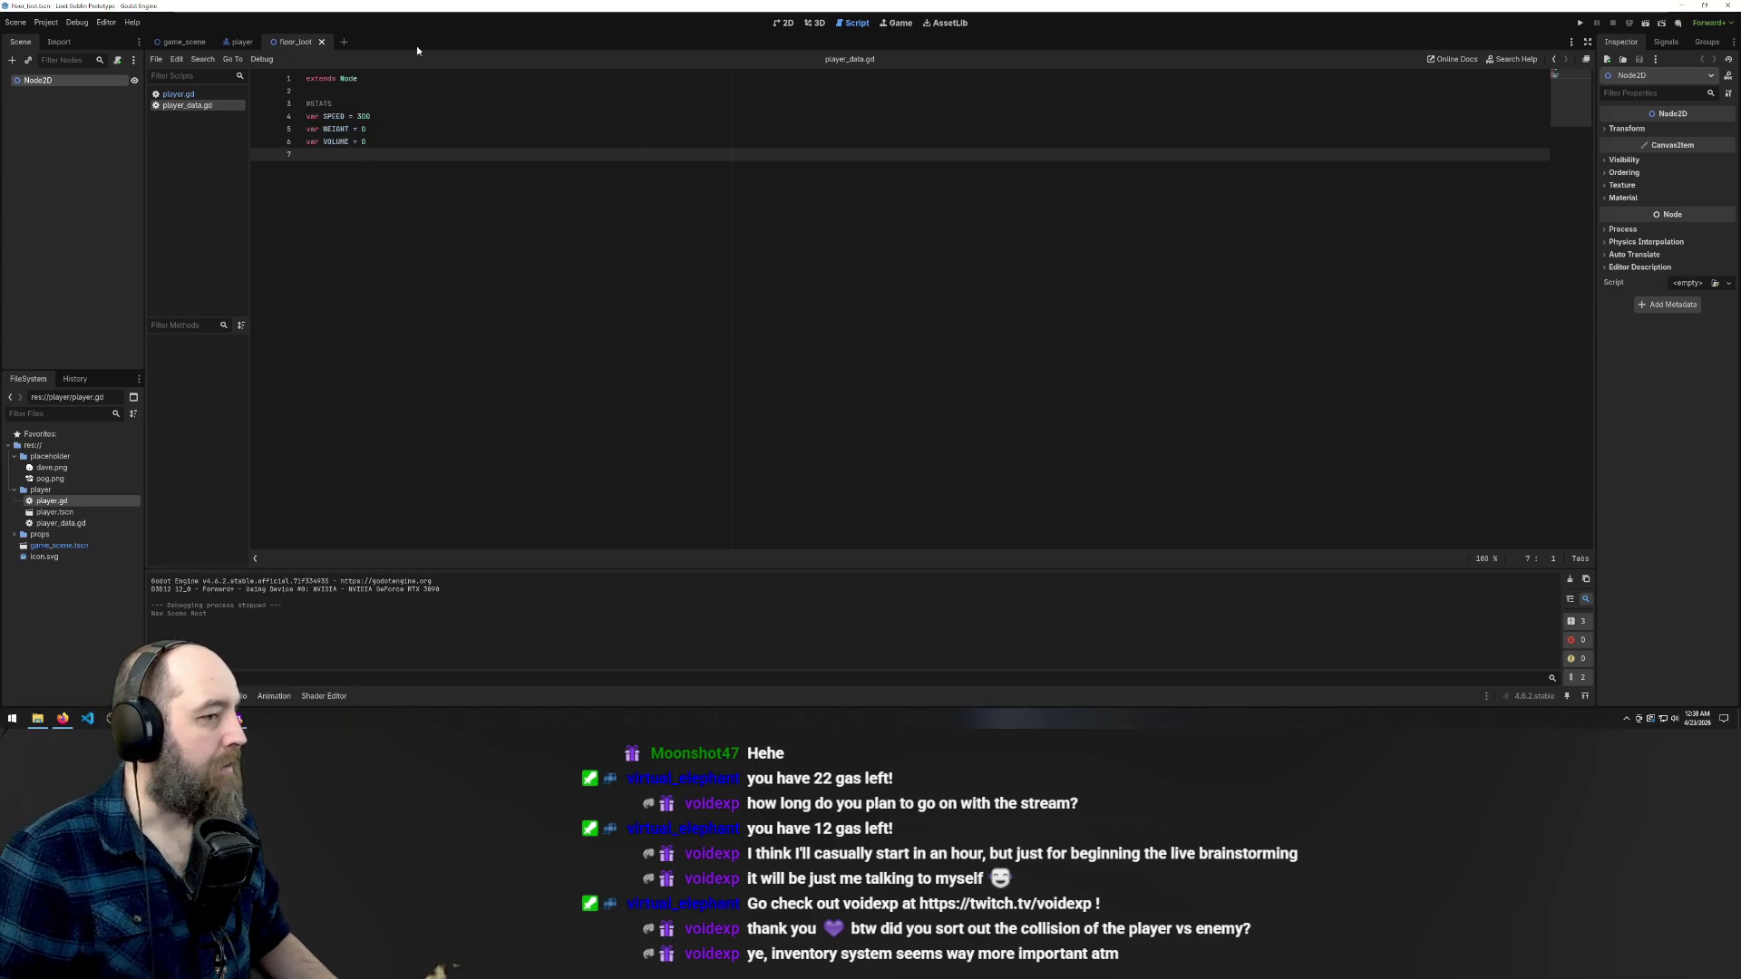
left_click(783, 23)
- Expand and select the props folder in FileSystem to reveal floor_loot.tscn
scroll(474, 187, "up", 5)
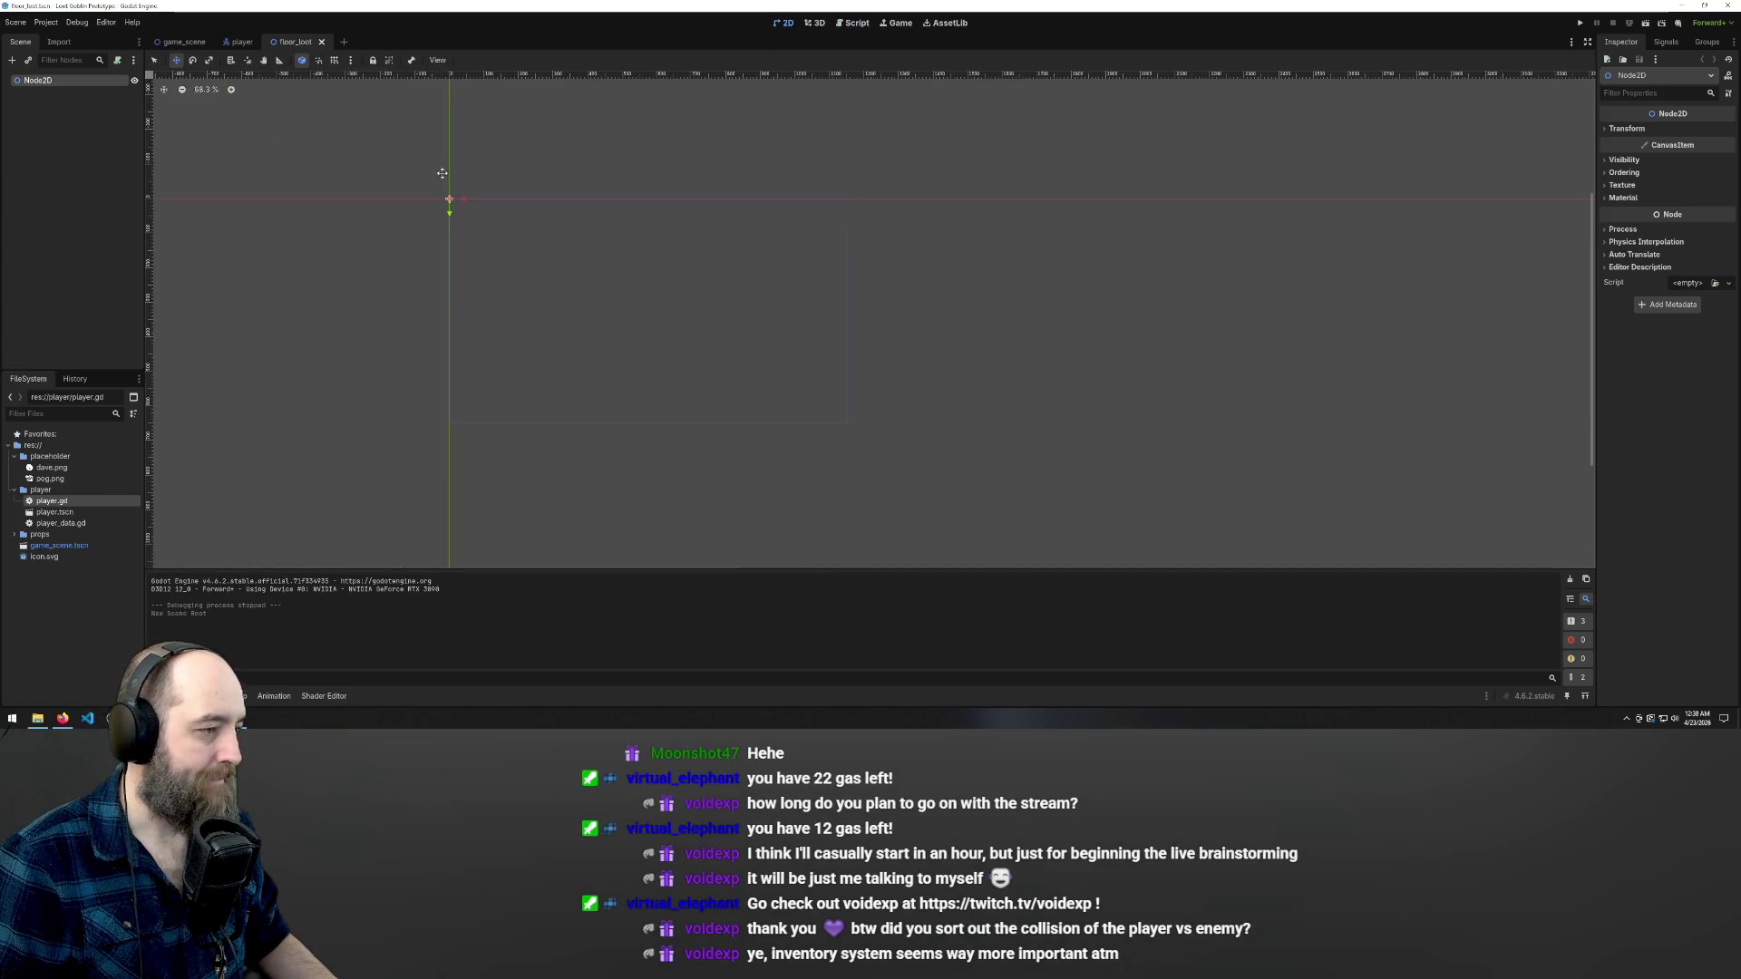
scroll(507, 212, "left", 2)
scroll(490, 199, "up", 1)
scroll(632, 292, "down", 1)
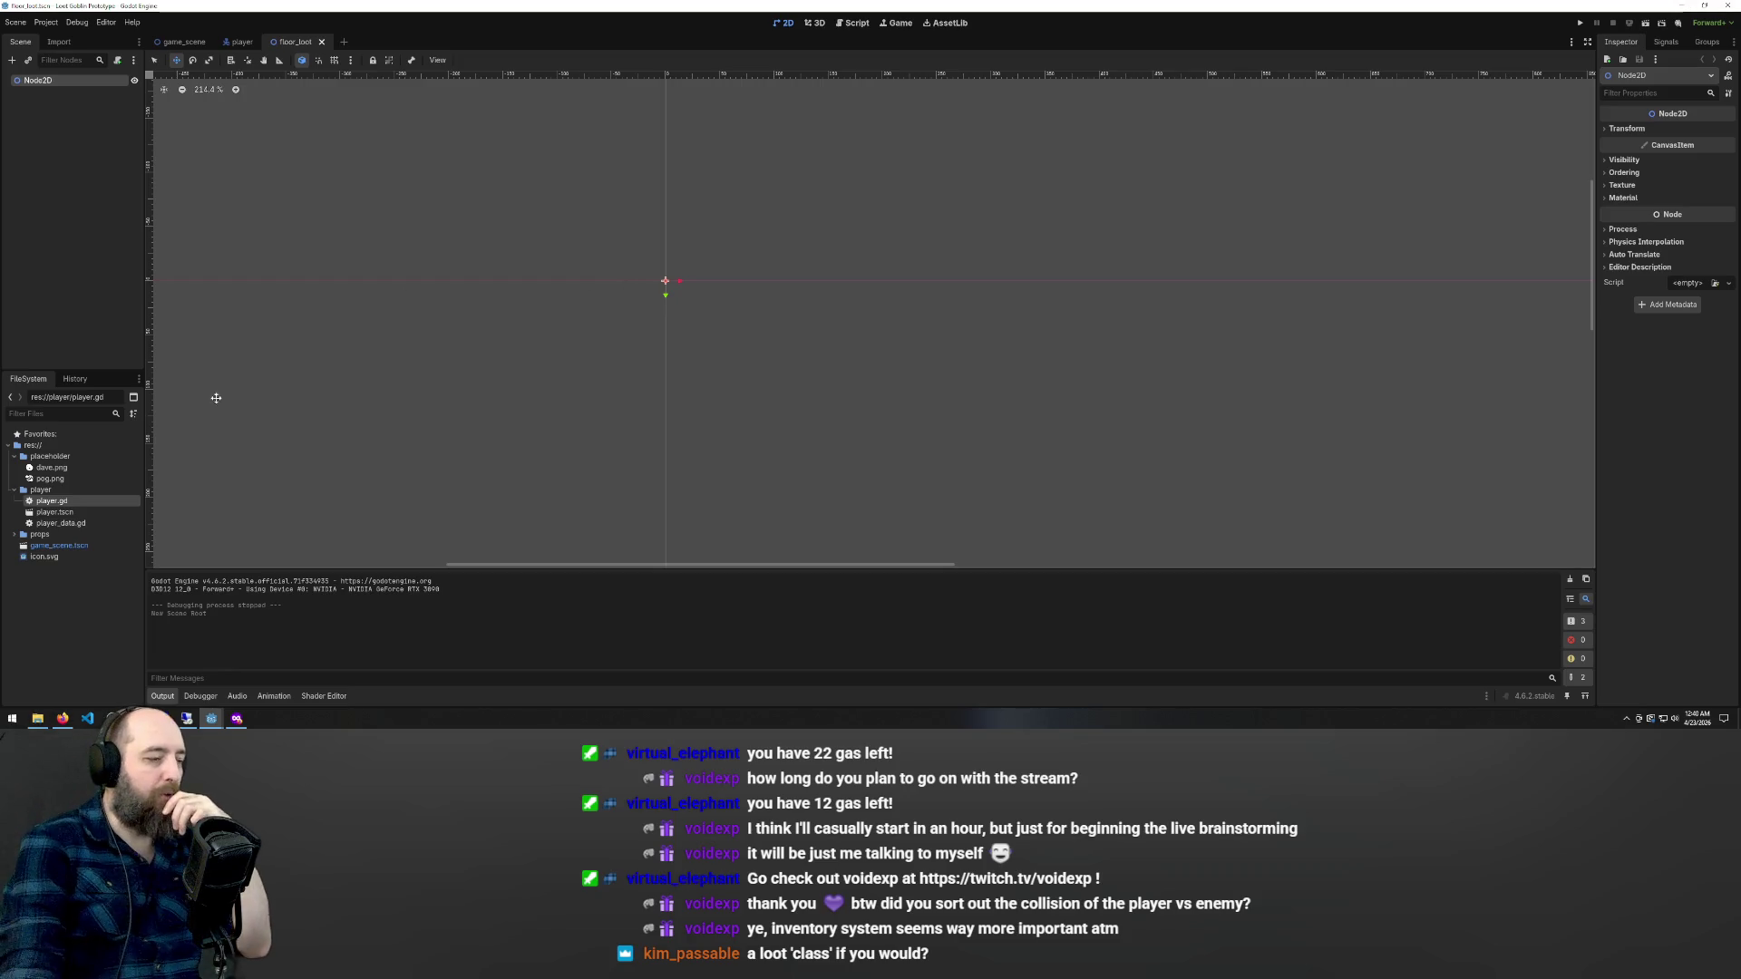
left_click(14, 535)
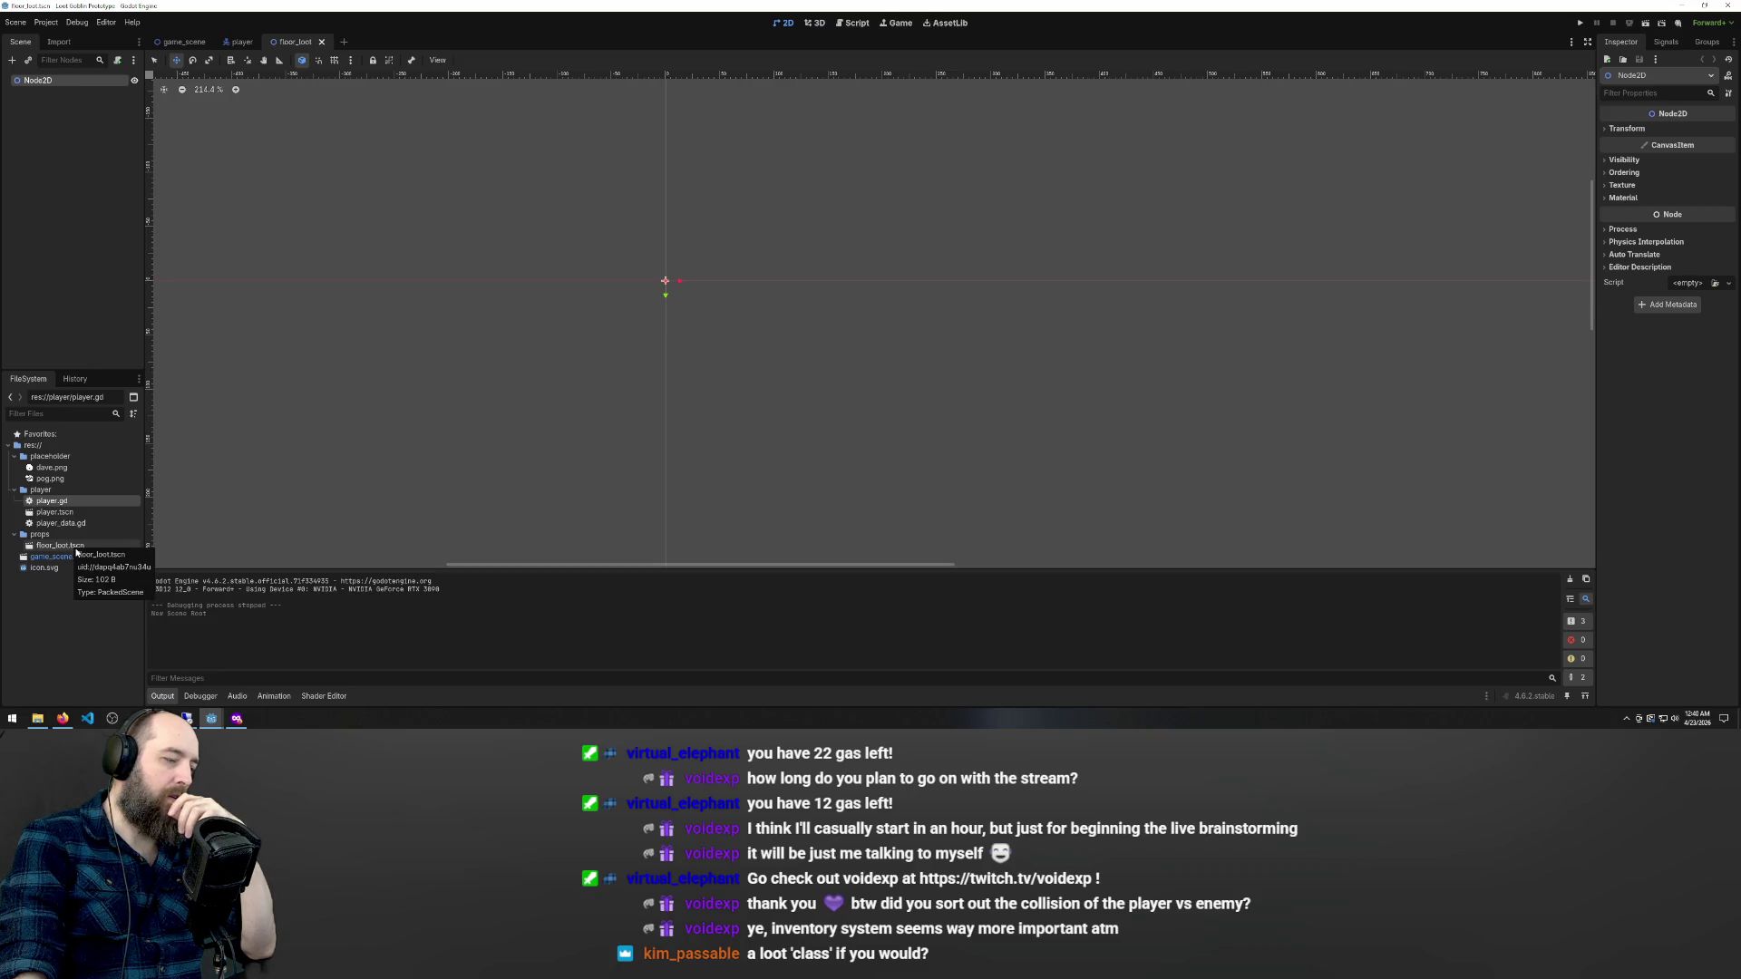
left_click(43, 534)
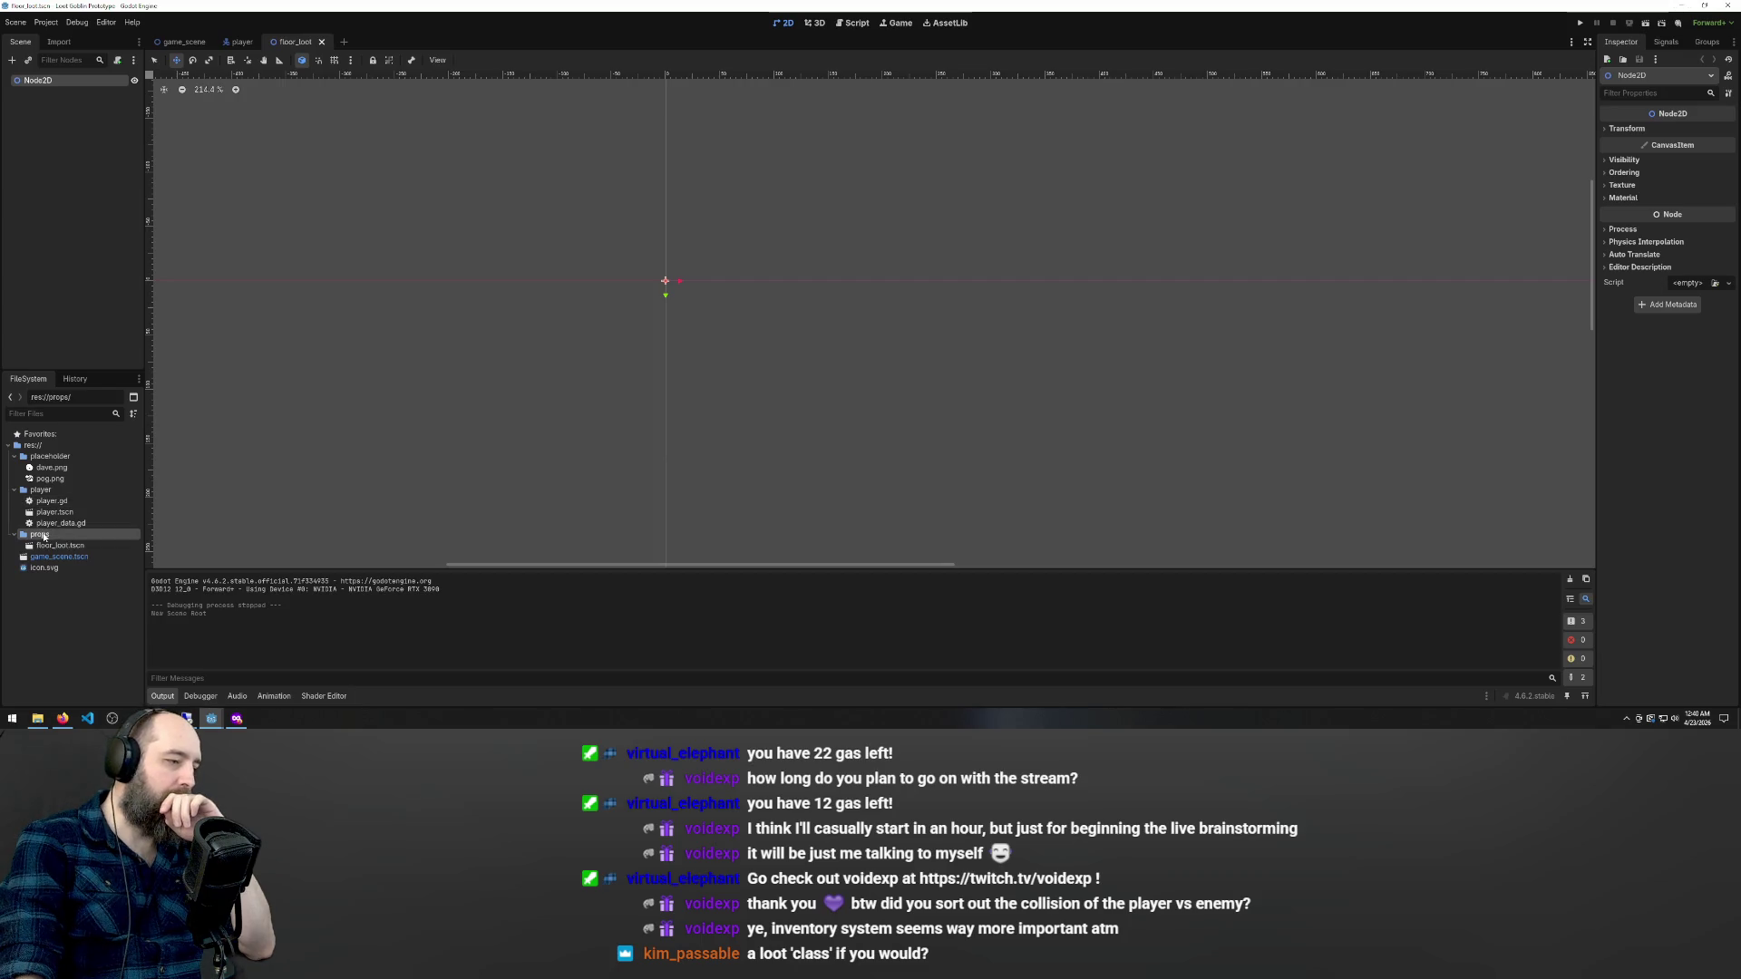
- Rename the props folder to loot, then expand it and select floor_loot.tscn
right_click(43, 534)
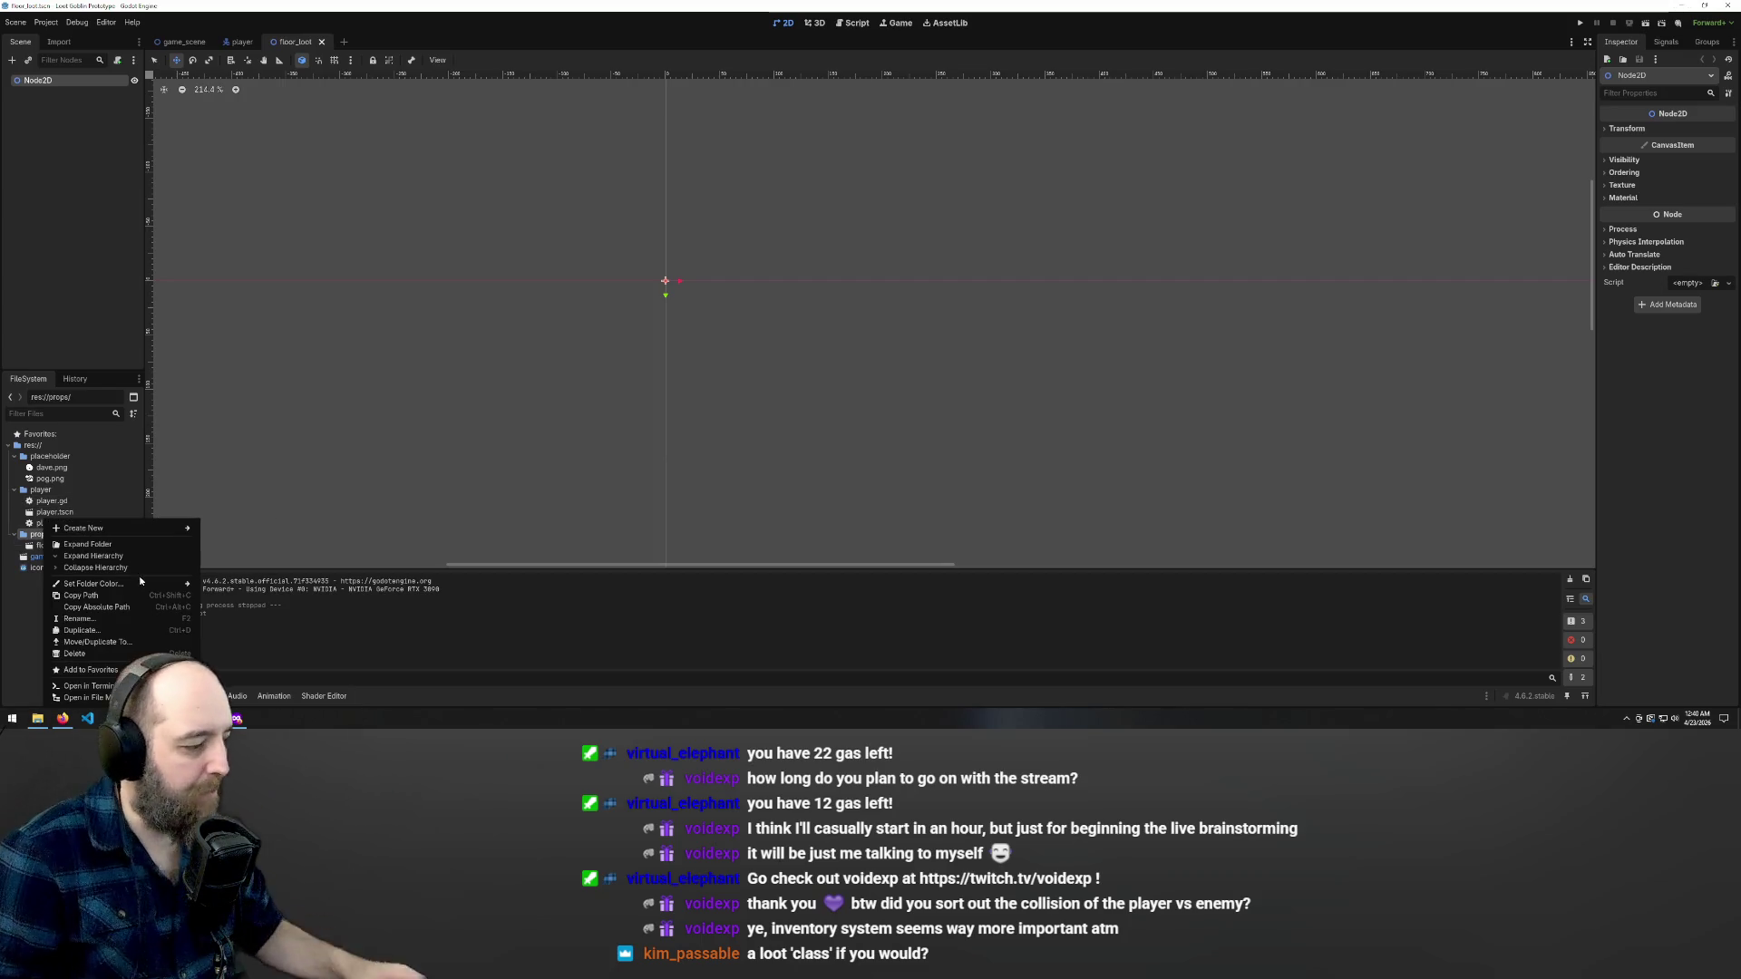
left_click(111, 616)
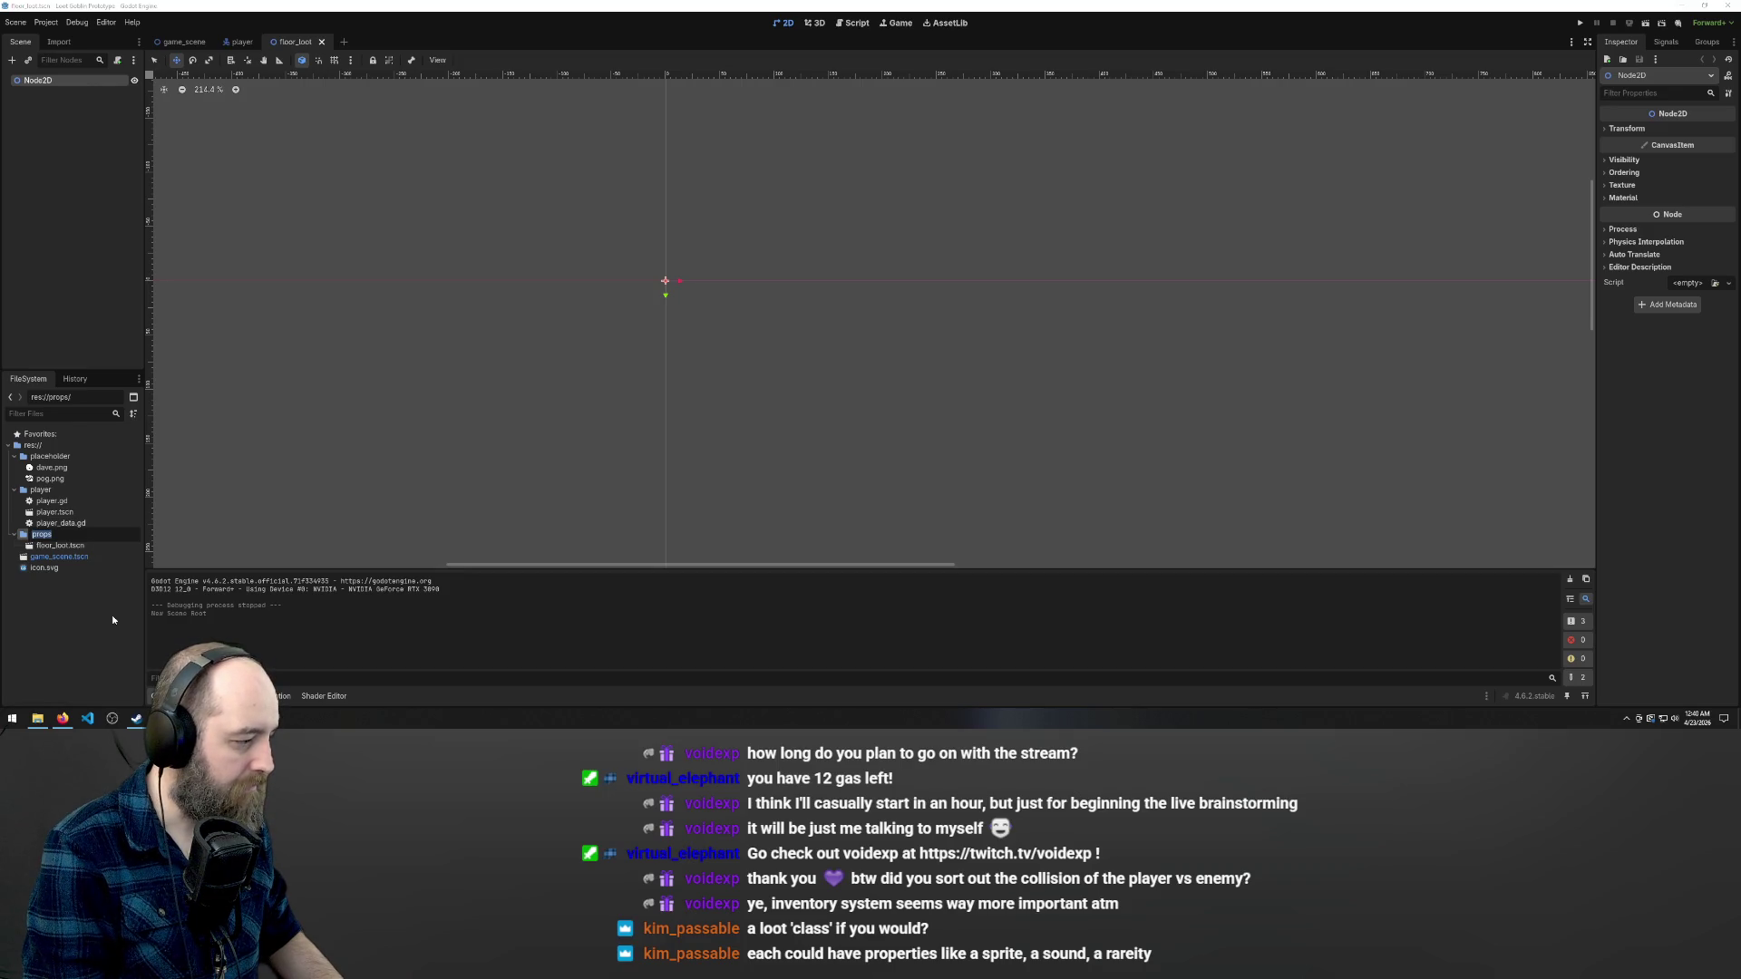
type("loot")
key("Return")
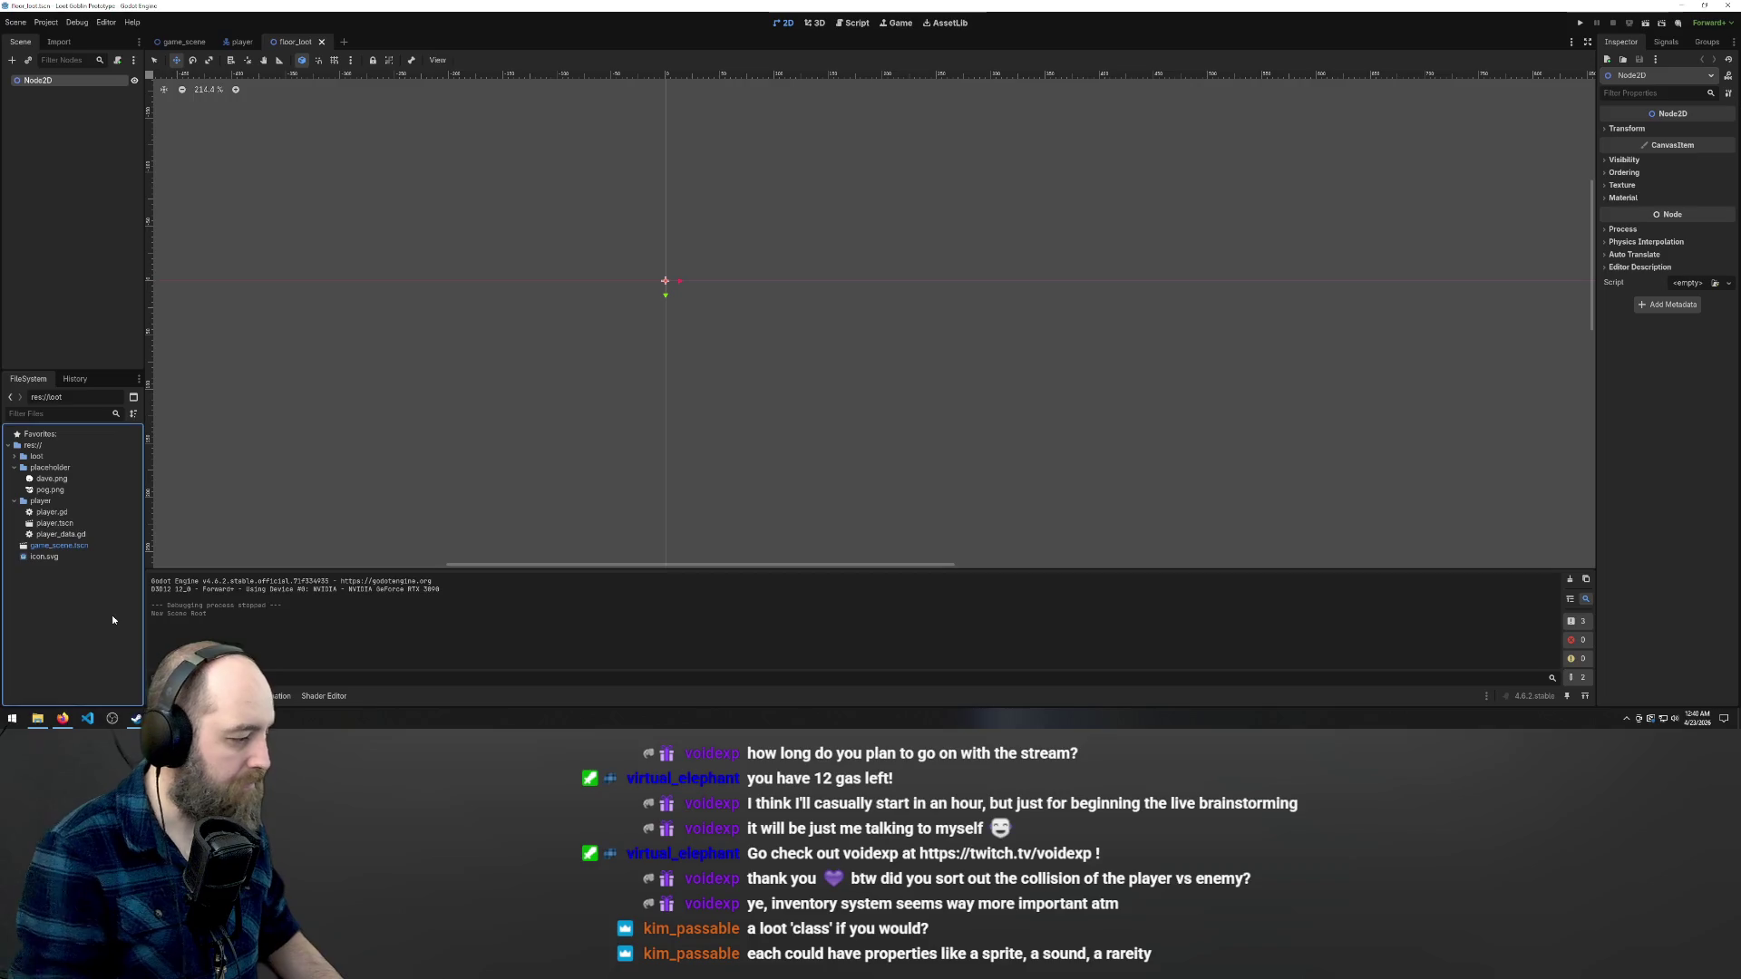
left_click(17, 459)
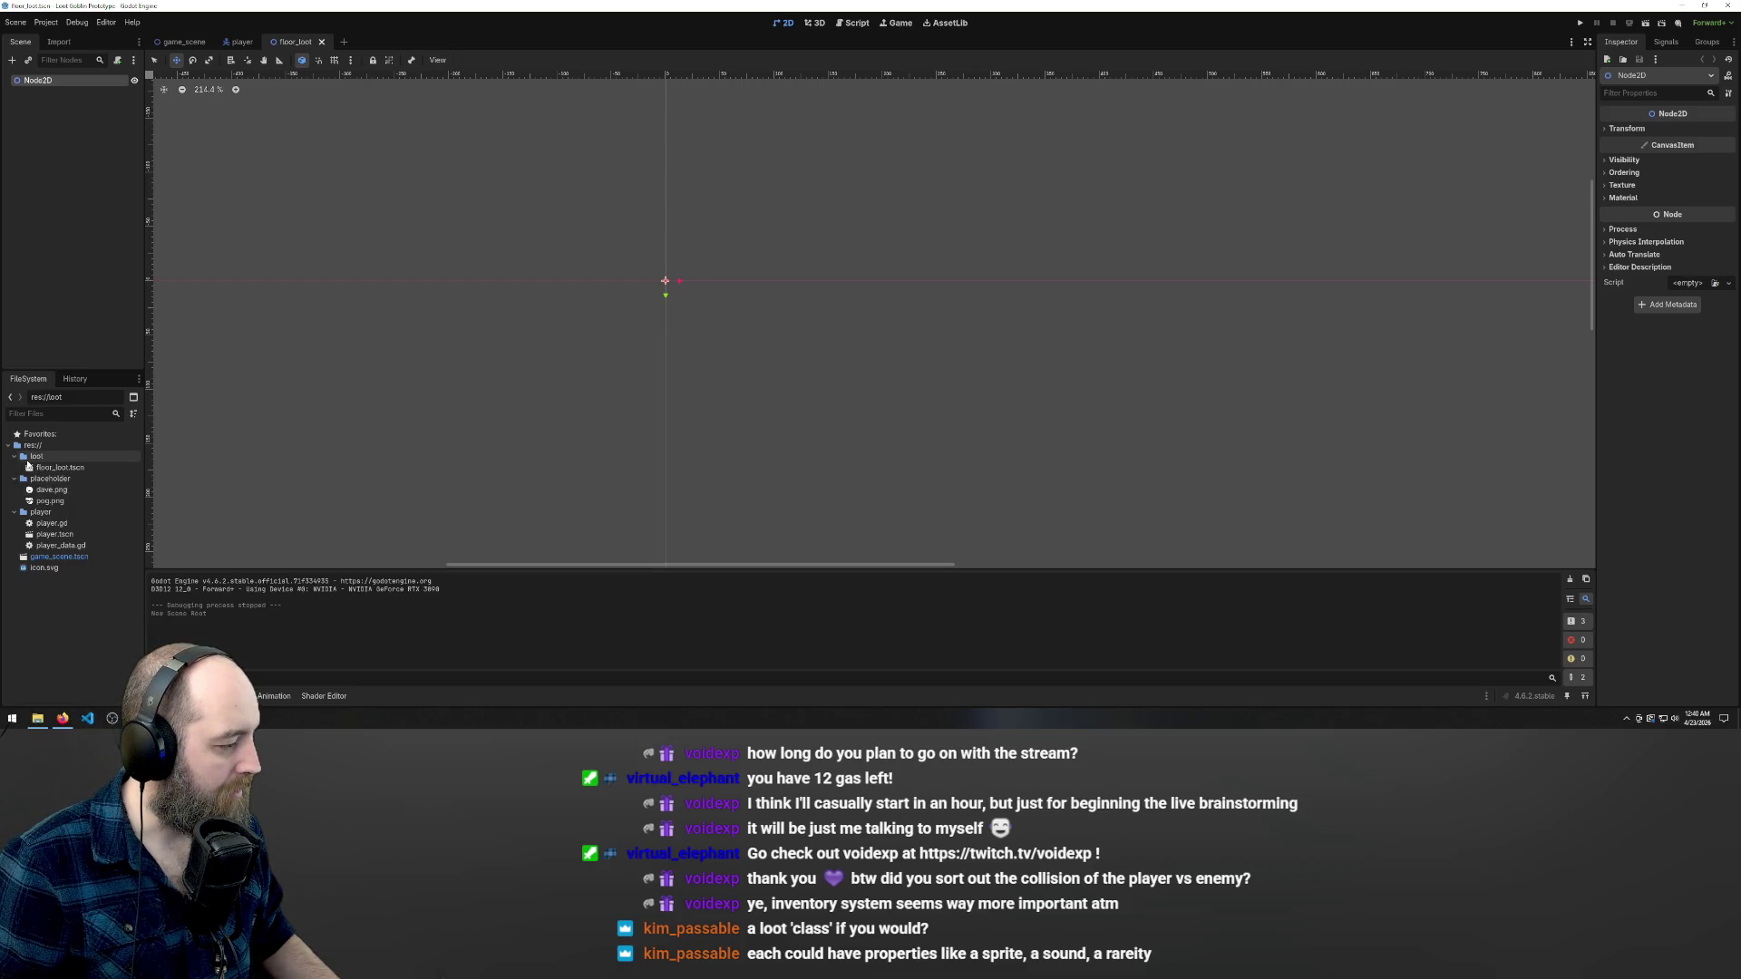
left_click(52, 469)
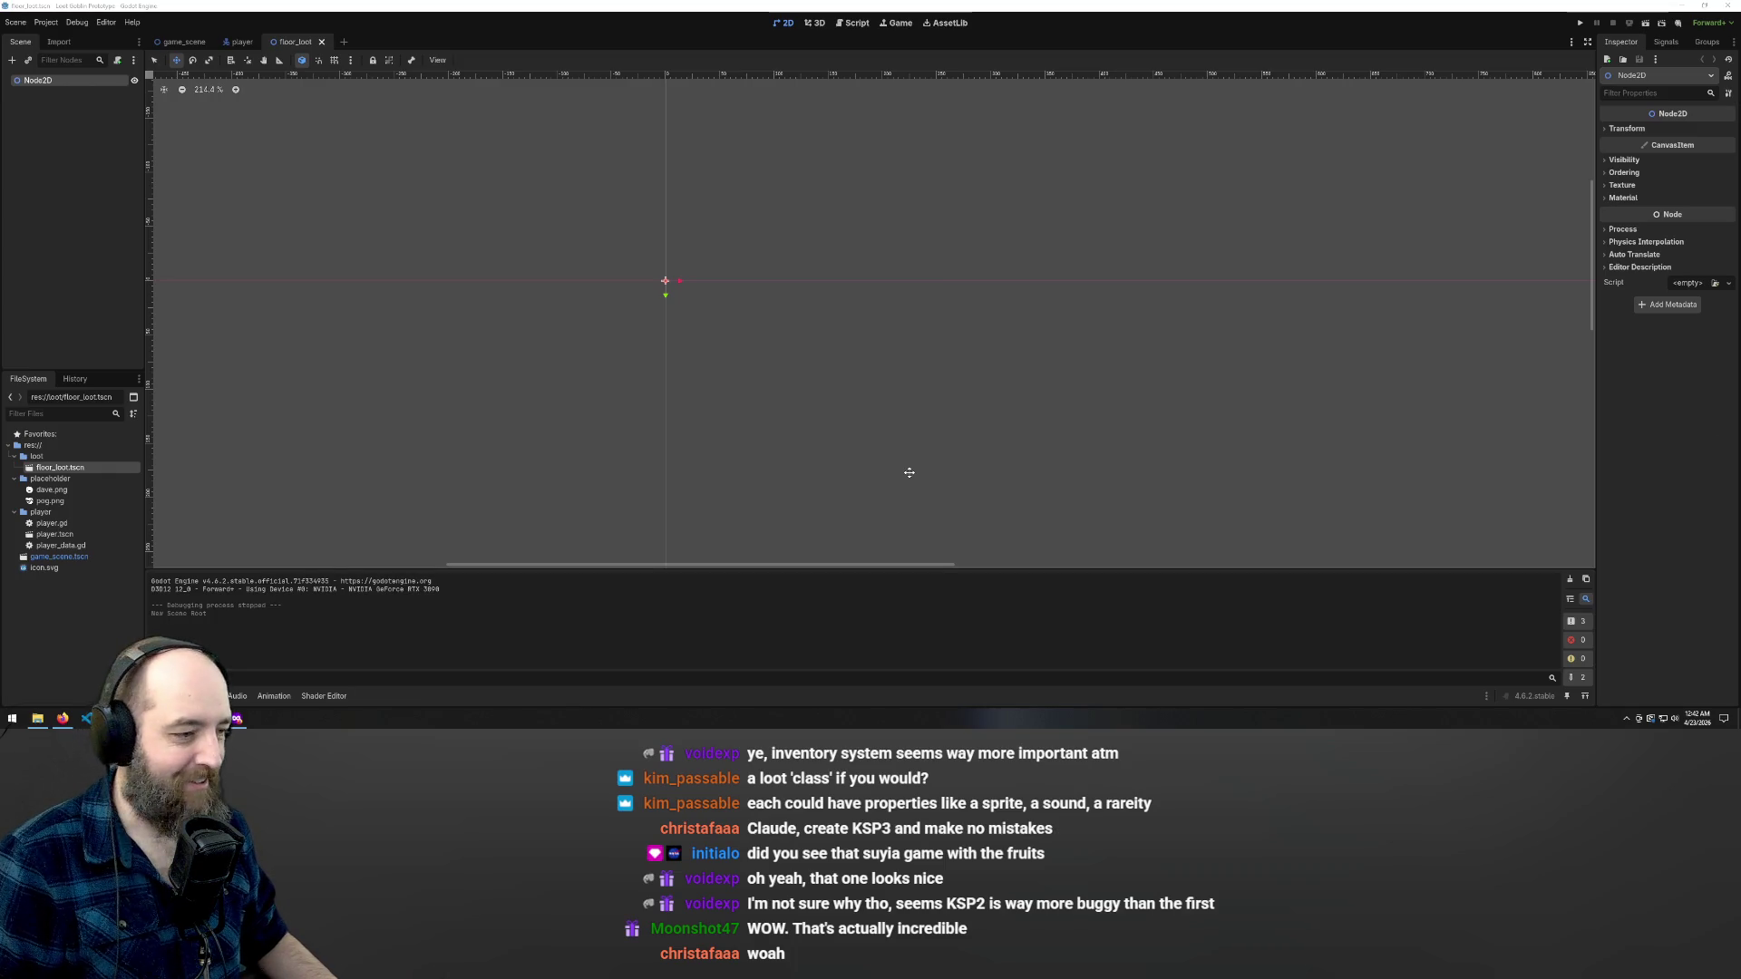
- Bring up File Explorer on the emotes folder holding dave.png and pog.png
scroll(544, 276, "up", 5)
scroll(689, 240, "down", 5)
scroll(646, 216, "down", 6)
scroll(648, 215, "down", 1)
scroll(676, 225, "up", 5)
scroll(691, 219, "up", 5)
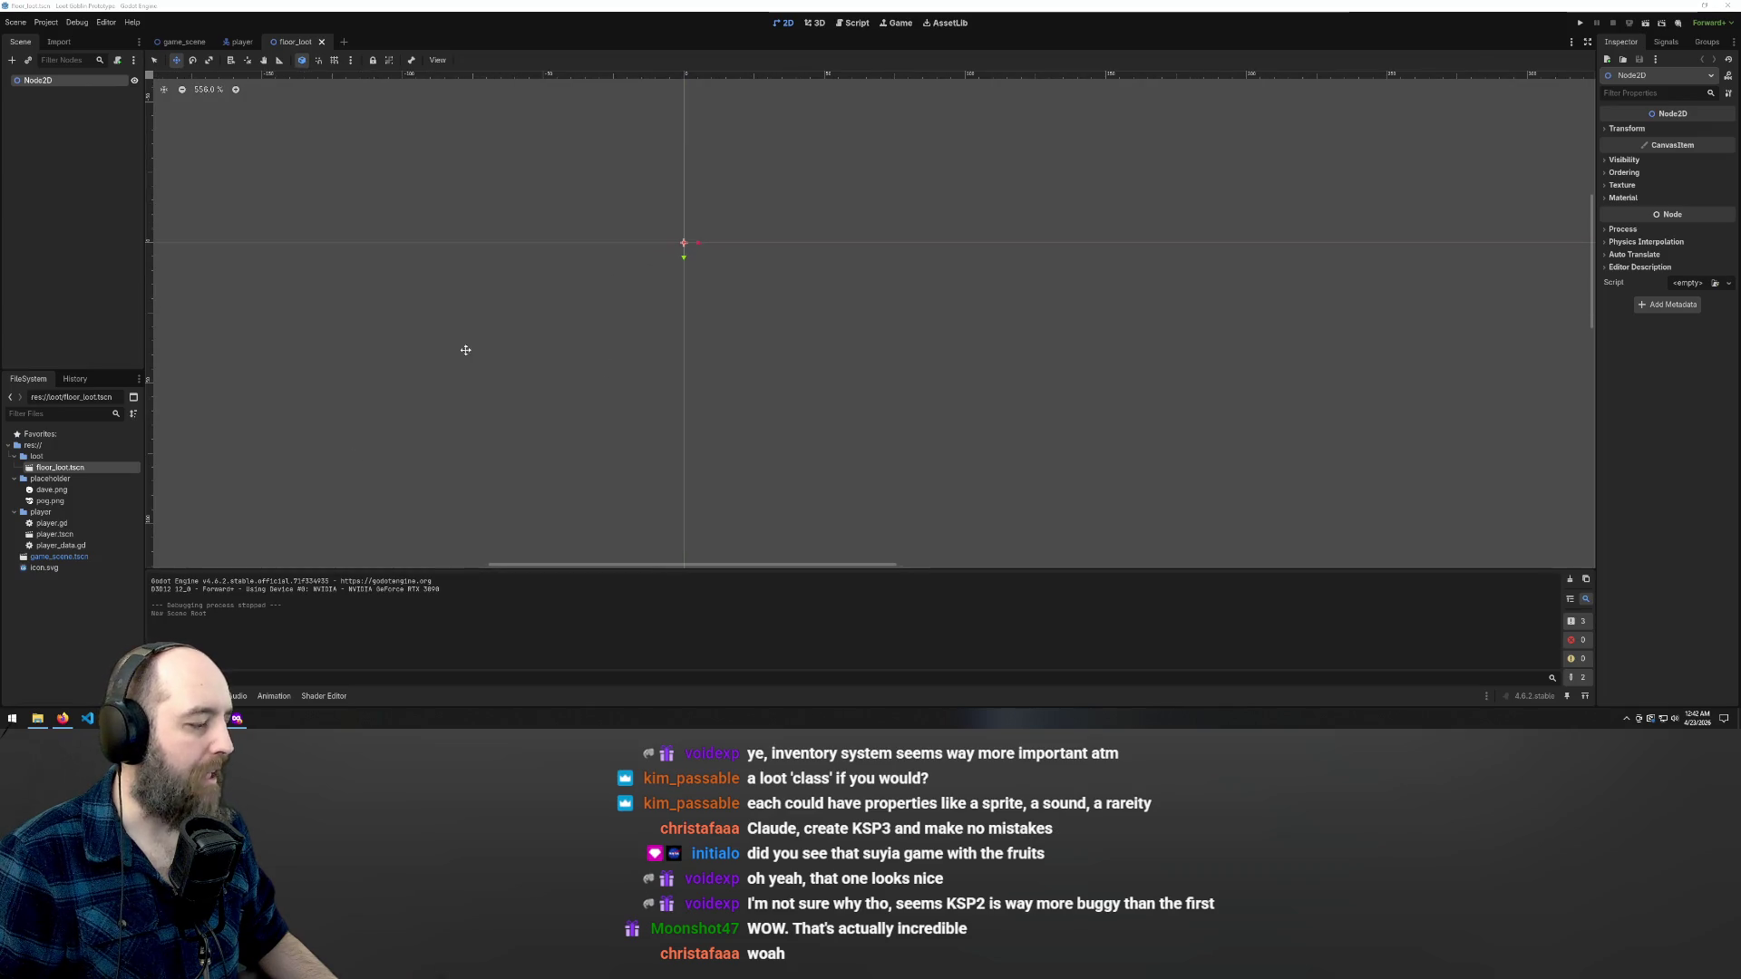
left_click(37, 718)
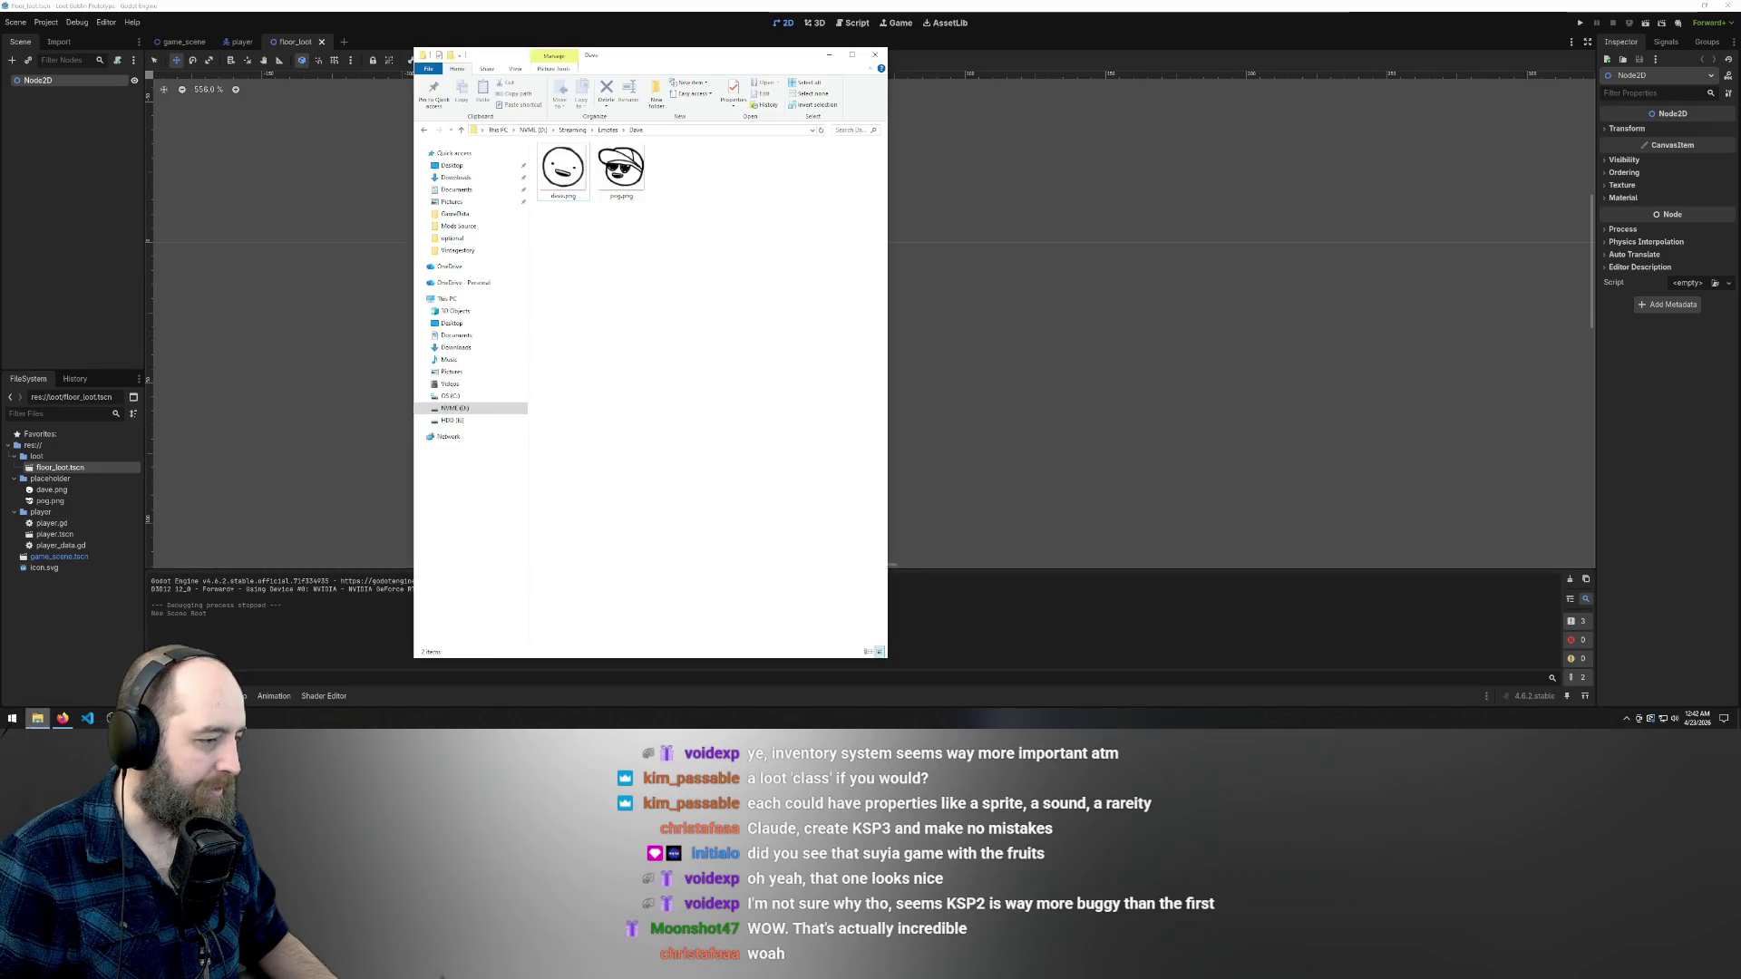
- Locate bonbon.png in the Emotes folder and drag it into Godot's placeholder folder
left_click(607, 130)
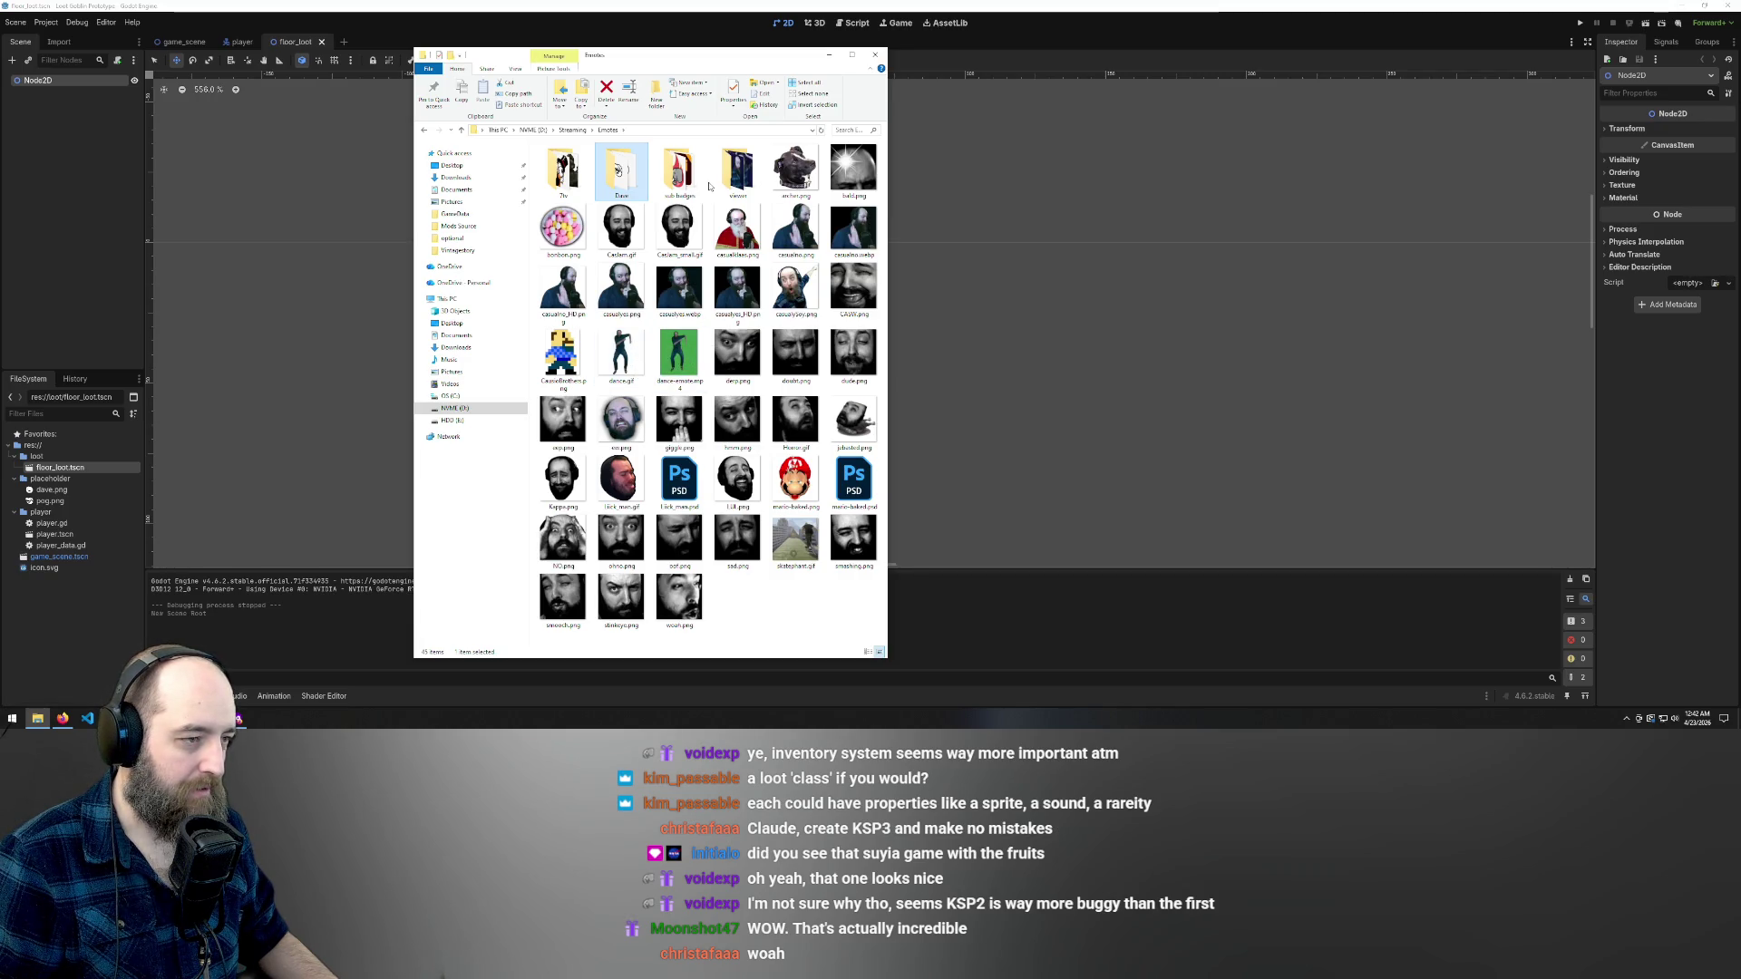
double_click(734, 173)
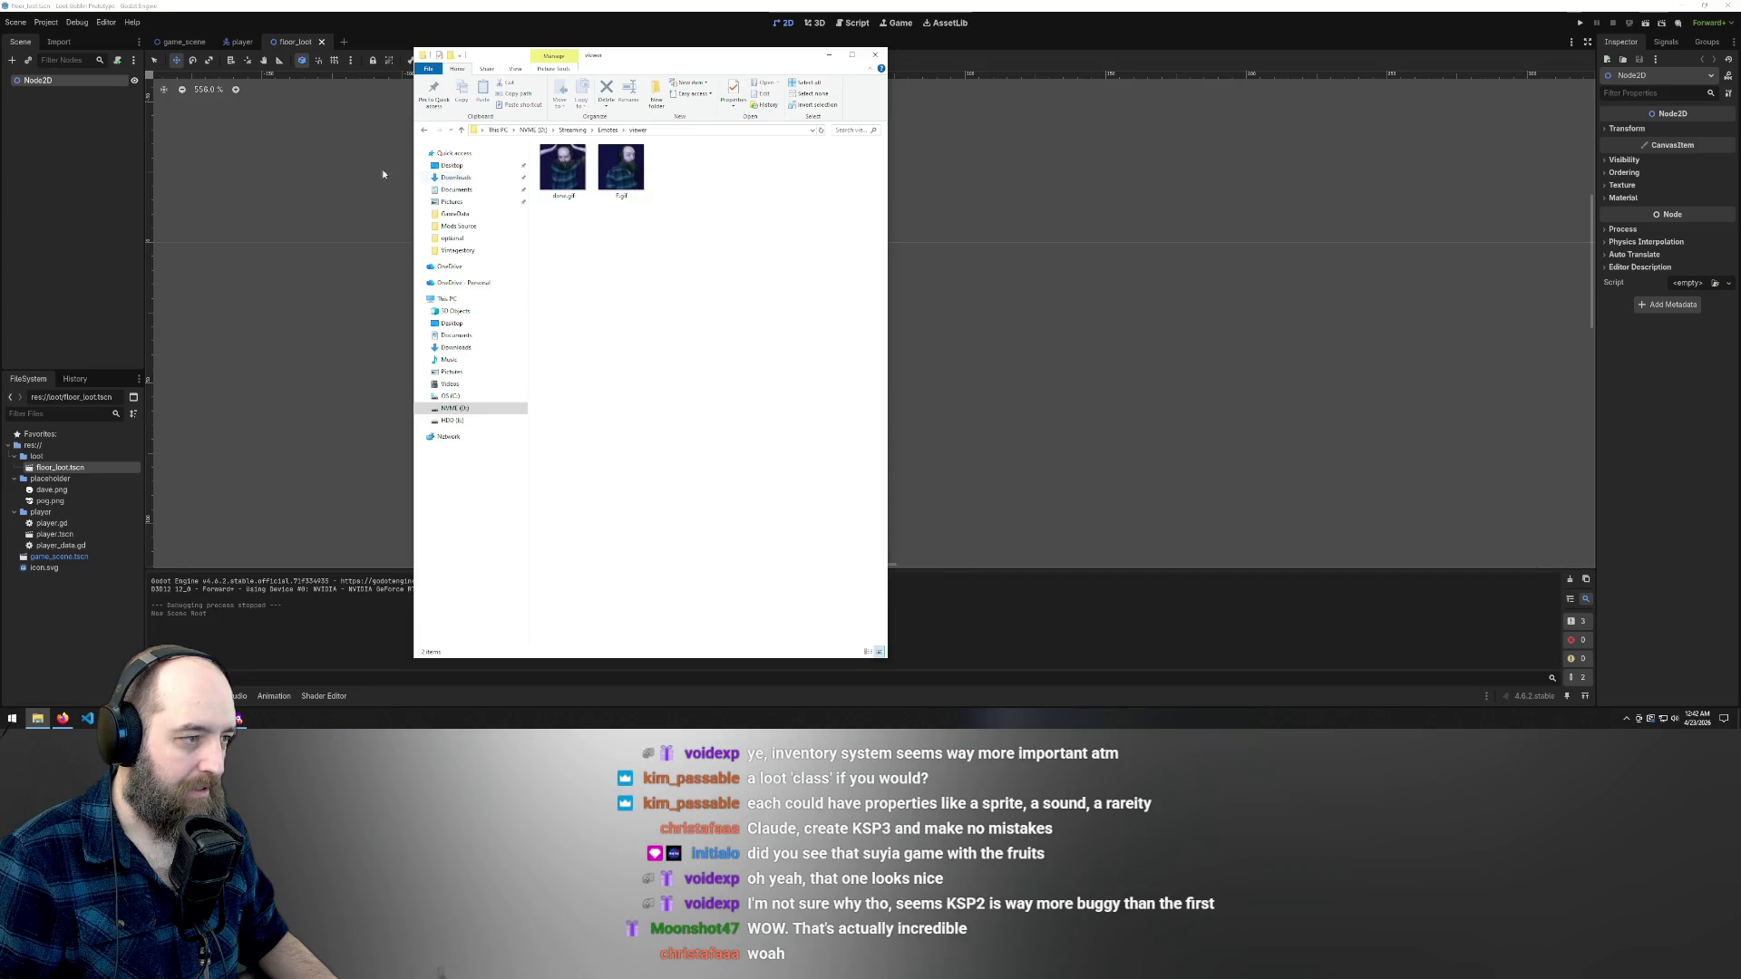
left_click(423, 132)
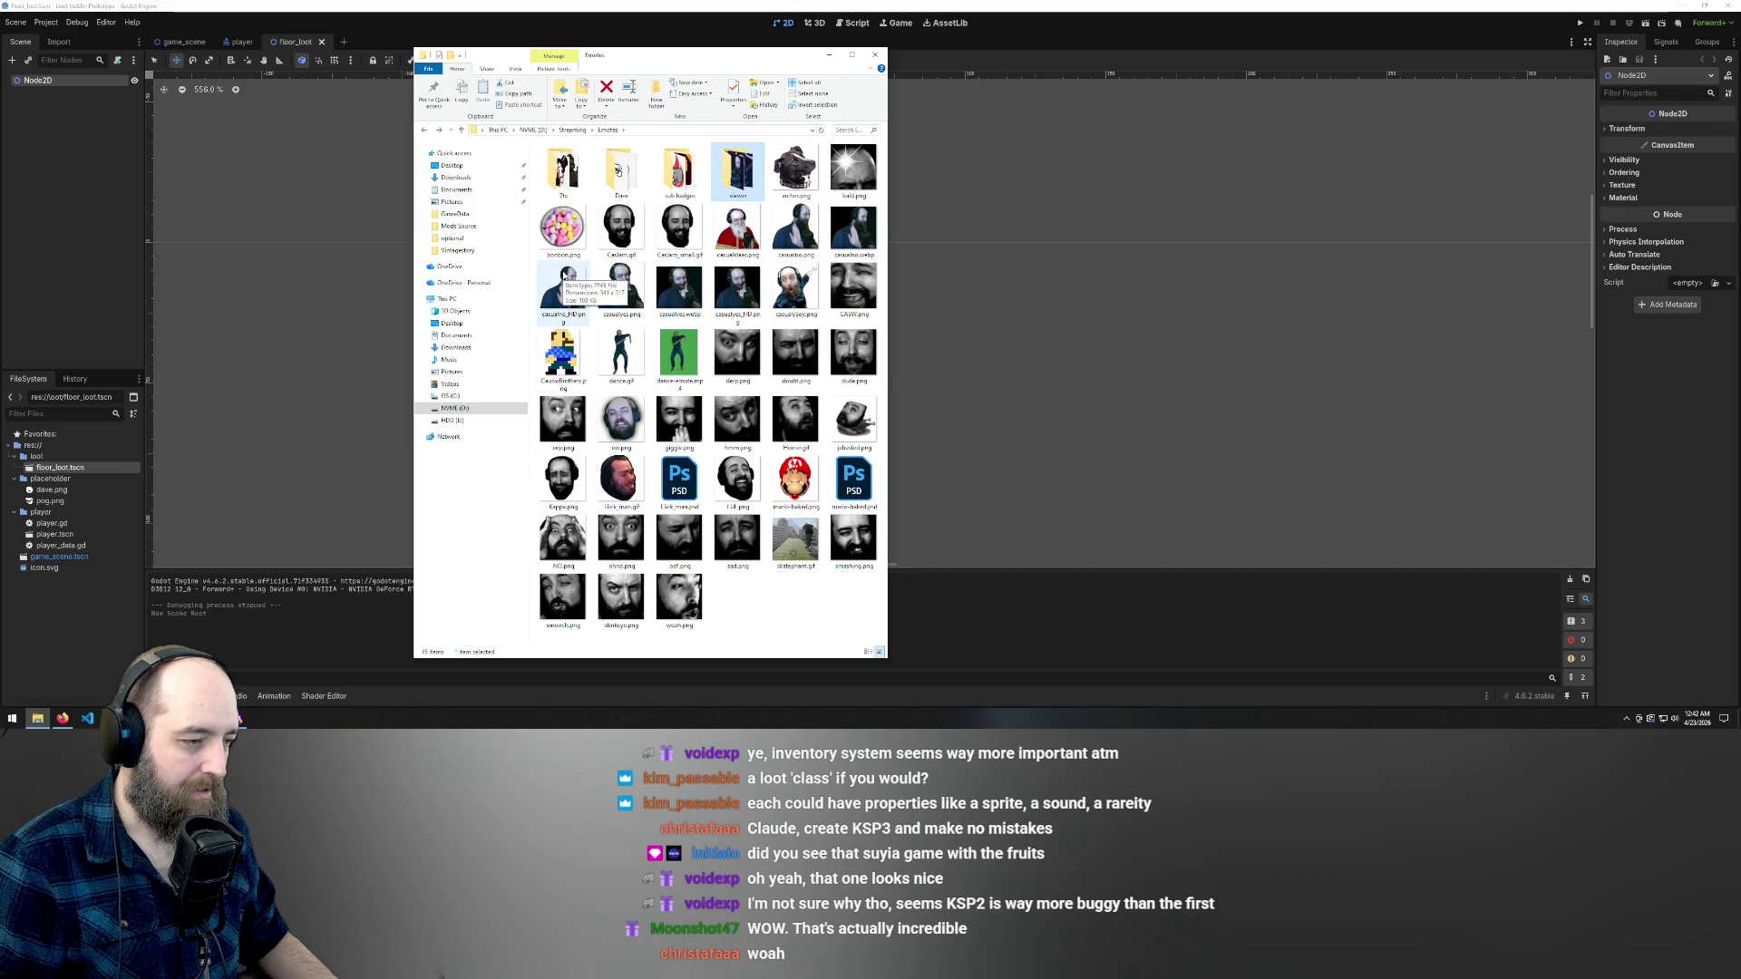
left_click(563, 230)
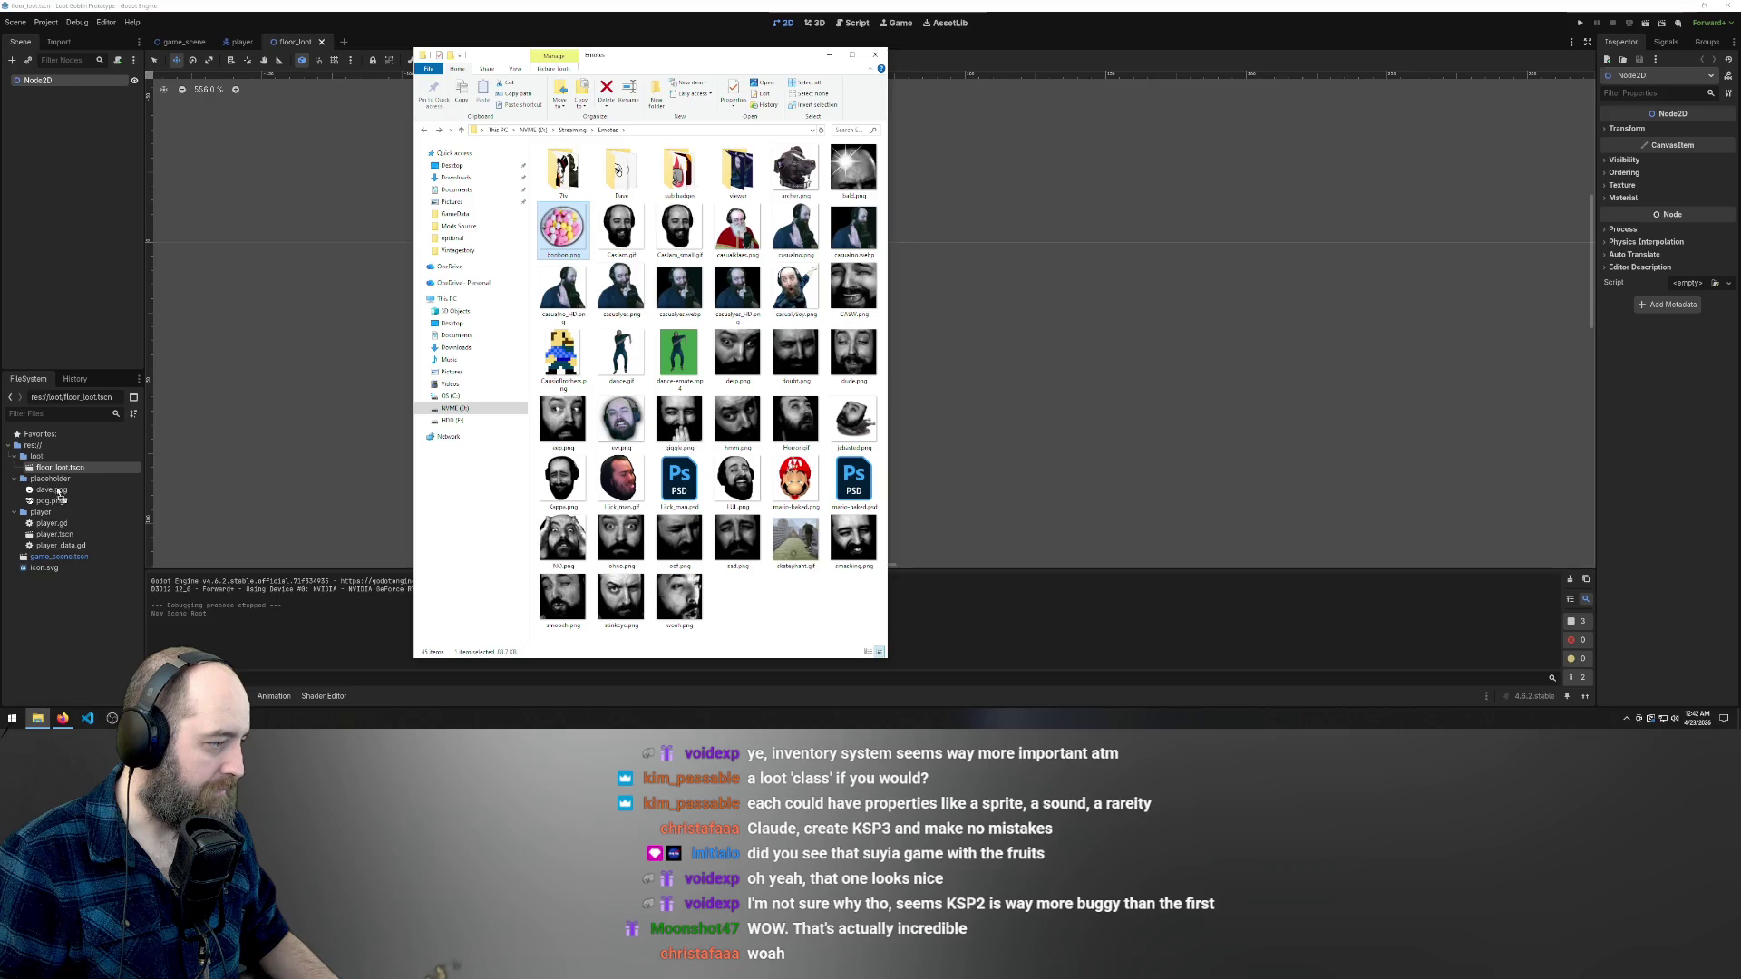
left_click_drag(53, 487, 52, 487)
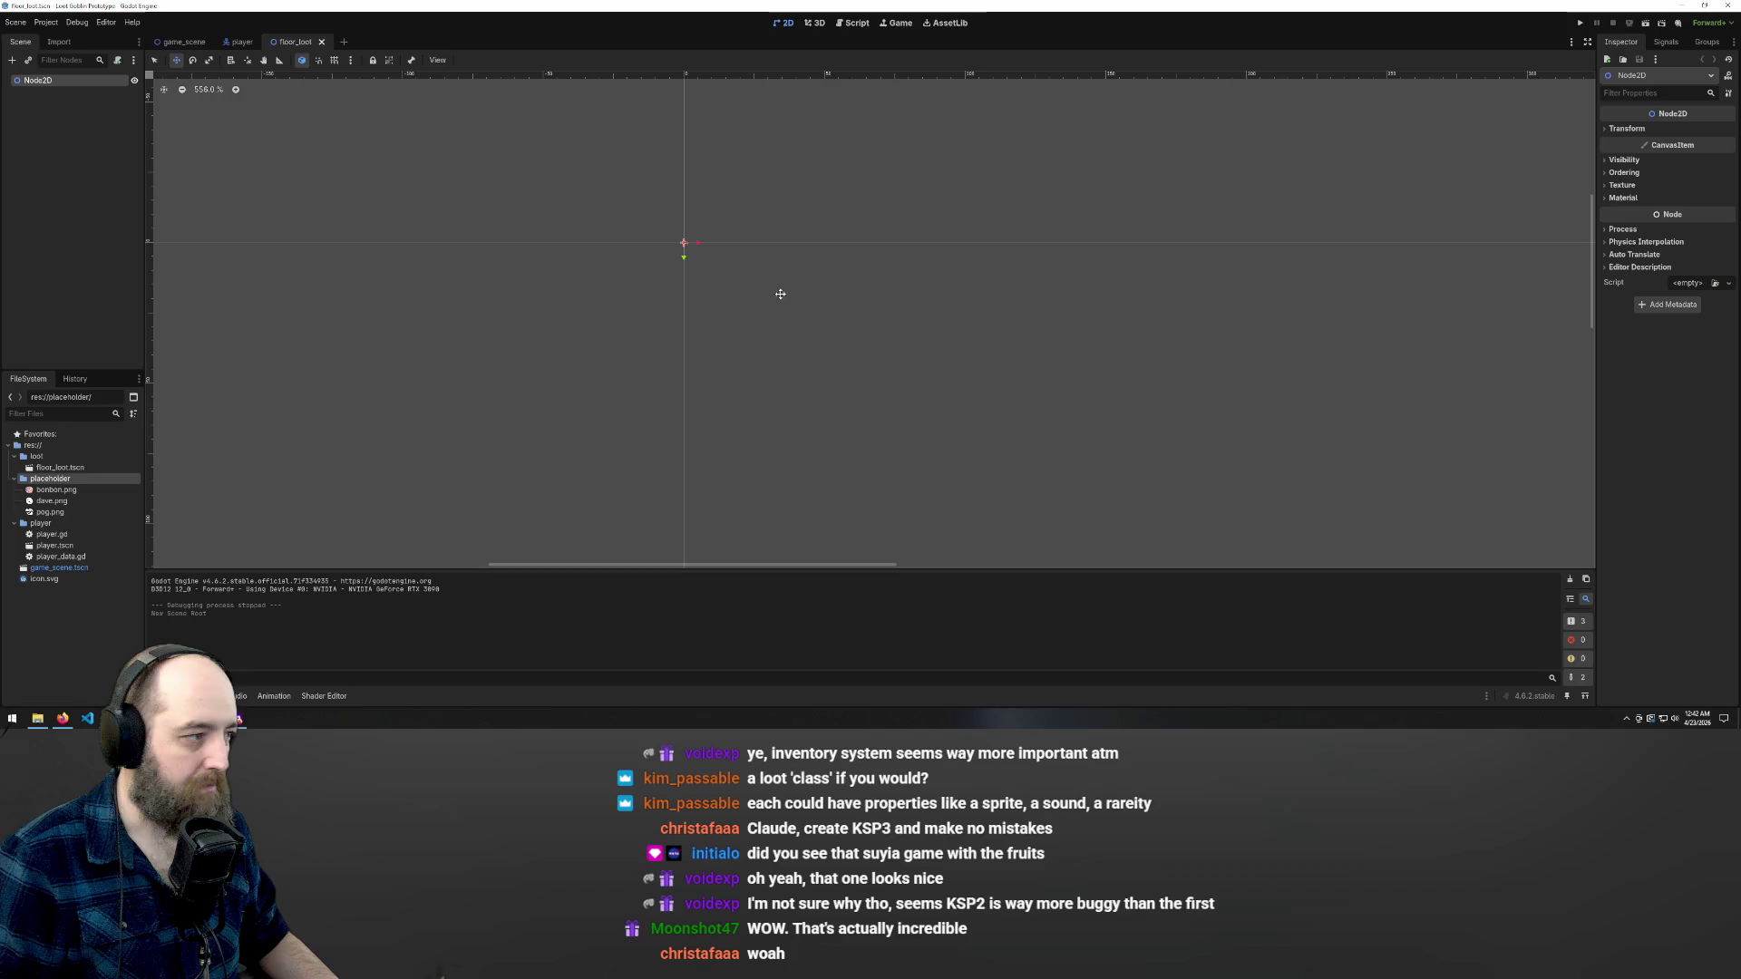
- Rename the root Node2D to Floor Loot
double_click(58, 78)
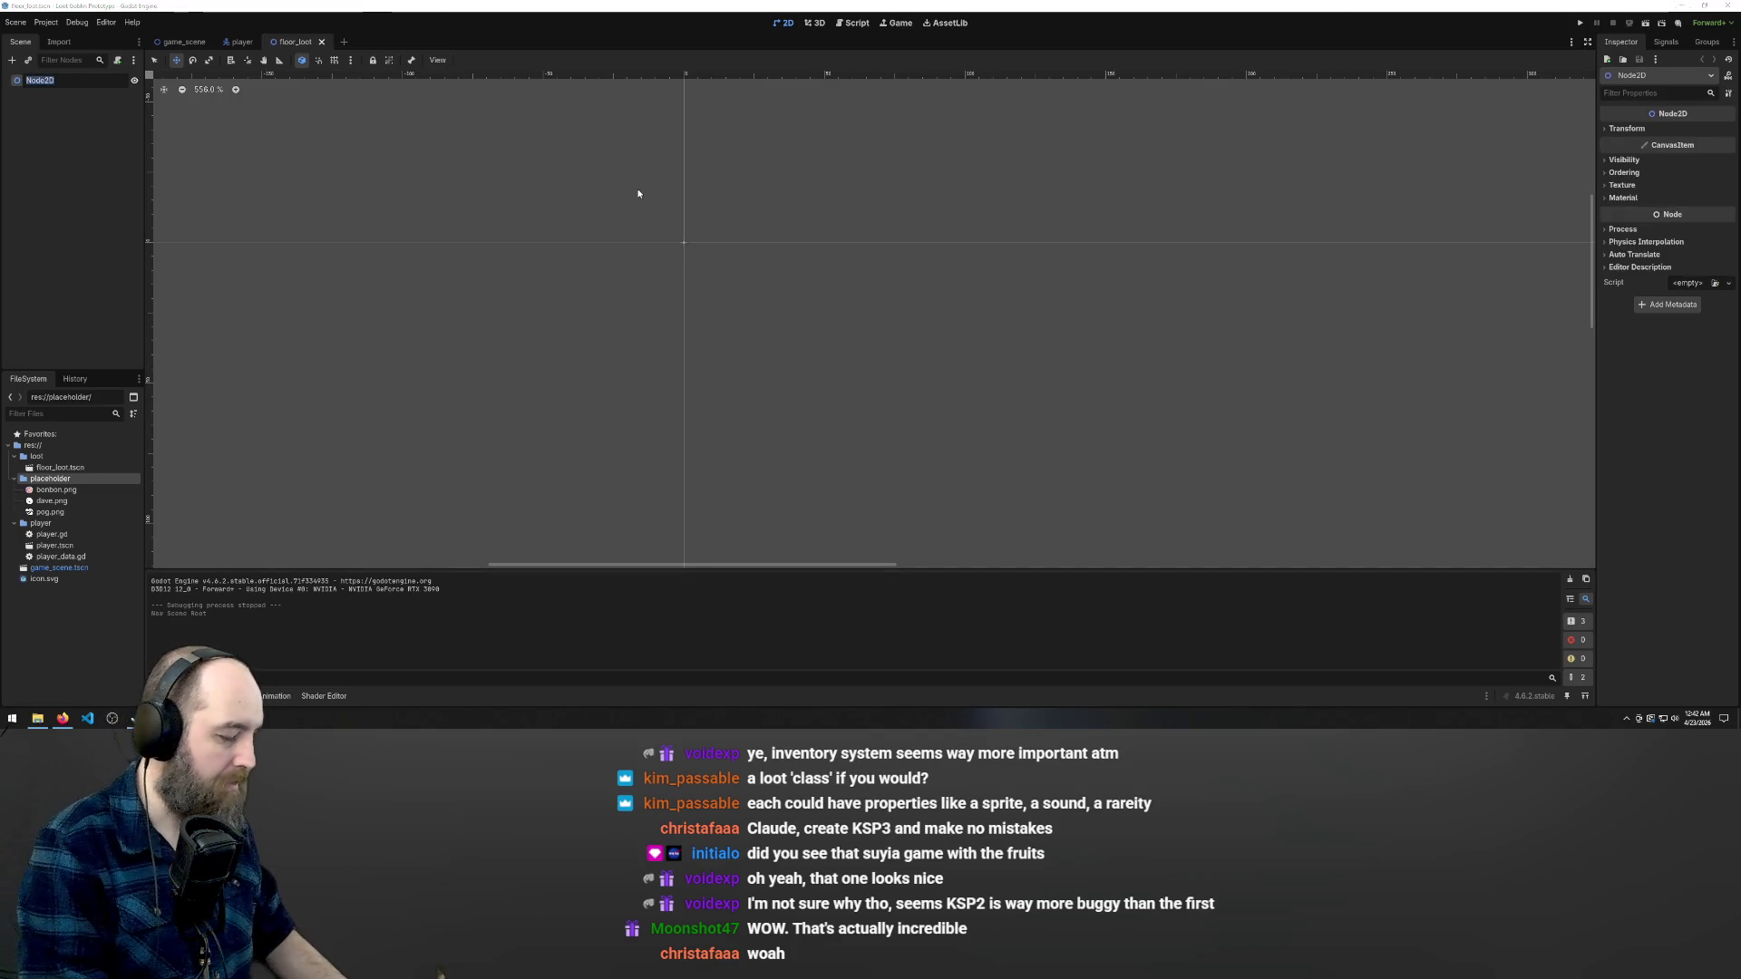
type("Floor Loot")
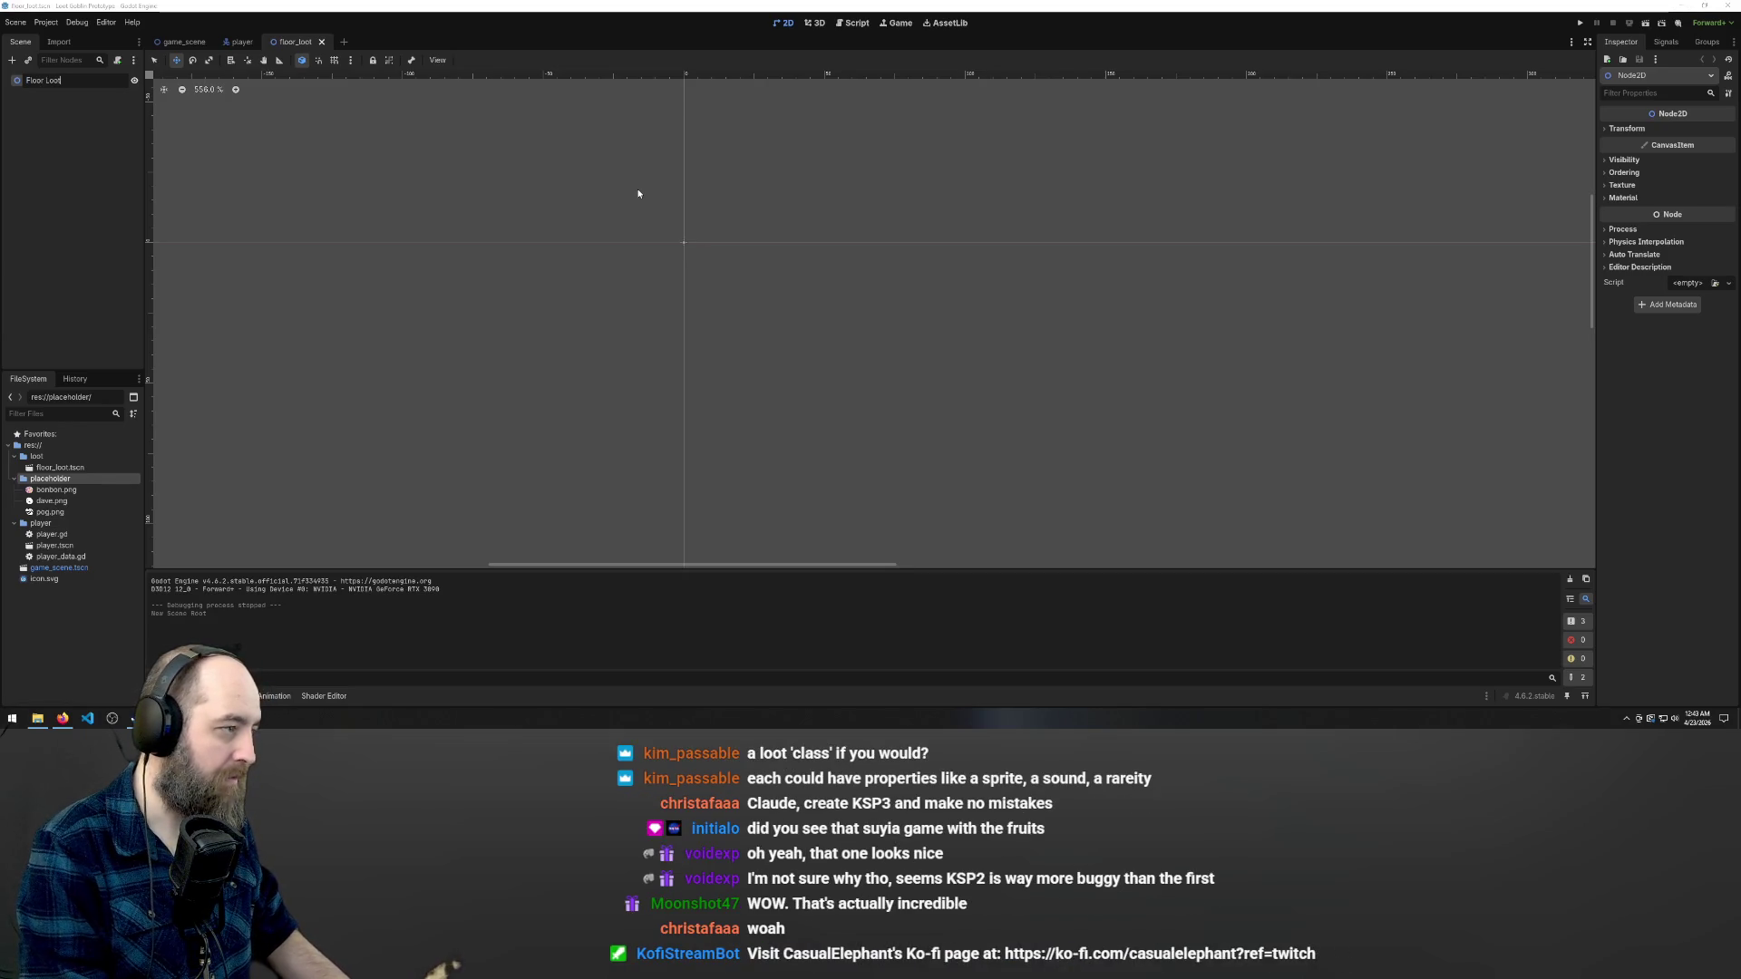
key("Return")
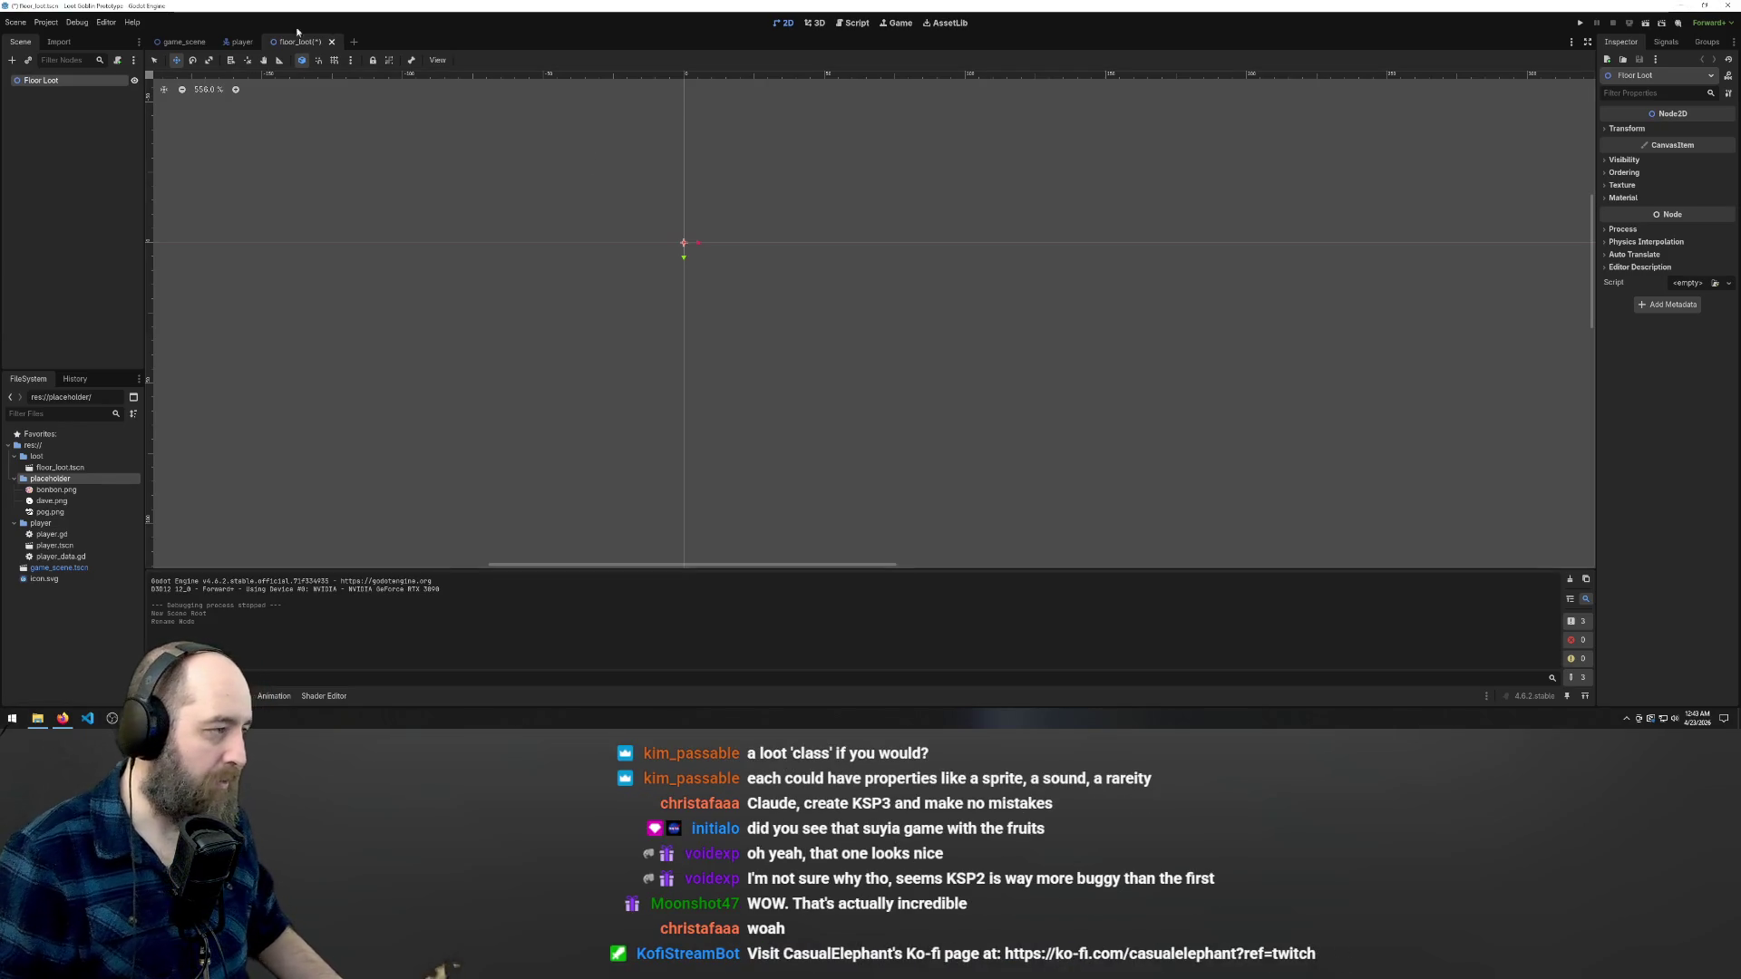
right_click(50, 81)
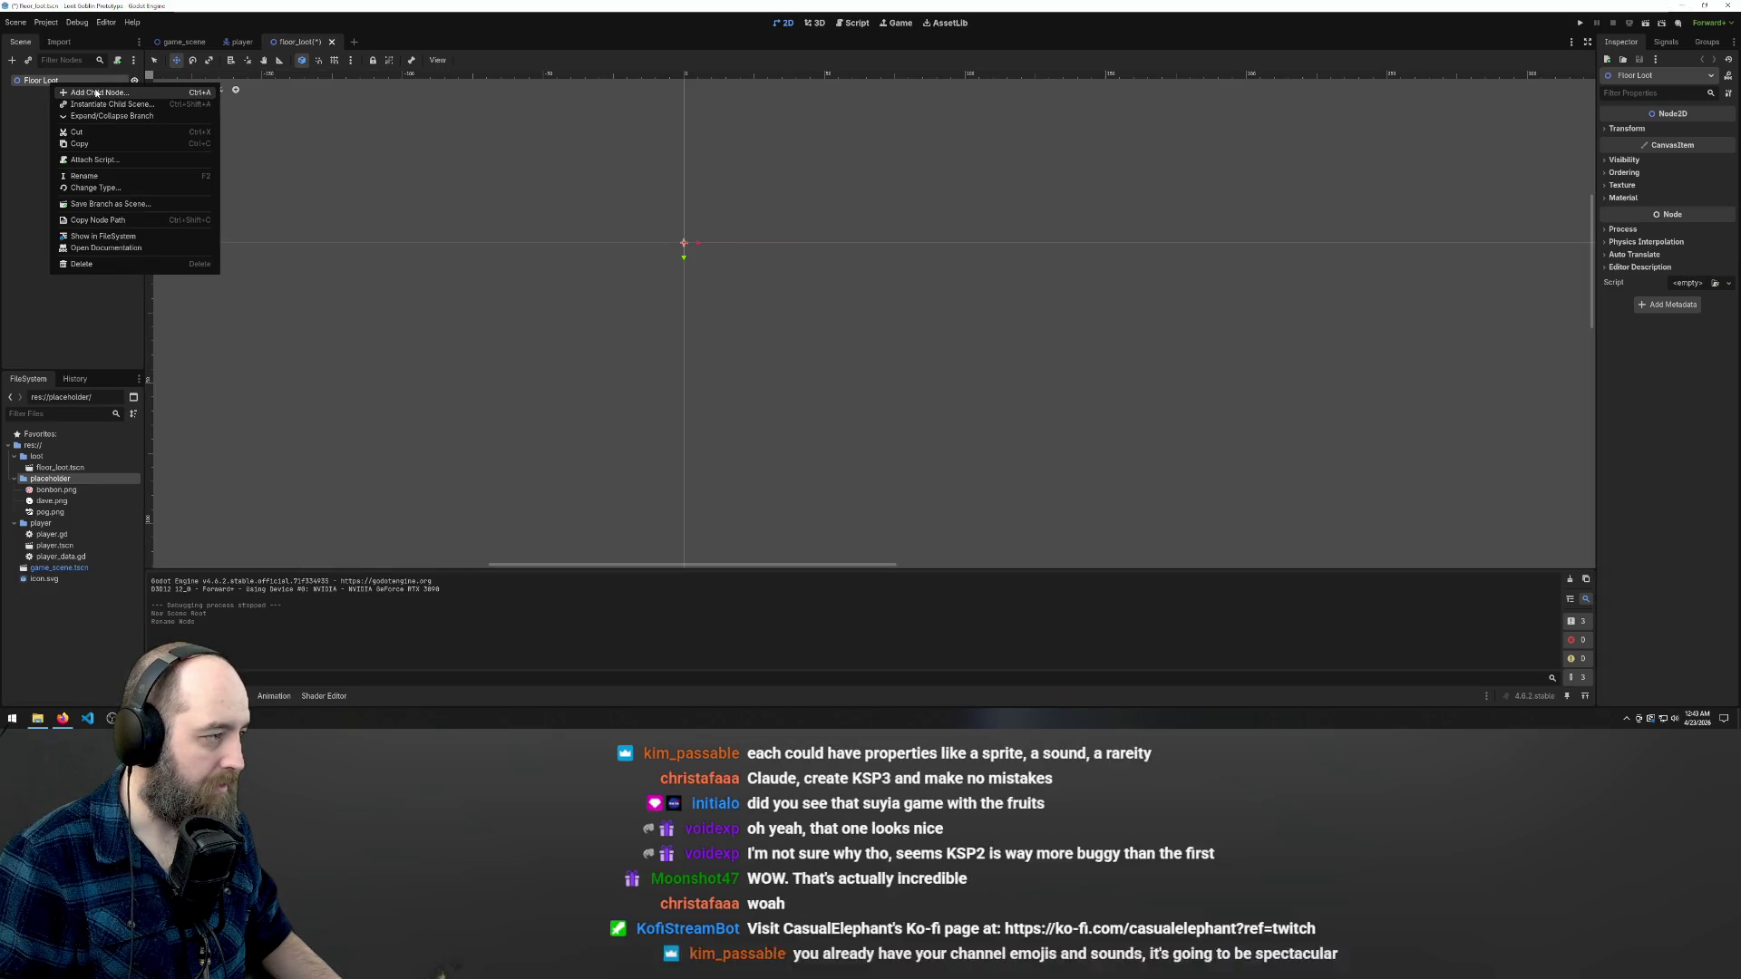
key("Escape")
- Add a Sprite2D child under Floor Loot with bonbon.png as its texture
key("ctrl+a")
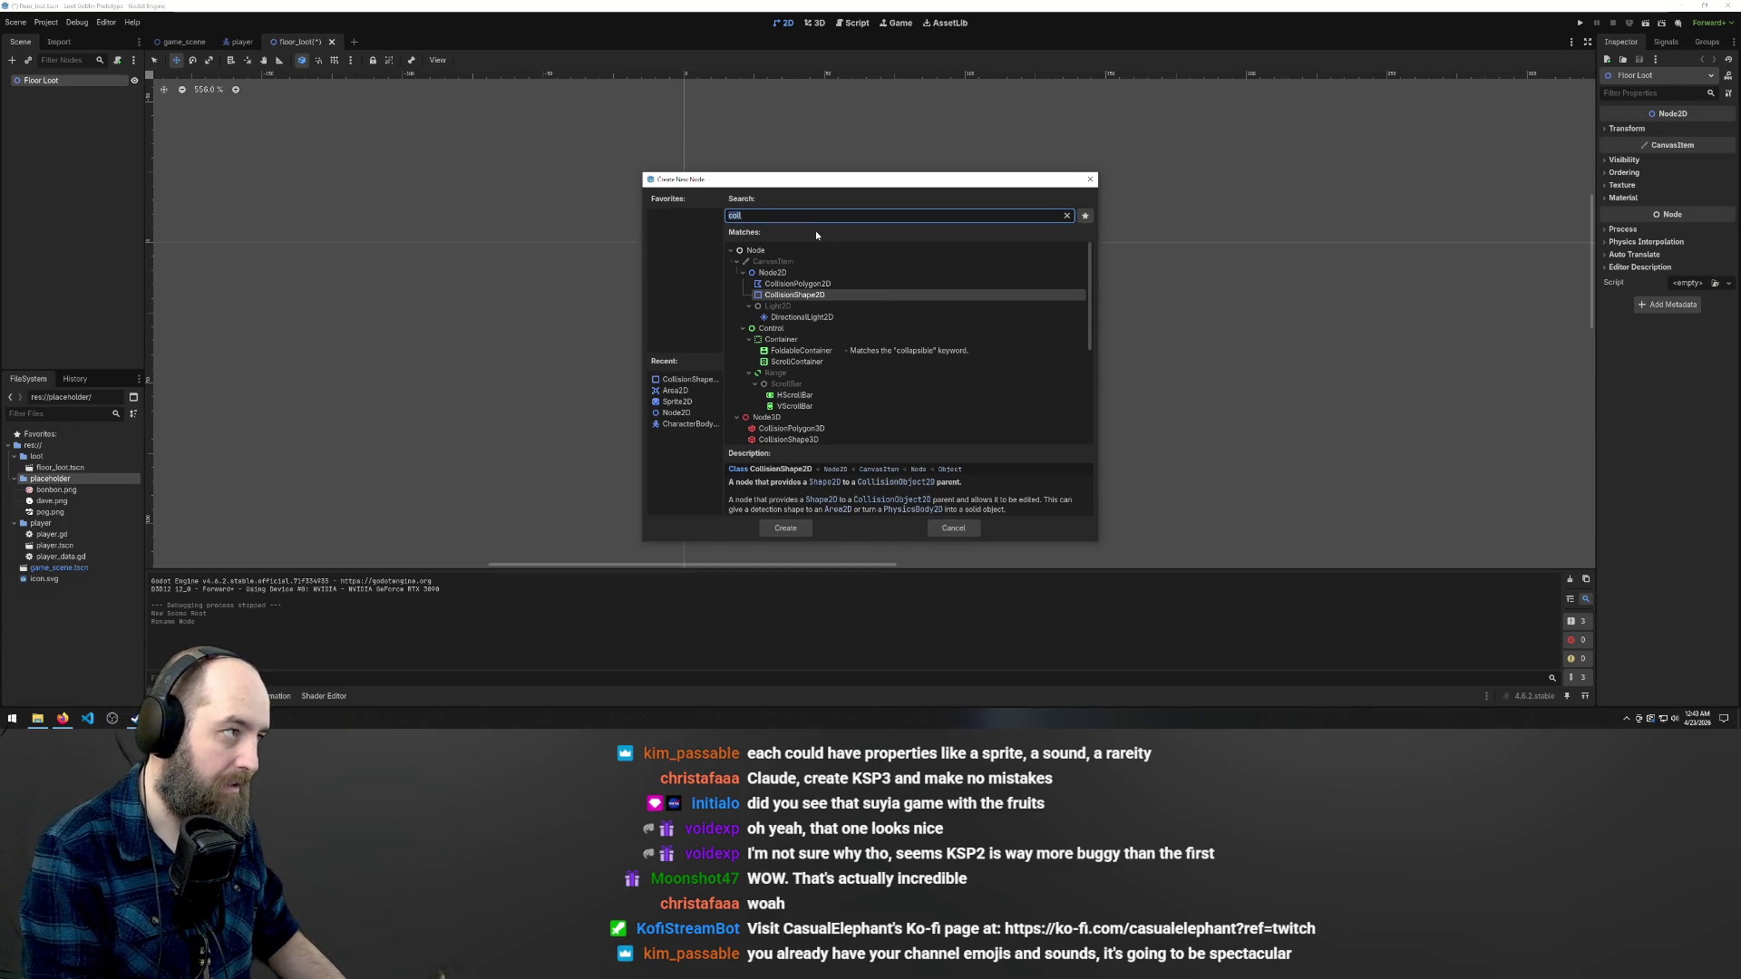
type("sprite")
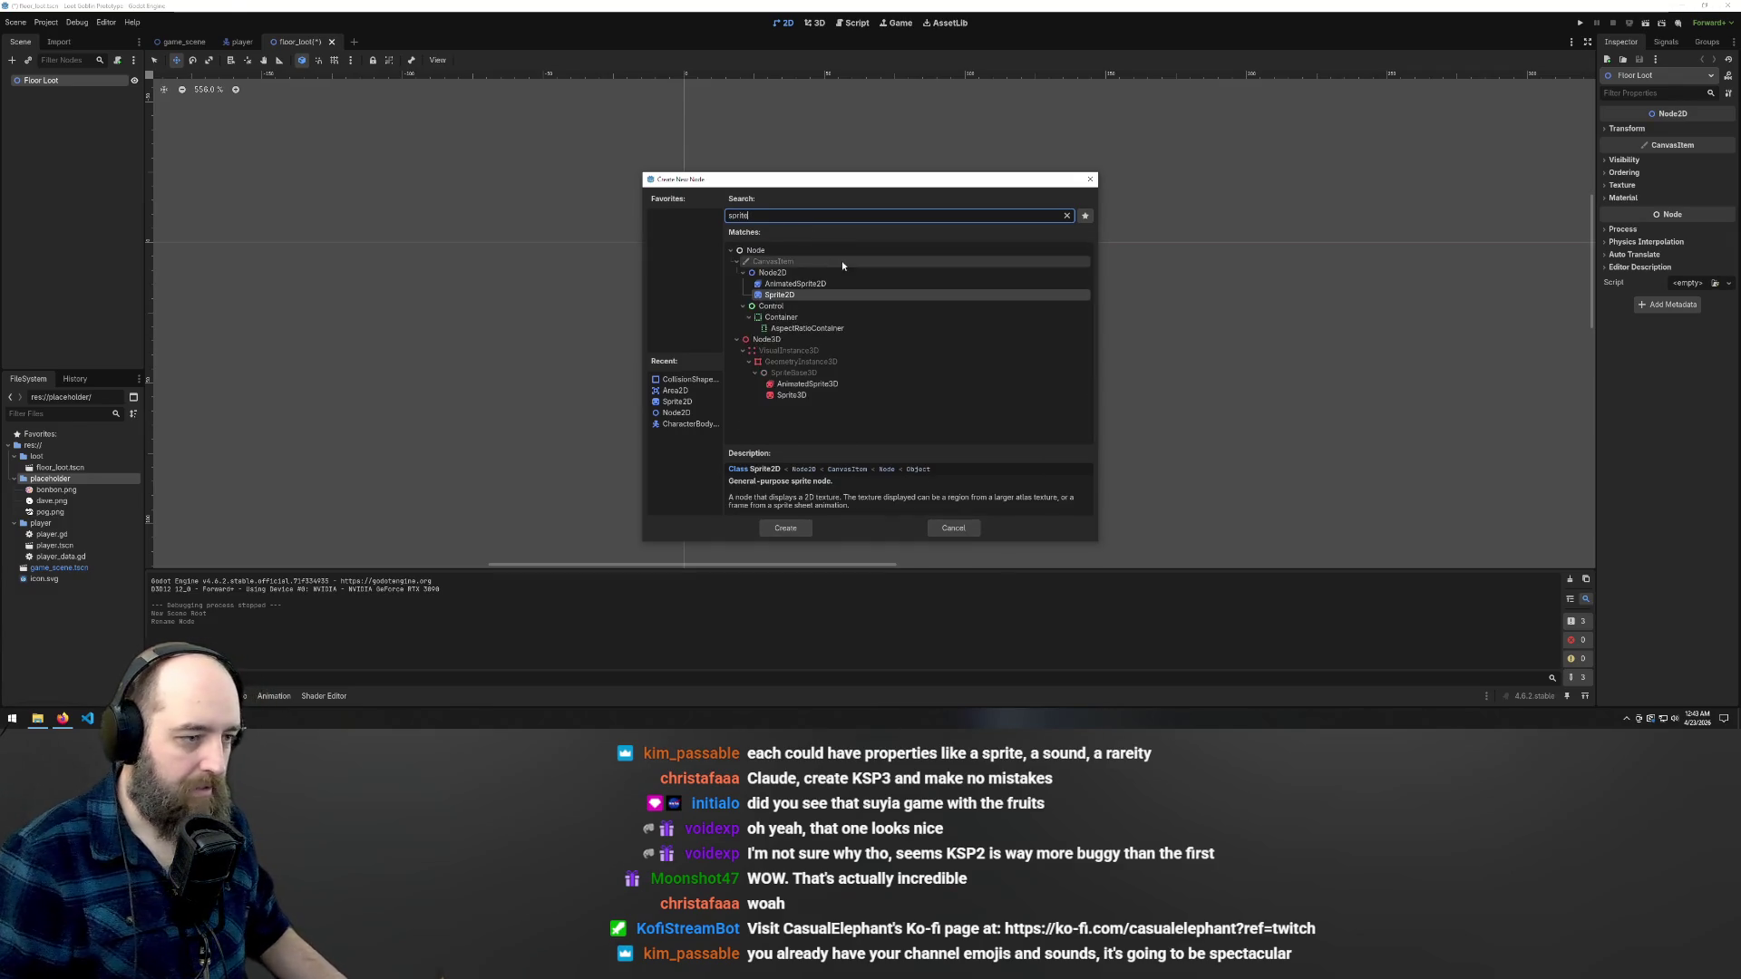
double_click(795, 295)
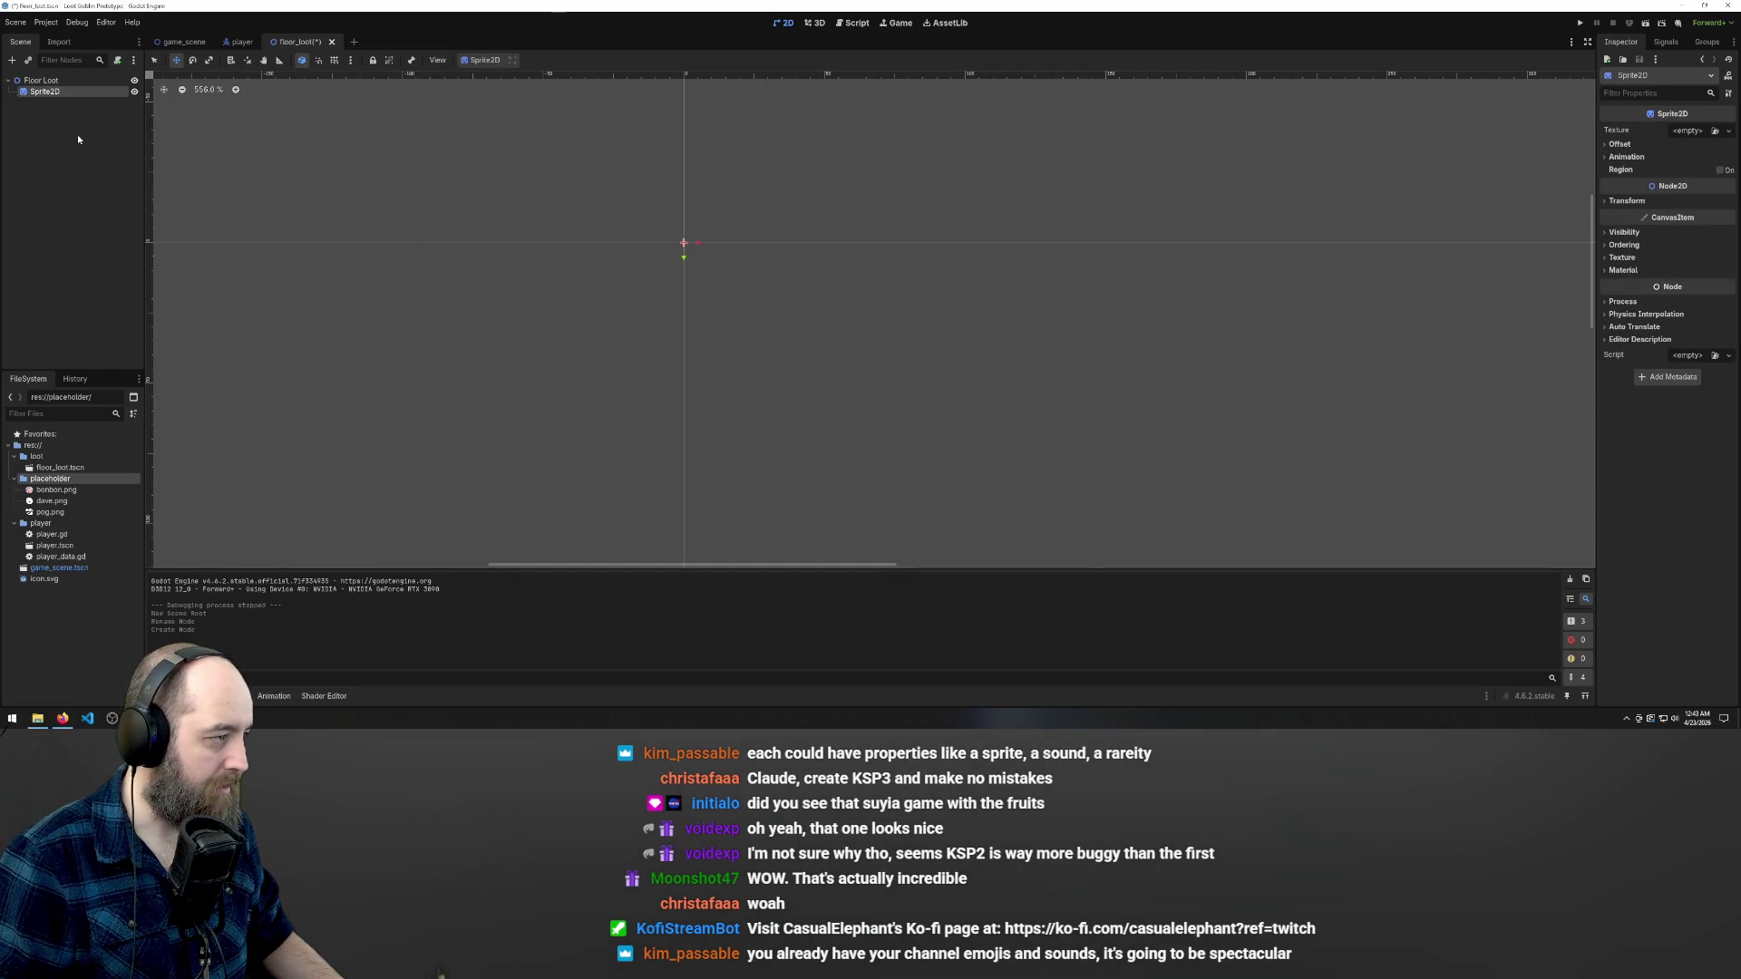
right_click(52, 94)
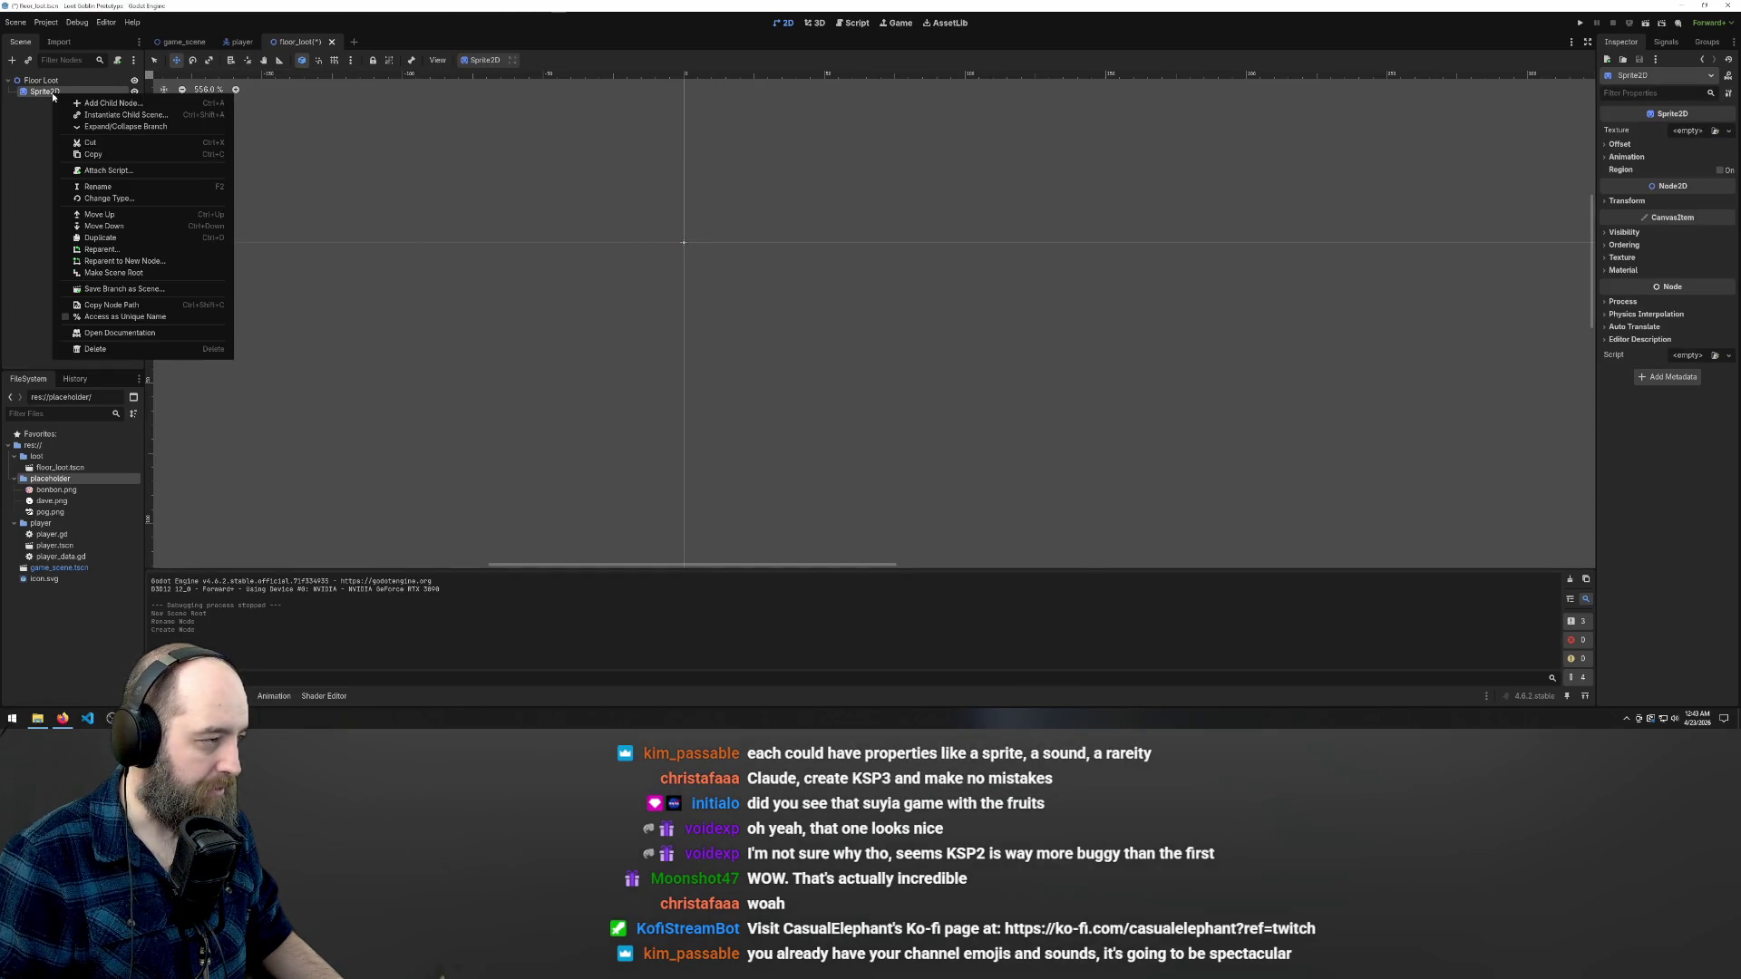
left_click(1714, 133)
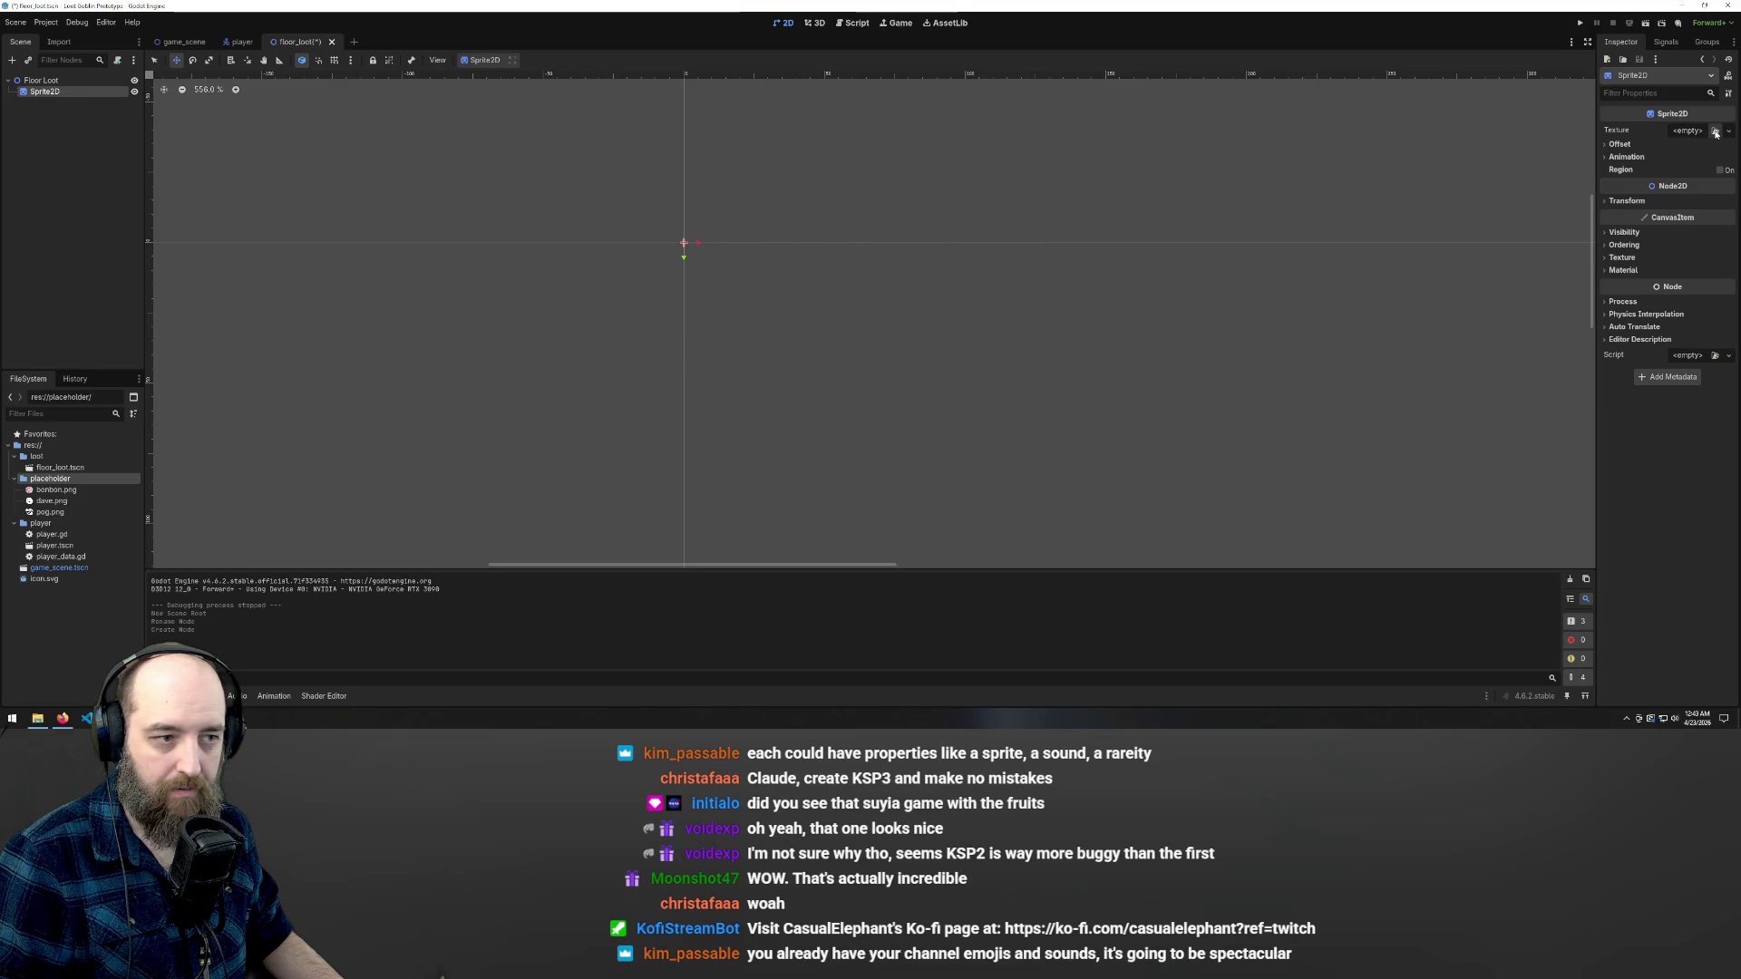
left_click(1715, 133)
double_click(892, 252)
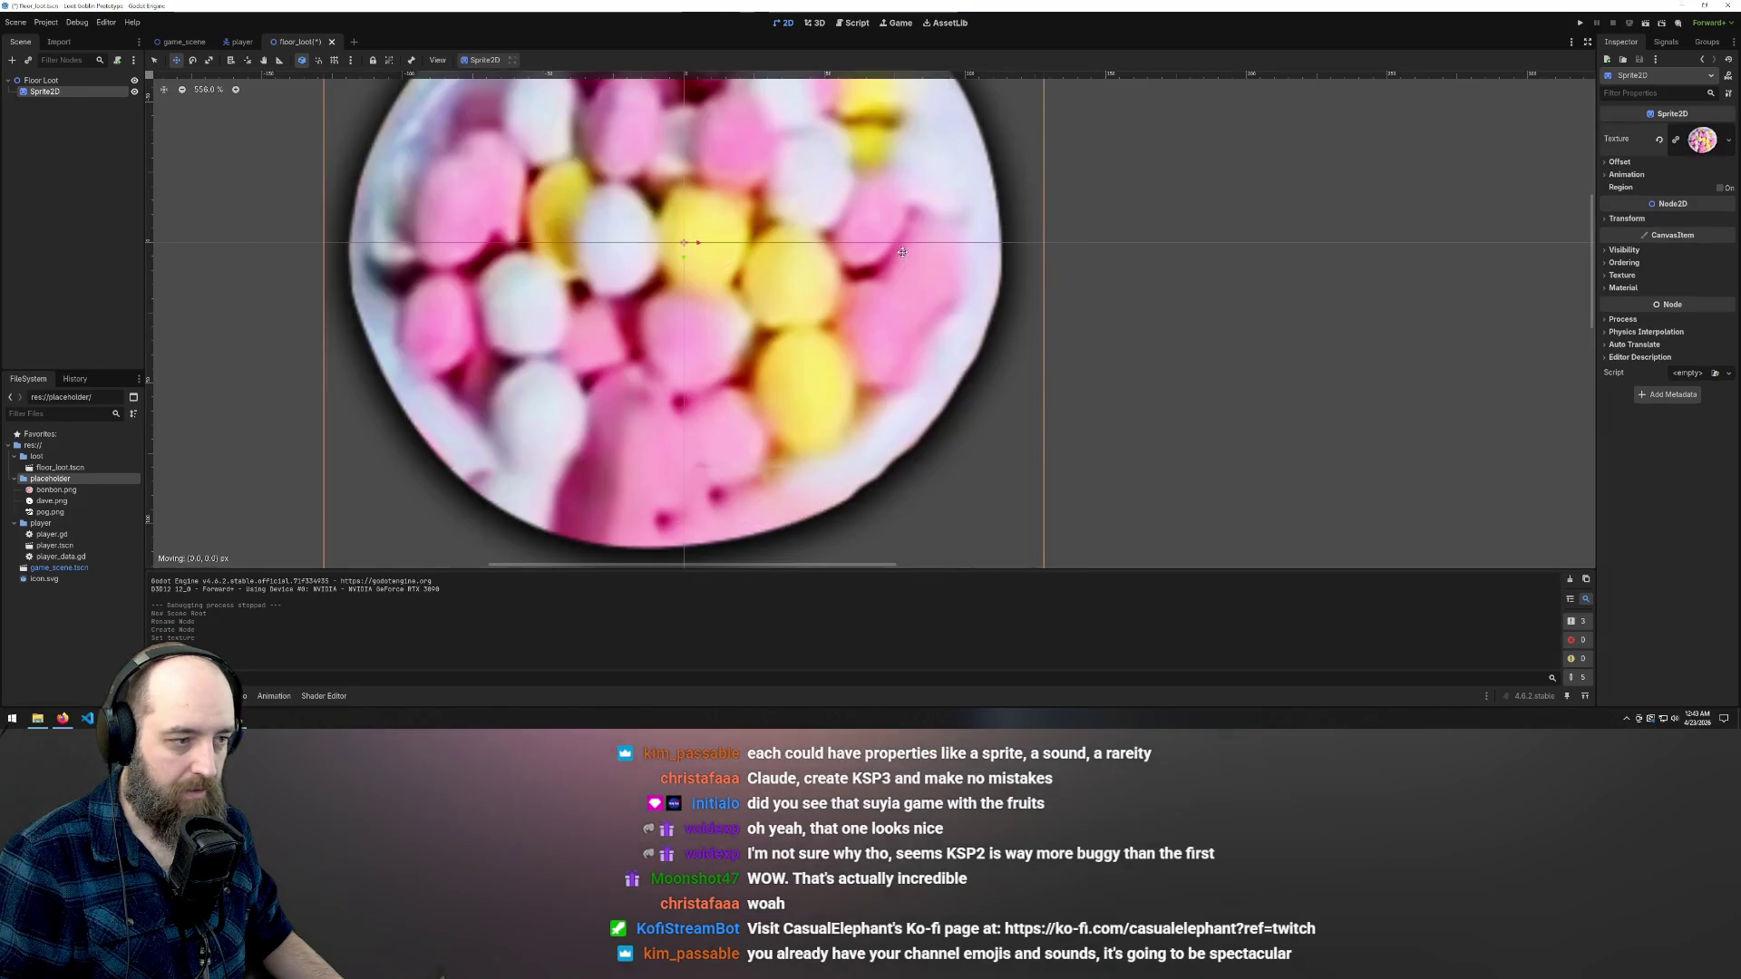
- Scale the bonbon sprite down to 0.08
scroll(811, 240, "down", 5)
scroll(812, 241, "down", 6)
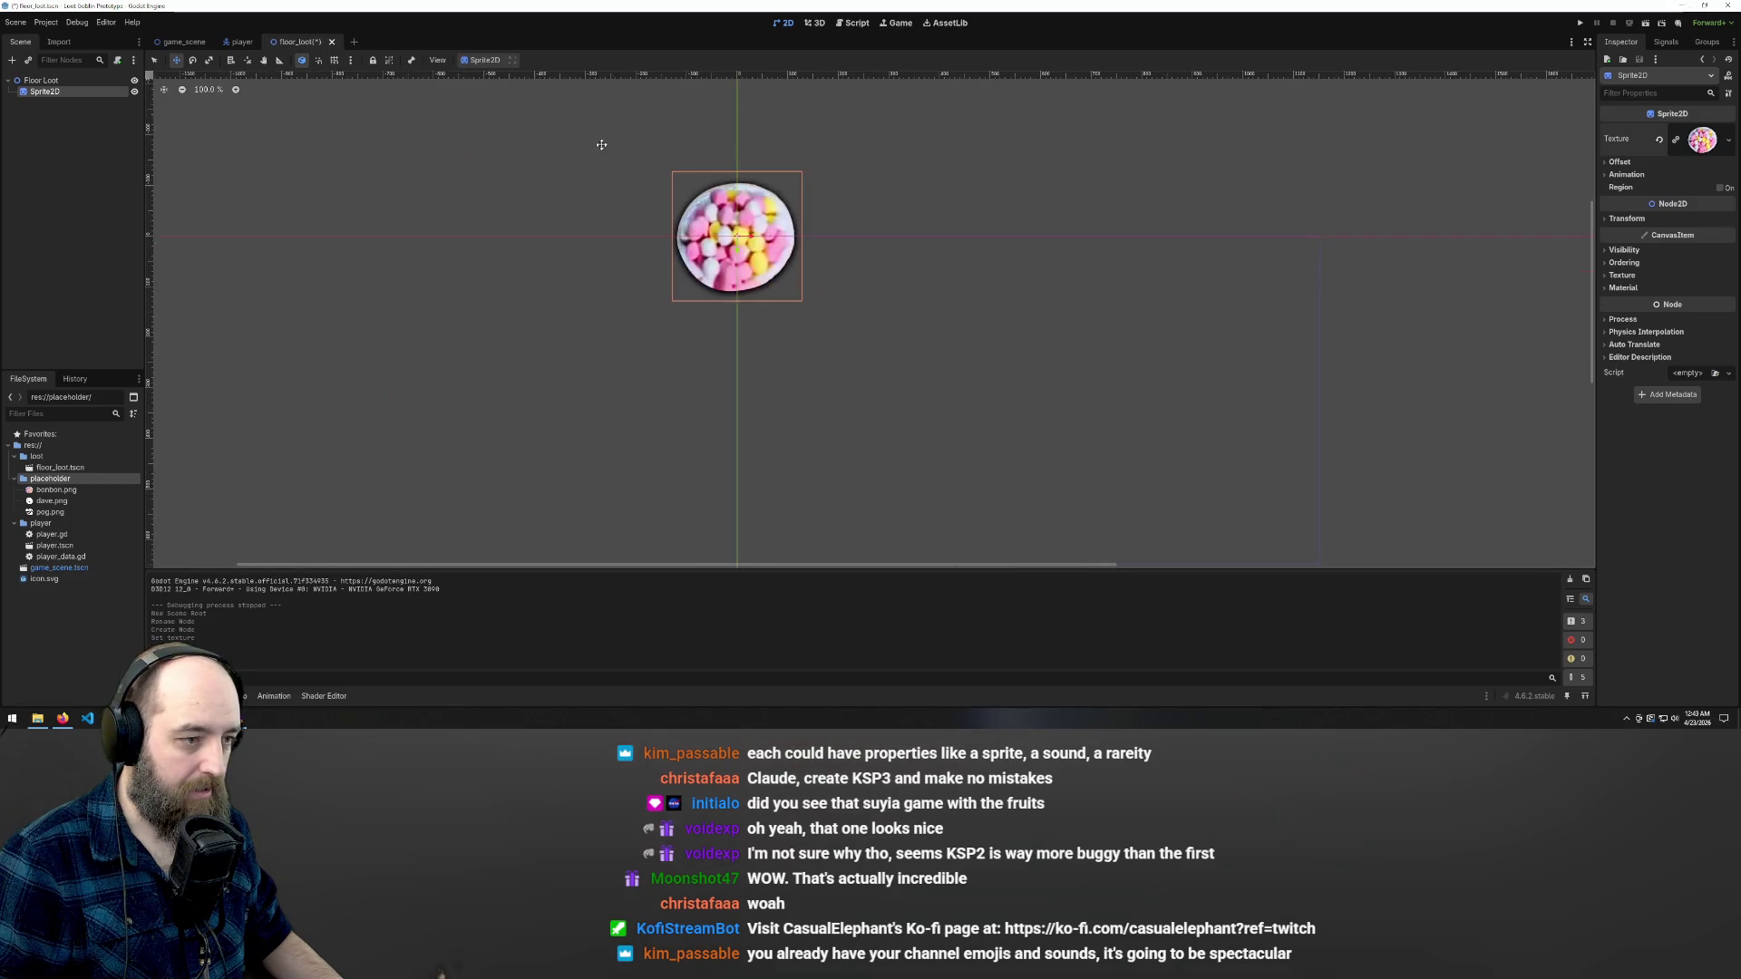
scroll(675, 180, "up", 5)
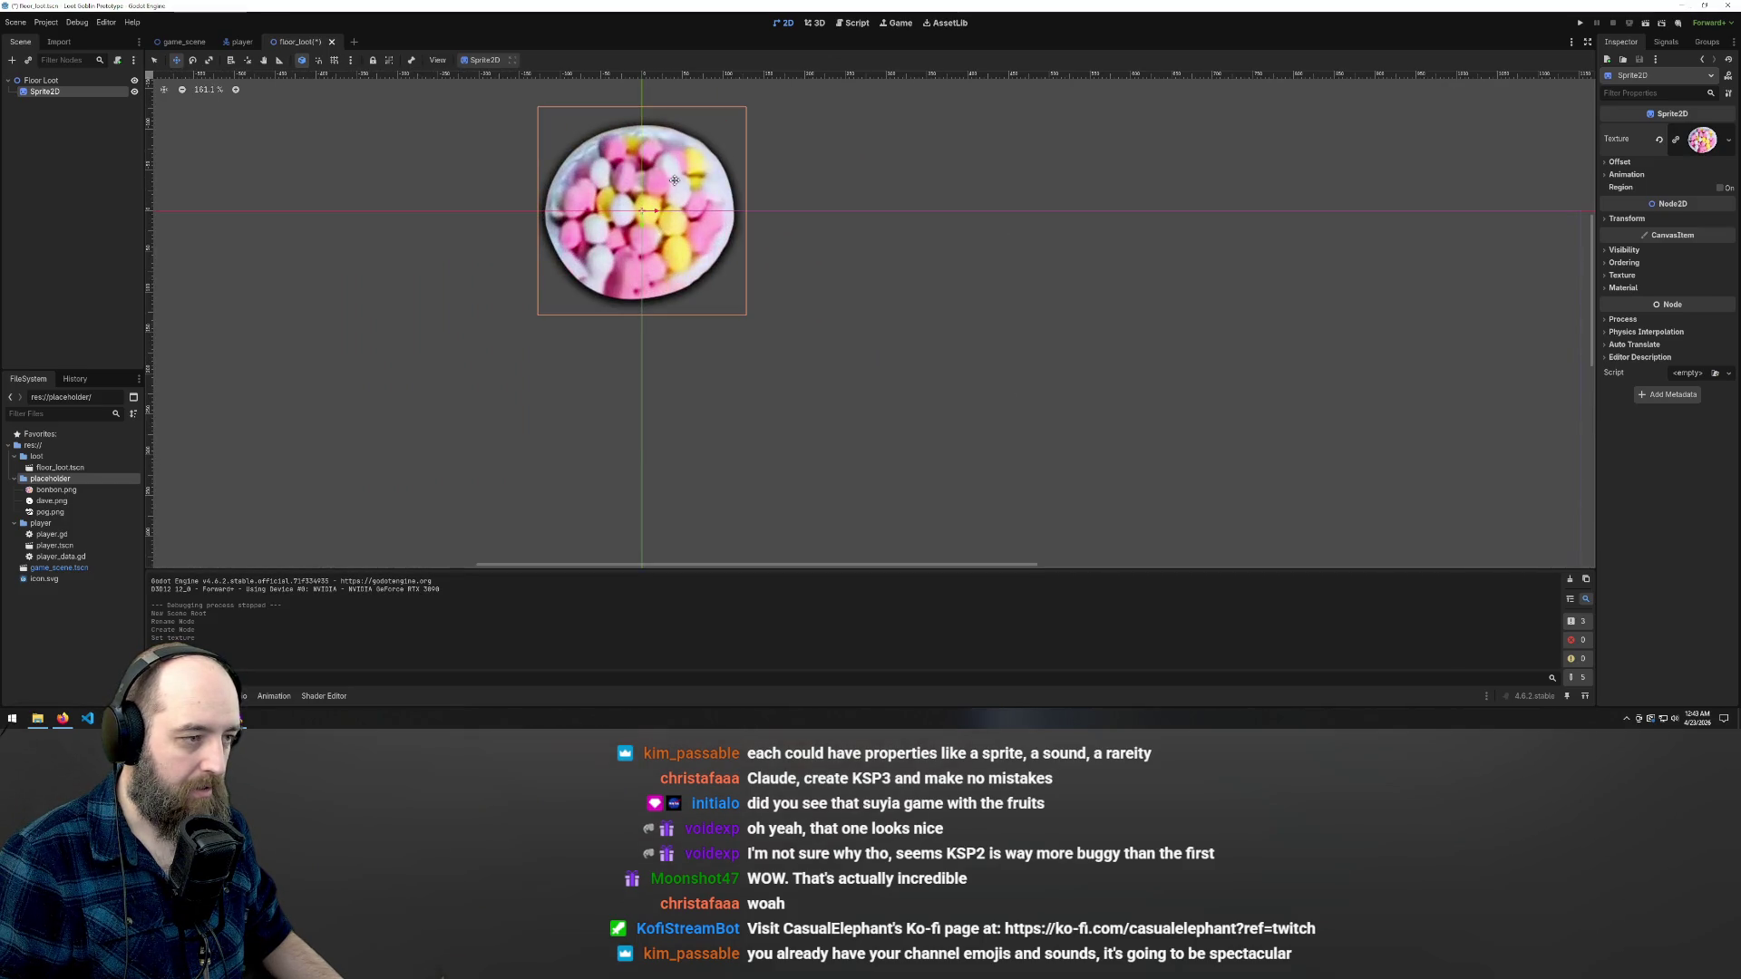
key("e")
key("s")
left_click_drag(658, 214, 646, 215)
- Save the Floor Loot scene and switch to game_scene
key("ctrl+s")
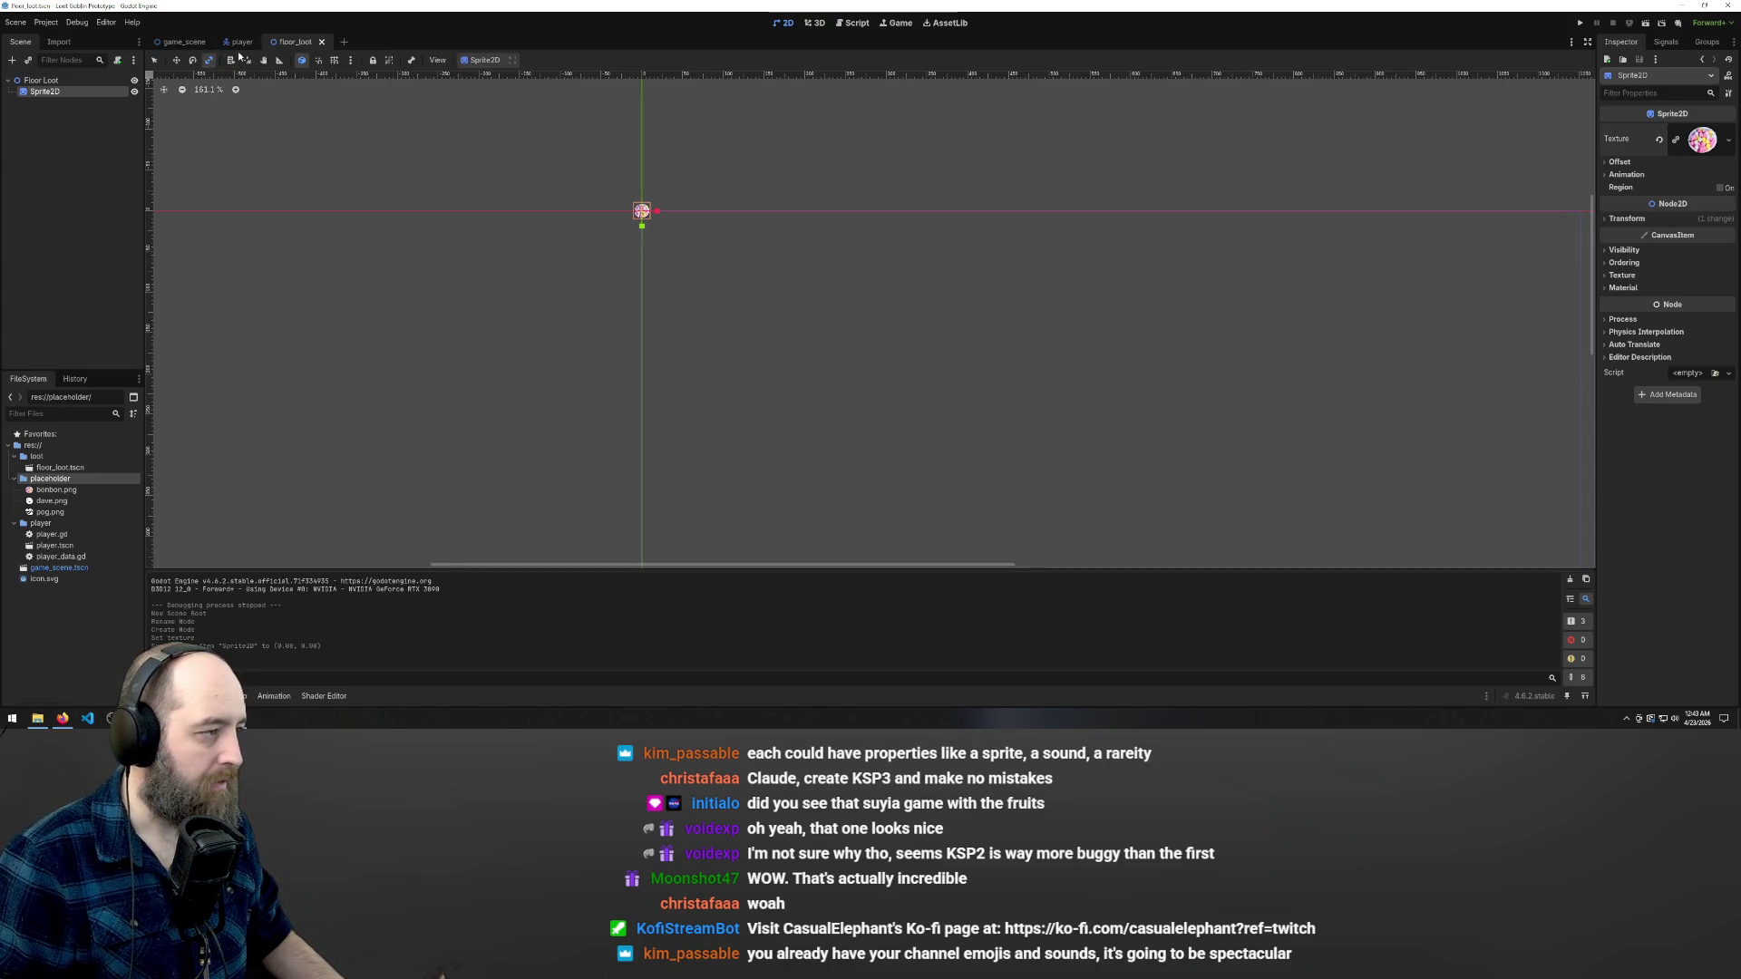
left_click(197, 44)
right_click(53, 121)
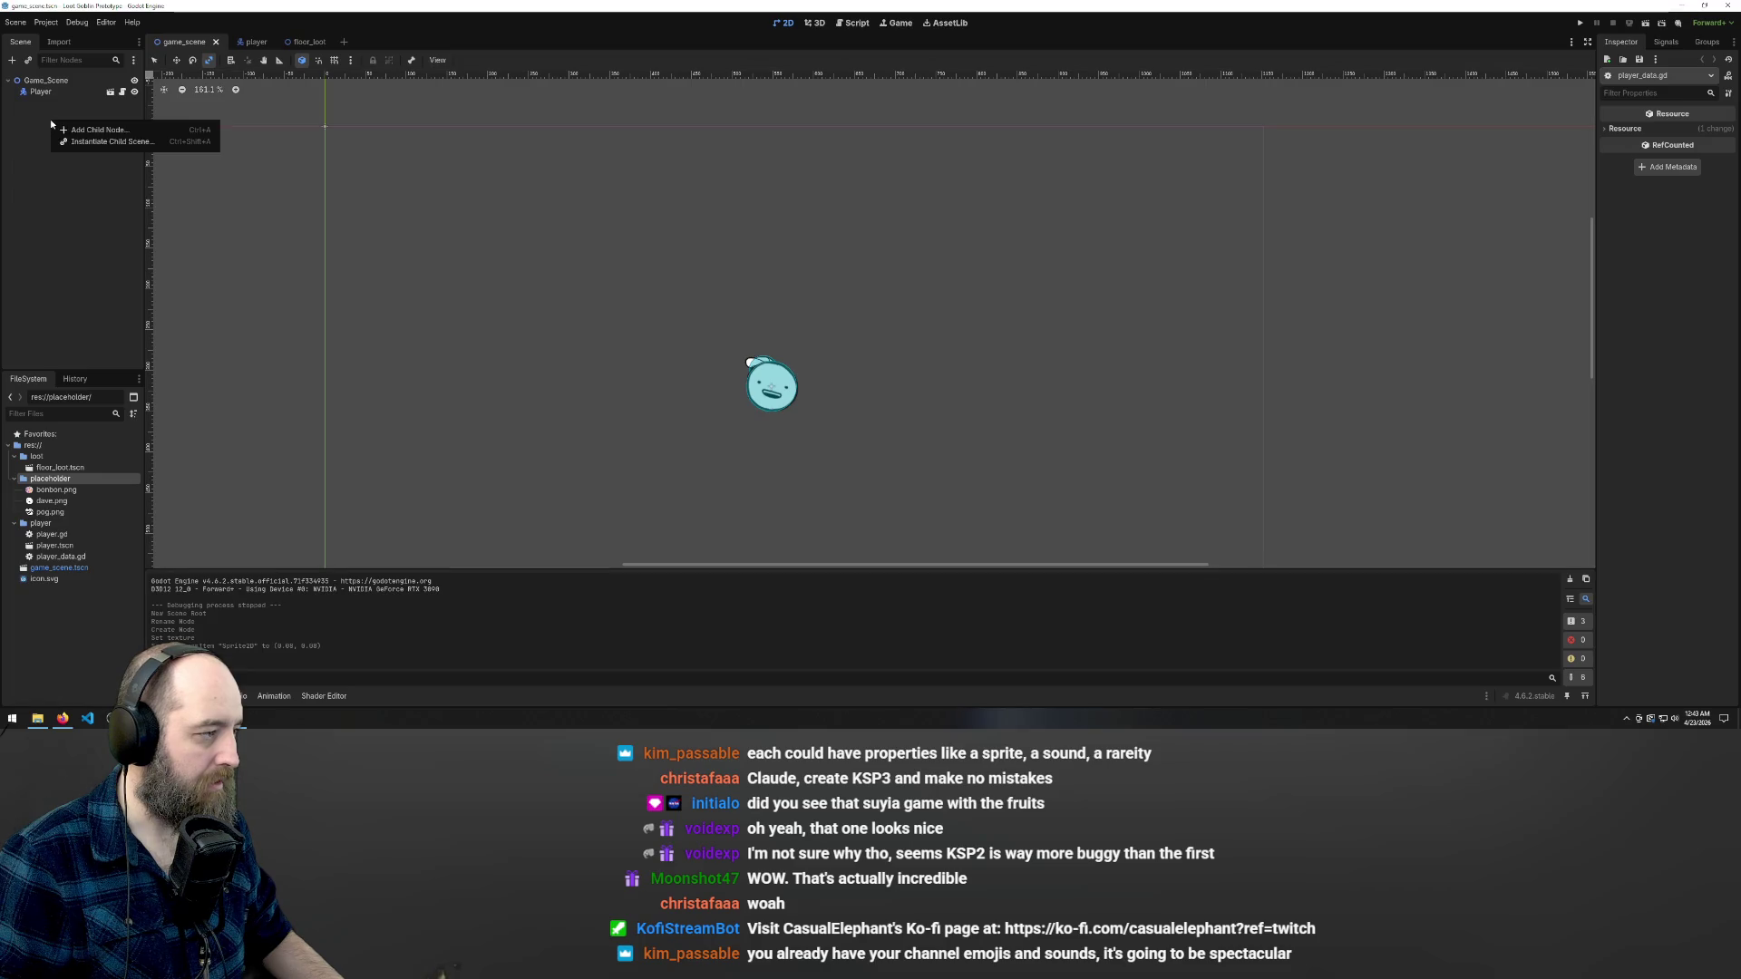
left_click(101, 142)
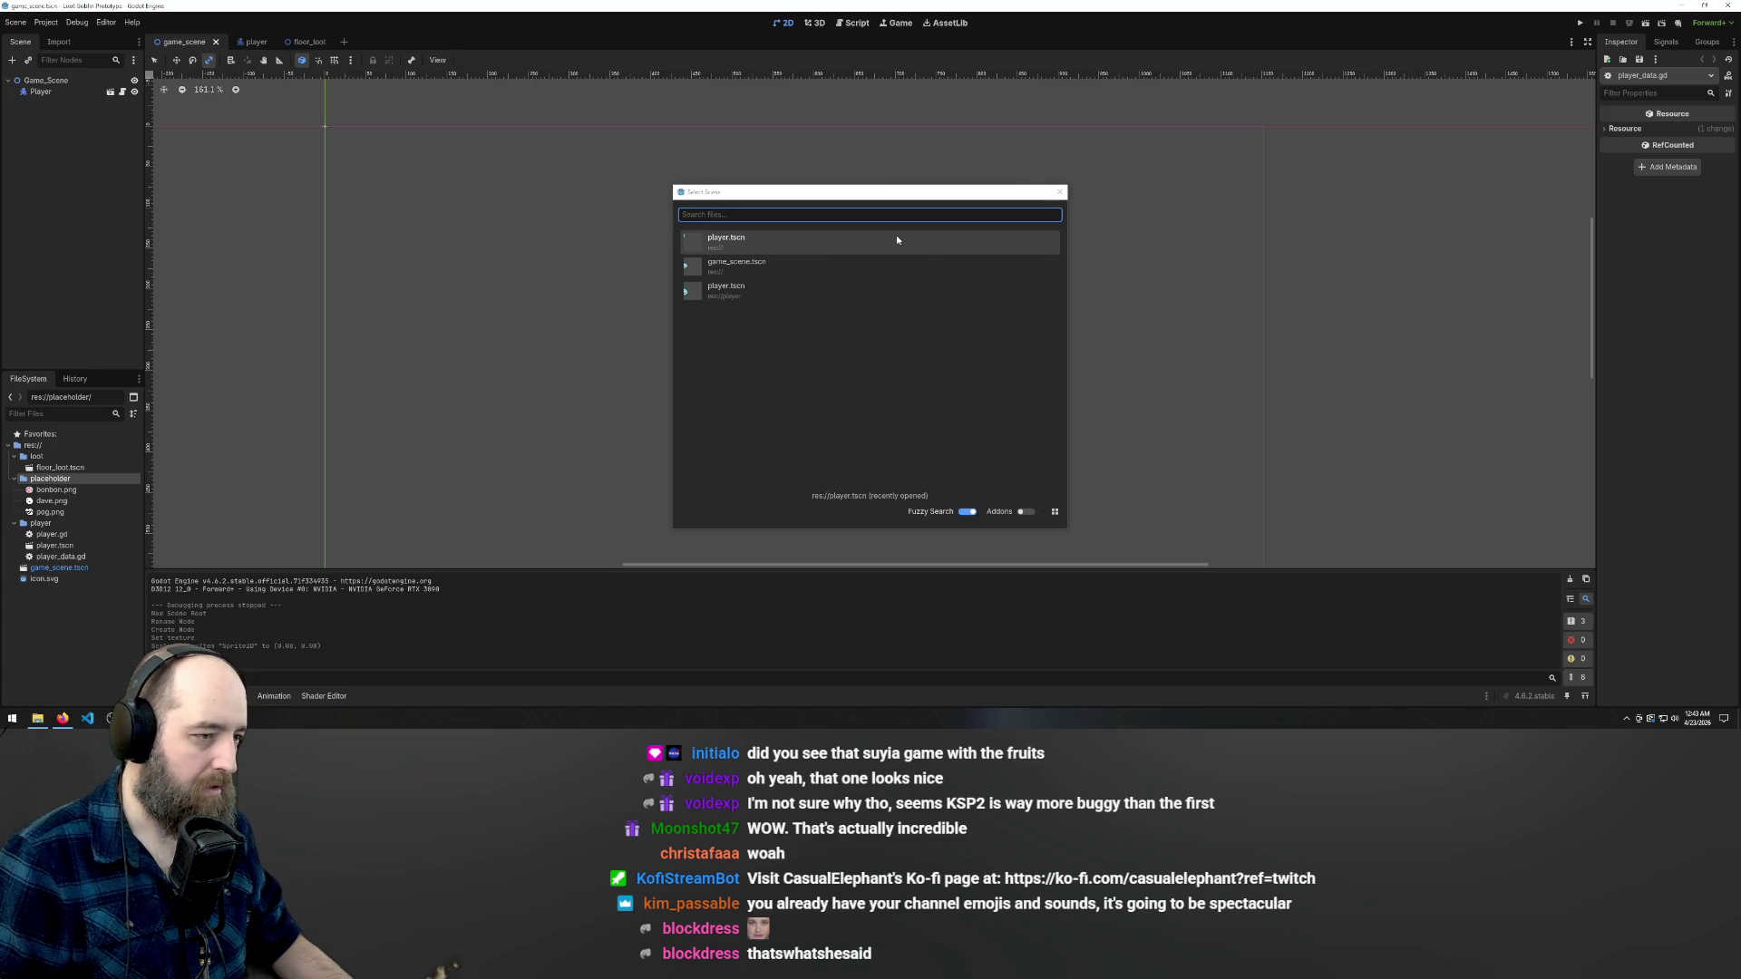
key("Escape")
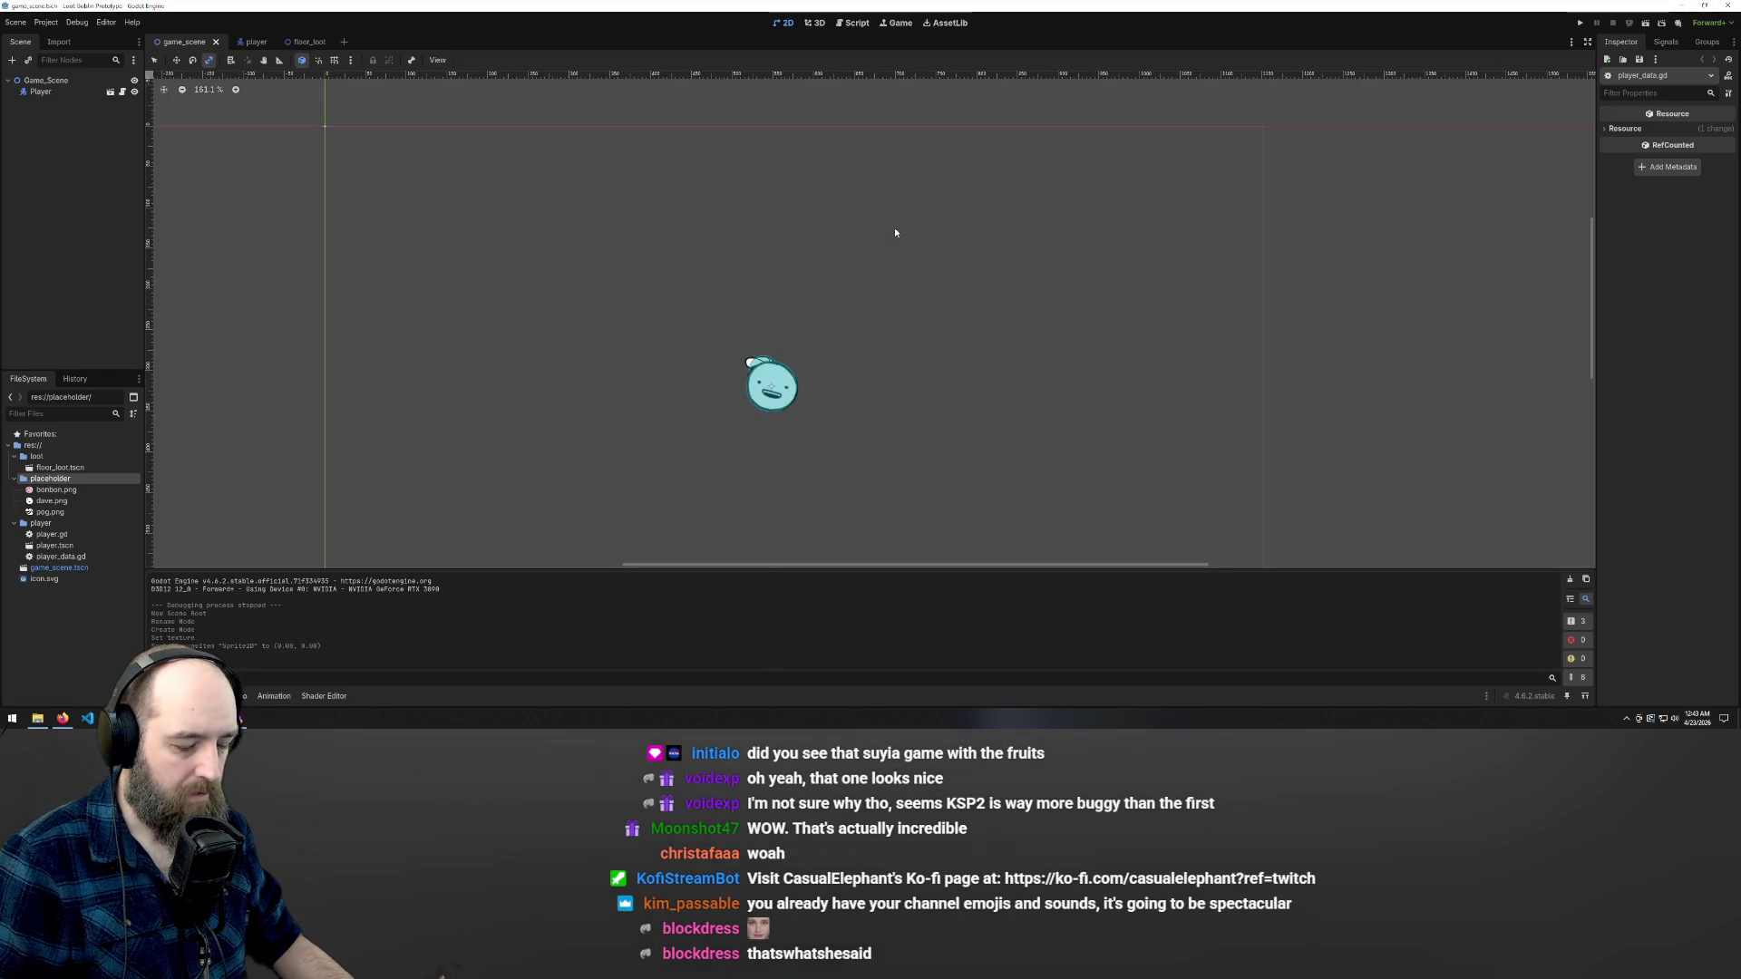
left_click(555, 308)
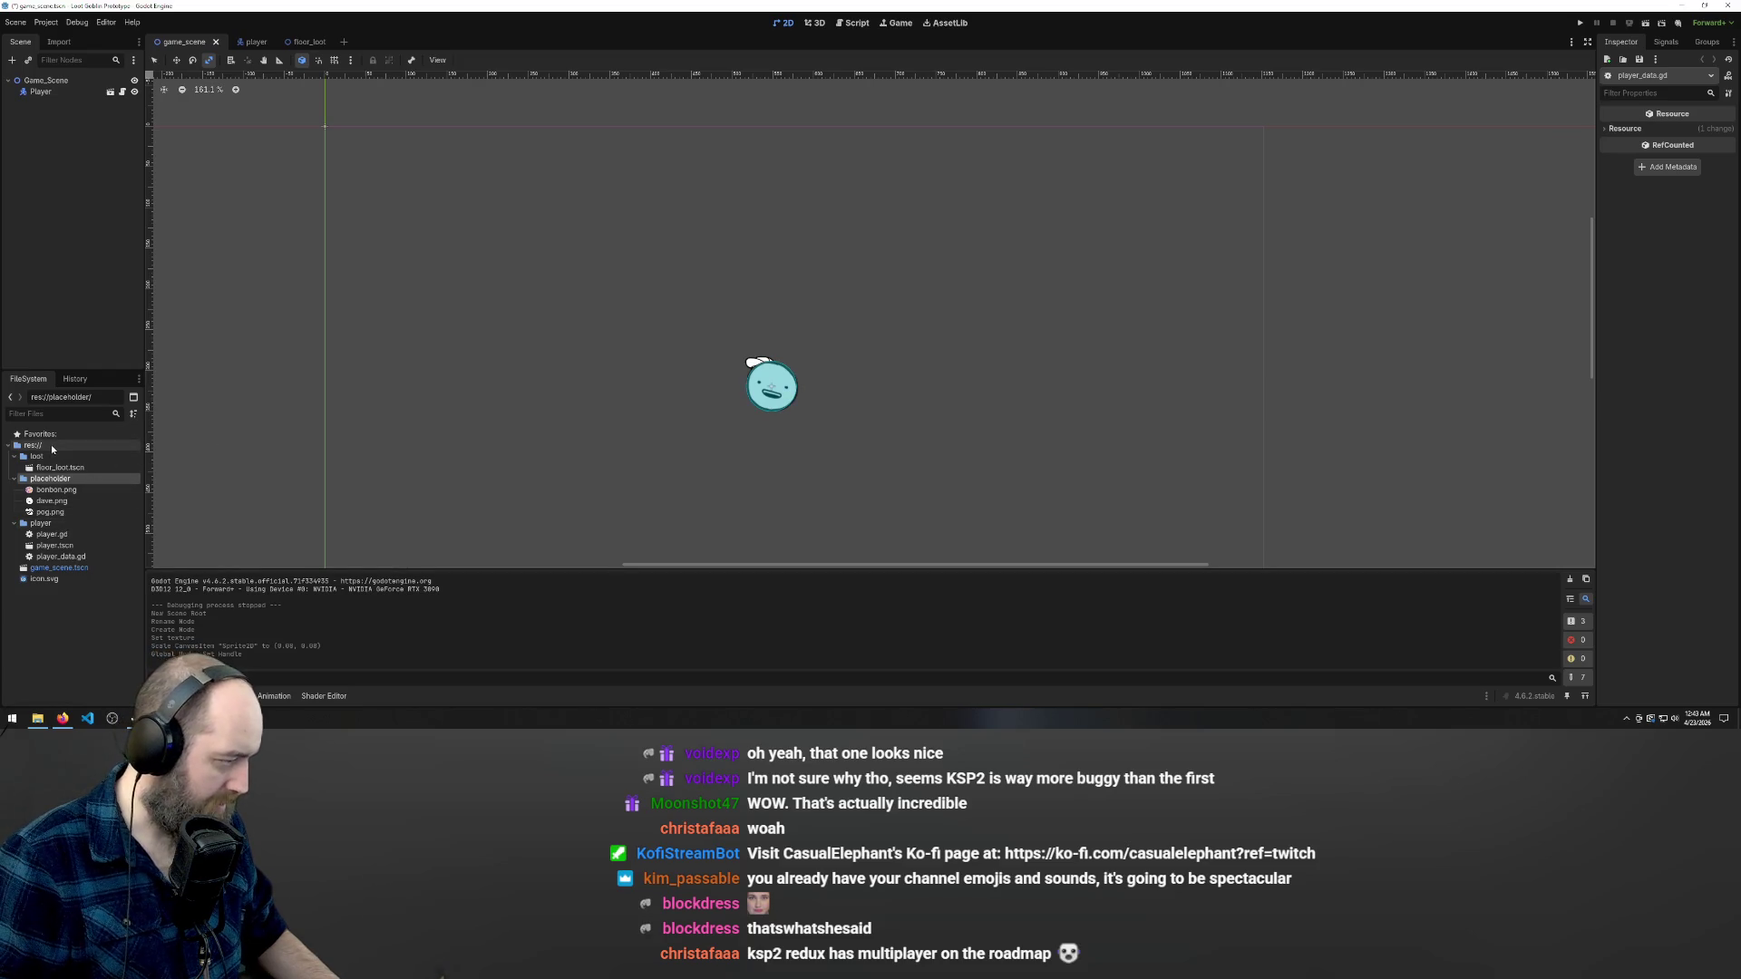
left_click(66, 467)
- Instance floor_loot.tscn into the game scene, move it near the Player, and save
left_click_drag(44, 469, 444, 403)
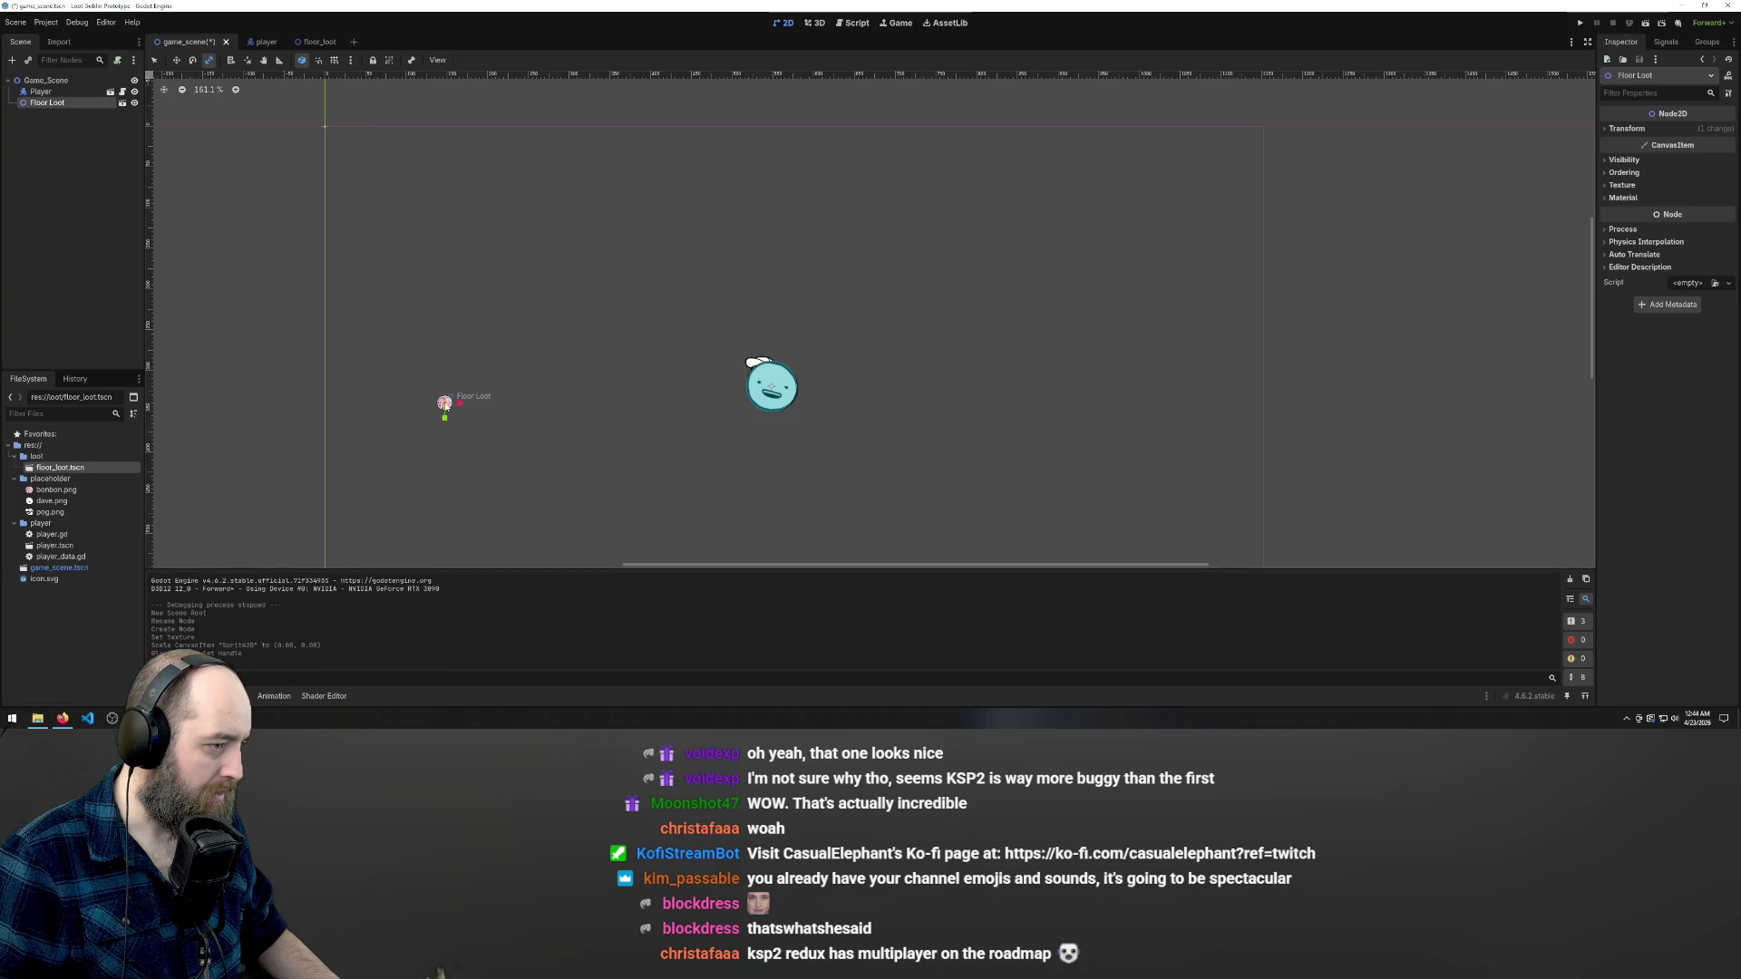
scroll(405, 444, "up", 3)
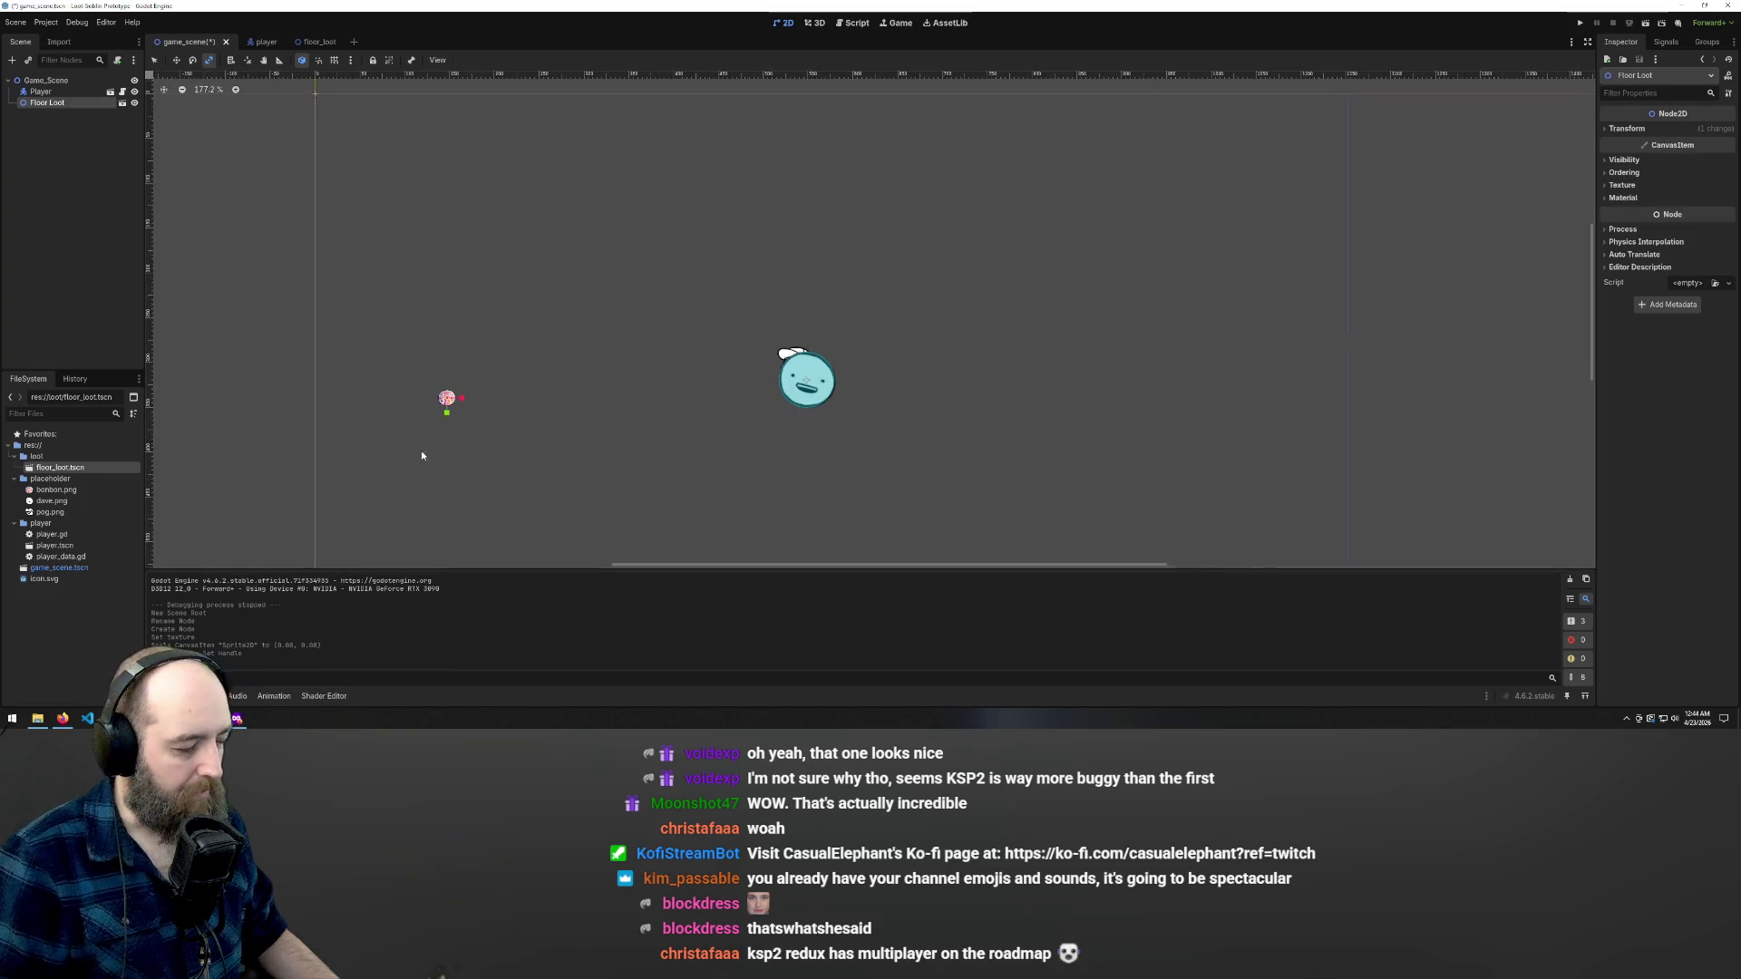
left_click_drag(452, 377, 454, 381)
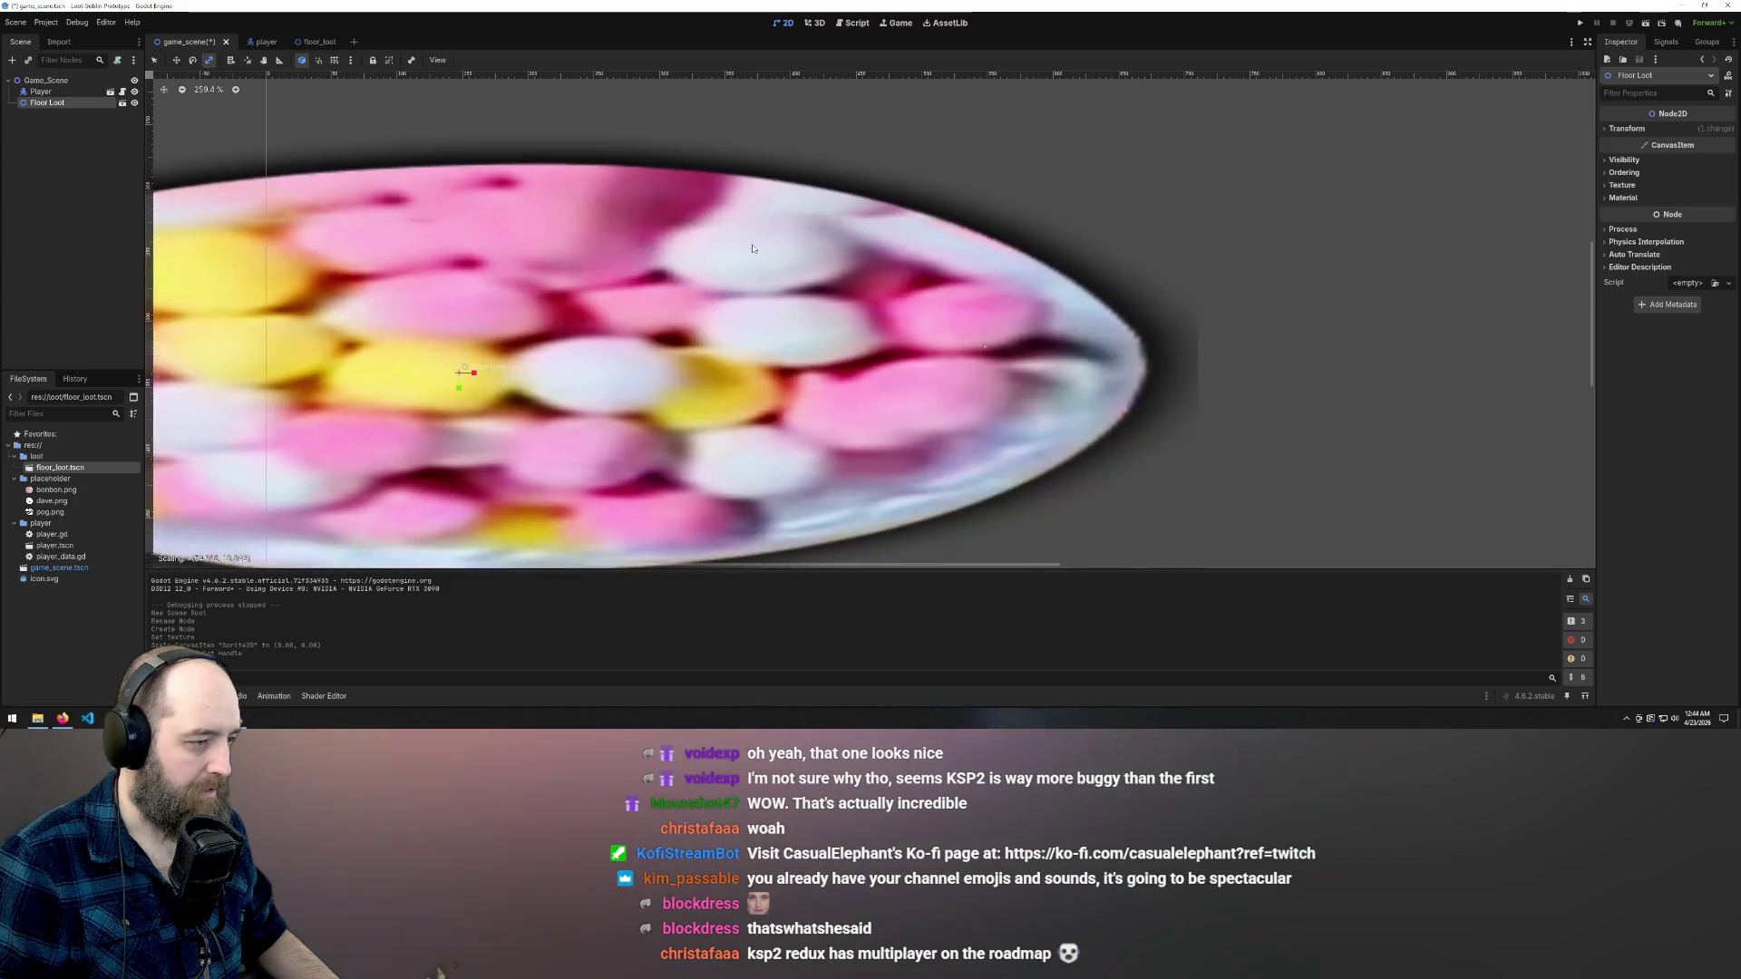
key("w")
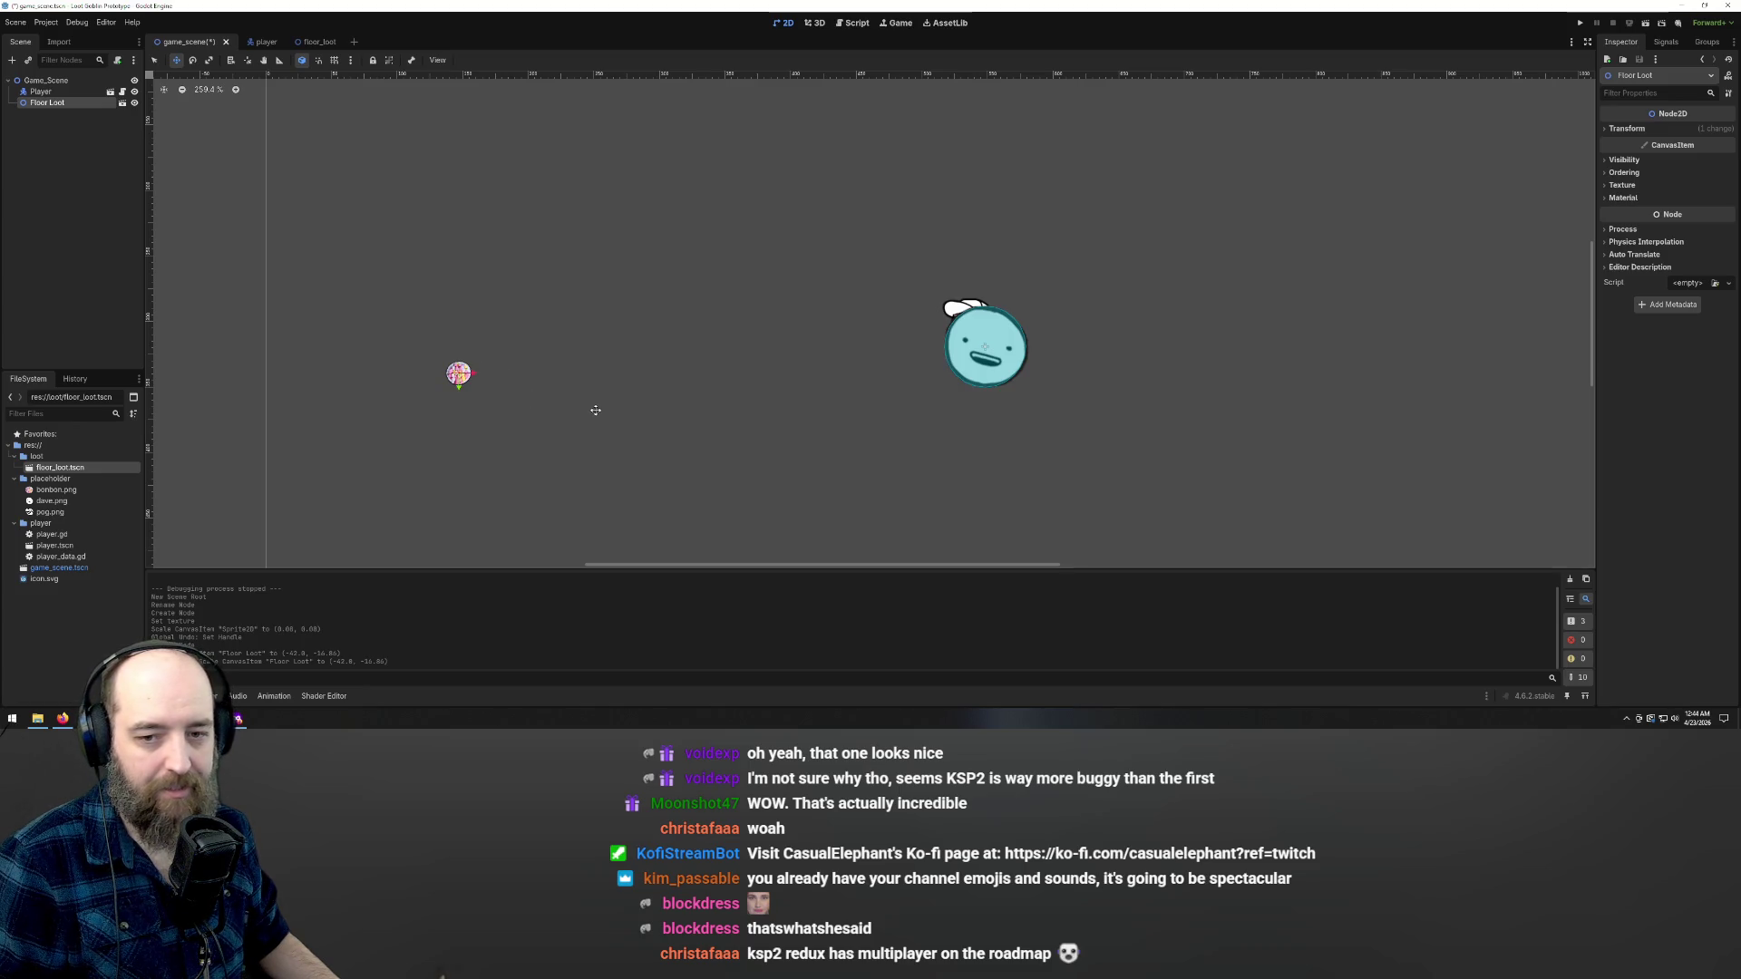
scroll(487, 394, "down", 1)
mouse_move(474, 375)
left_mouse_down()
mouse_move(700, 223)
mouse_move(826, 242)
mouse_move(580, 277)
left_mouse_up()
scroll(589, 290, "down", 4)
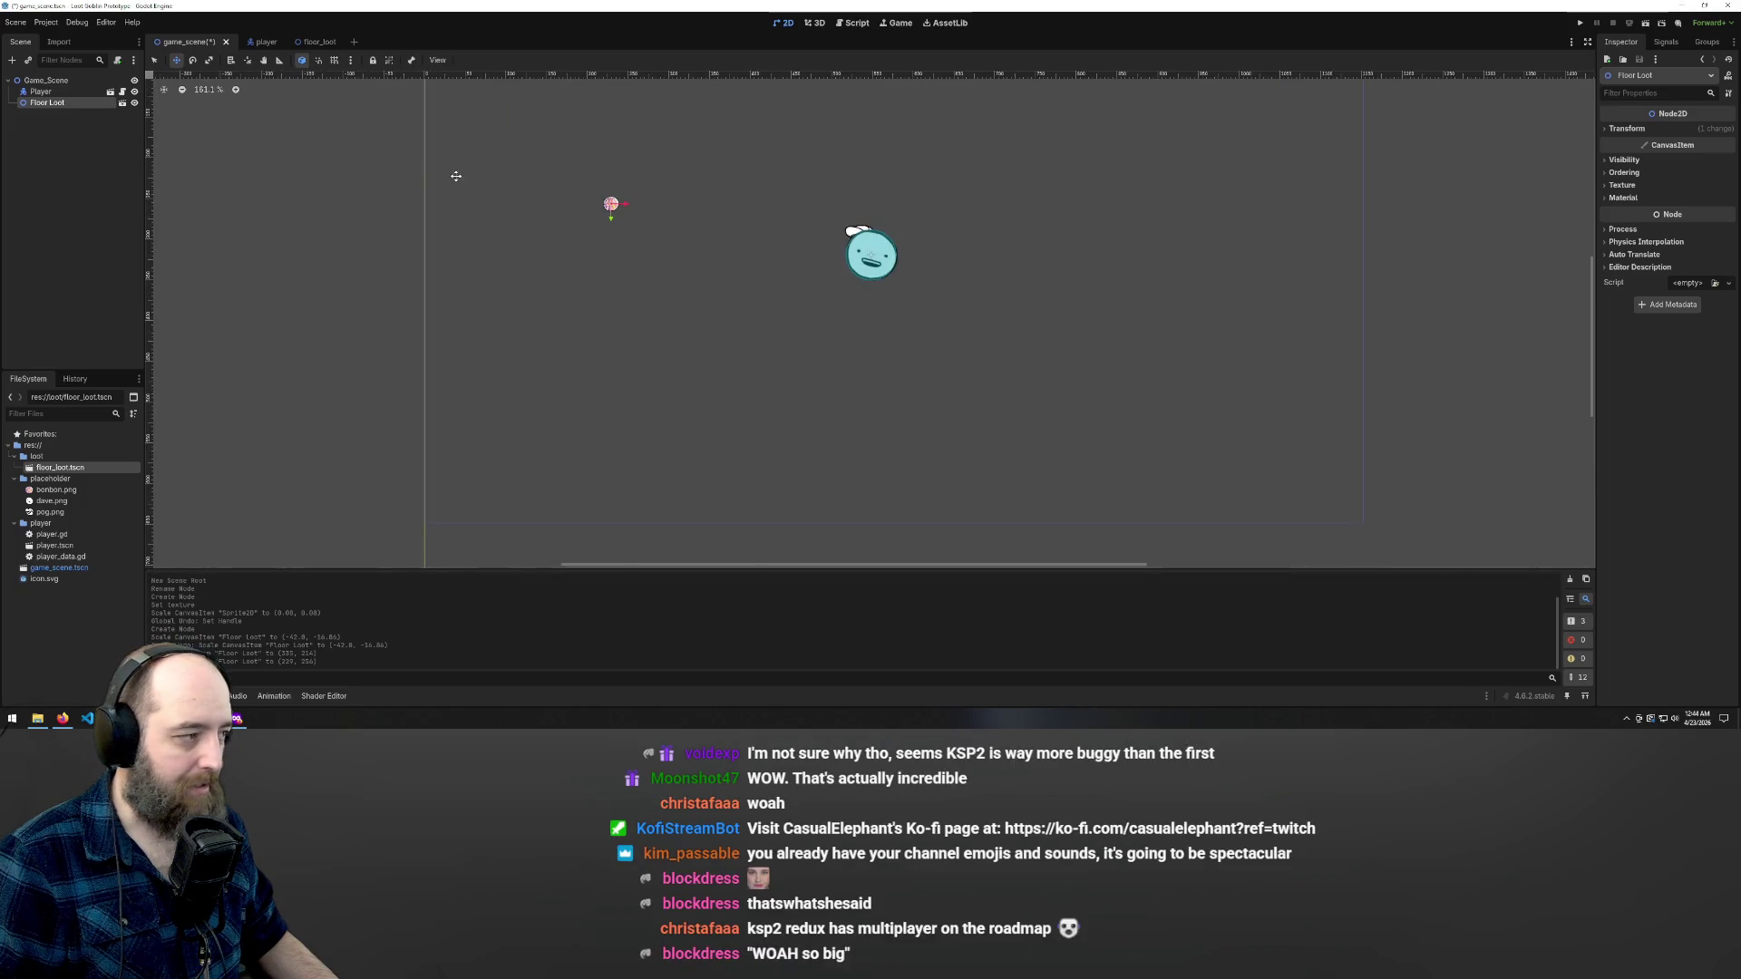
key("ctrl+s")
key("ctrl+shift+Tab")
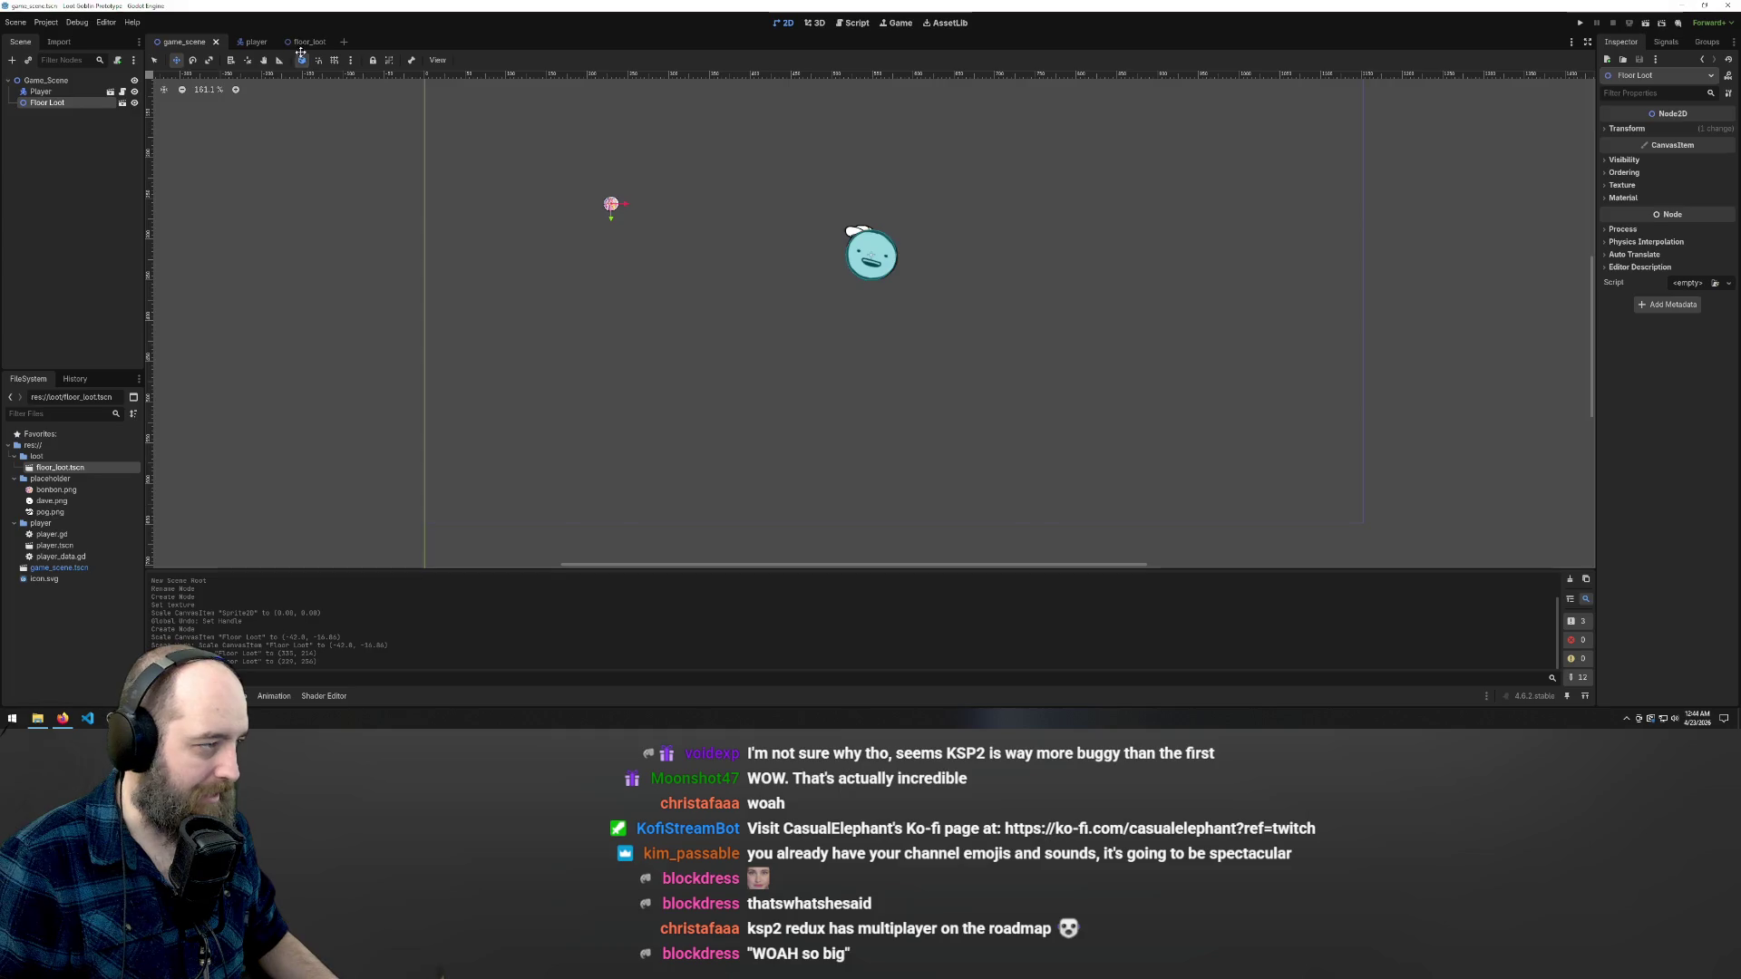
- Enlarge the bonbon sprite about 3.5 times and test-run the game with F5
key("s")
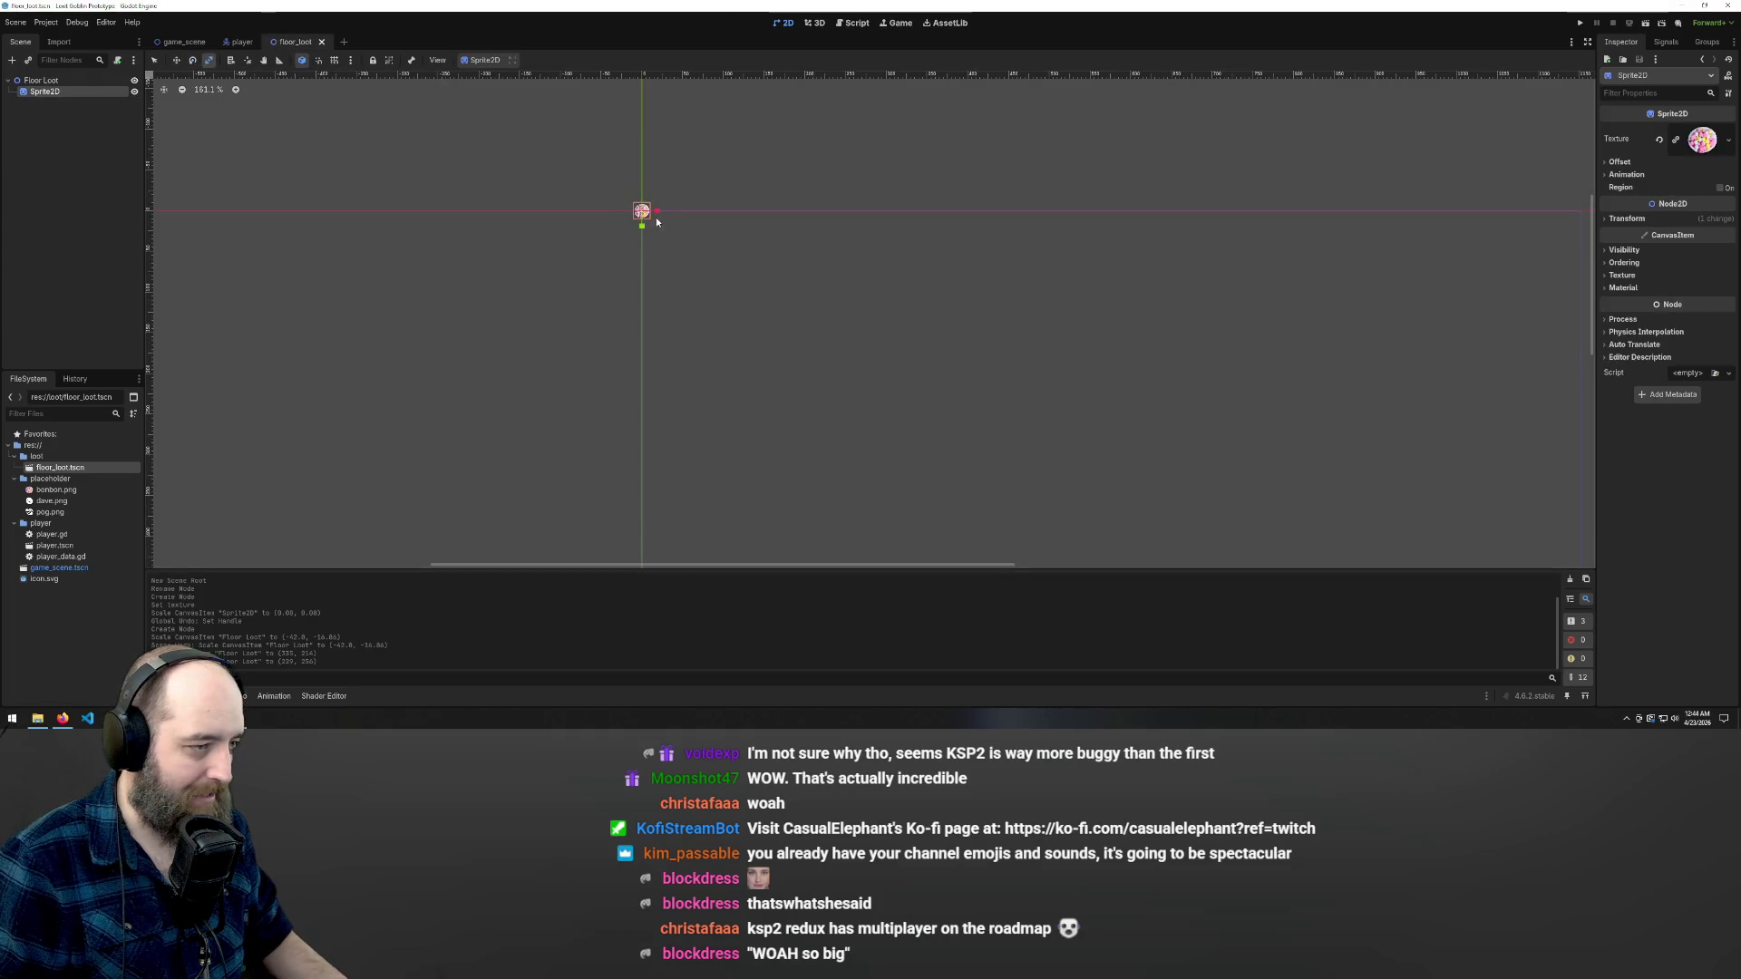
left_click_drag(649, 214, 649, 212)
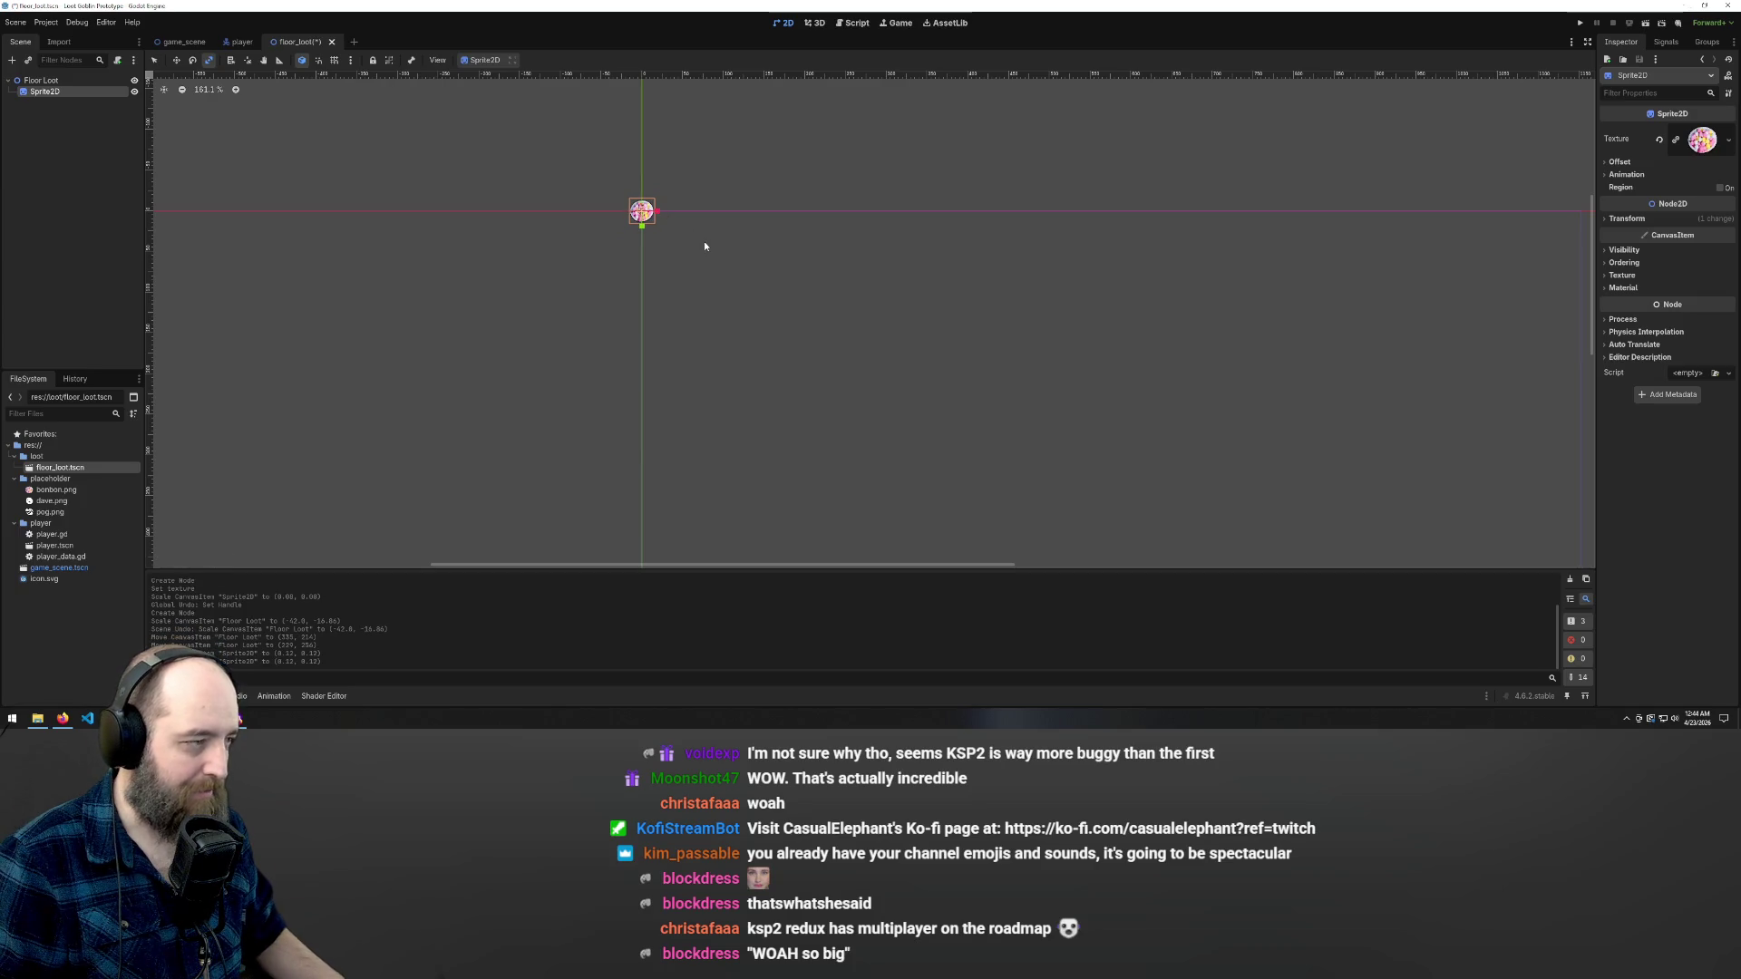
left_click(181, 42)
key("F5")
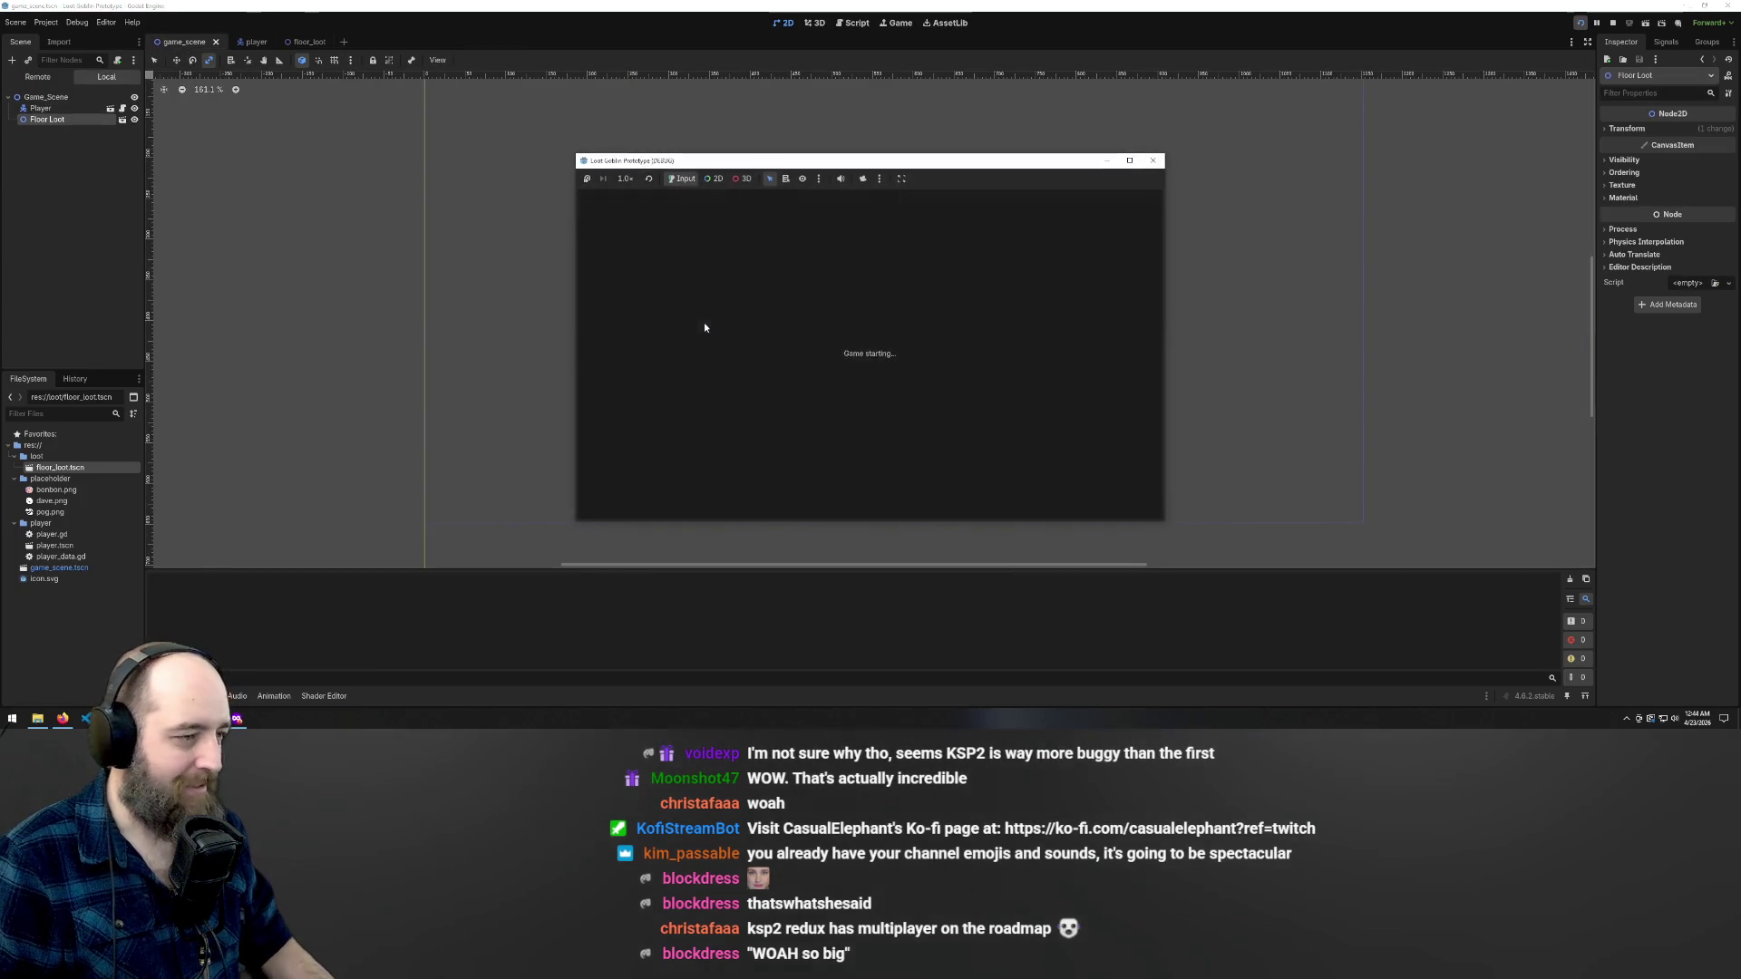
left_click(1153, 160)
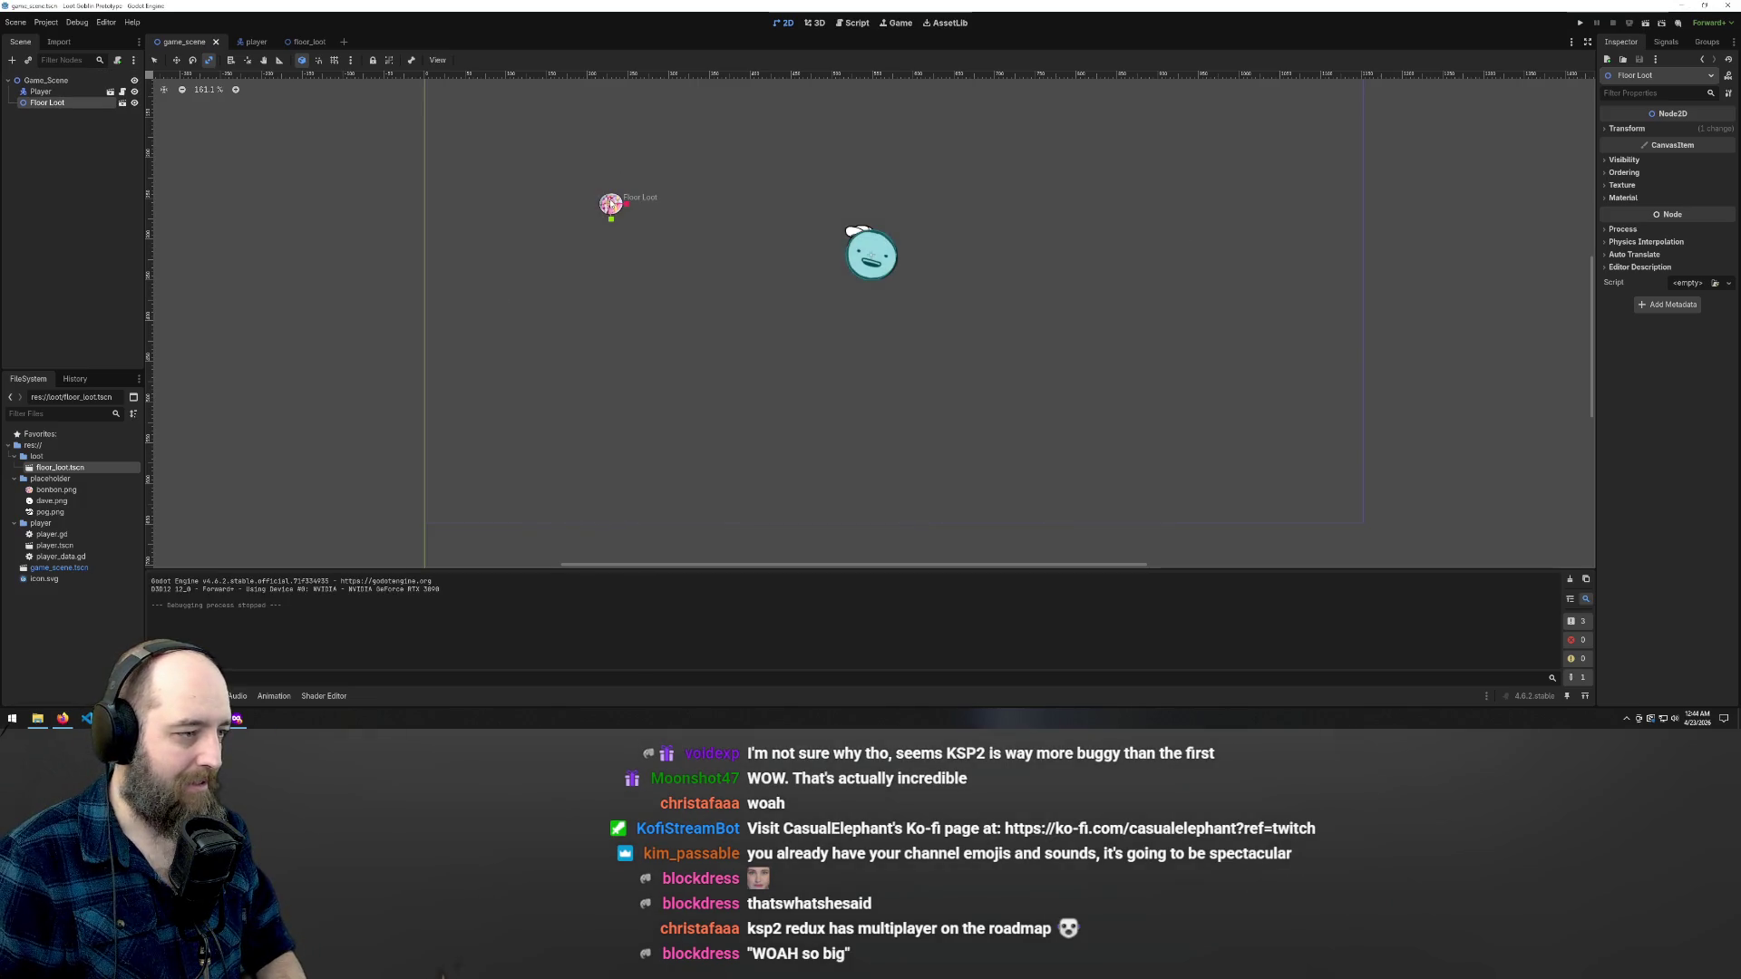
- Replace the Floor Loot instance with a fresh one left of the Player and save
key("Delete")
key("Return")
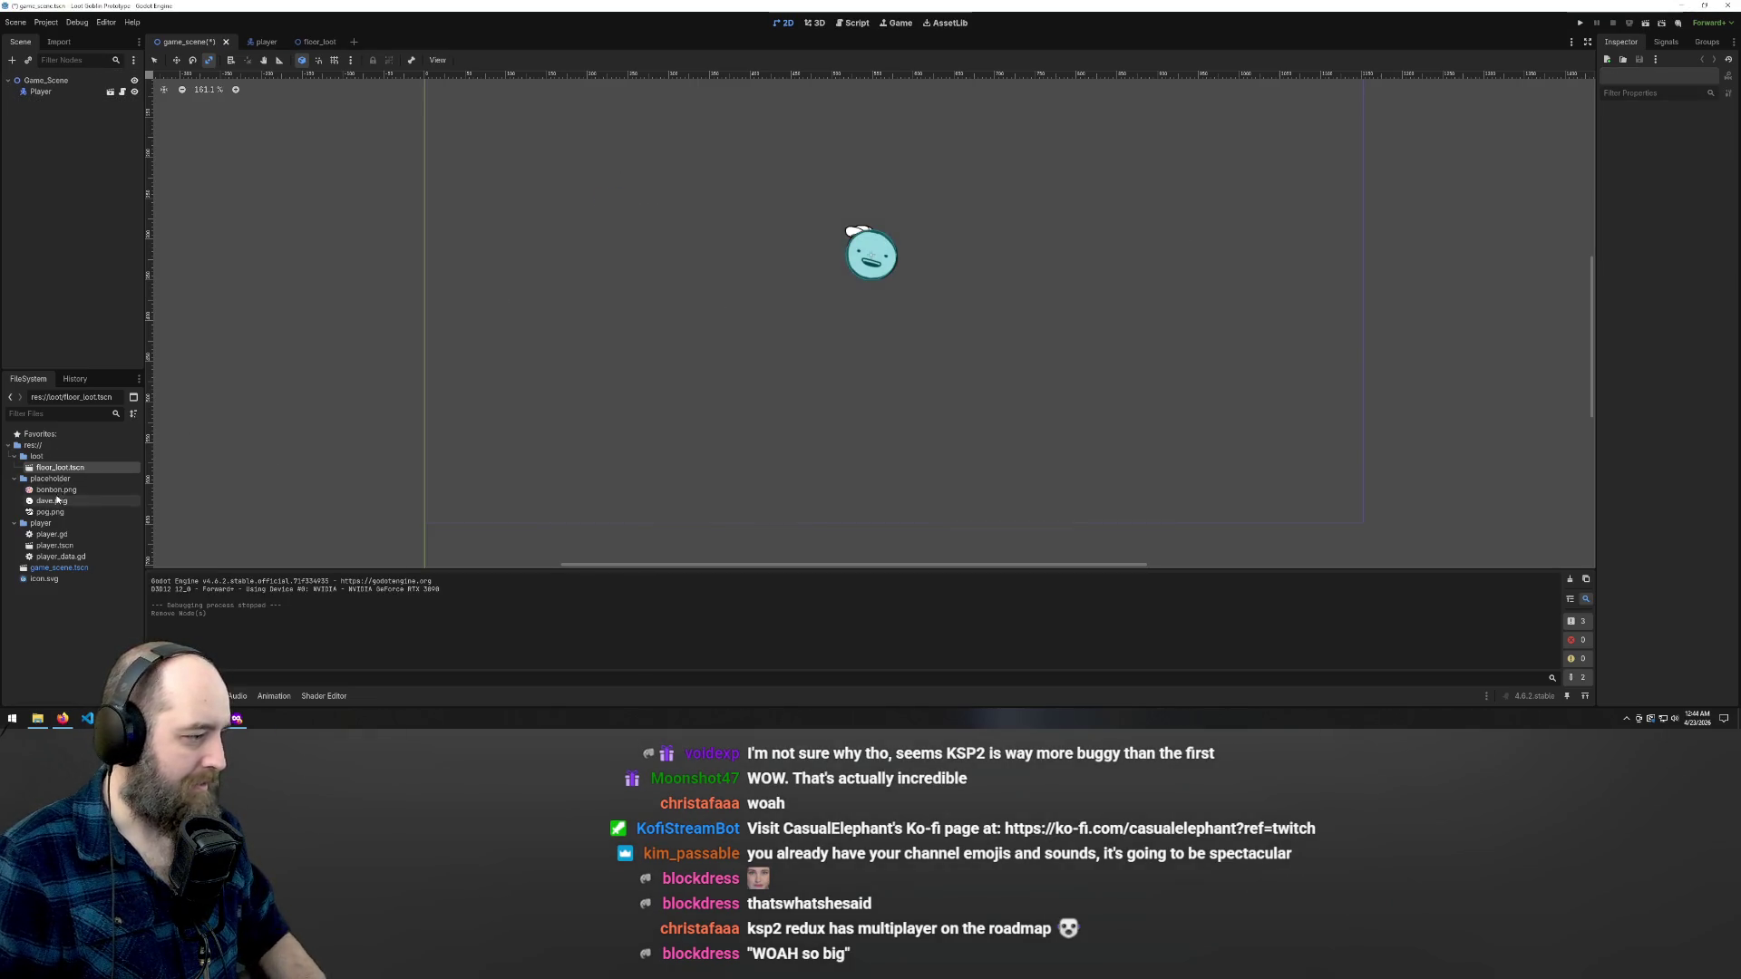
mouse_move(55, 469)
left_mouse_down()
mouse_move(509, 251)
mouse_move(789, 204)
left_mouse_up()
key("ctrl+z")
key("w")
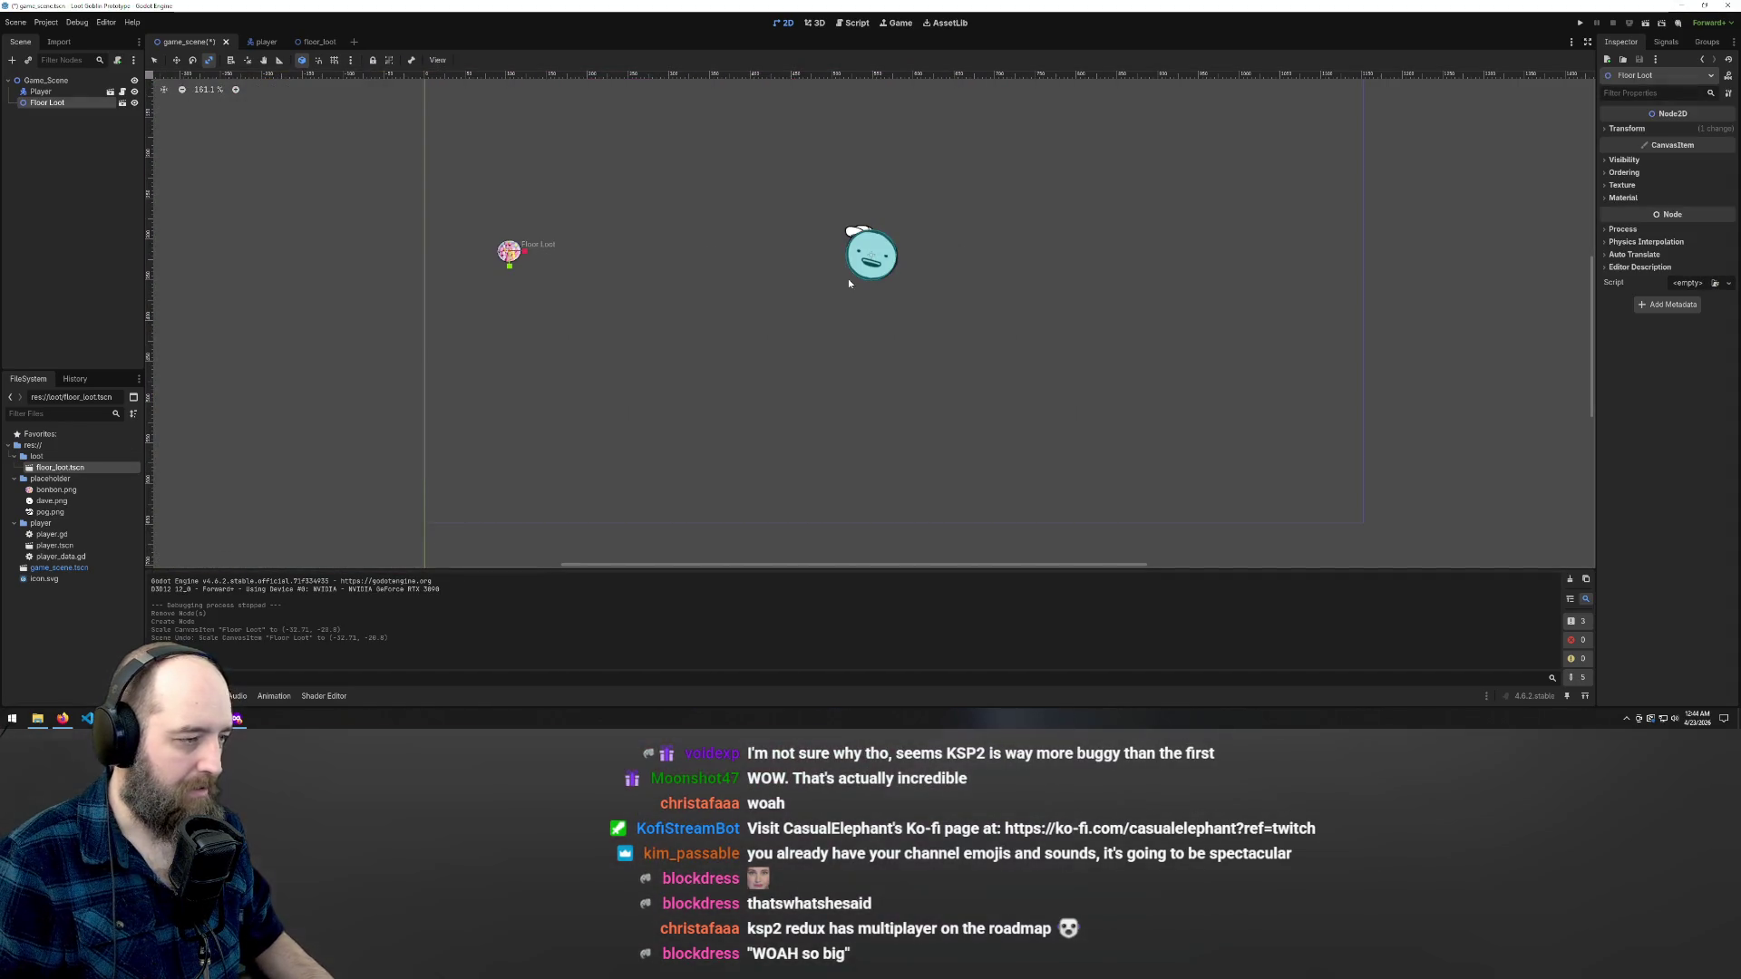
mouse_move(508, 251)
left_mouse_down()
mouse_move(649, 268)
mouse_move(670, 239)
left_mouse_up()
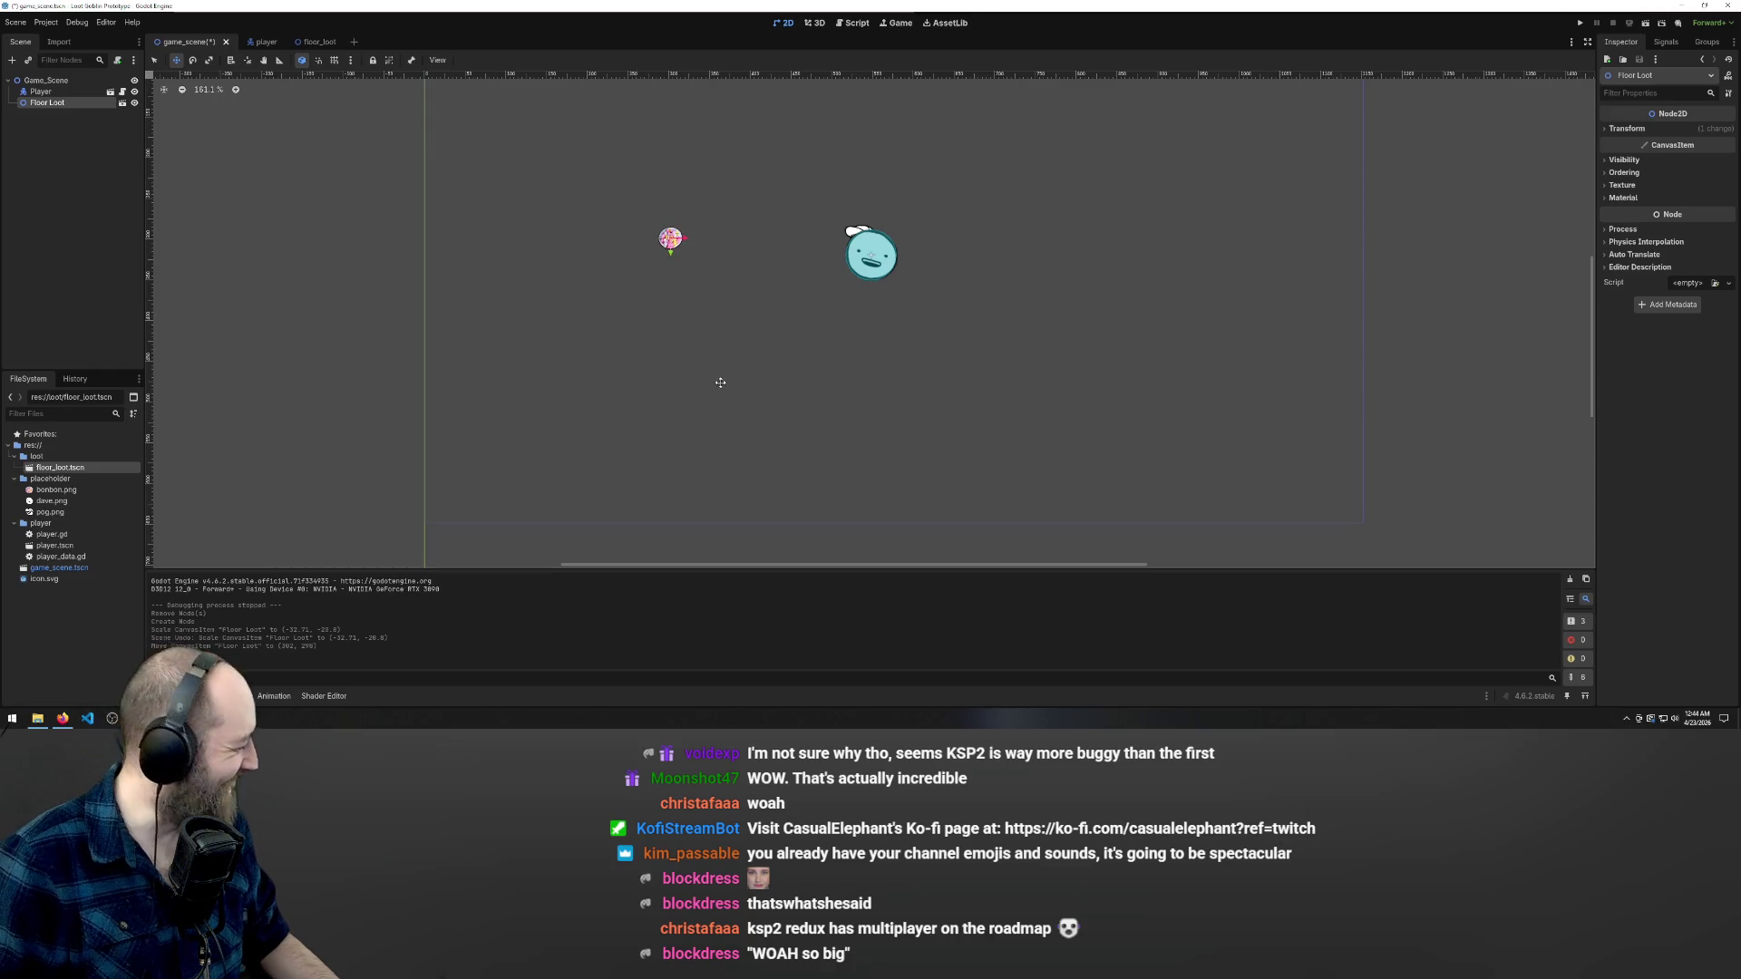
scroll(730, 374, "down", 8)
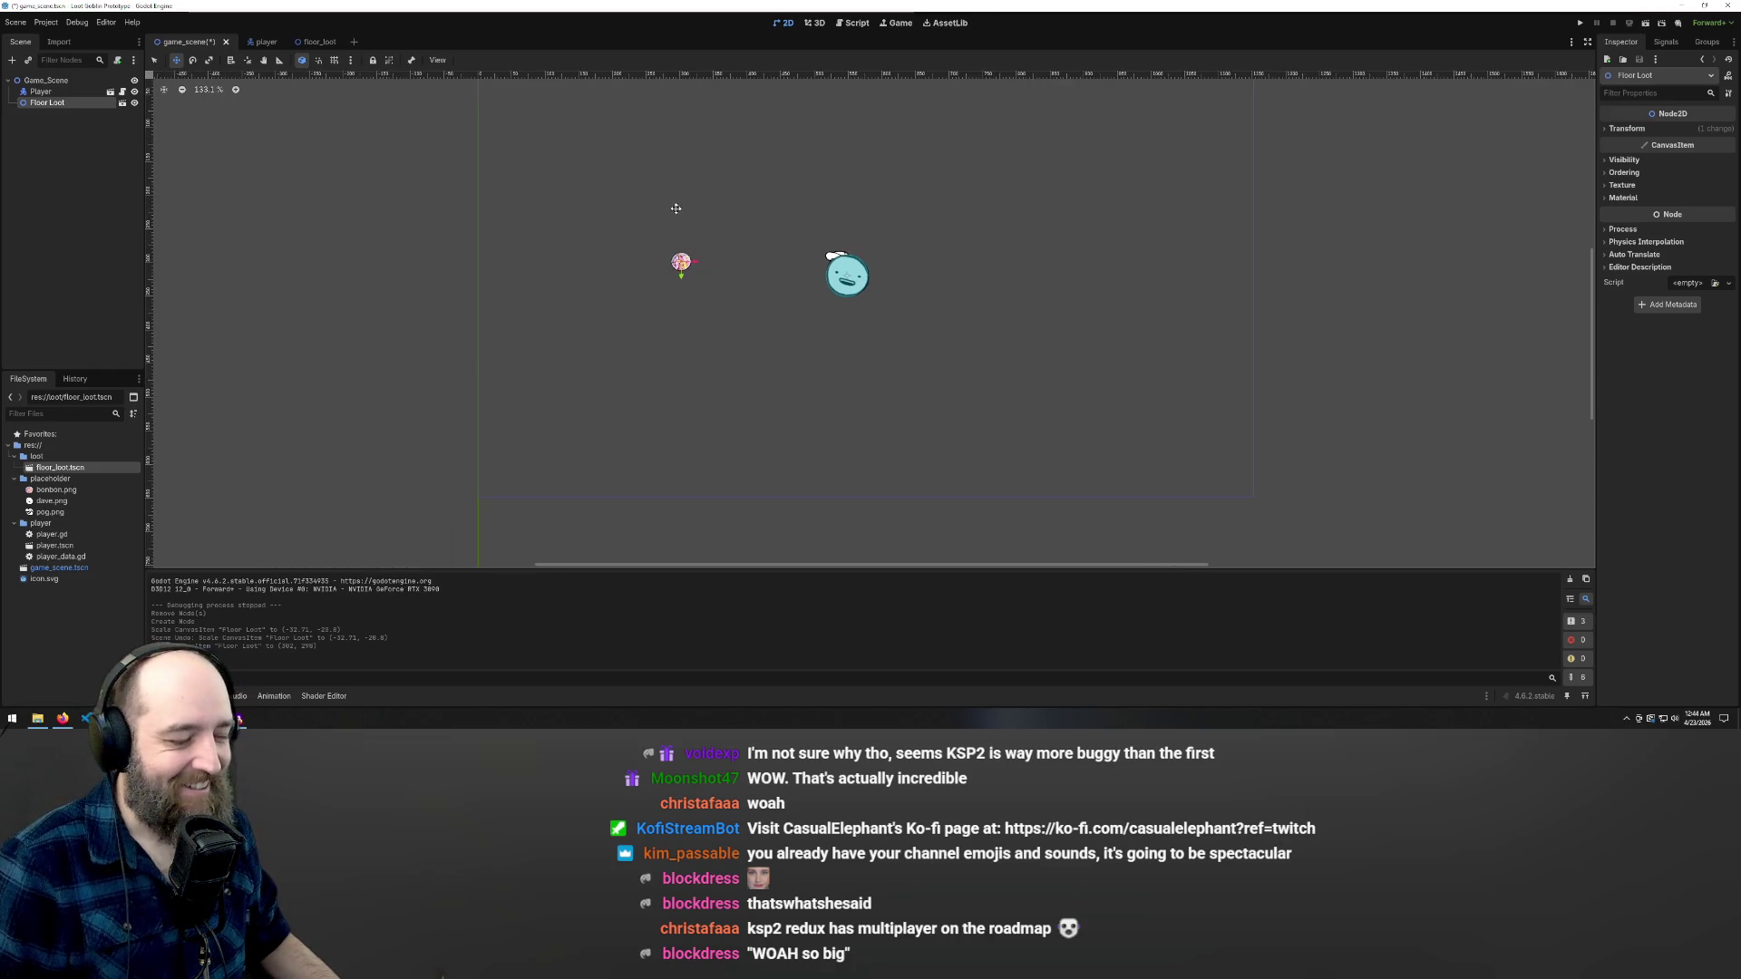
scroll(726, 226, "up", 7)
mouse_move(648, 260)
left_mouse_down()
mouse_move(605, 305)
mouse_move(626, 274)
left_mouse_up()
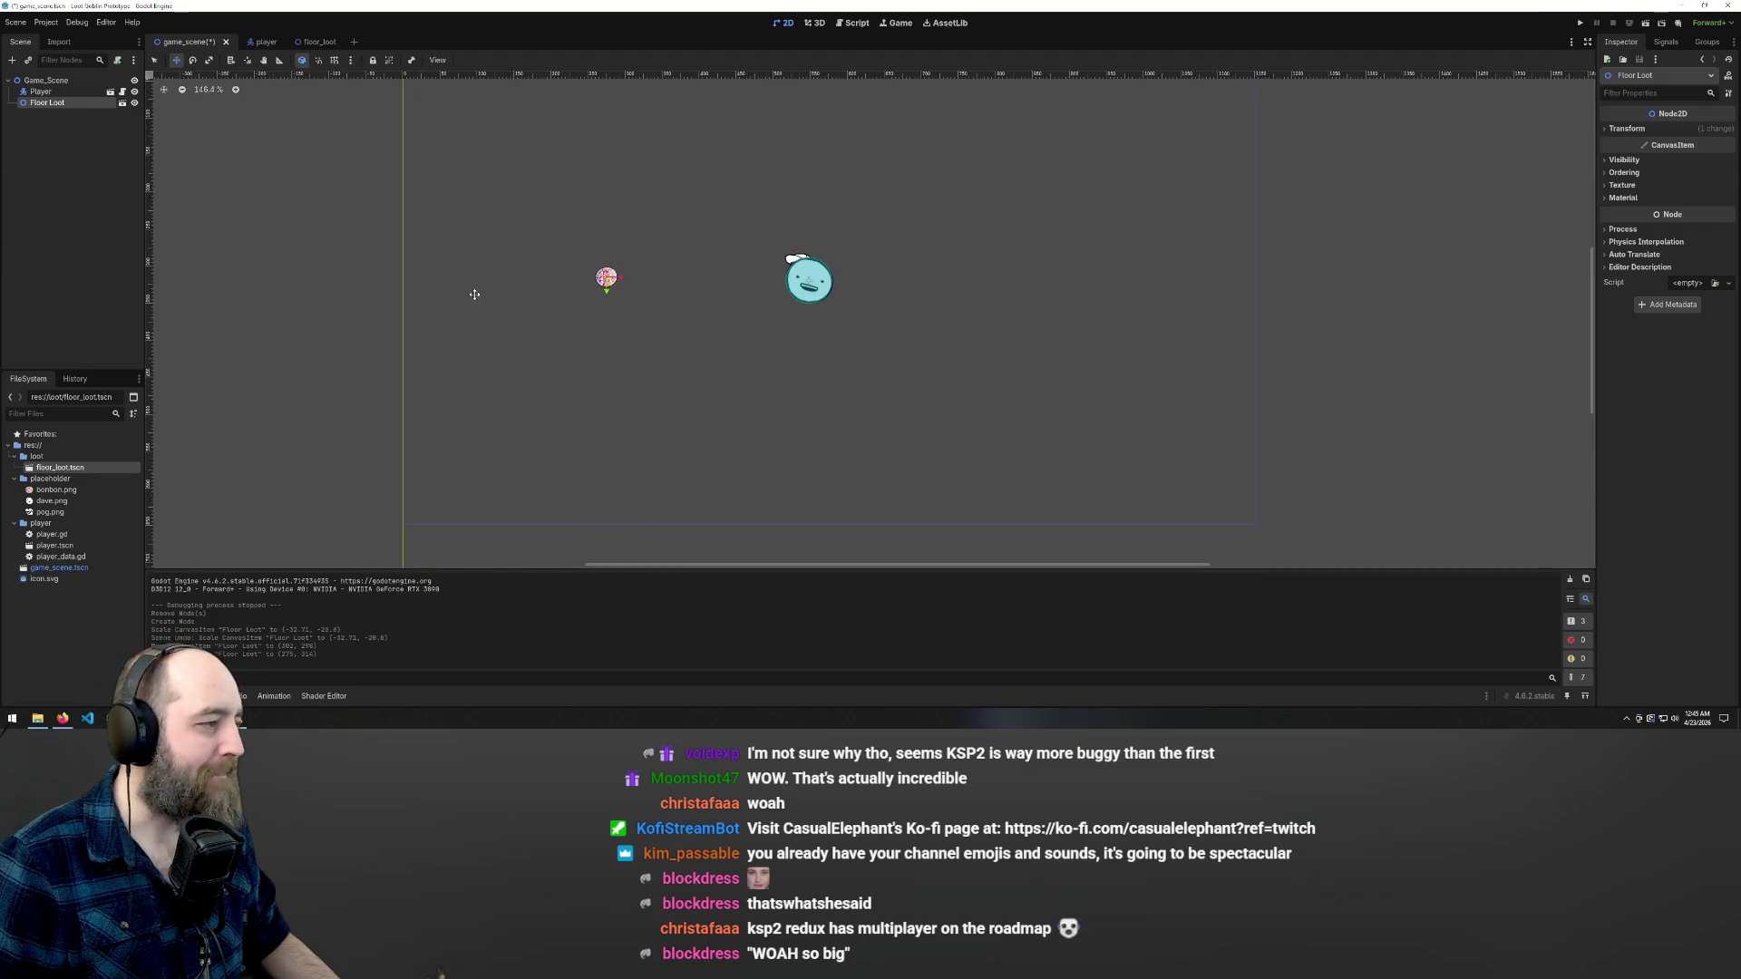
key("ctrl+s")
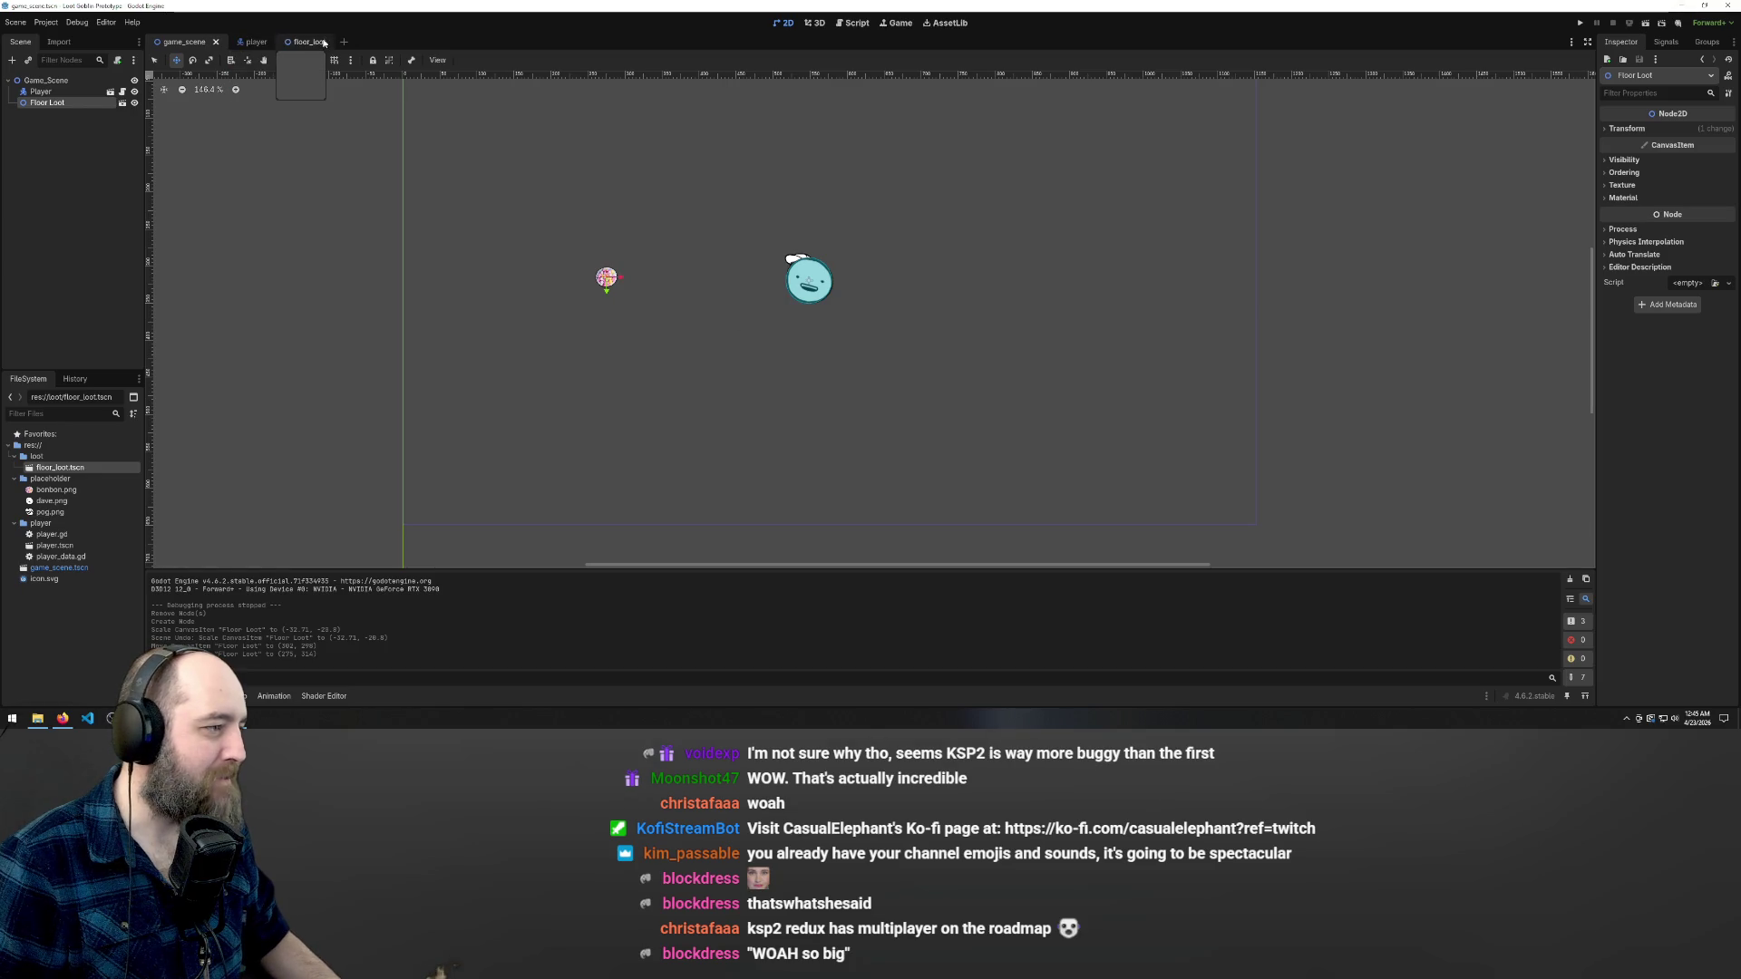
- Return to the Floor Loot scene and bring up its root node's options
left_click(310, 44)
scroll(666, 195, "up", 3)
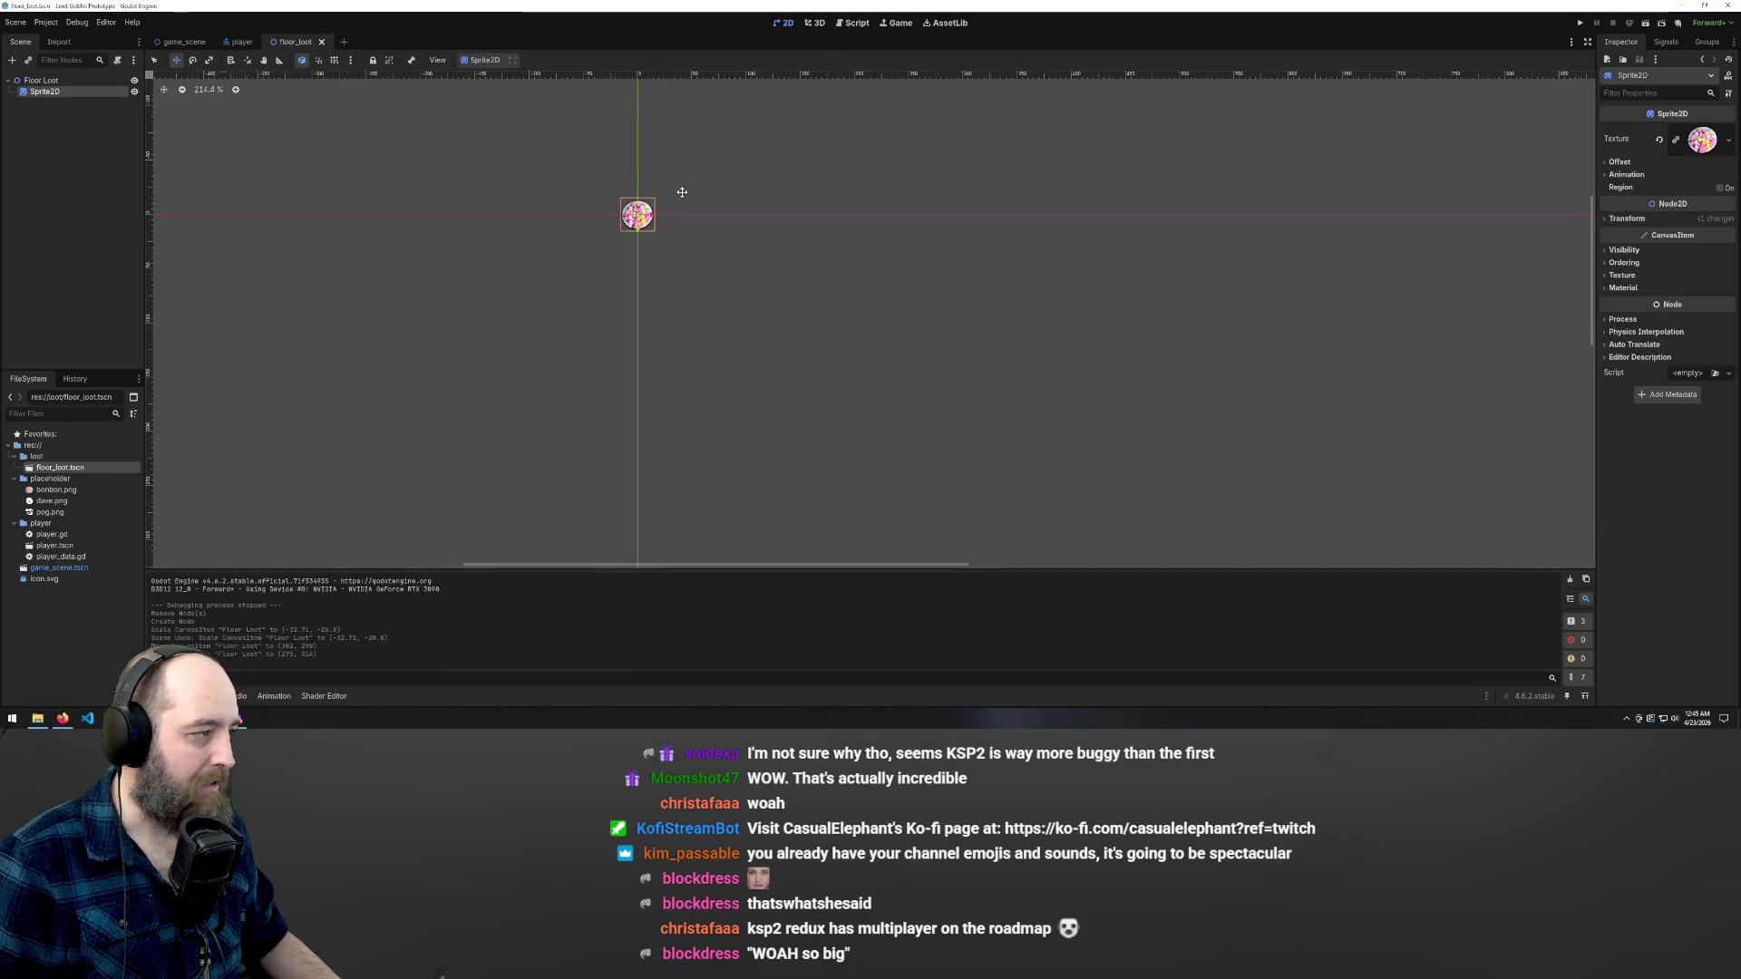
right_click(41, 81)
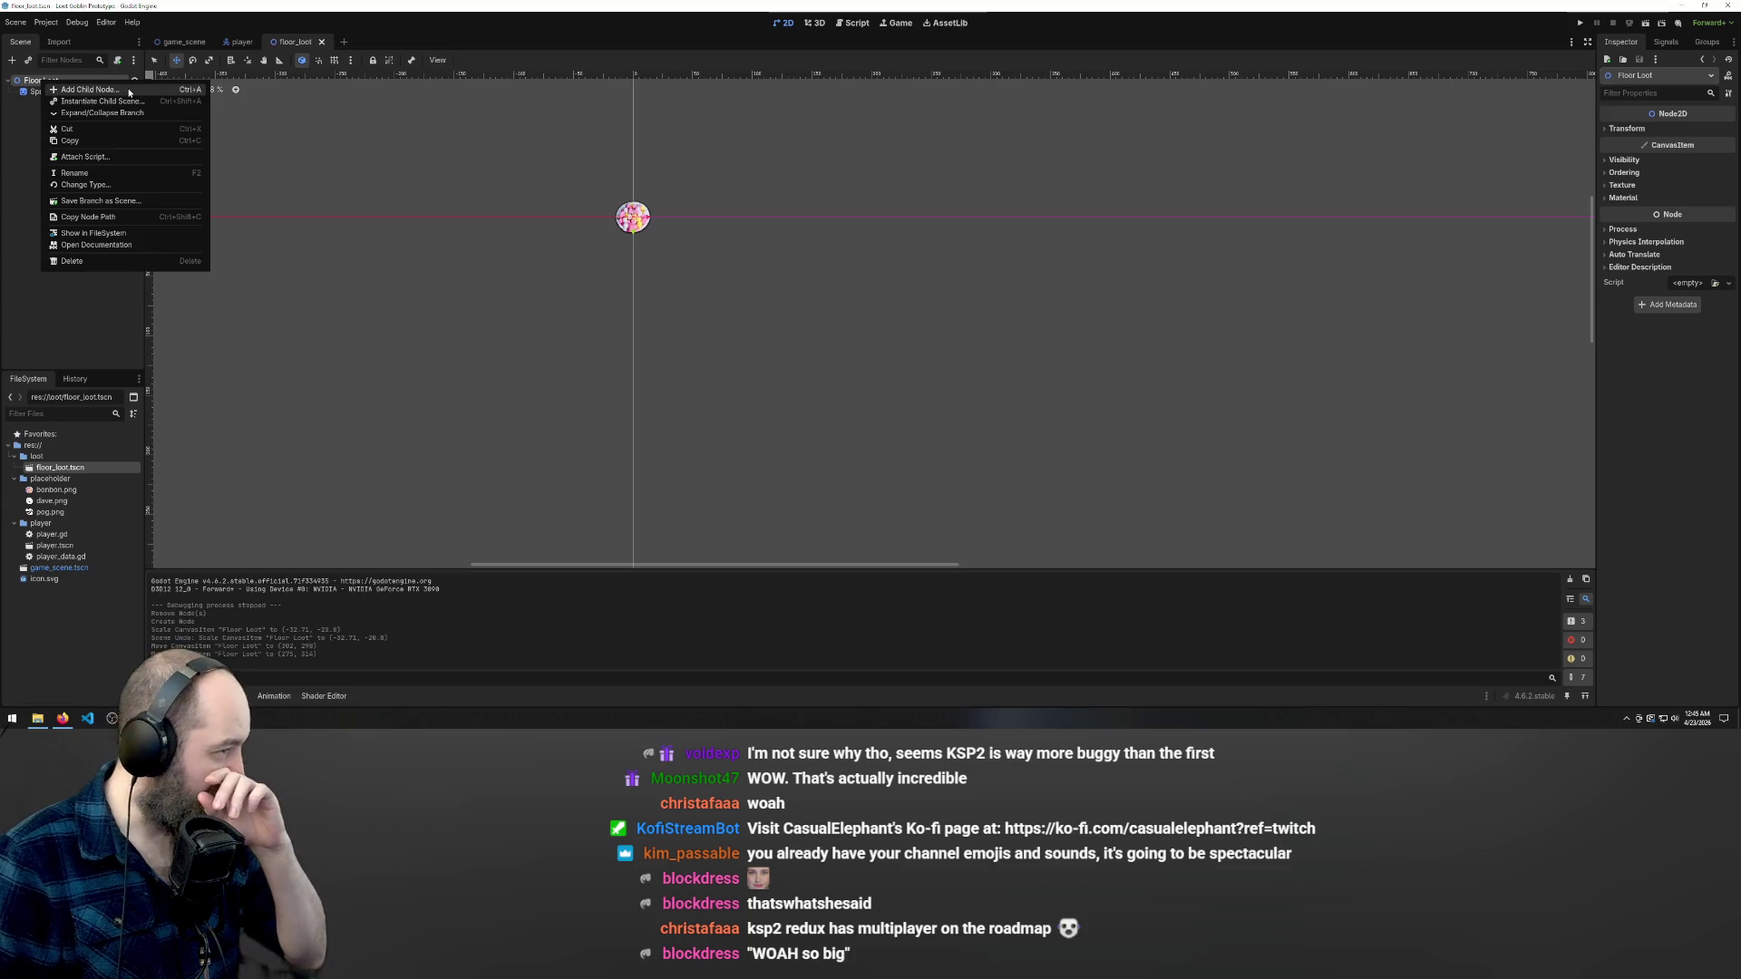
- Add an Area2D under Floor Loot with a CollisionShape2D child
left_click(138, 90)
type("area")
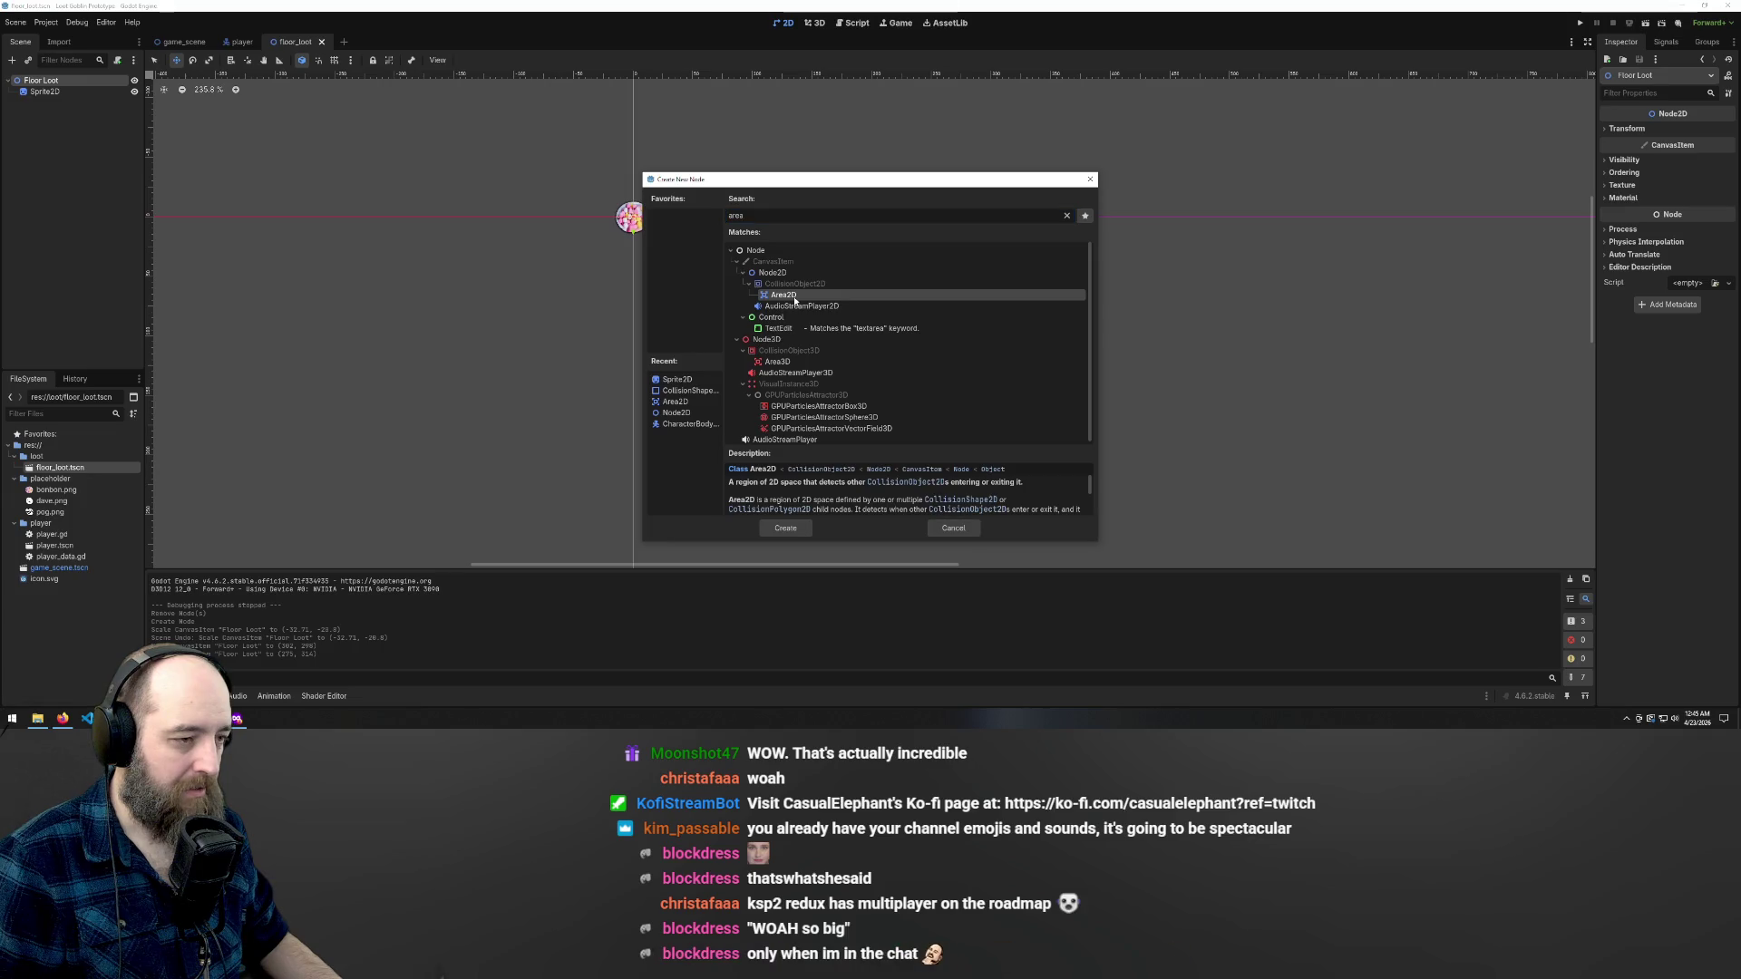
double_click(800, 294)
right_click(63, 102)
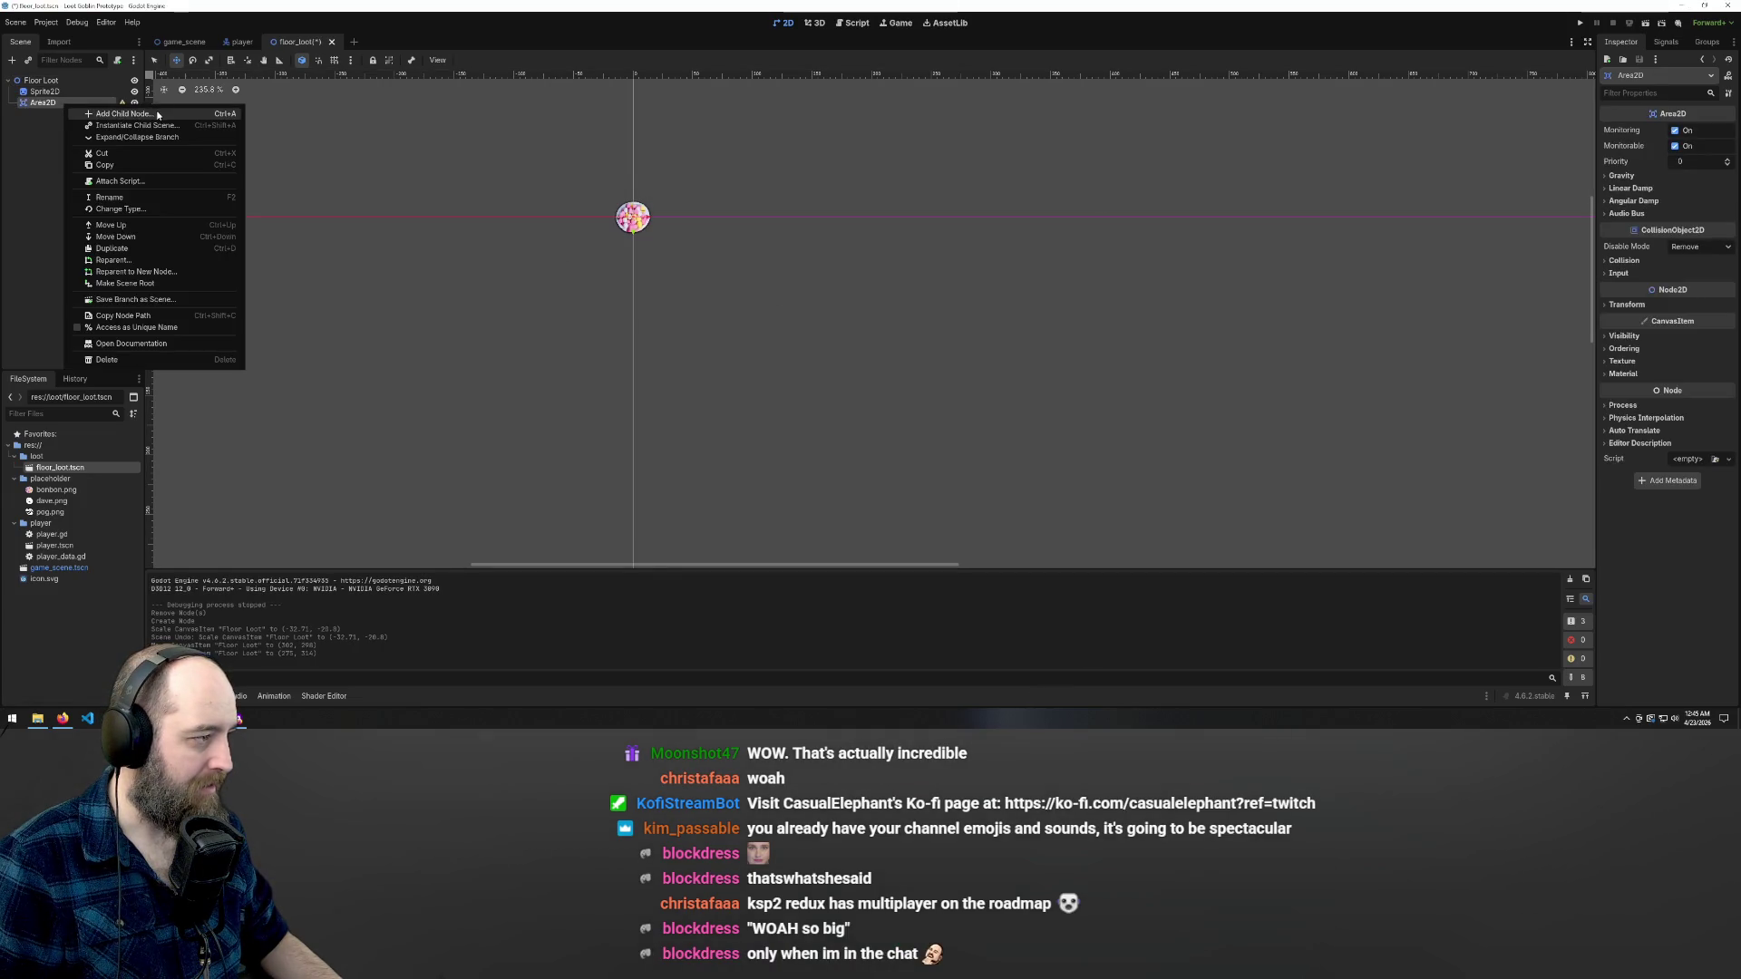
left_click(155, 111)
type("coll")
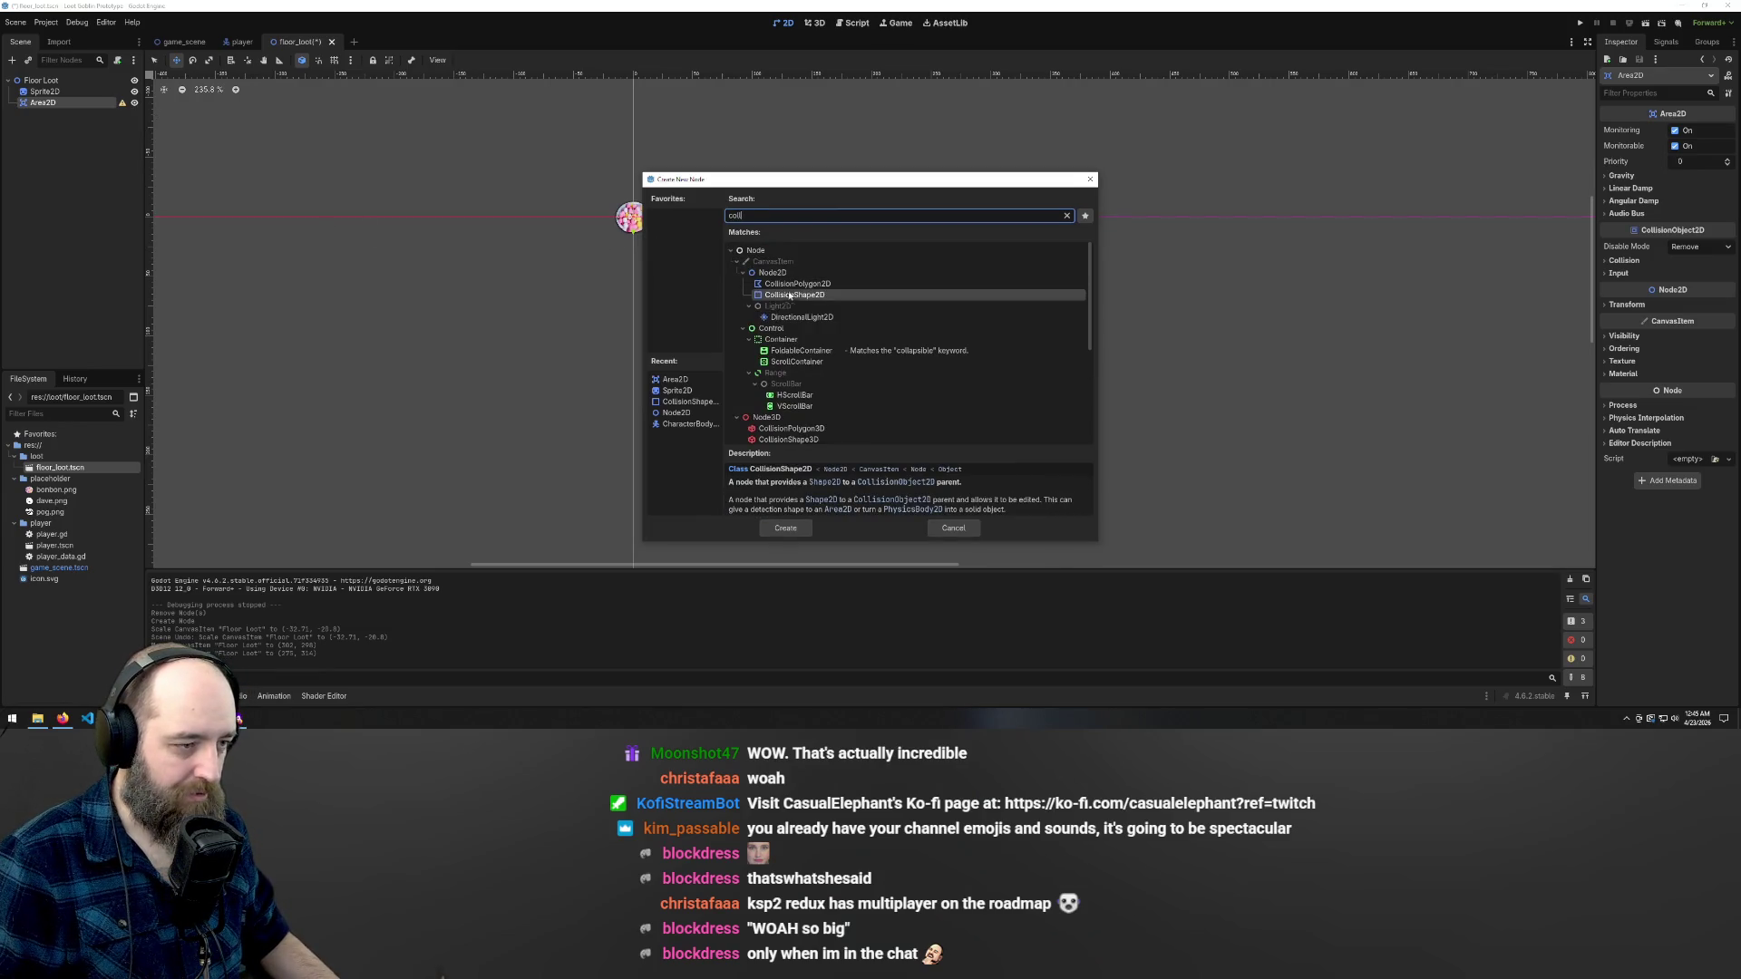
key("Return")
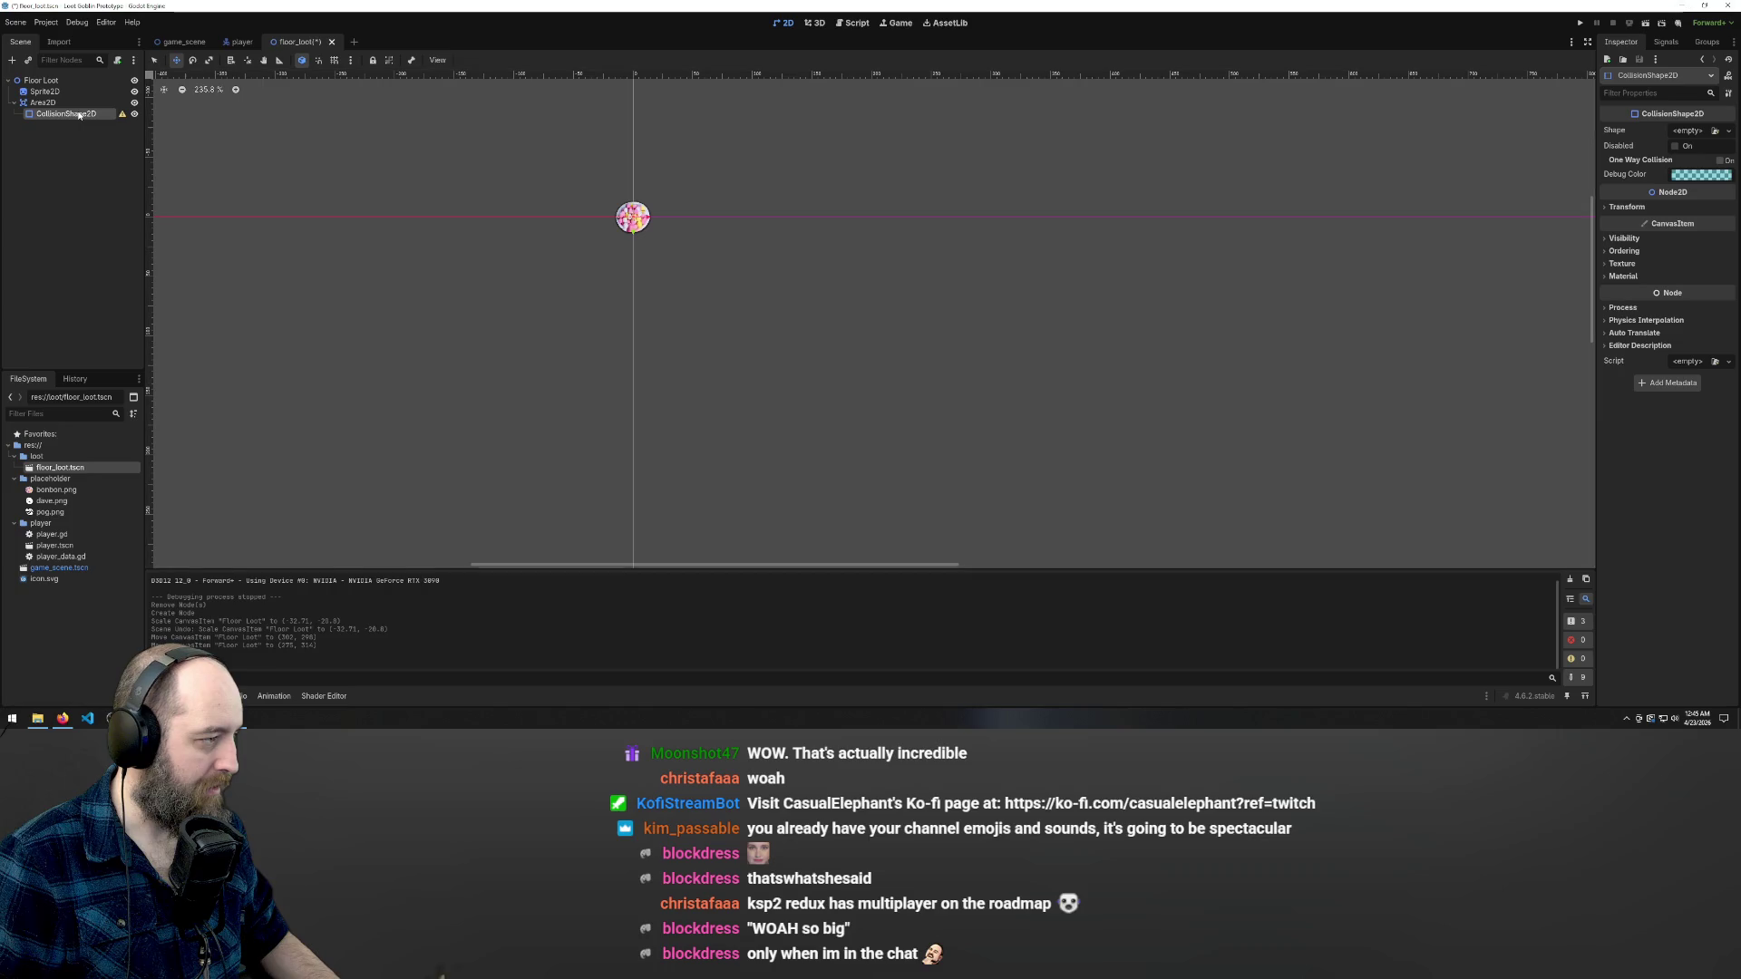
- Give the collision shape a CircleShape2D sized to cover the sprite, and save
left_click(1701, 131)
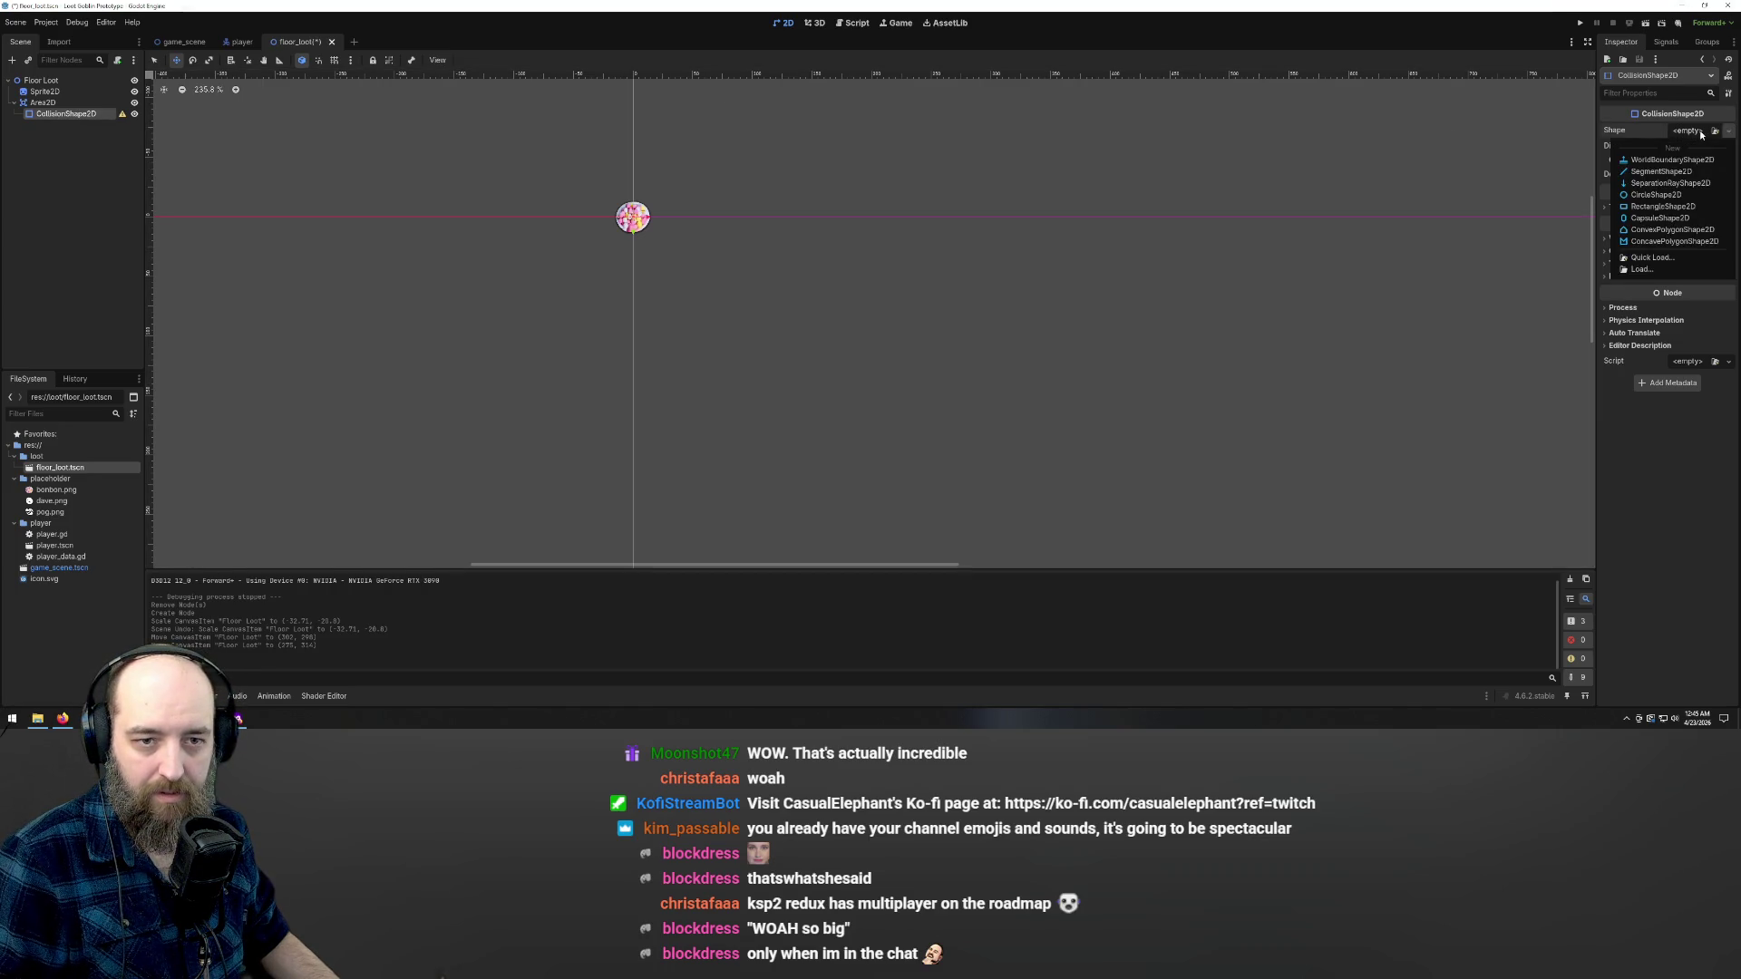
left_click(1677, 196)
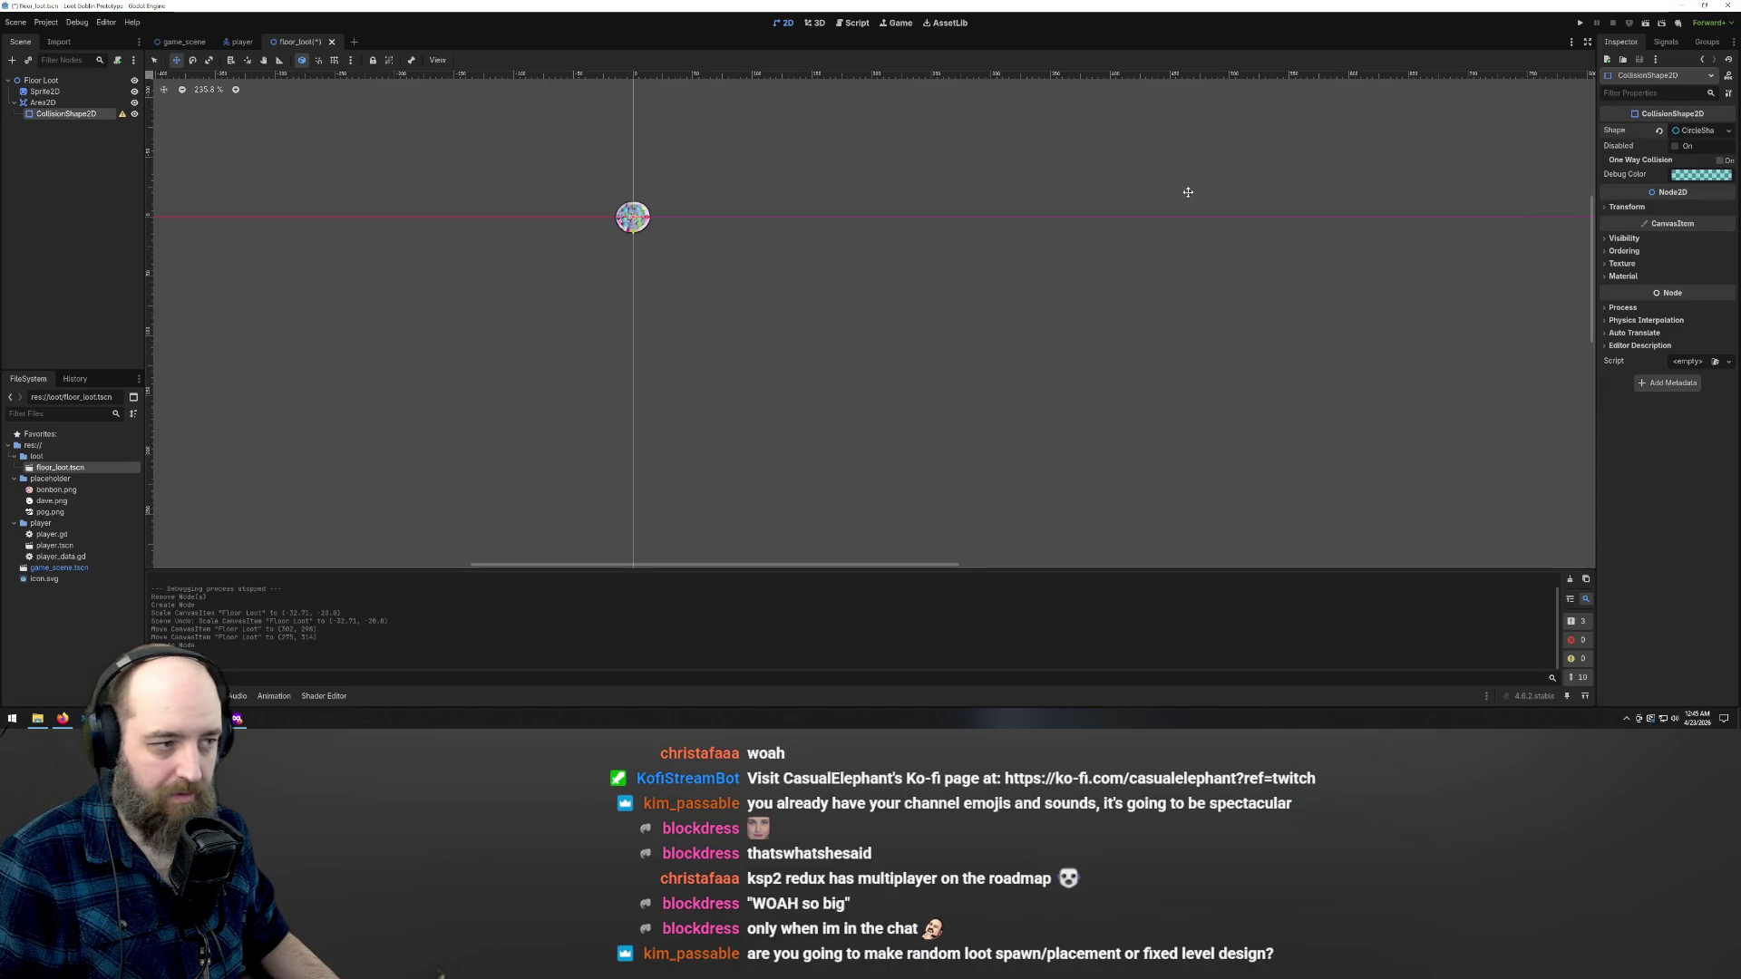
scroll(645, 216, "up", 9)
left_click_drag(640, 219, 654, 219)
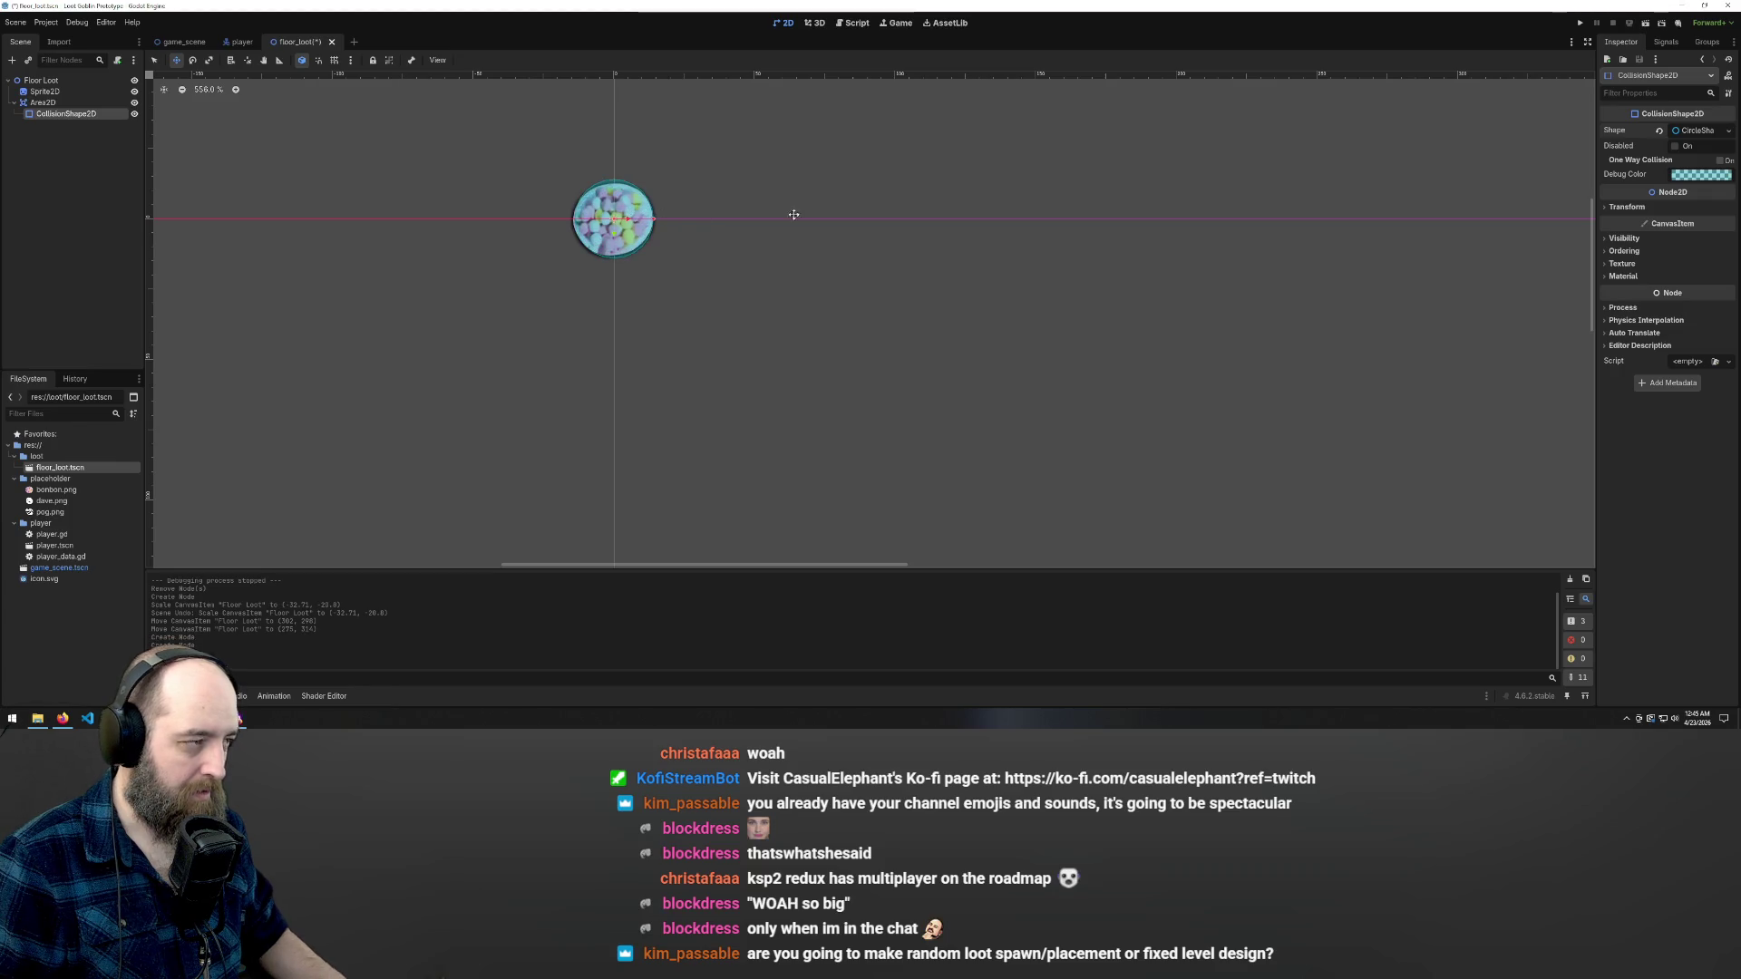
key("ctrl+s")
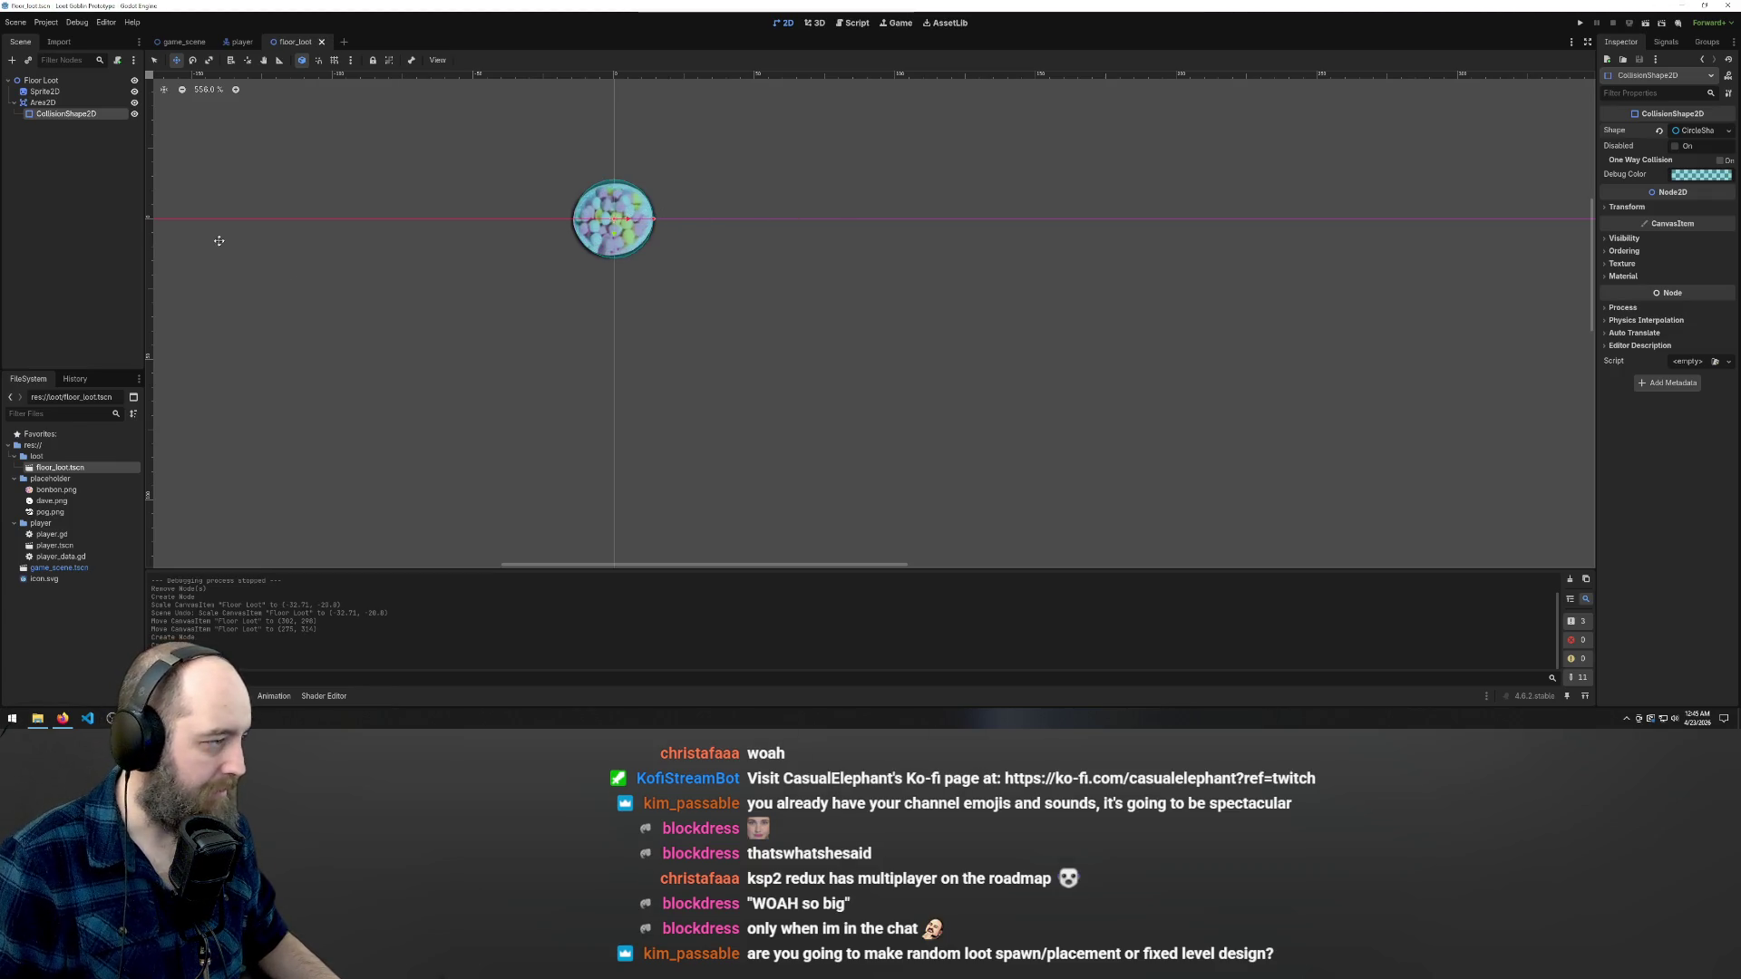
left_click(105, 187)
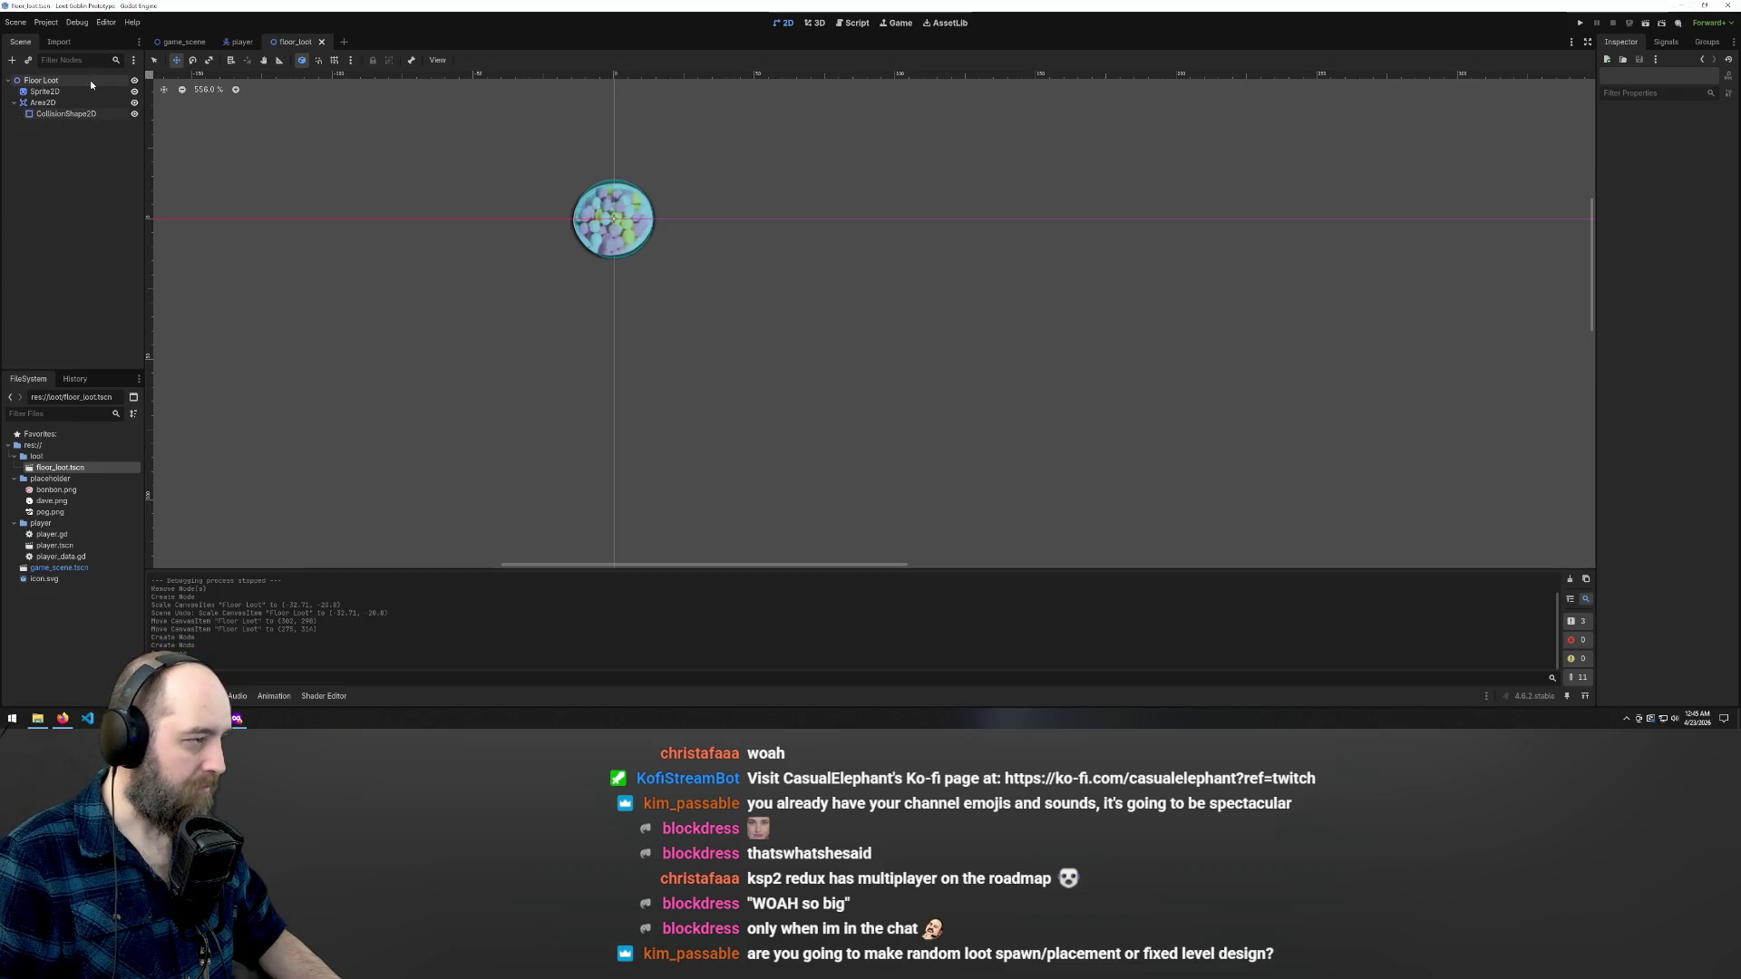
left_click(92, 81)
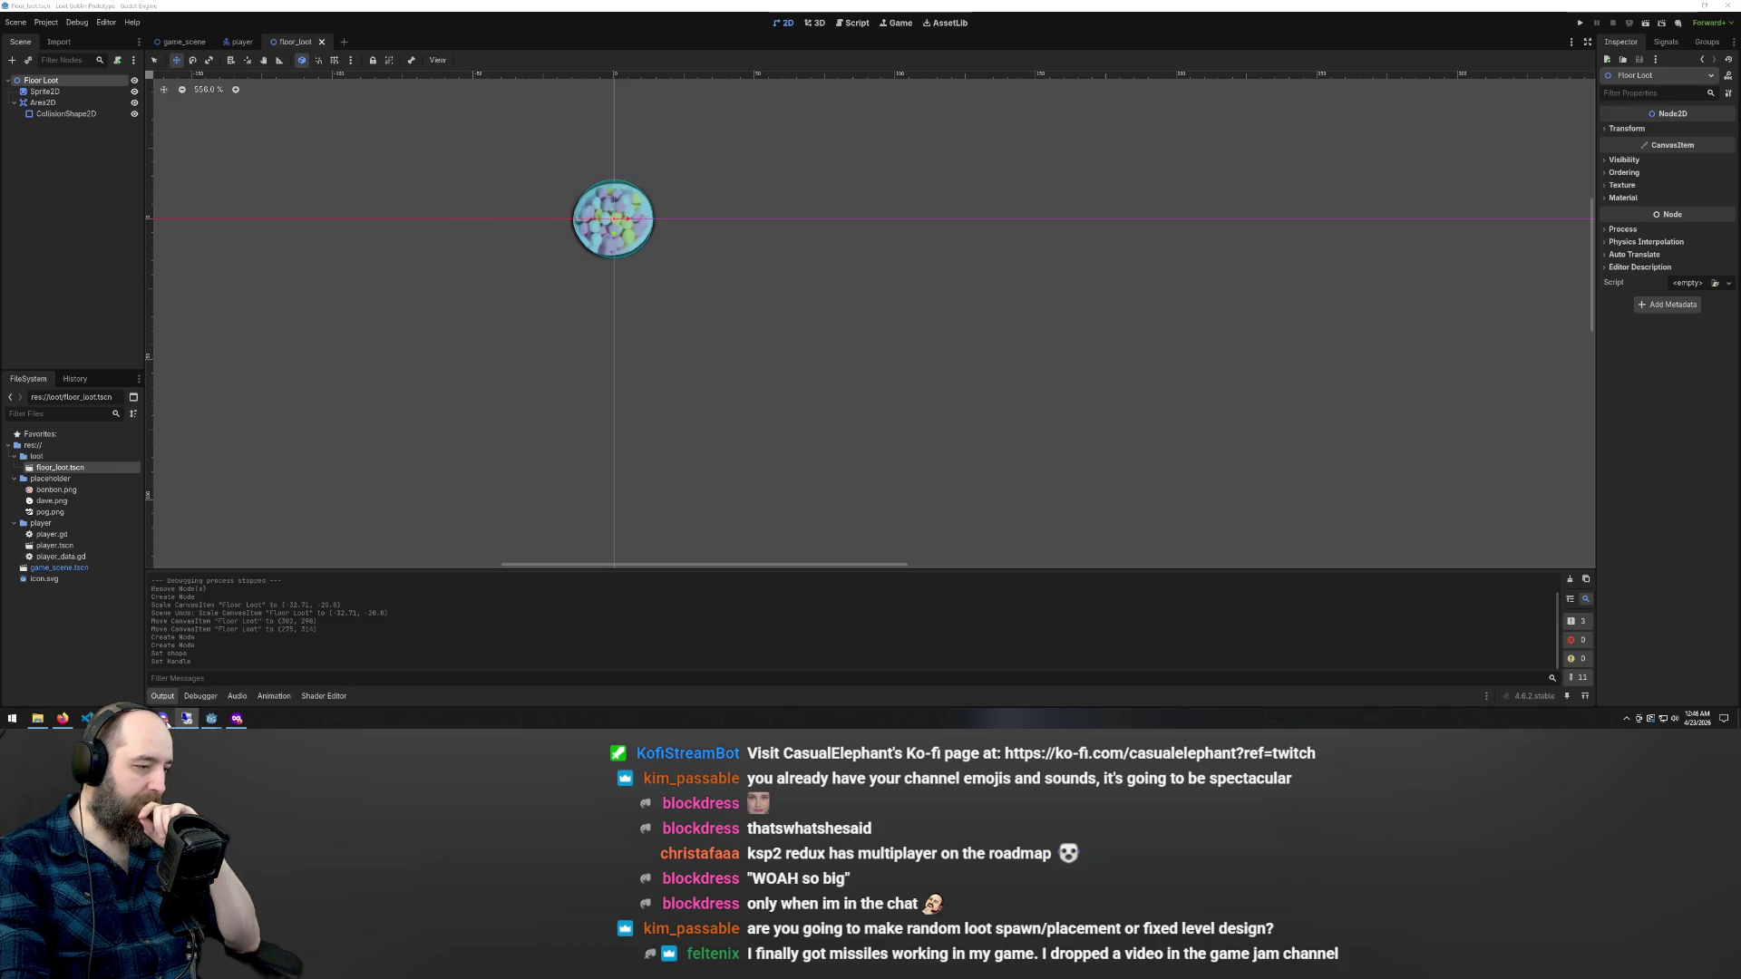
- Watch the missile video in Discord's gamejam channel full screen, then exit full screen
key("alt+Tab")
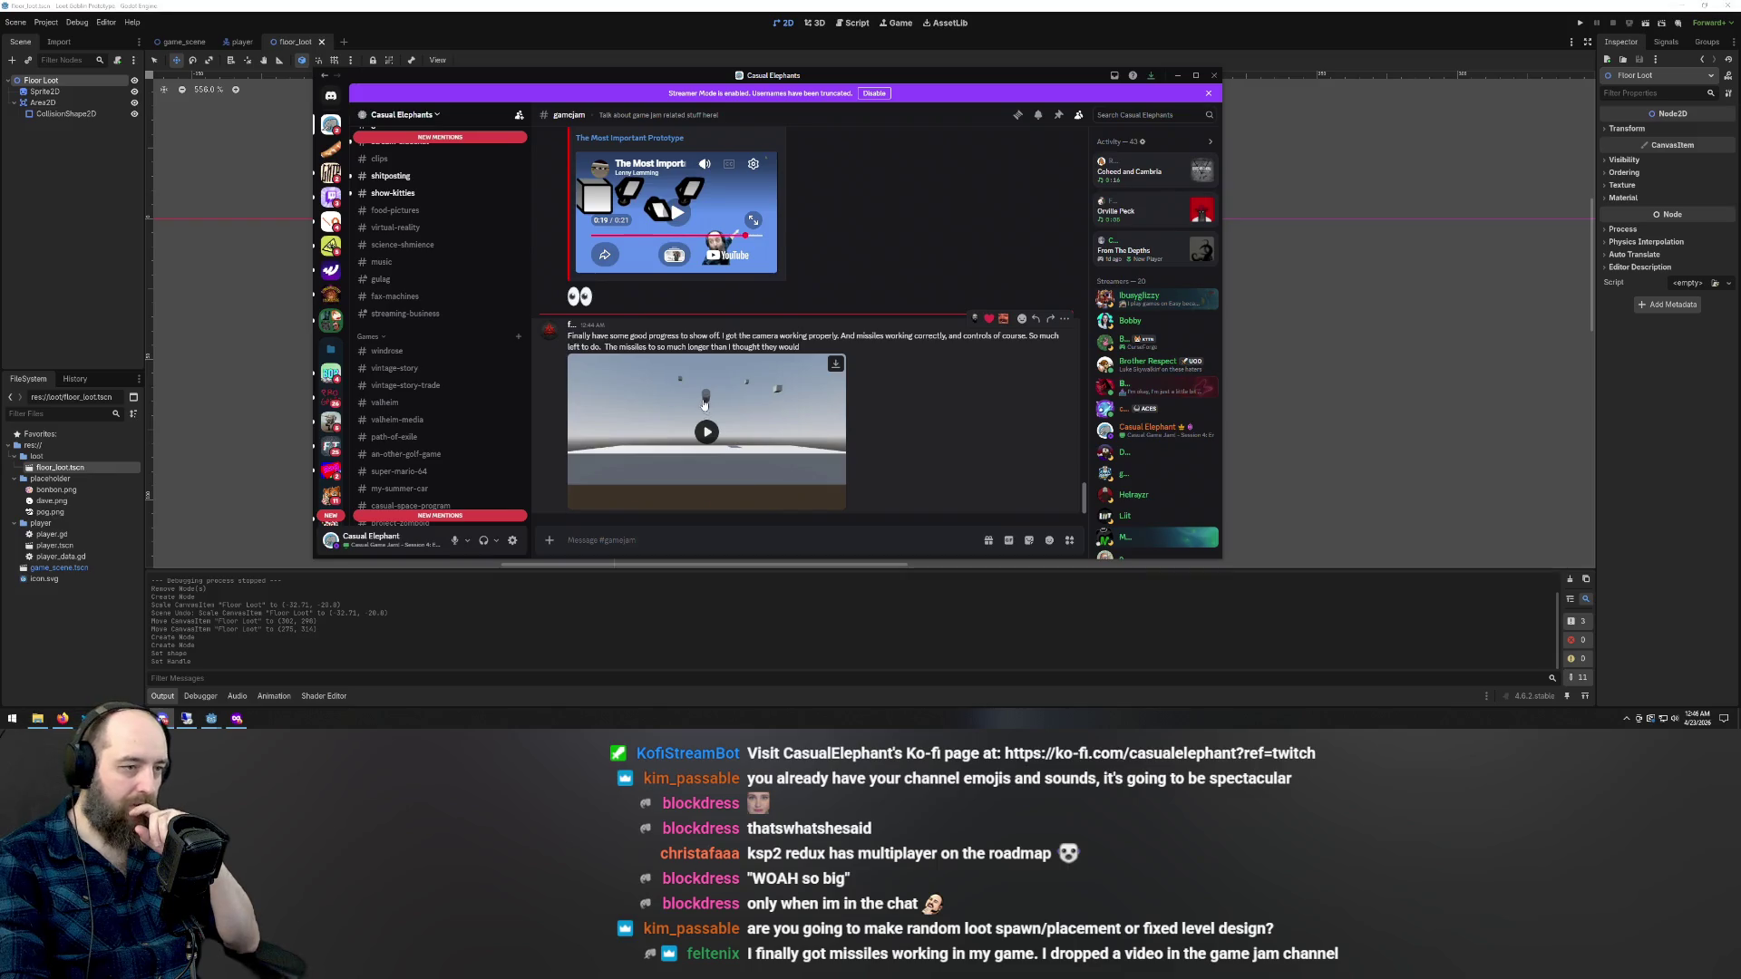
left_click(703, 432)
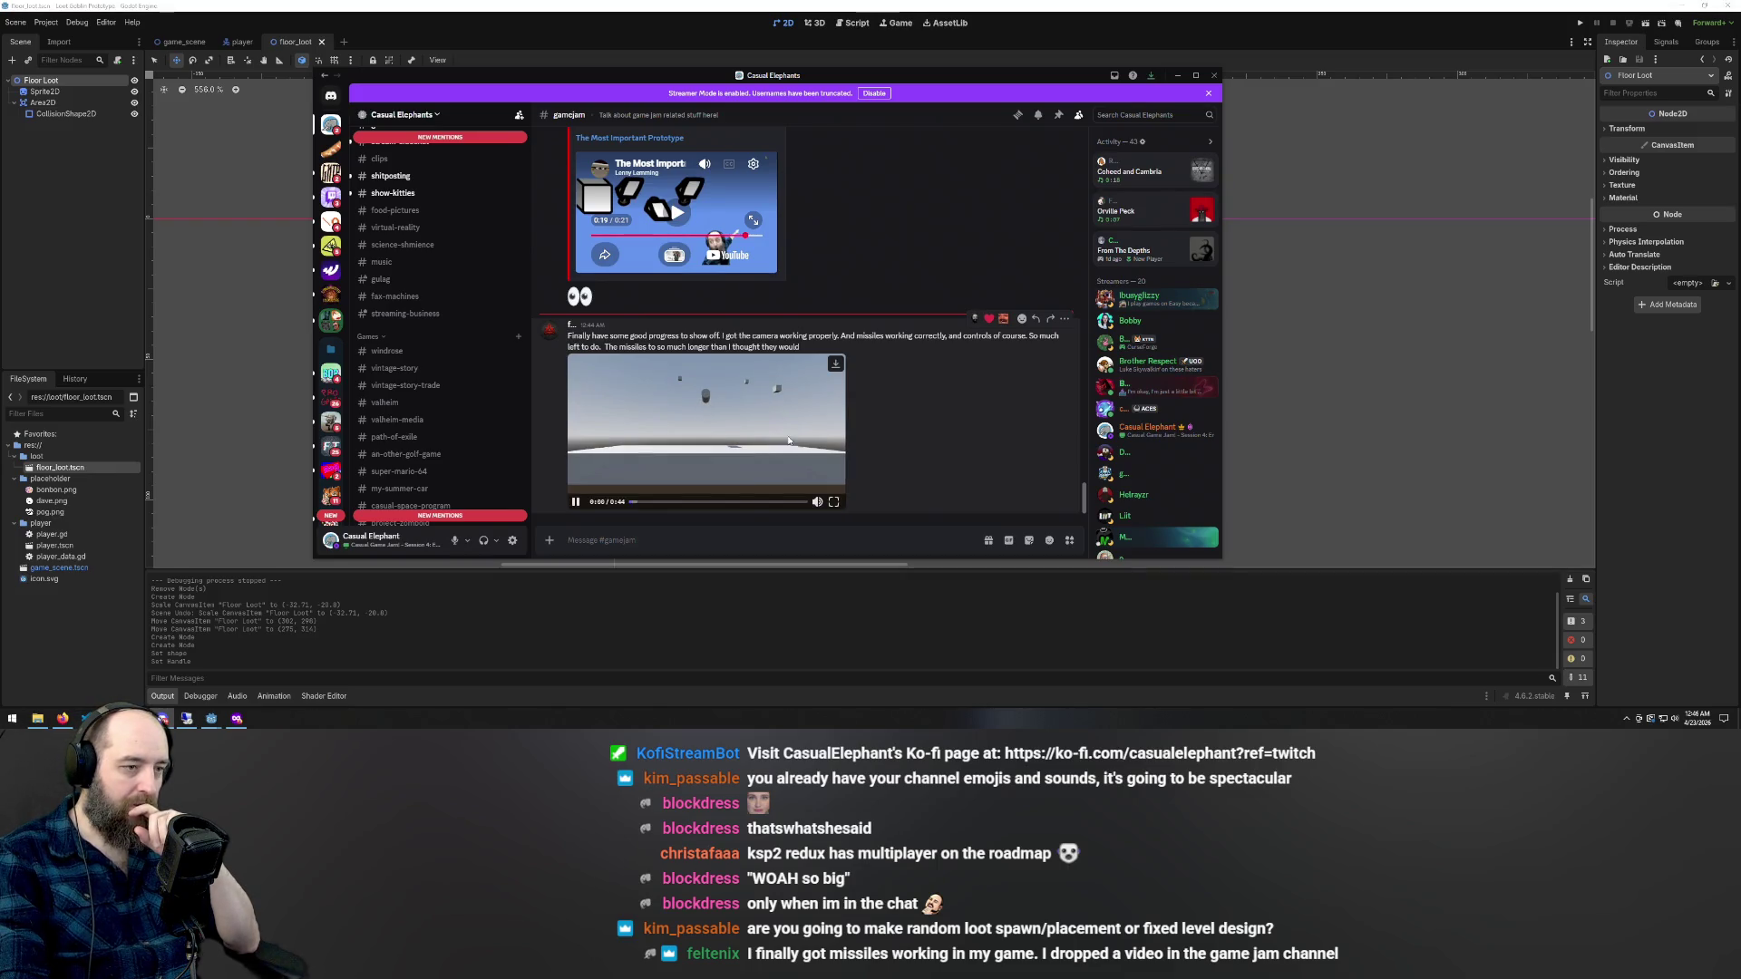
left_click(835, 499)
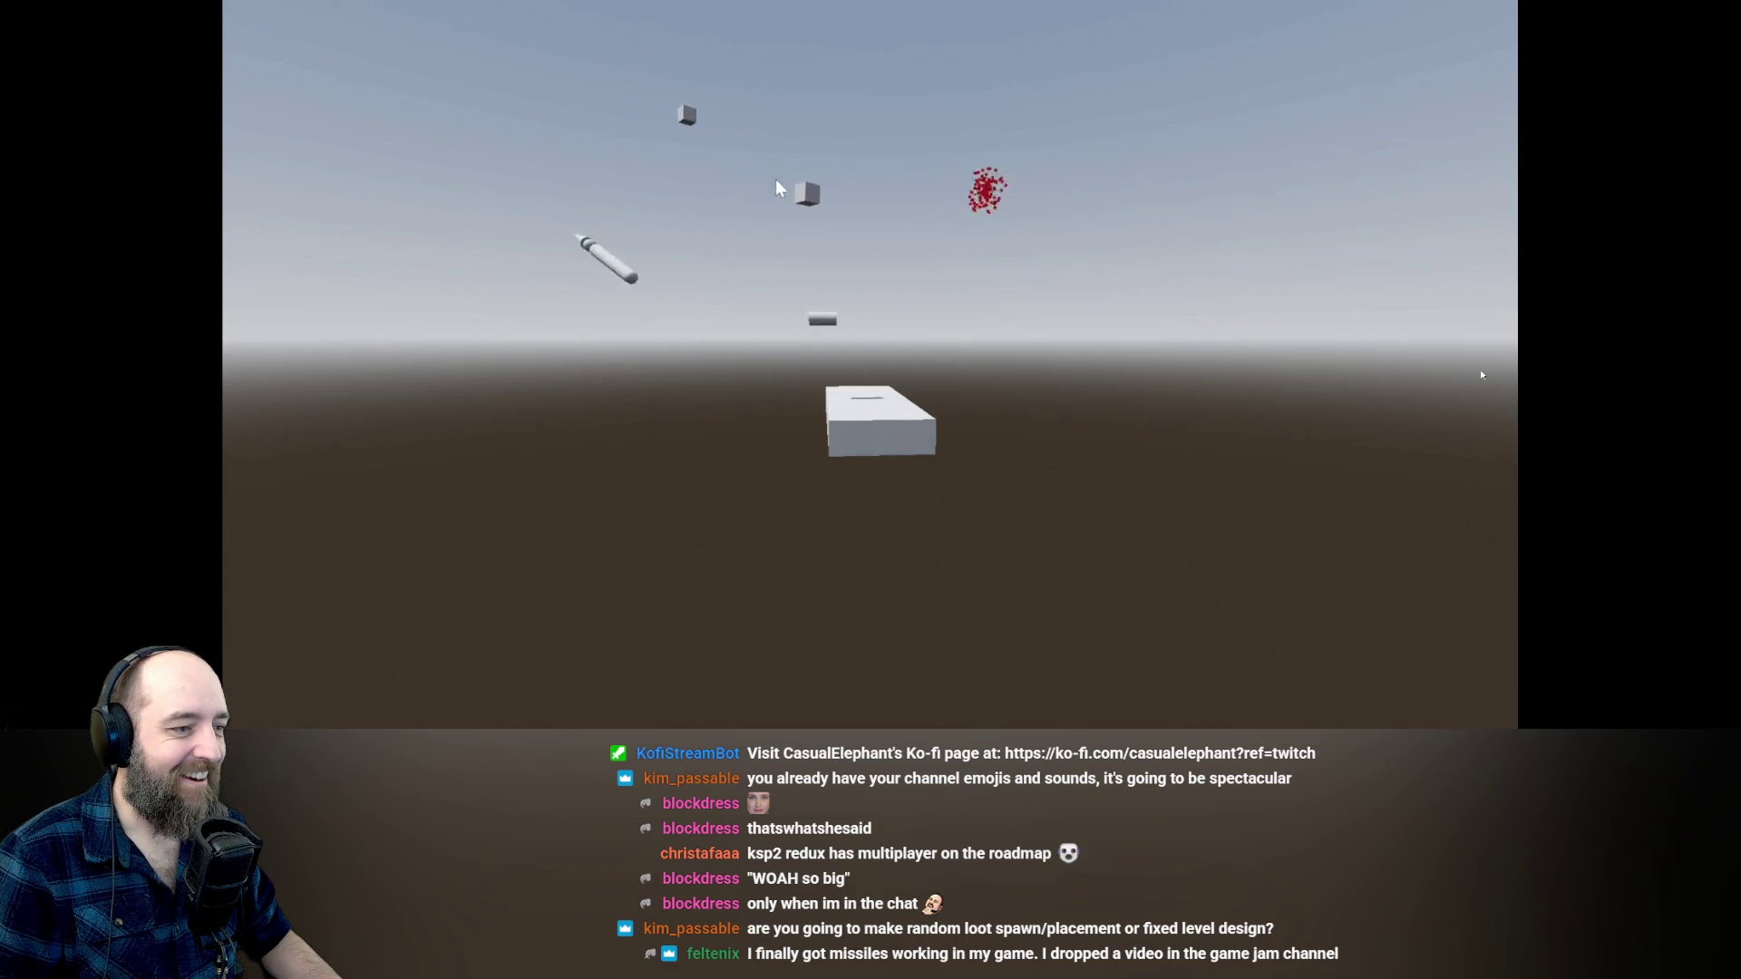
mouse_move(1511, 362)
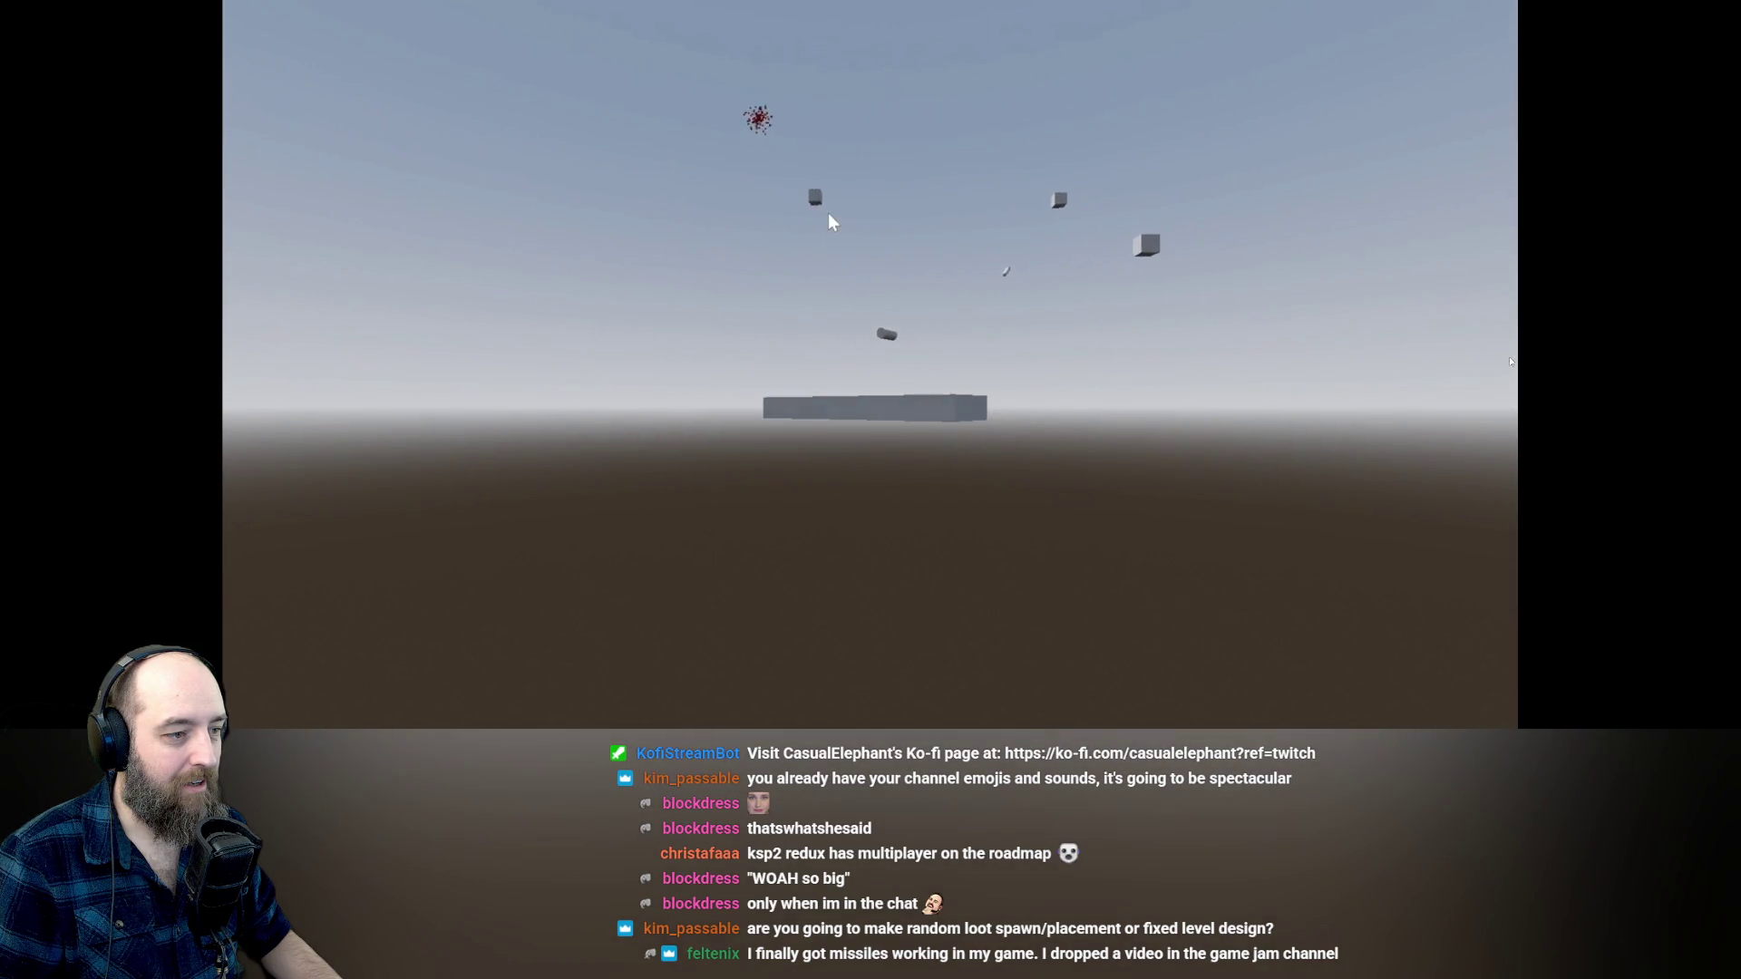
key("Escape")
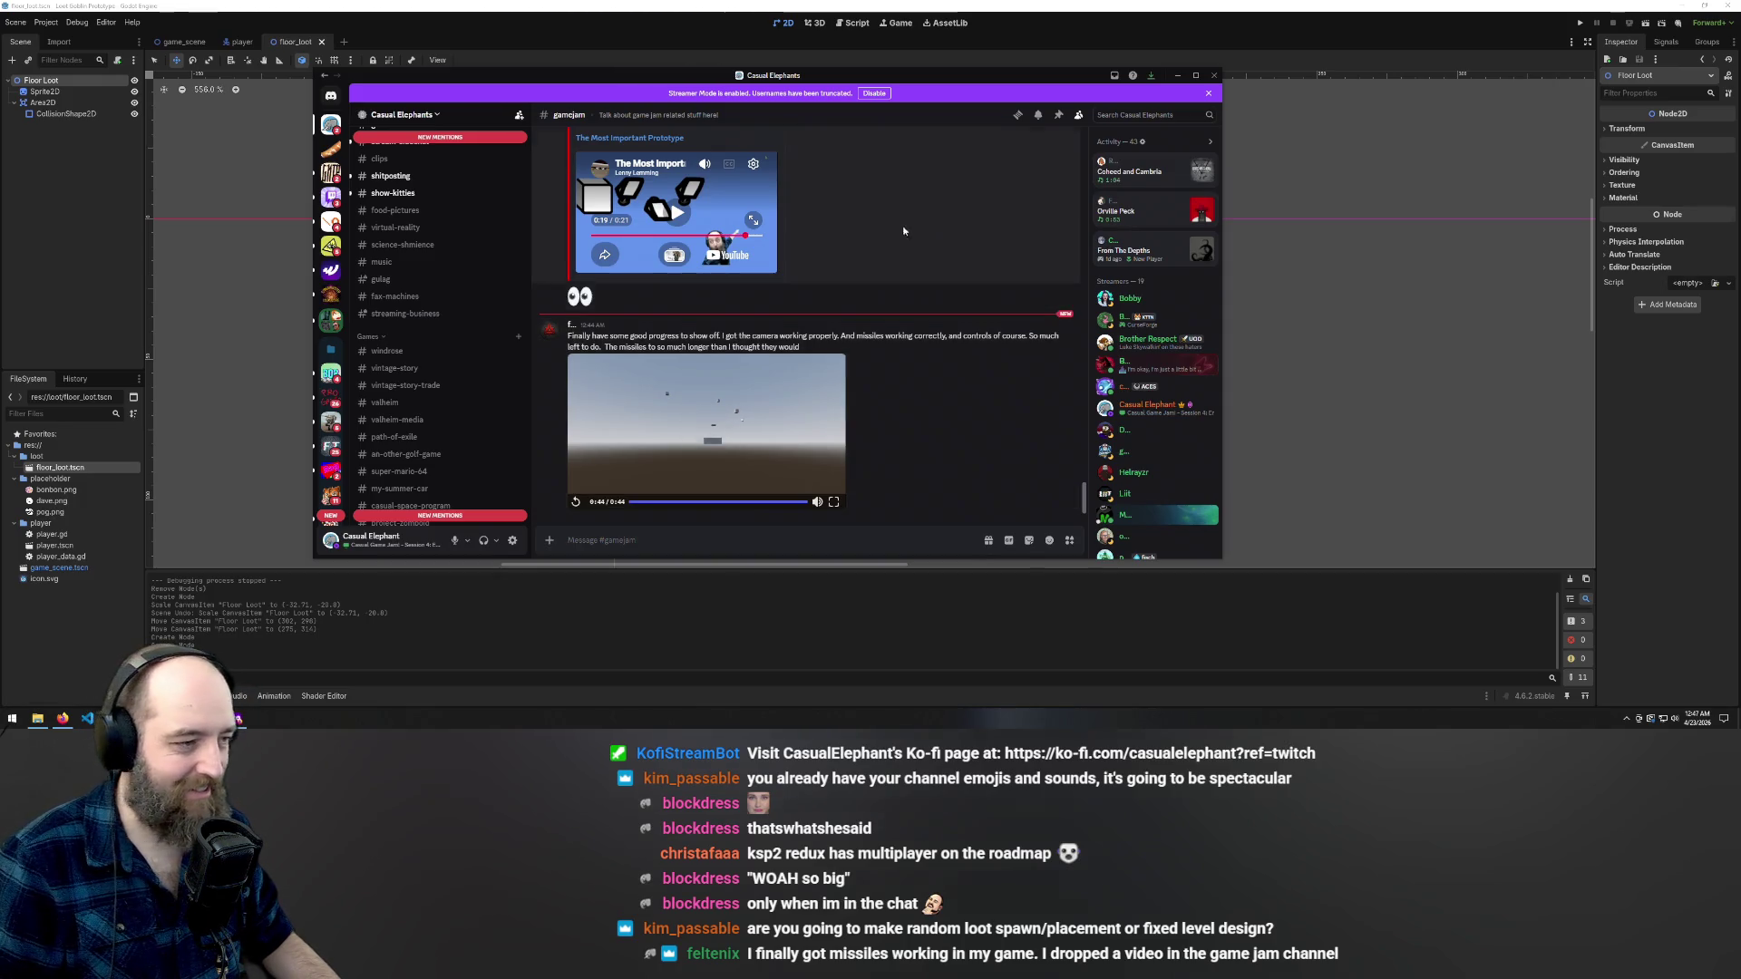
- Minimize Discord and bring Godot's game_scene back into view
left_click(239, 718)
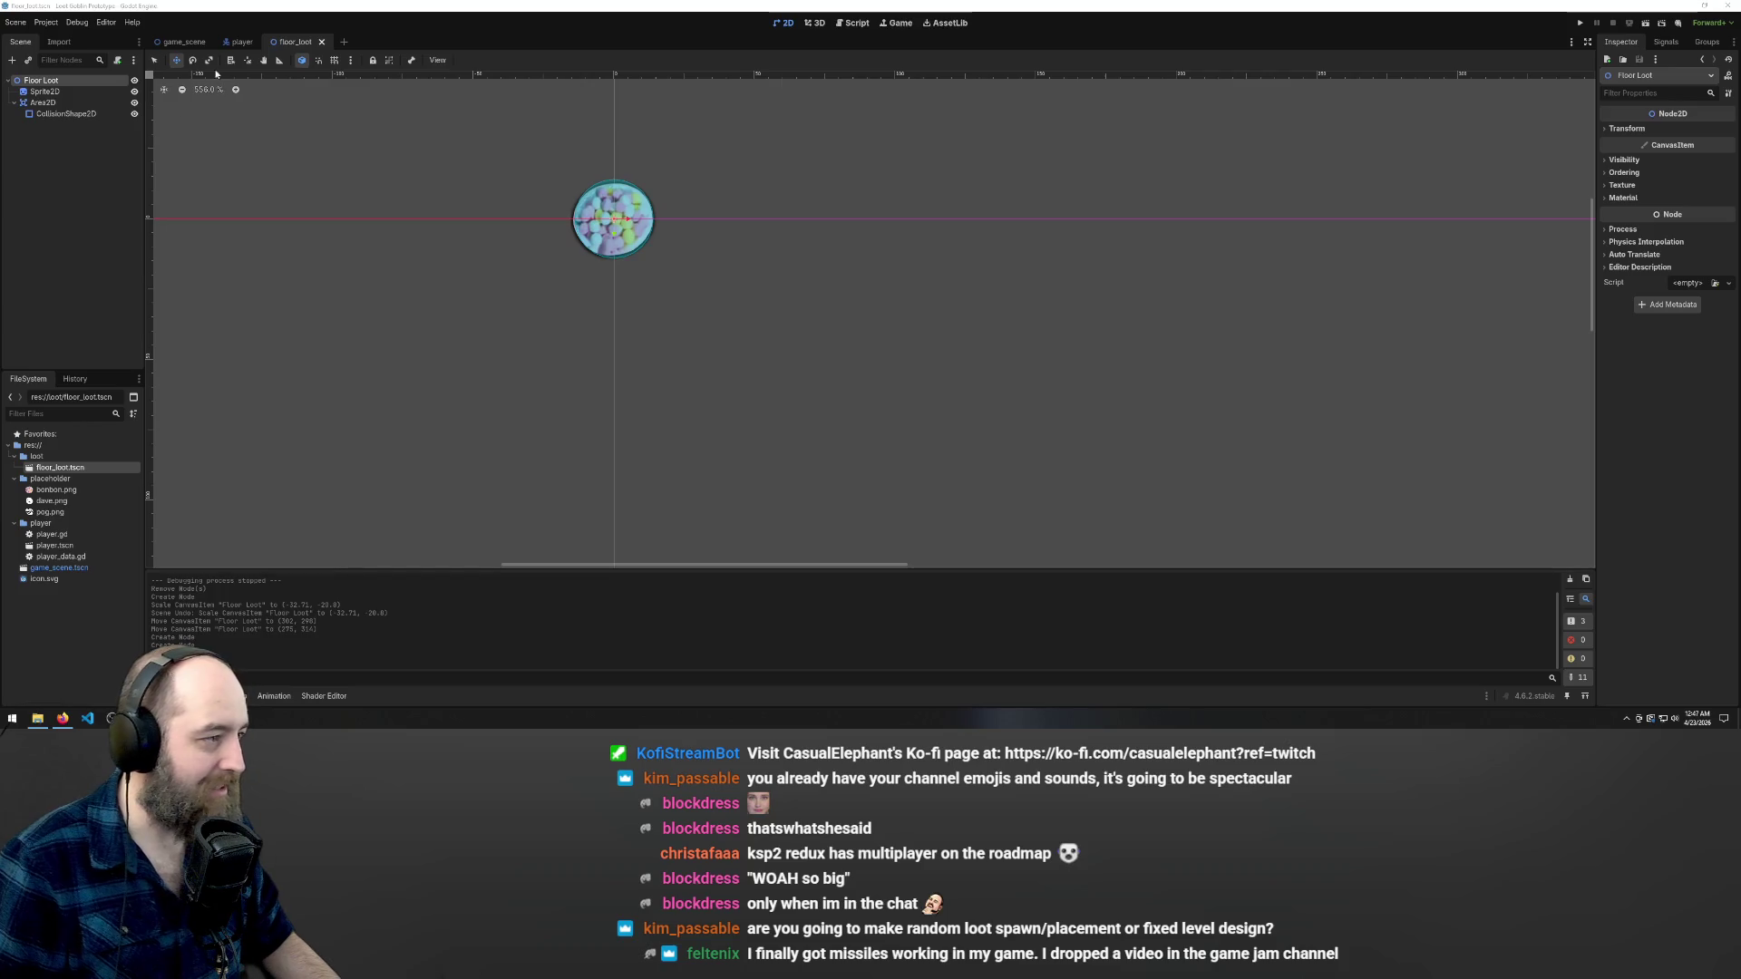
left_click(235, 43)
left_click(181, 41)
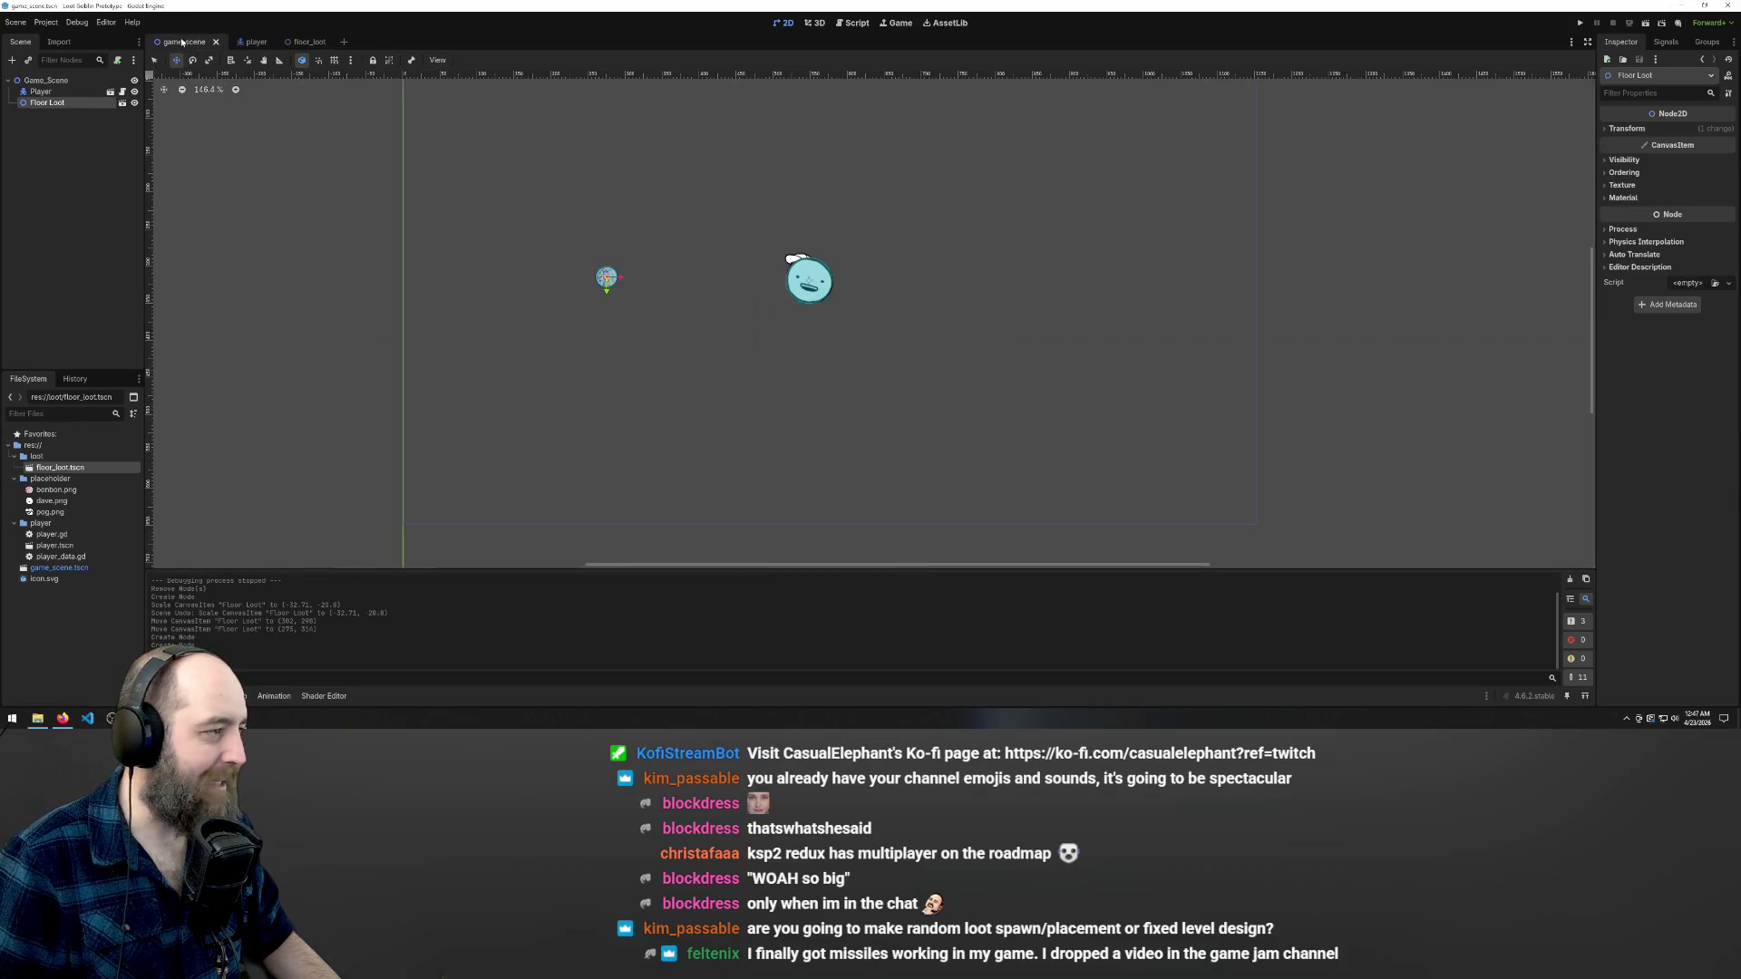
- Review the player and game_scene tabs, then return to the floor_loot scene
scroll(626, 259, "up", 3)
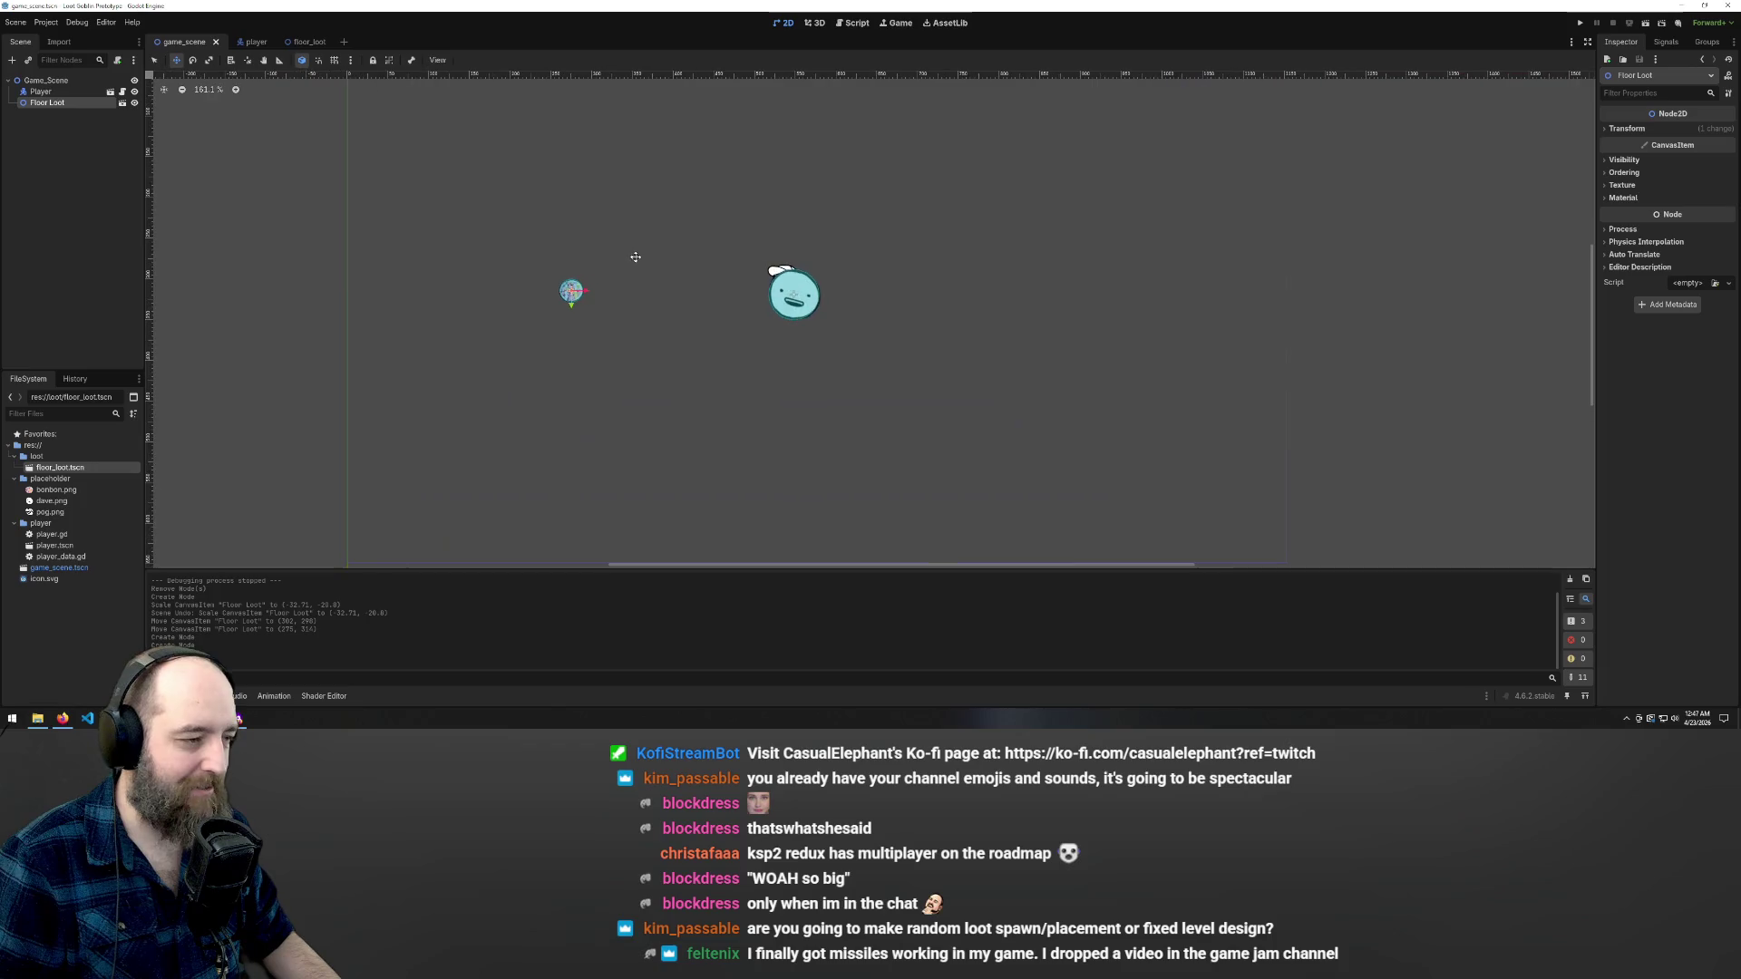
scroll(349, 198, "up", 1)
left_click(308, 45)
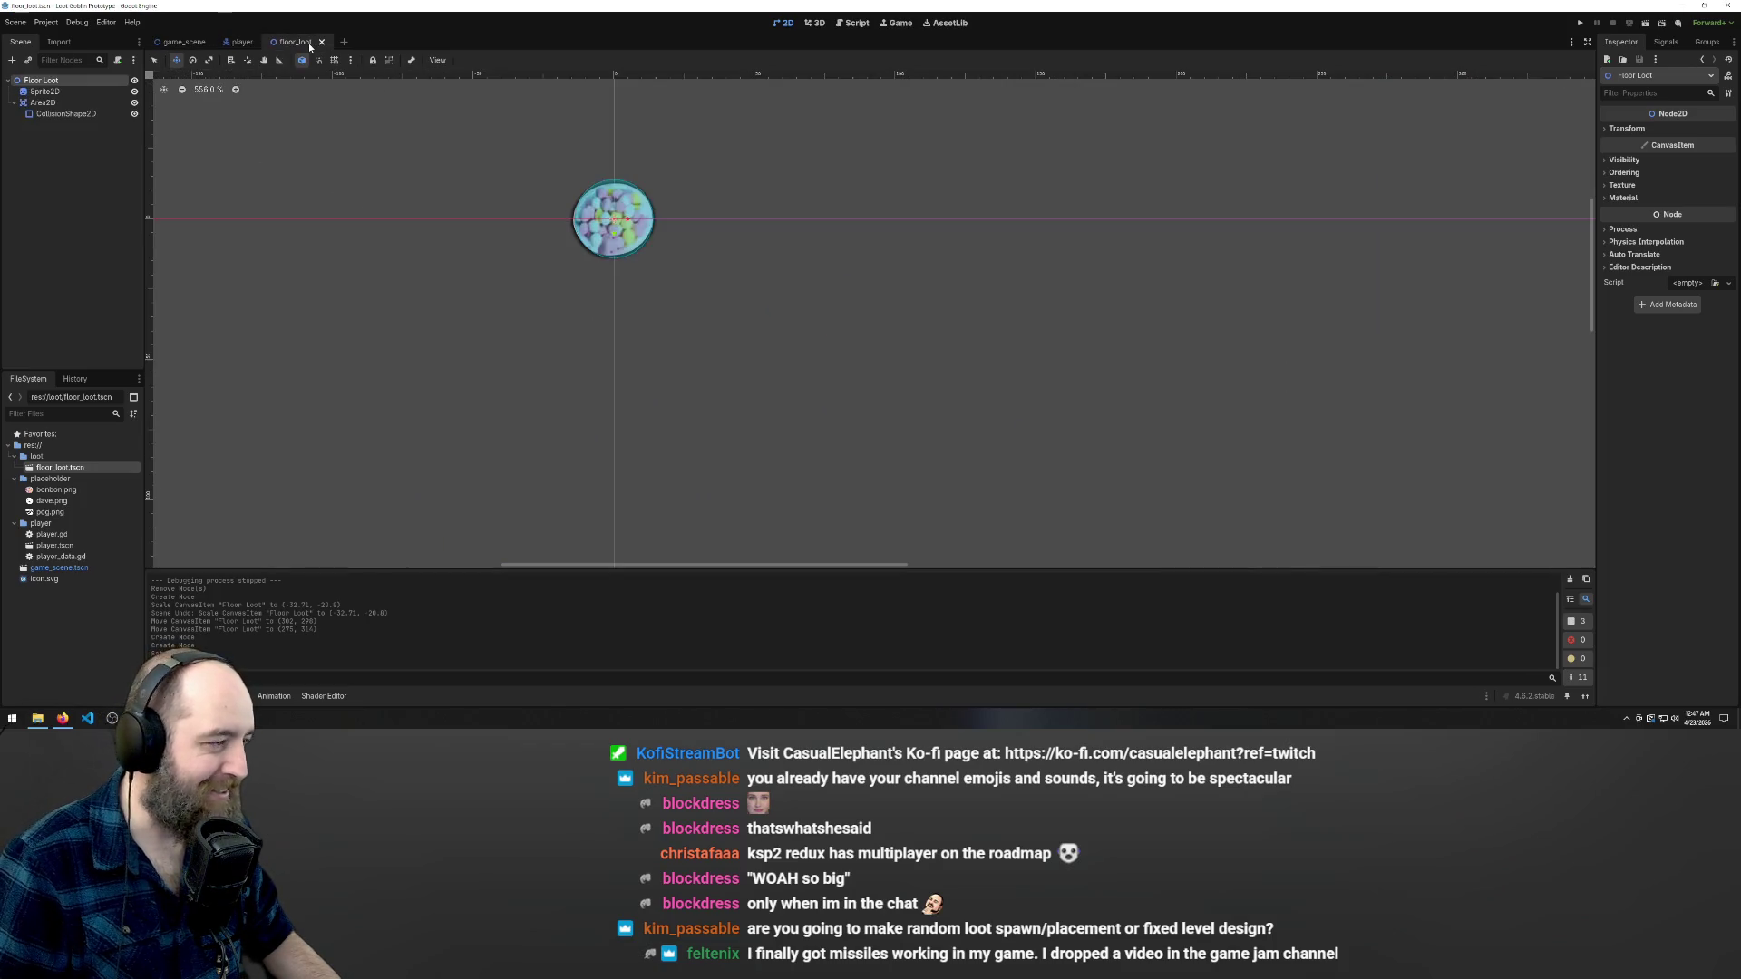
scroll(843, 360, "down", 4)
scroll(666, 246, "up", 1)
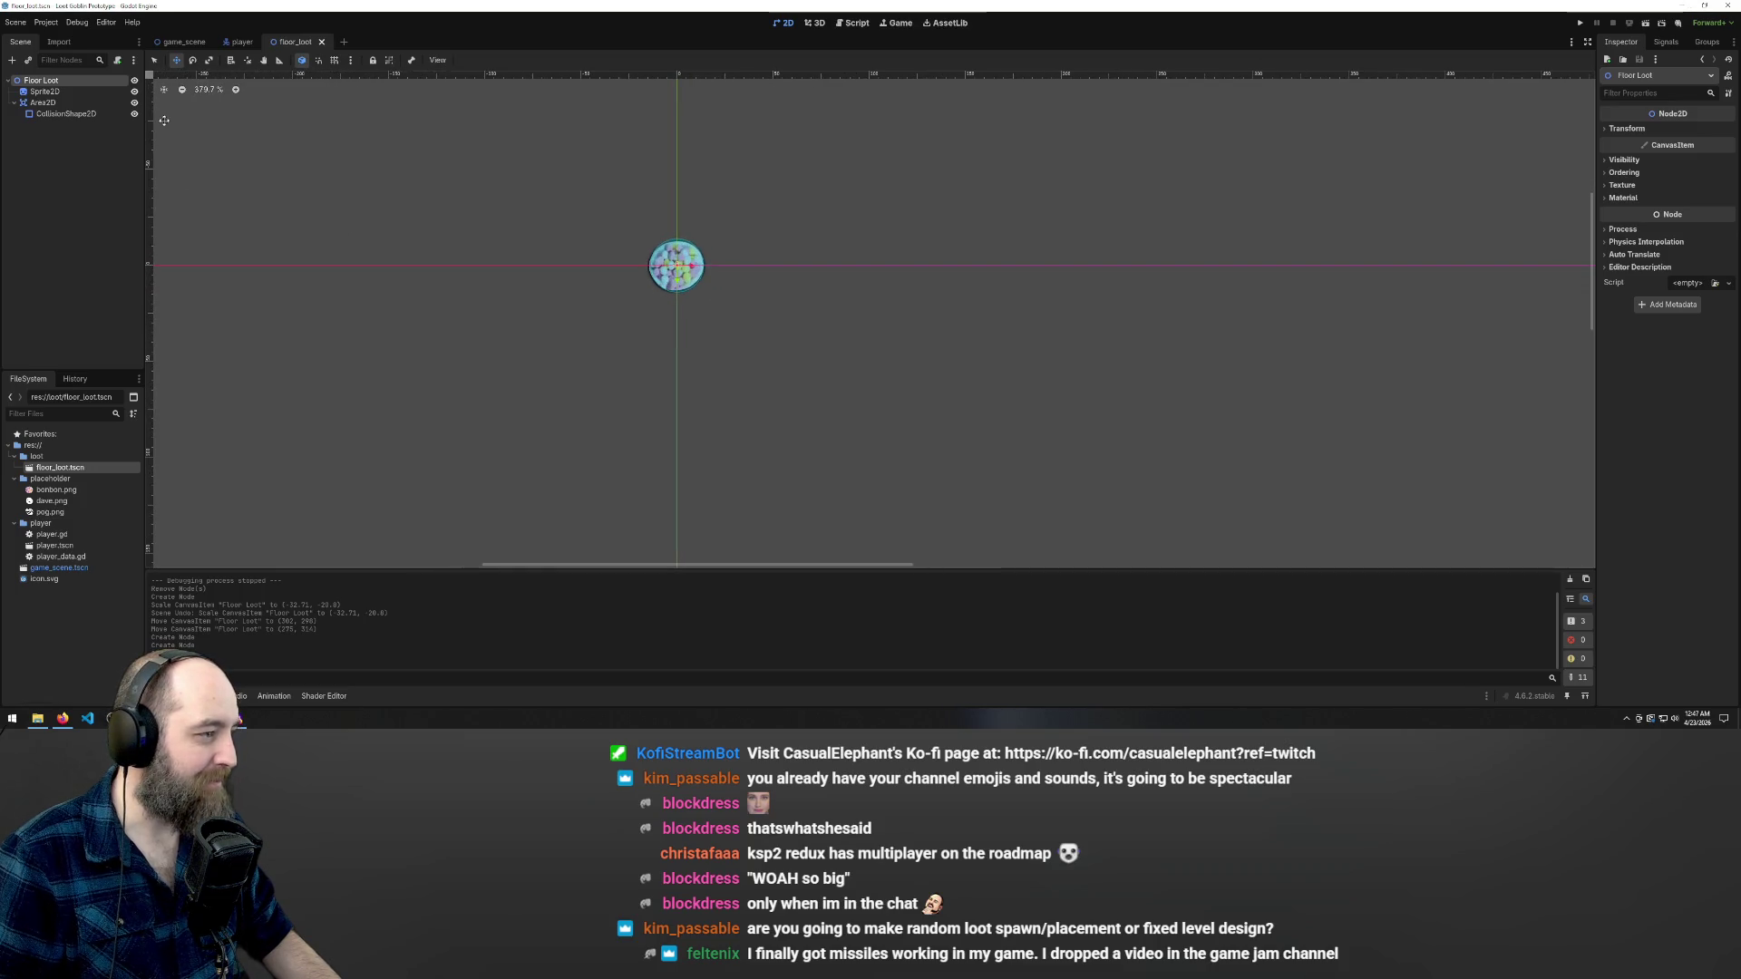
left_click(241, 44)
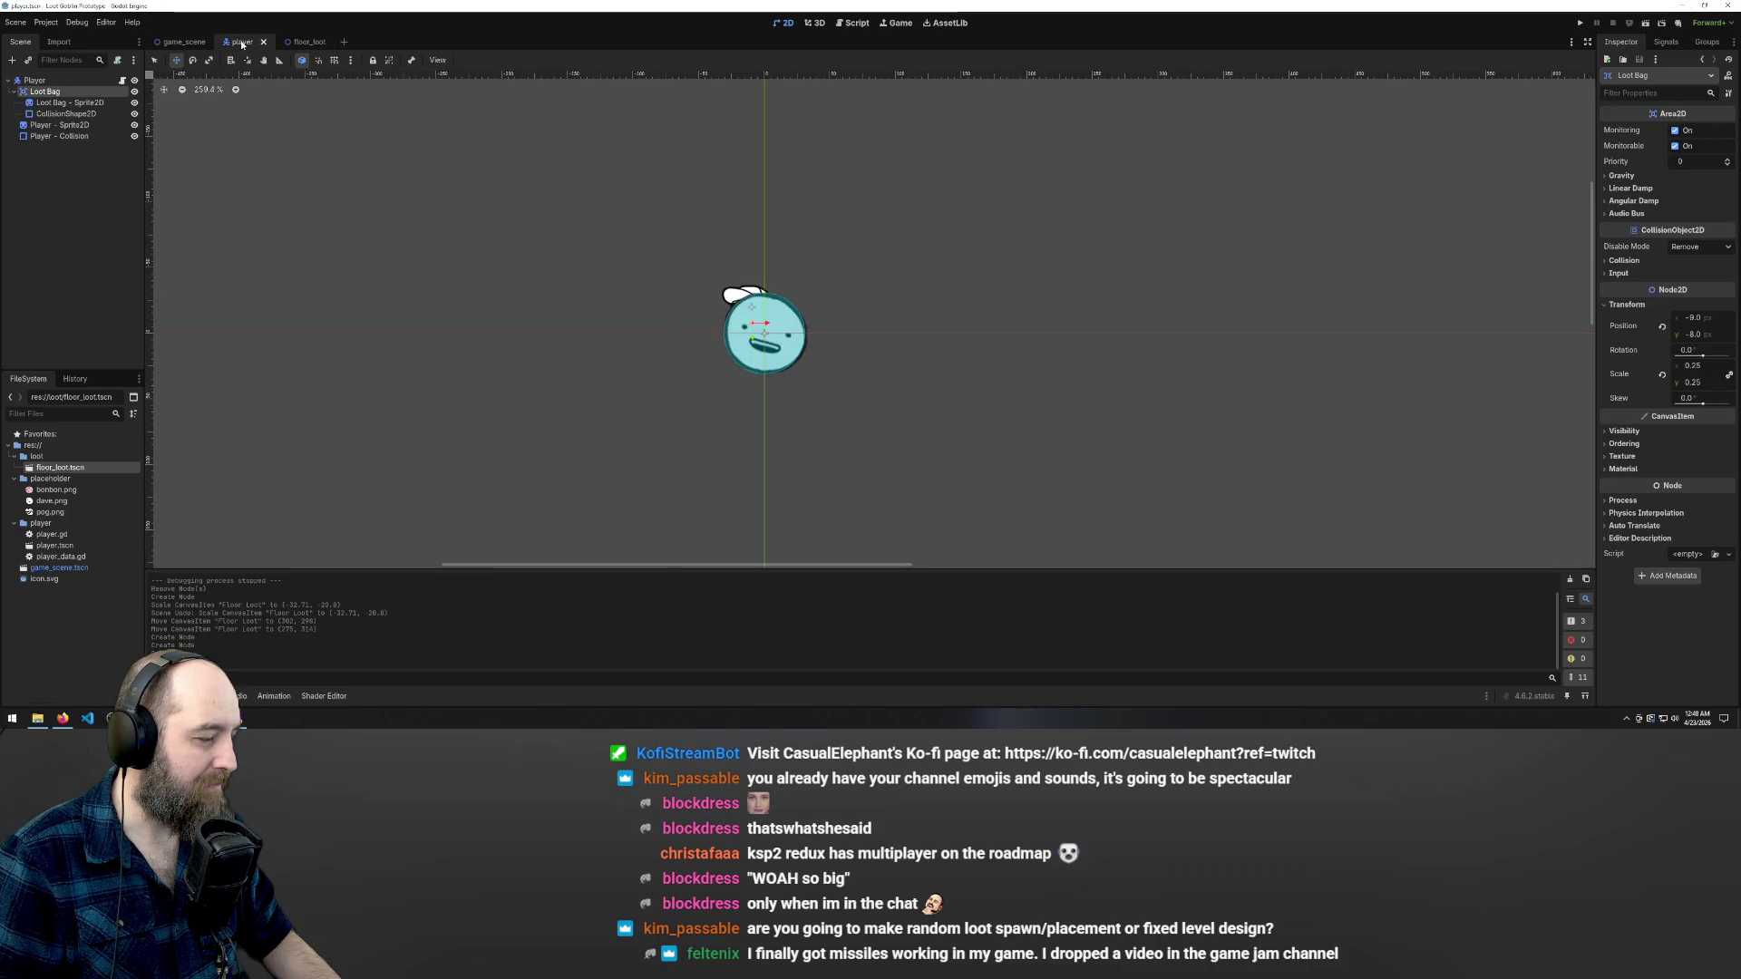
left_click(180, 43)
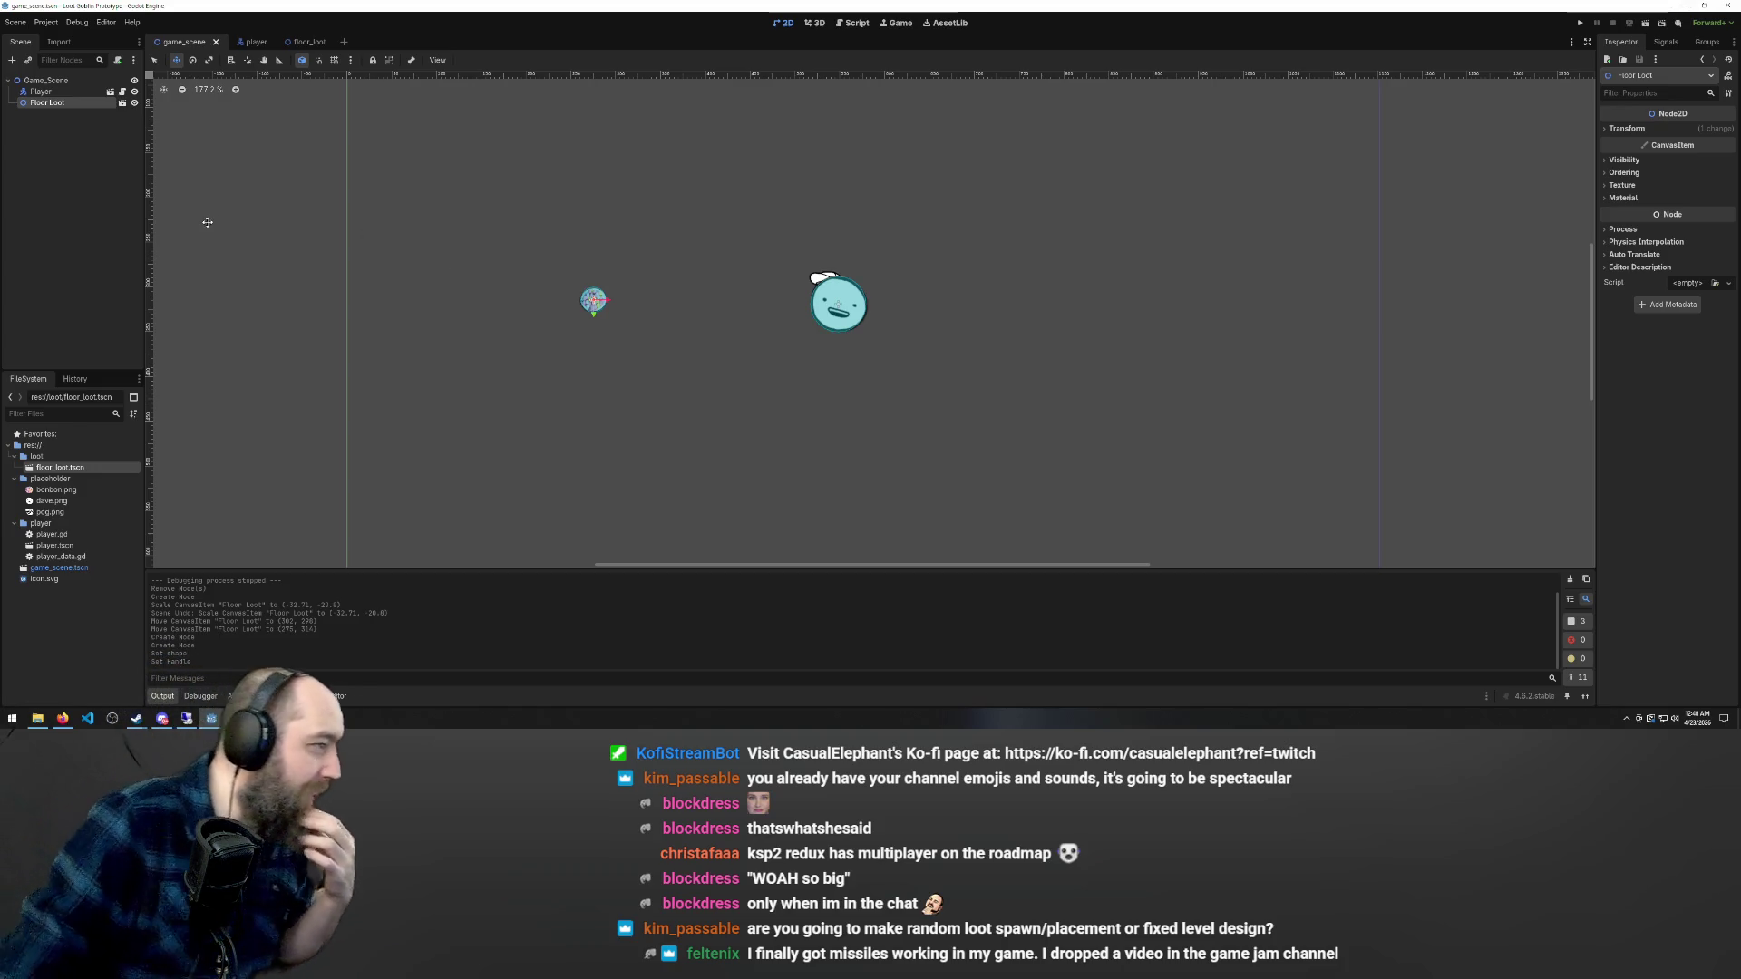
left_click(295, 41)
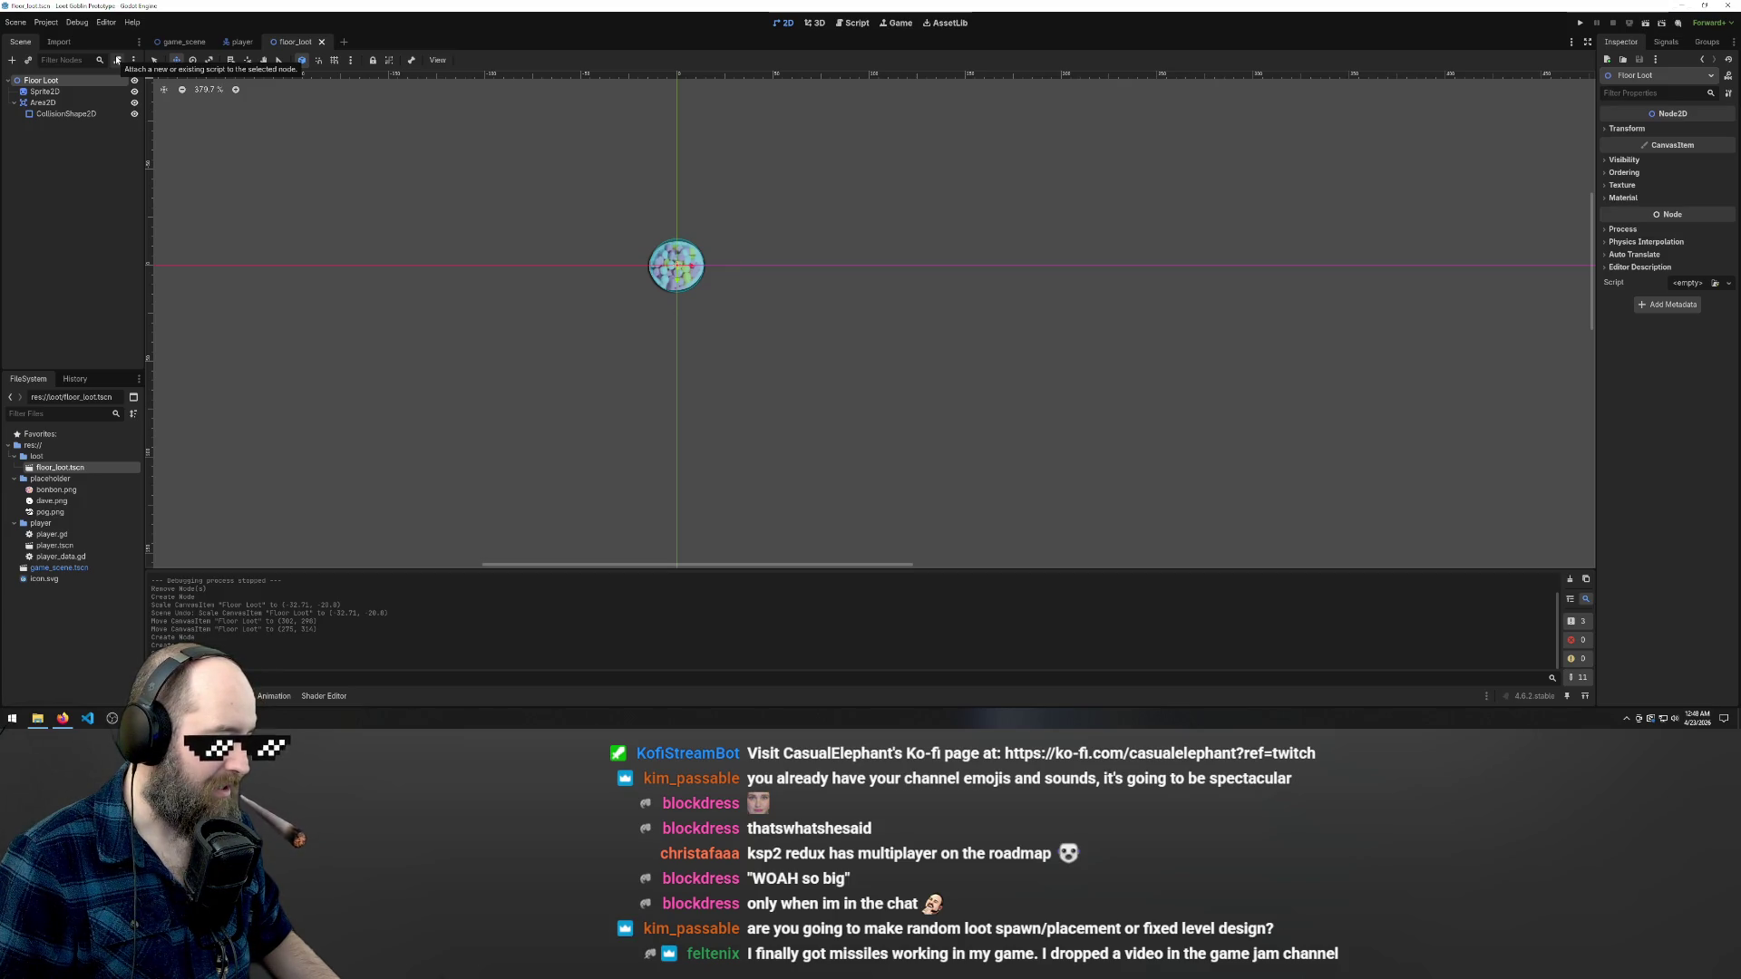
- Attach a new floor_loot.gd script to Floor Loot and add blank lines below 'extends Node2D'
left_click(116, 60)
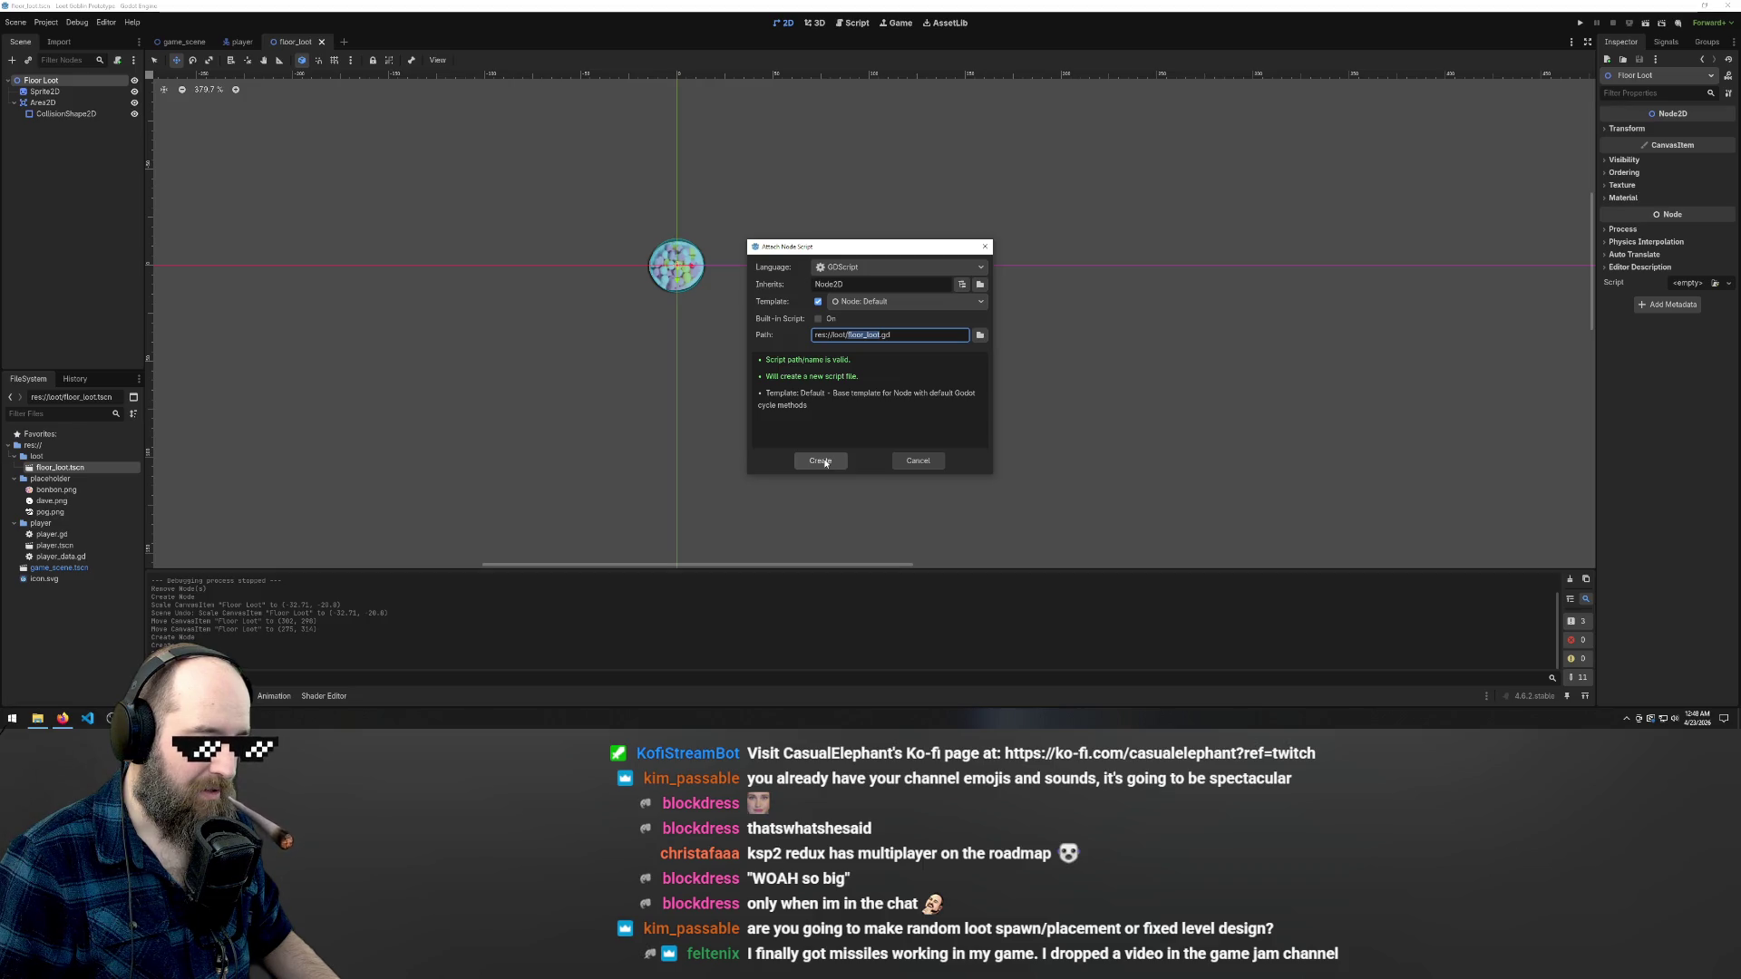
left_click(820, 461)
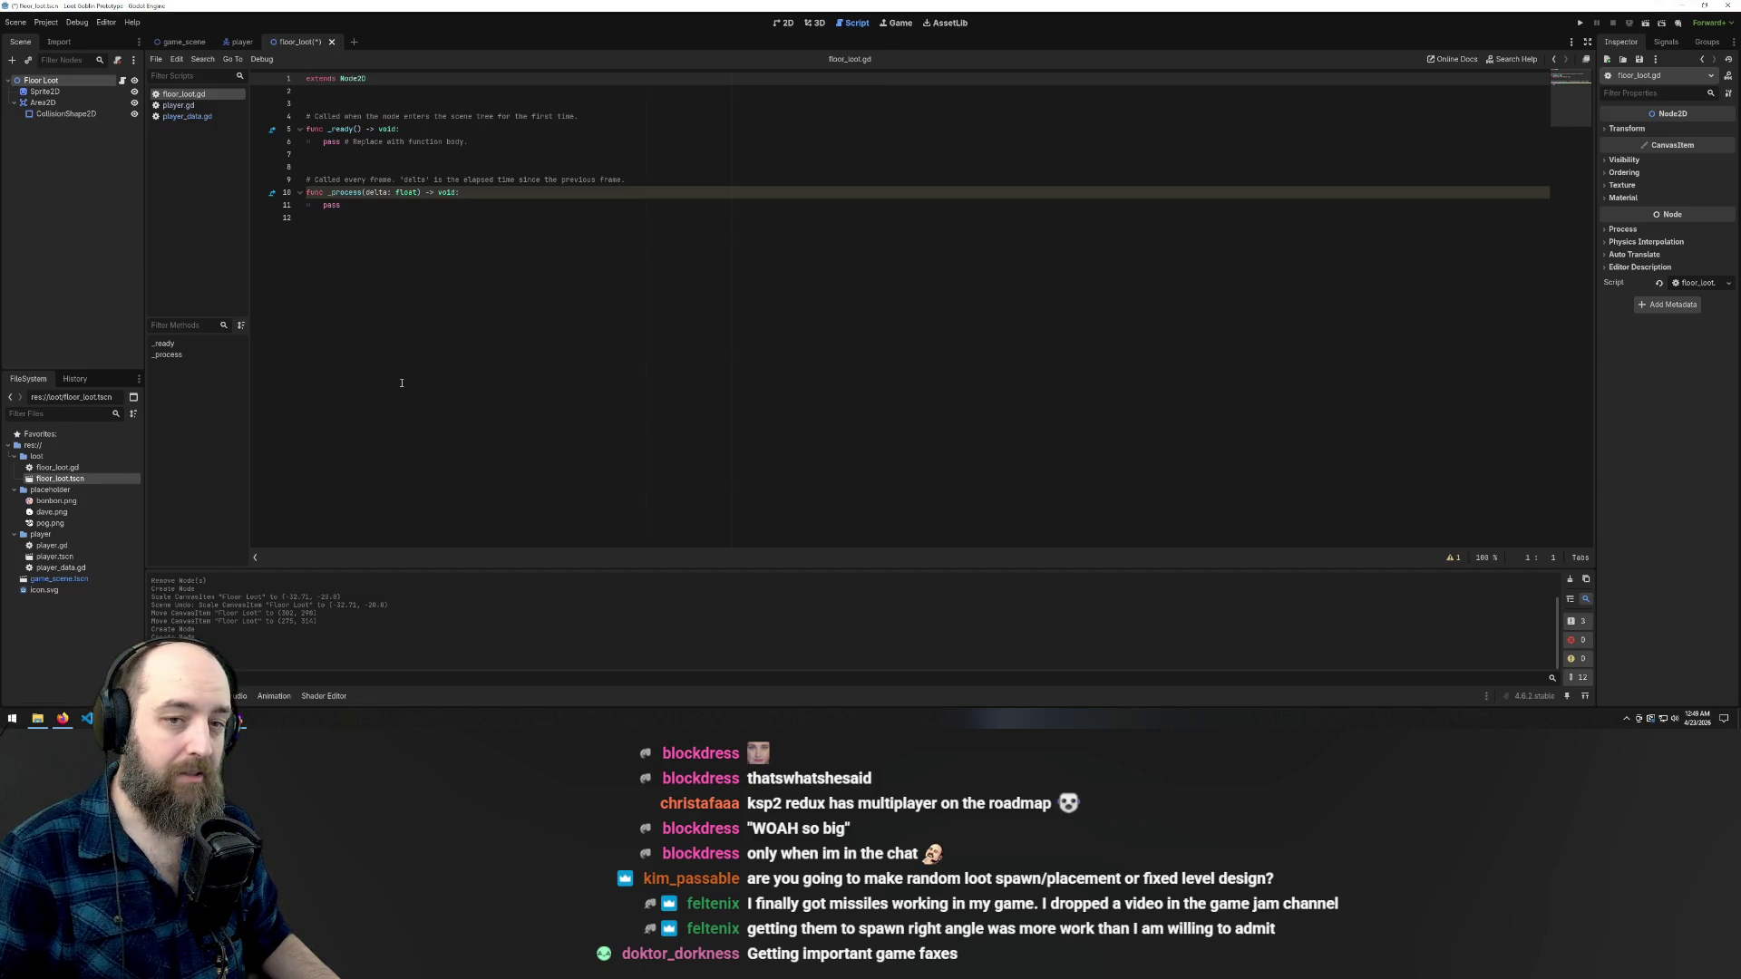
left_click(1666, 42)
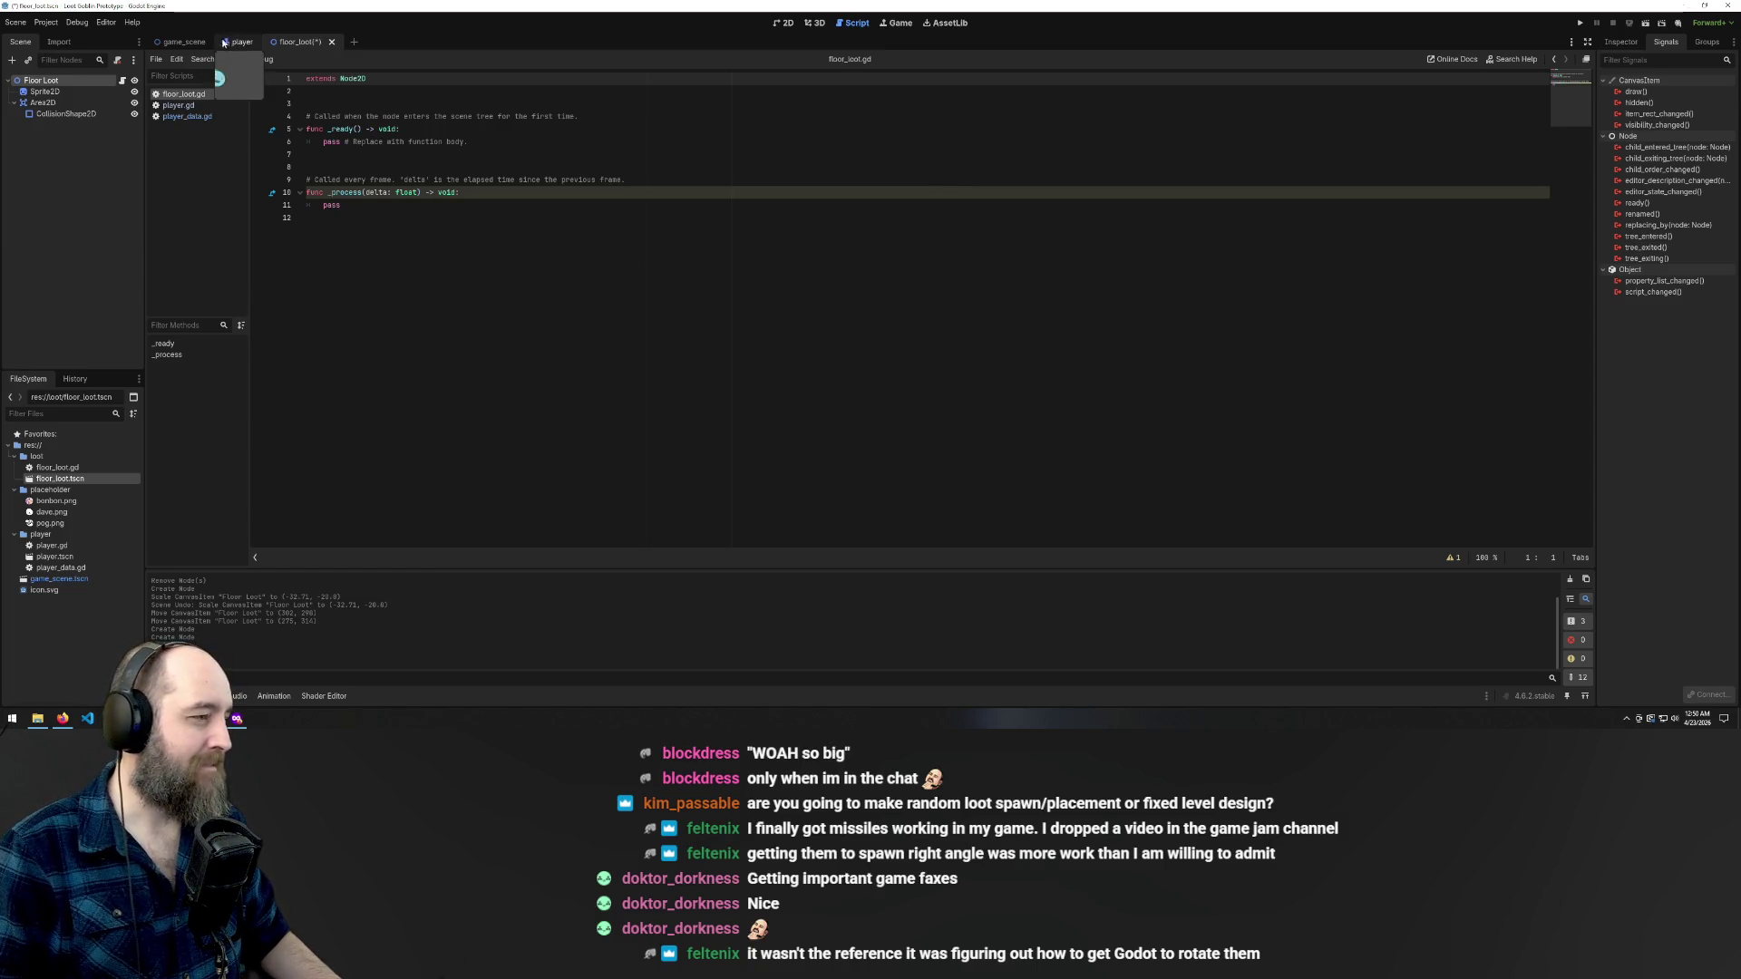
left_click(354, 79)
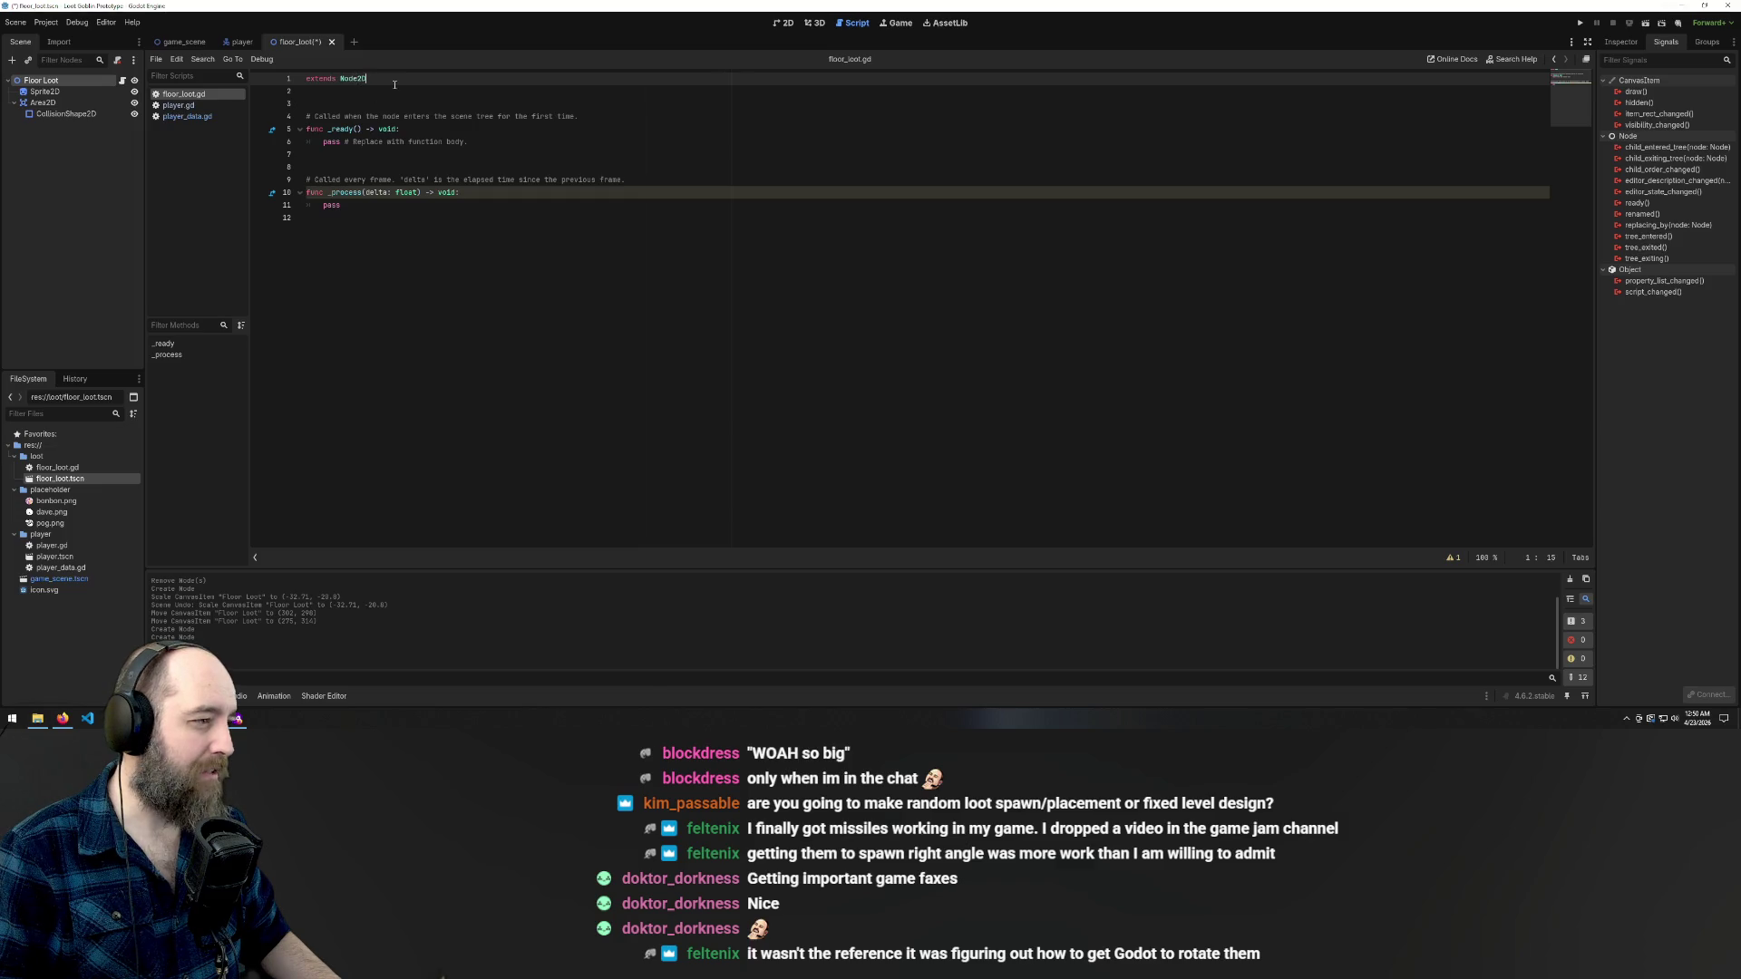
key("Return")
key("Return")
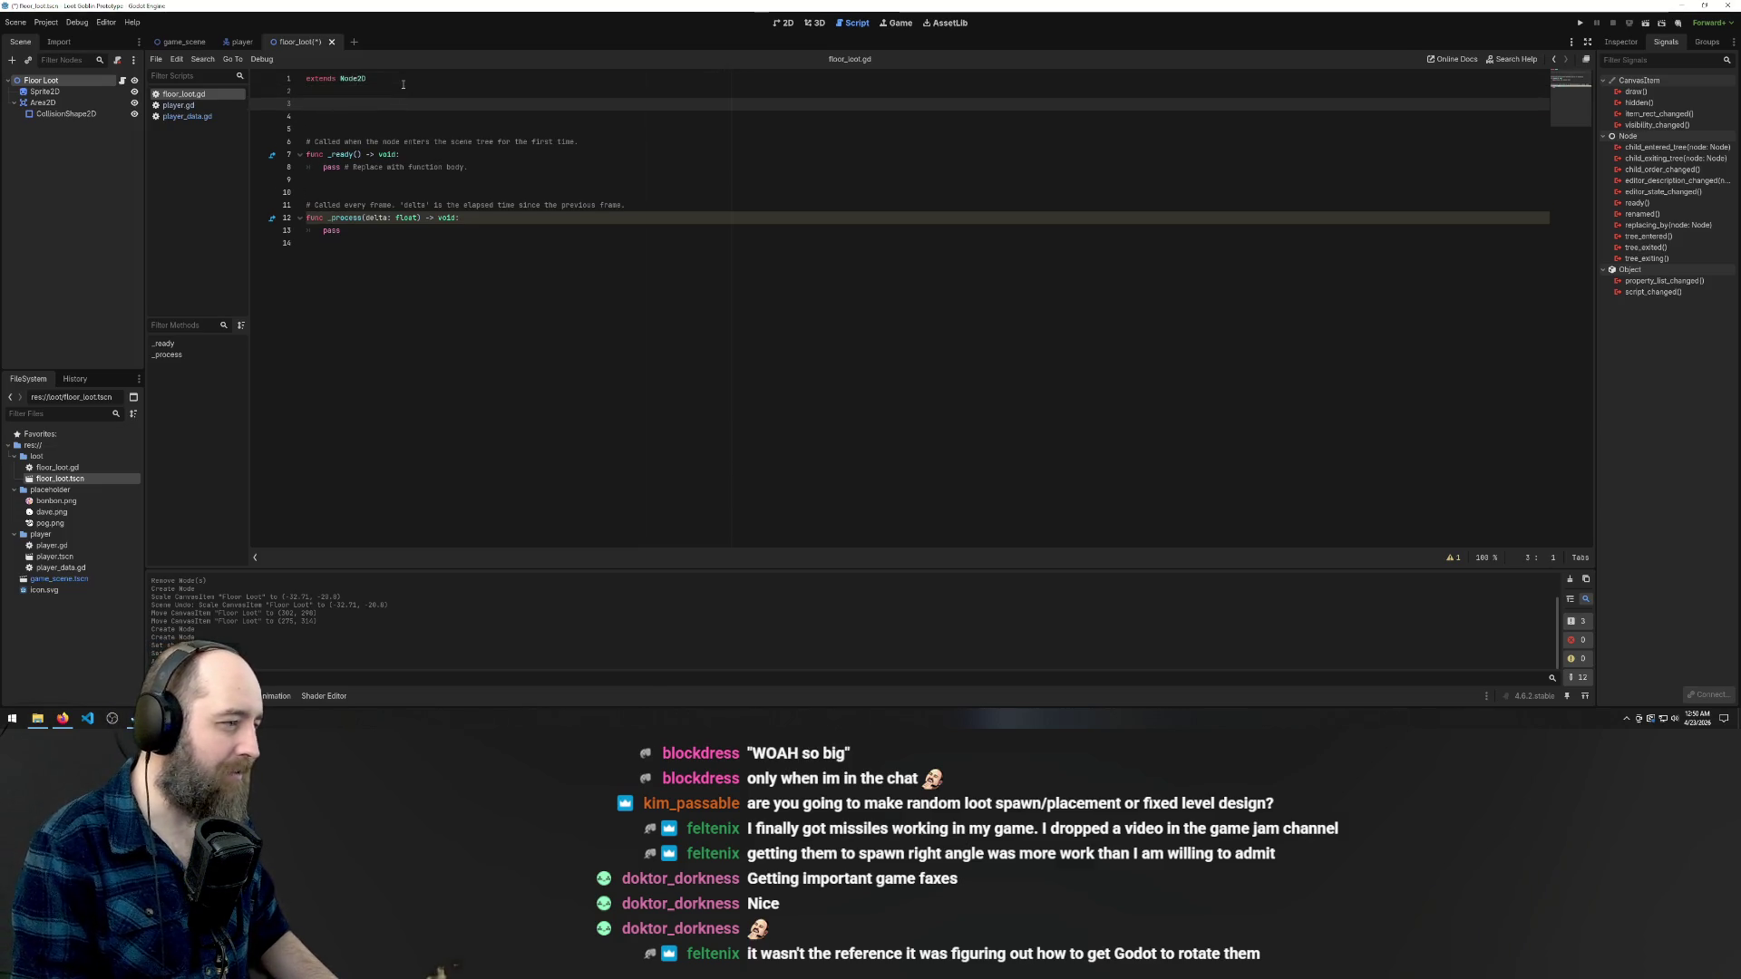
mouse_move(211, 718)
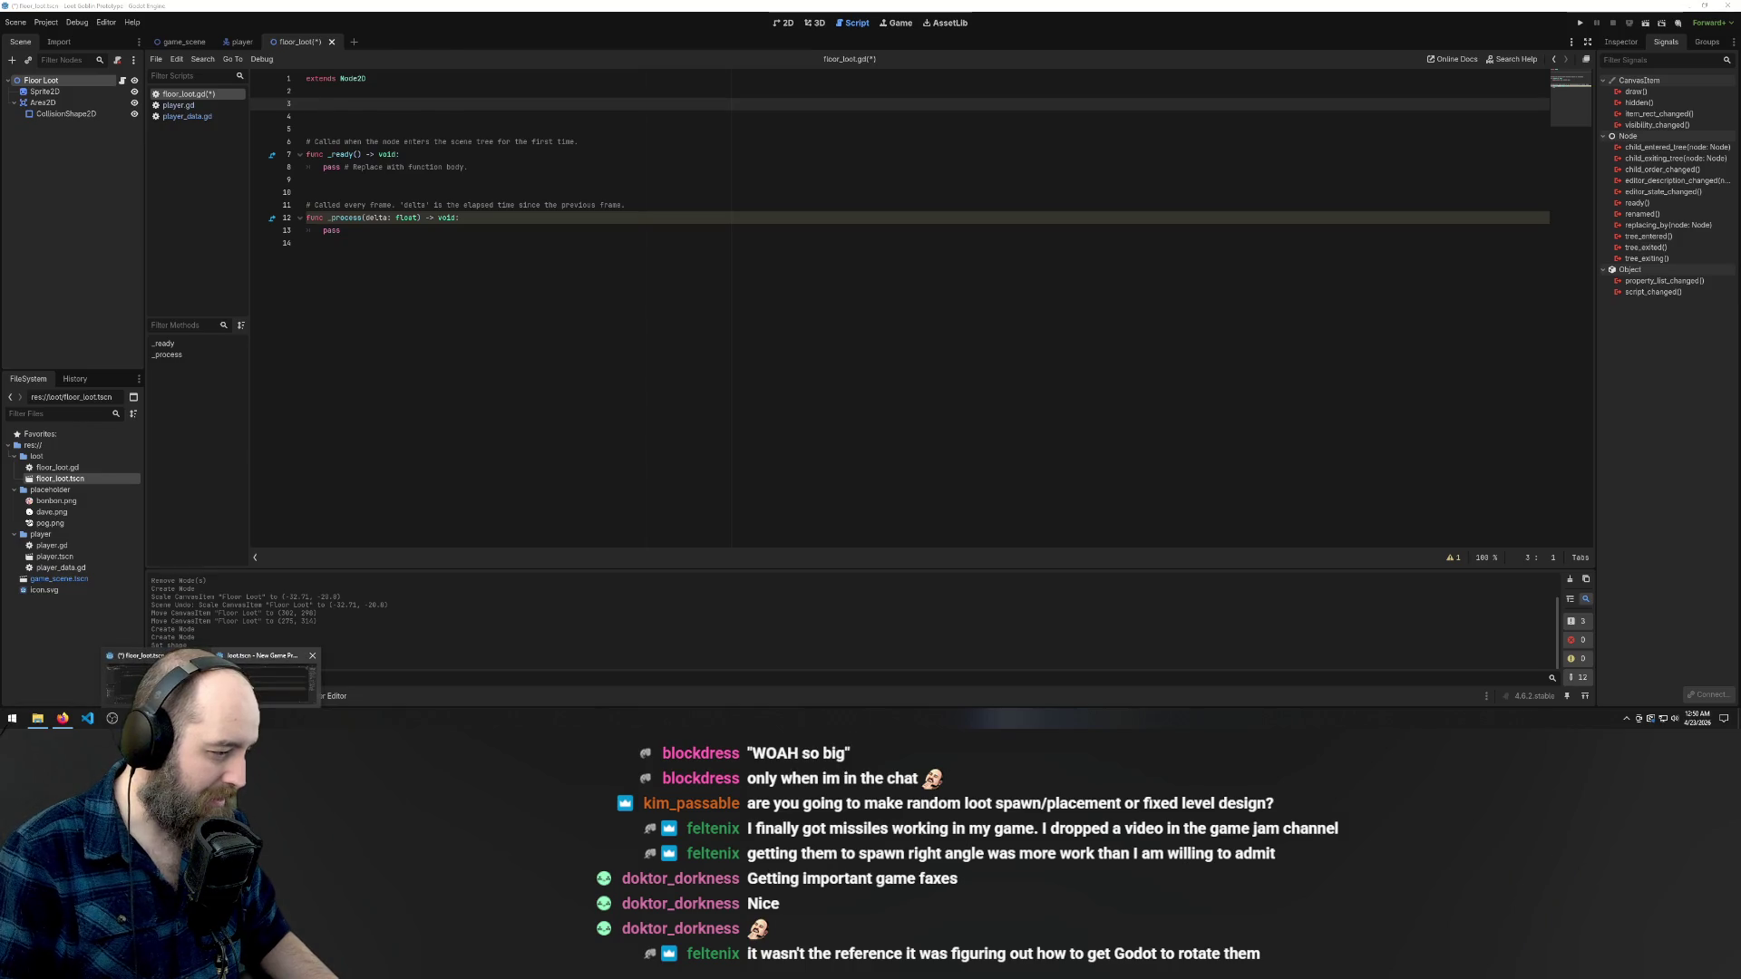
left_click(251, 686)
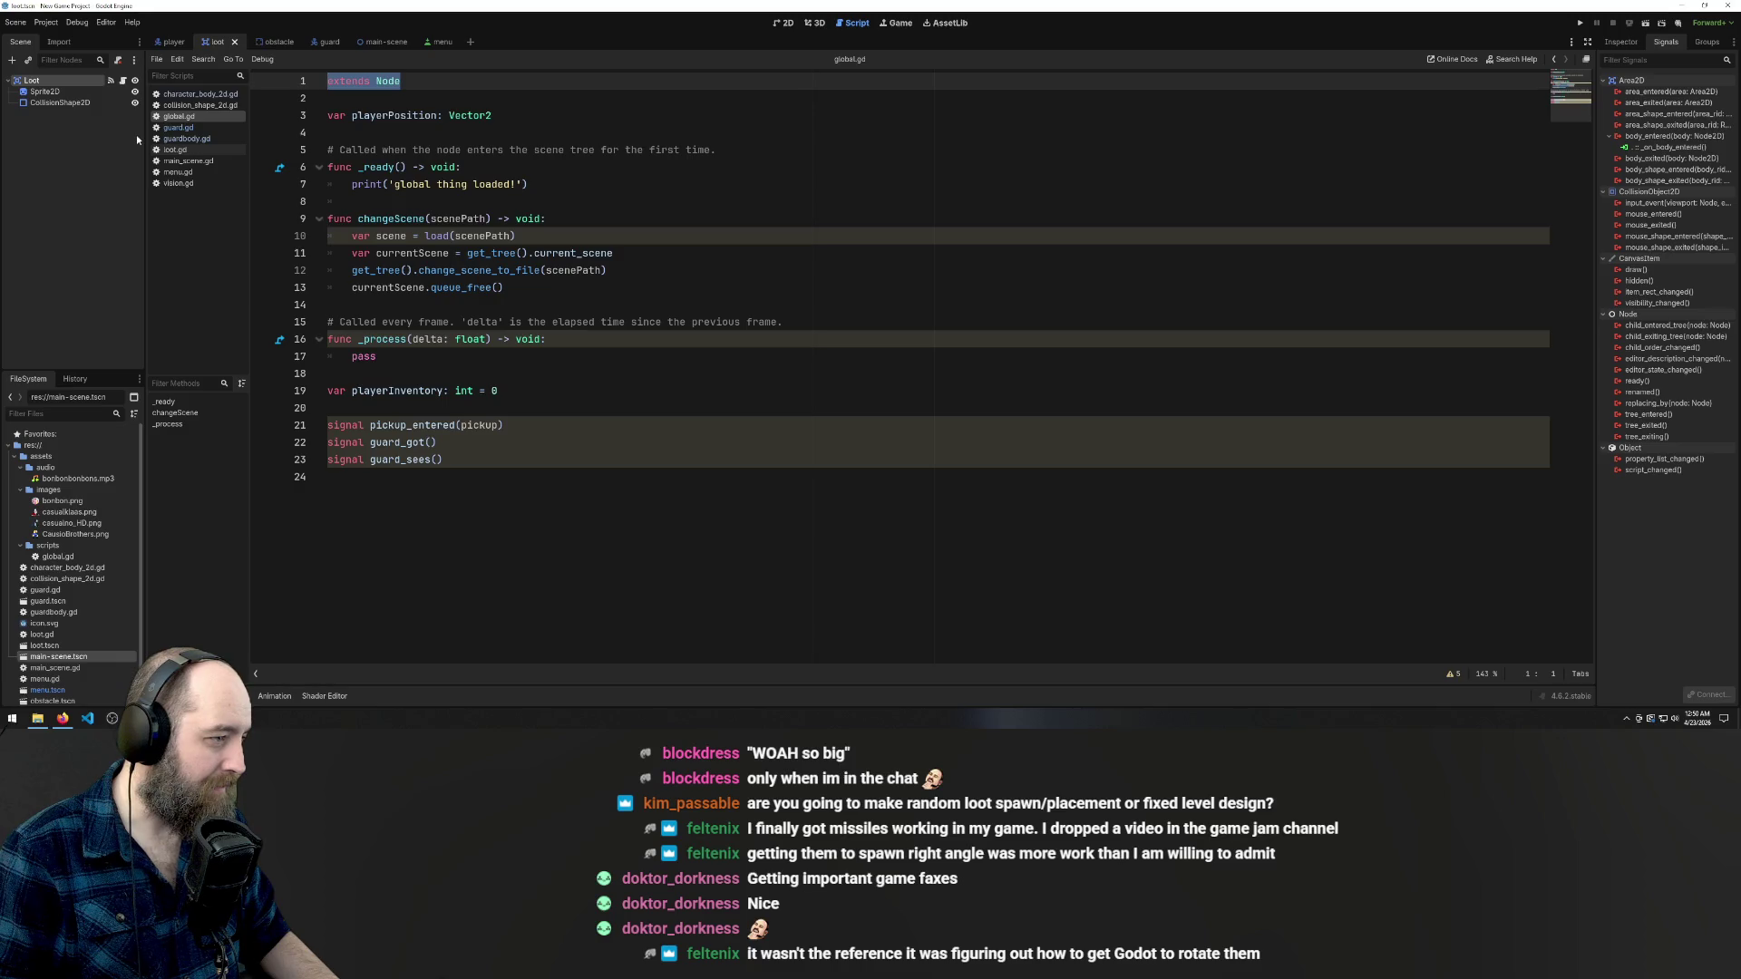
left_click(193, 93)
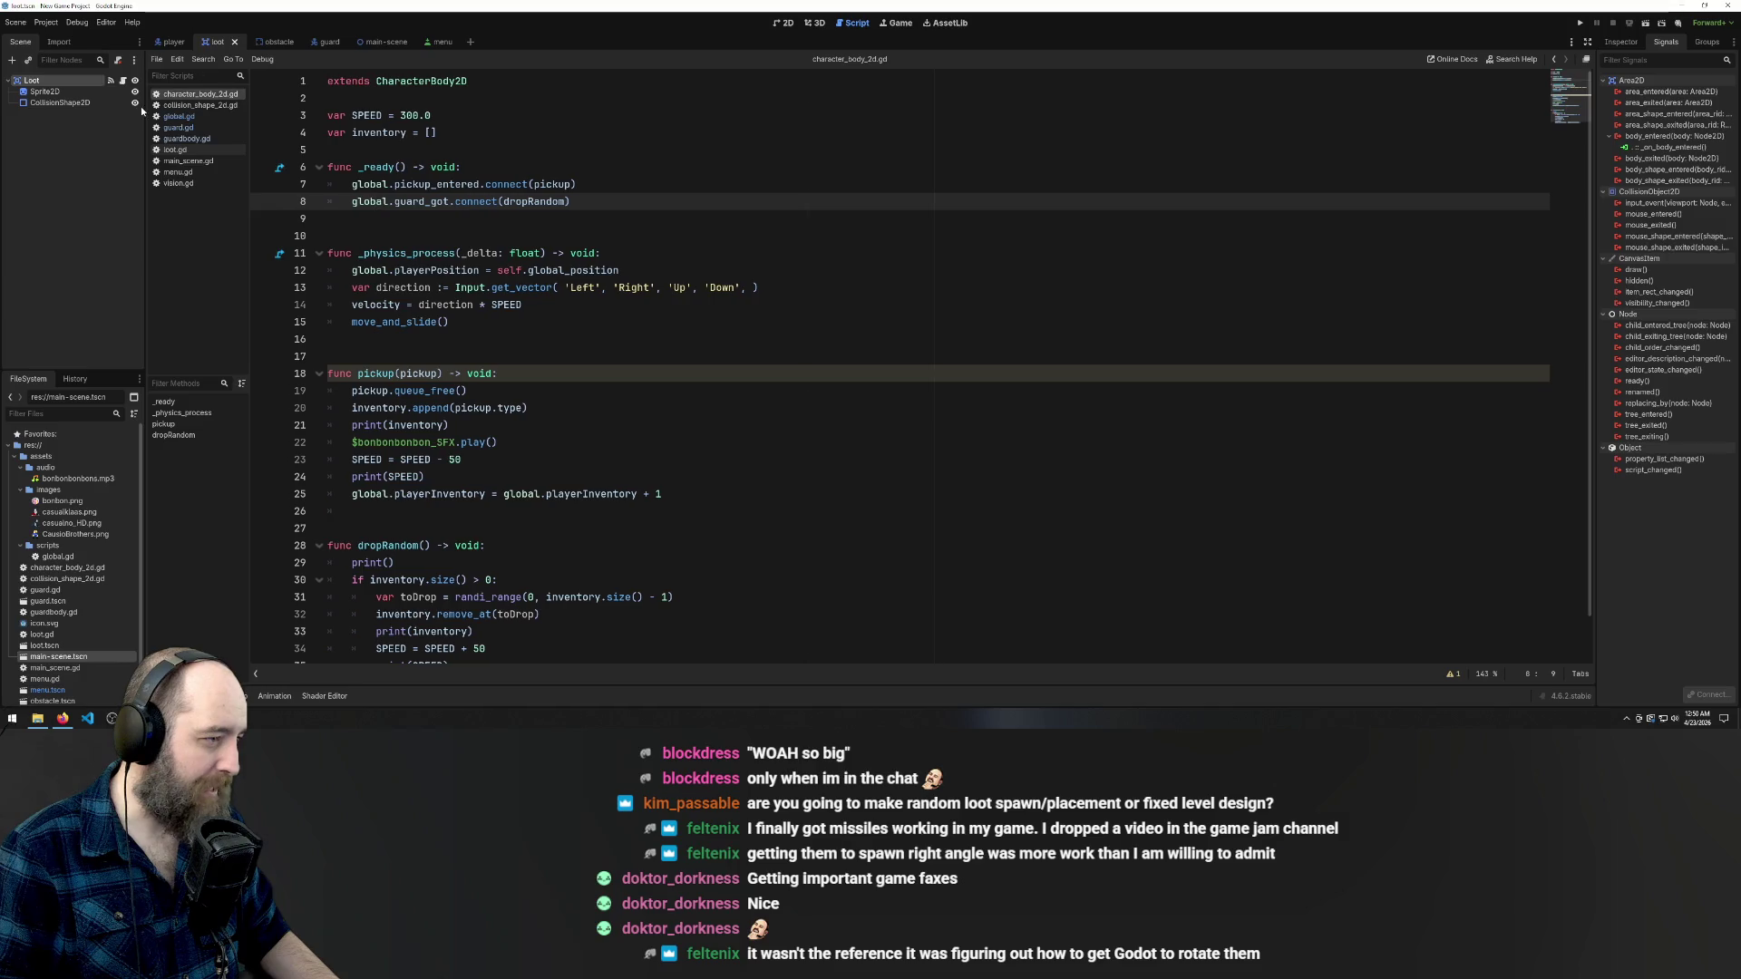
left_click(177, 105)
left_click(188, 118)
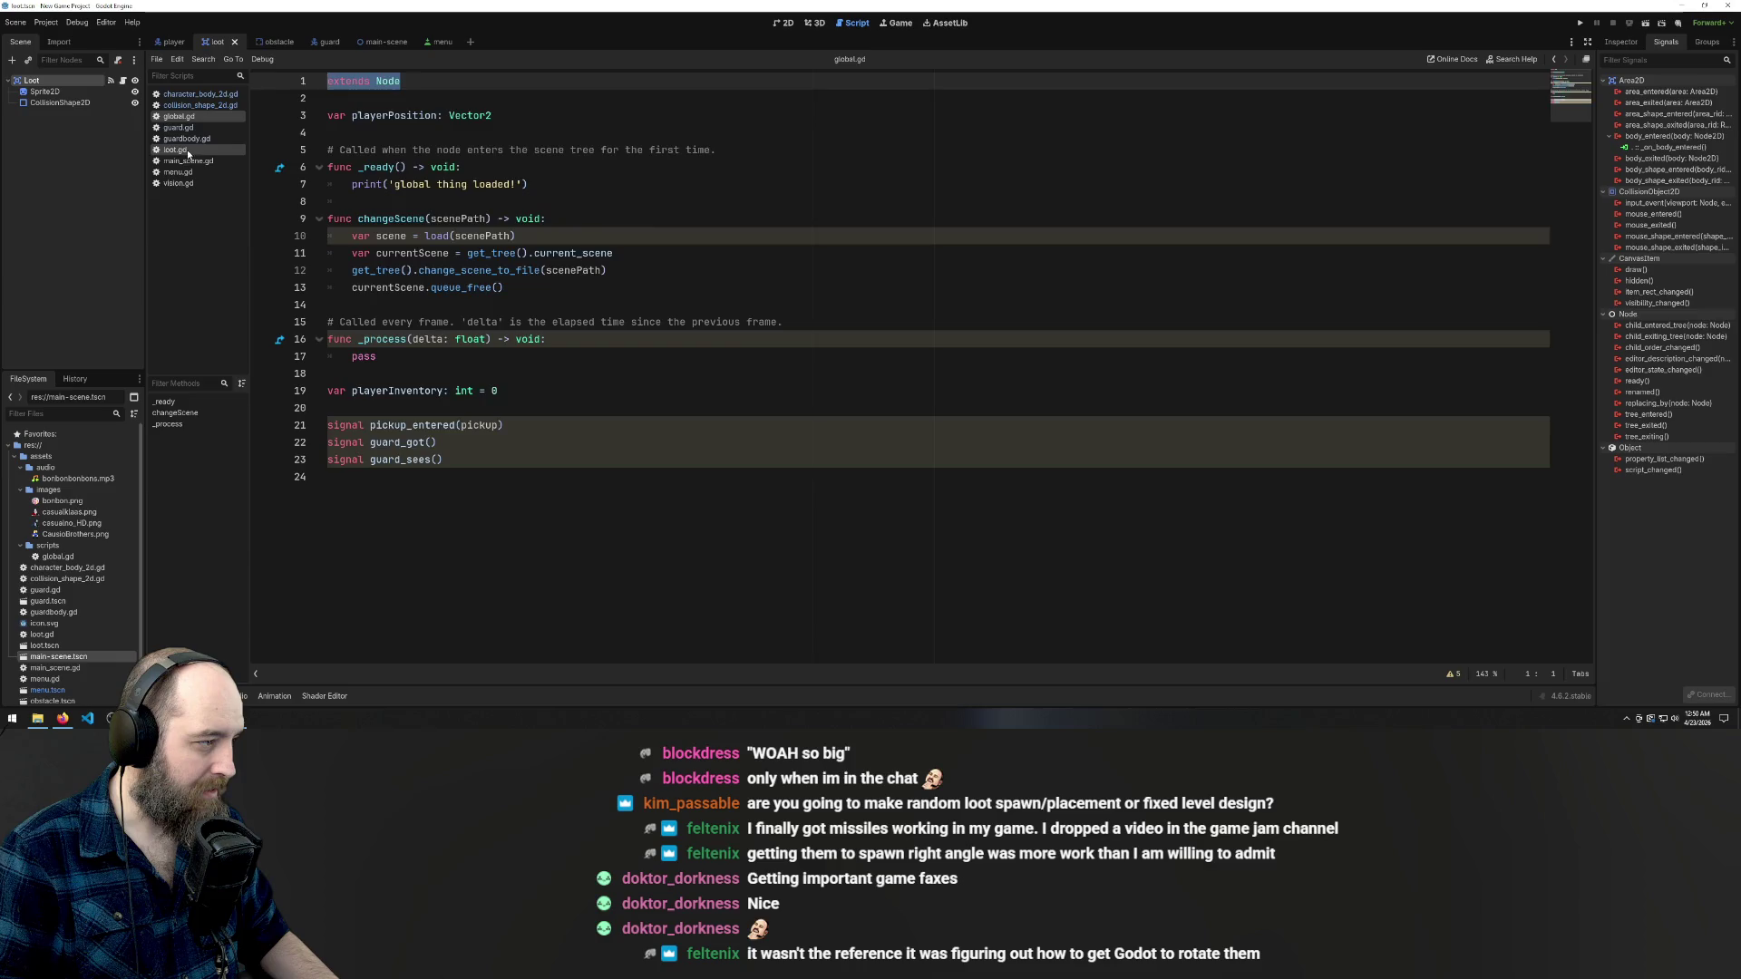
left_click(188, 150)
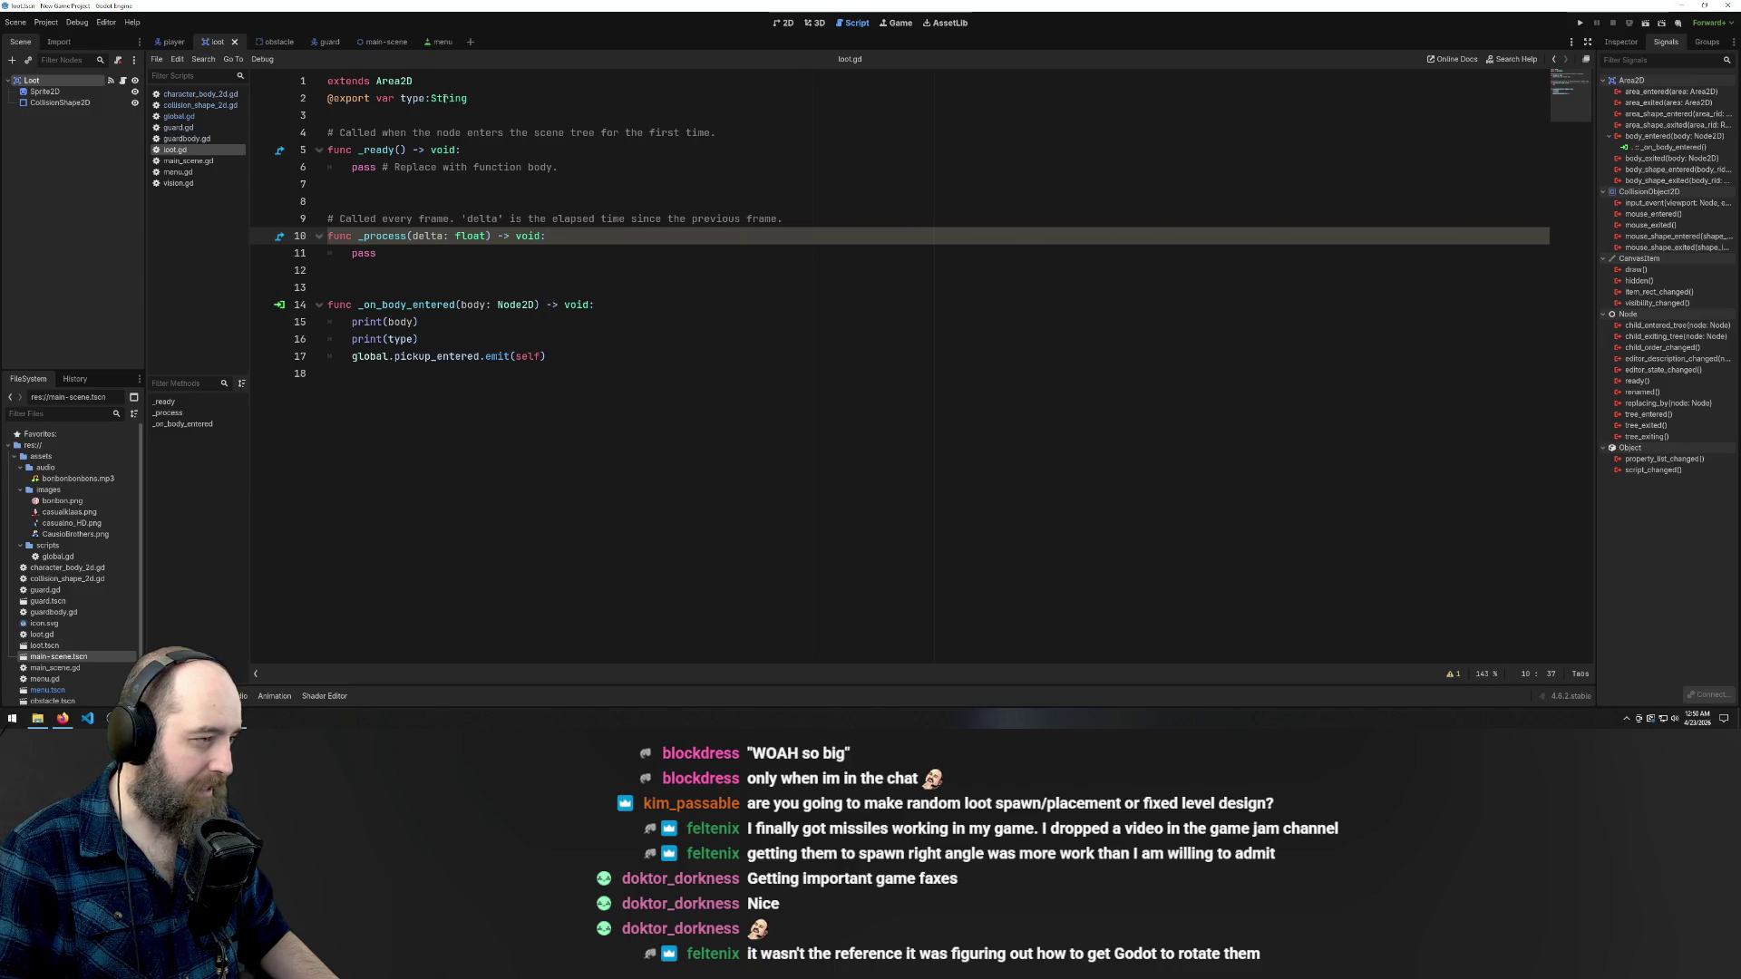
left_click_drag(466, 98, 450, 98)
left_click_drag(330, 98, 326, 98)
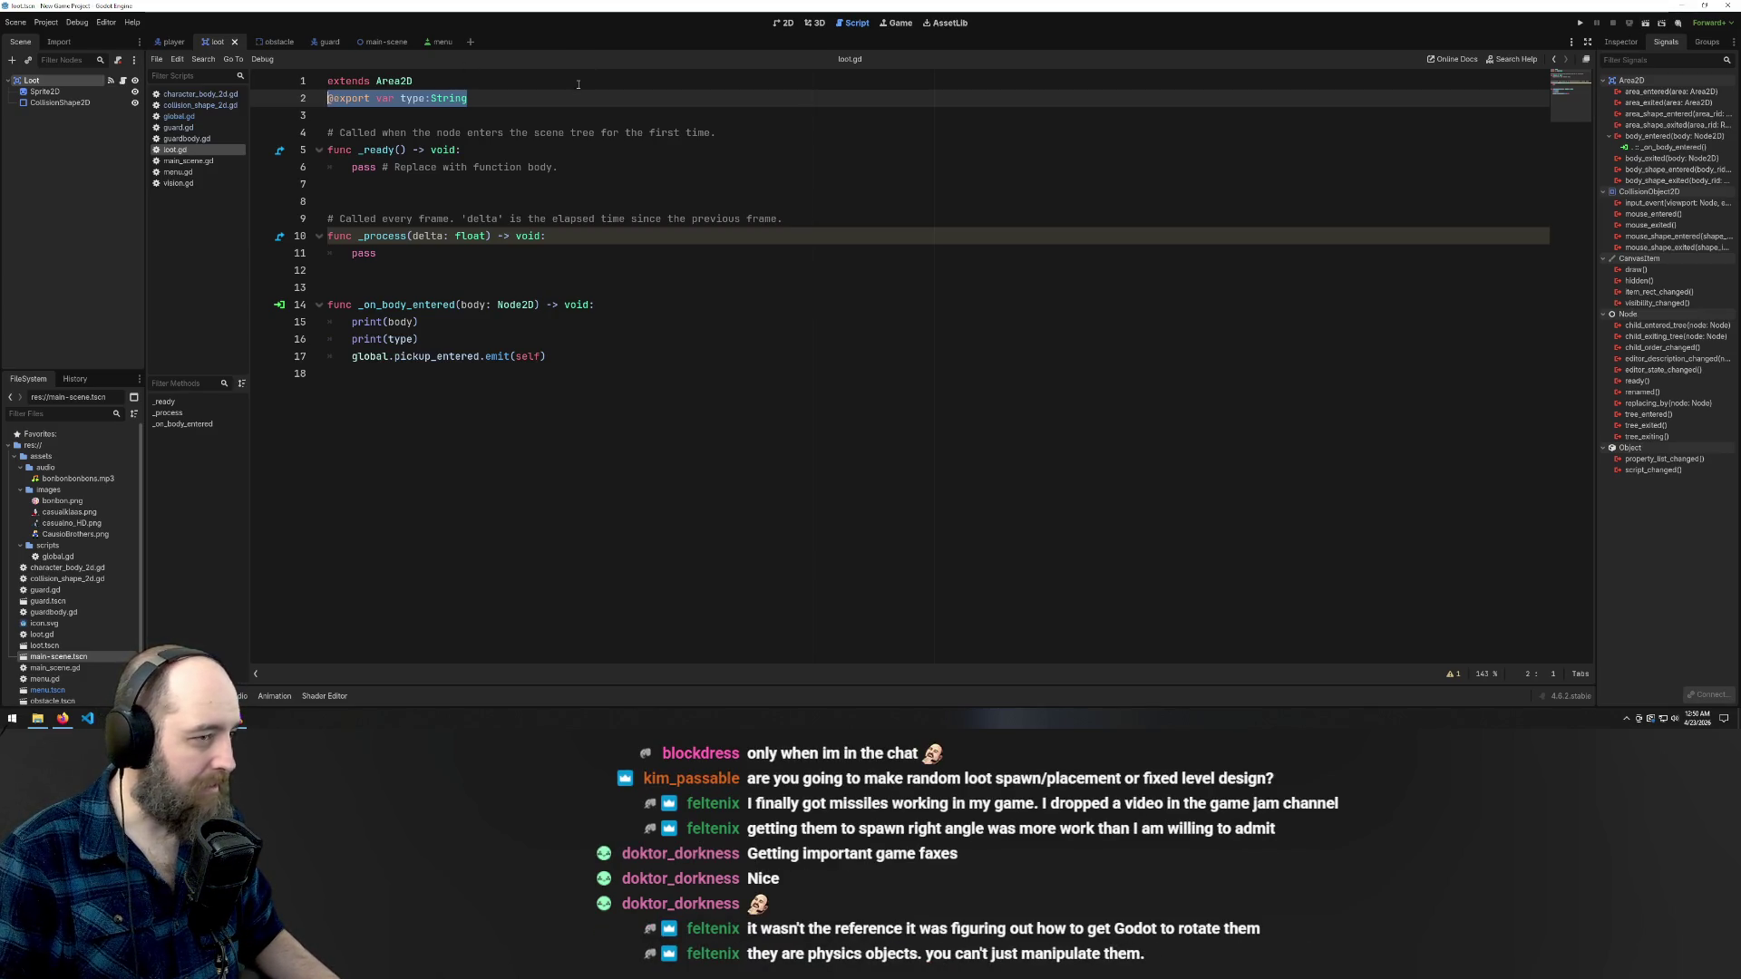
left_click(1682, 5)
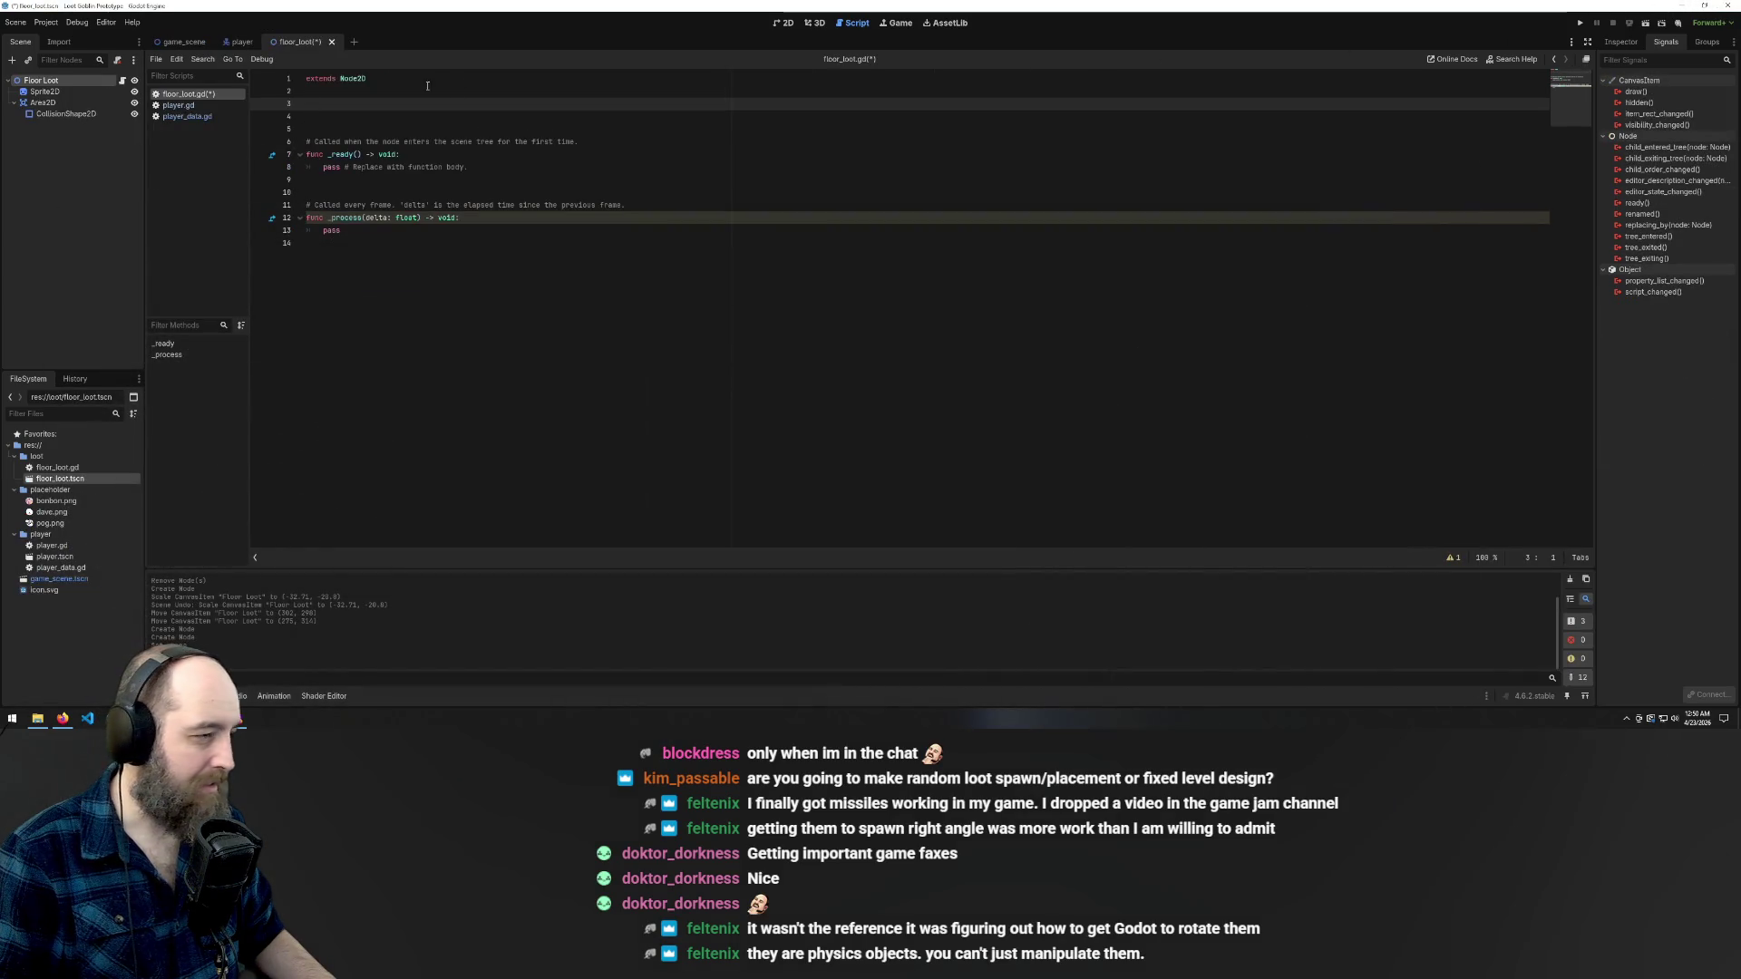
scroll(413, 115, "up", 3, "ctrl")
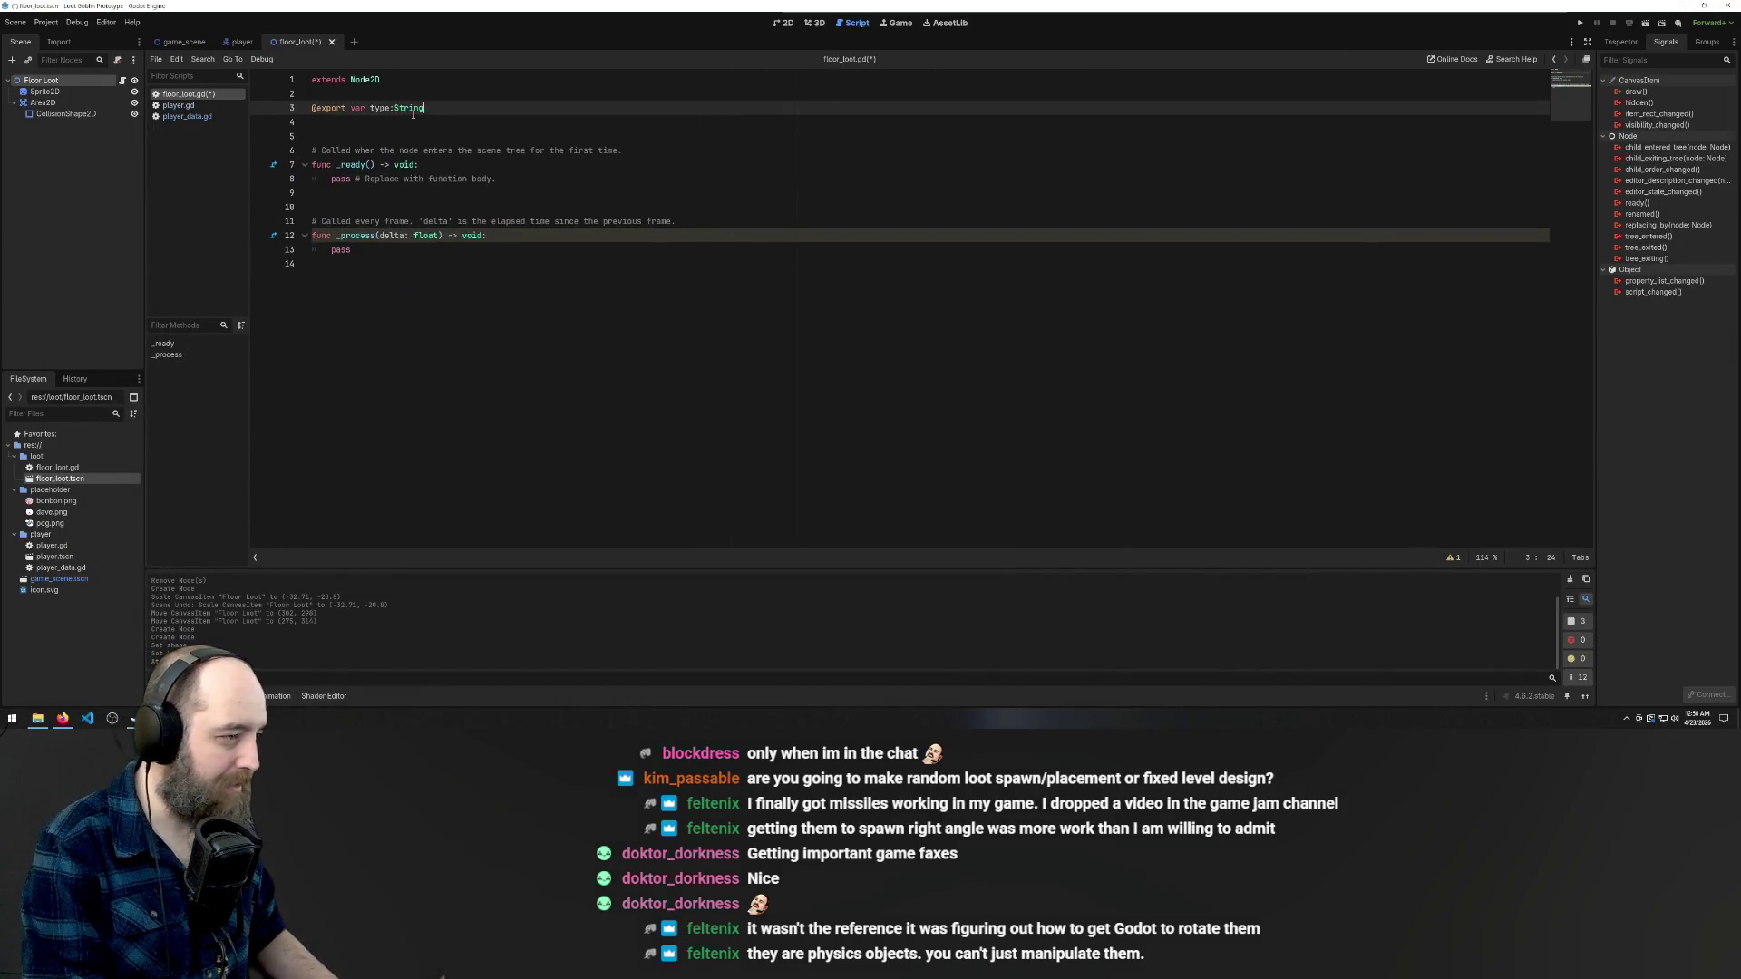
scroll(413, 114, "up", 1, "ctrl")
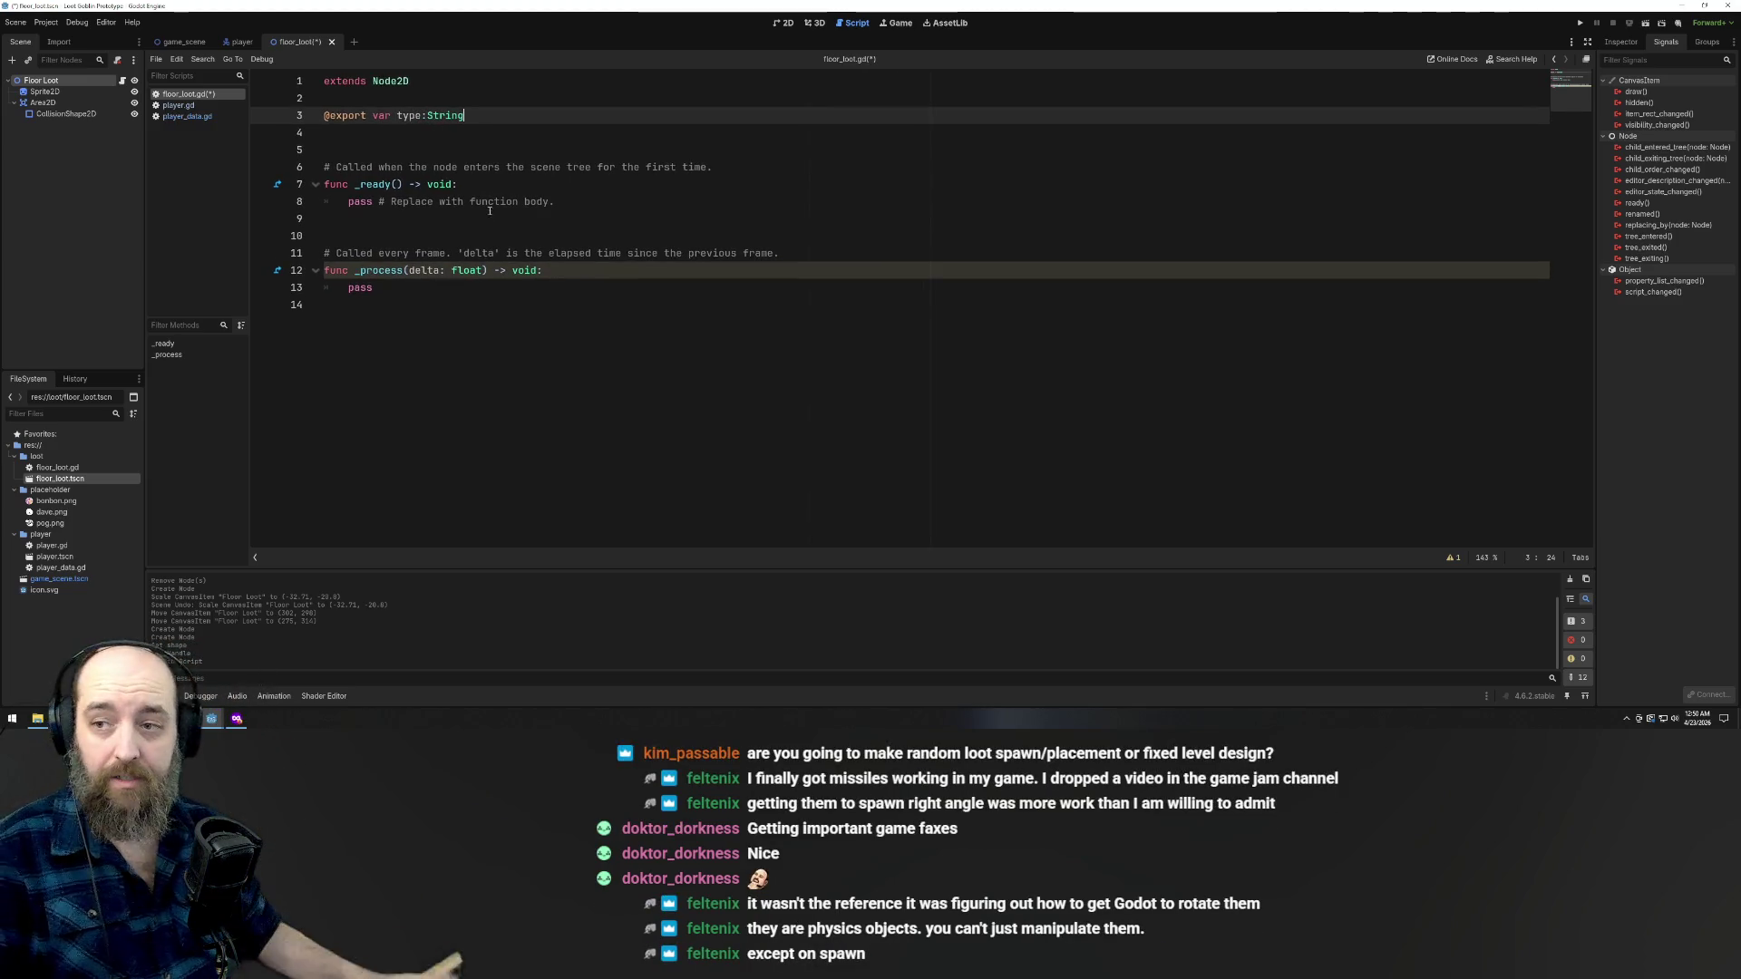
scroll(489, 213, "up", 1, "ctrl")
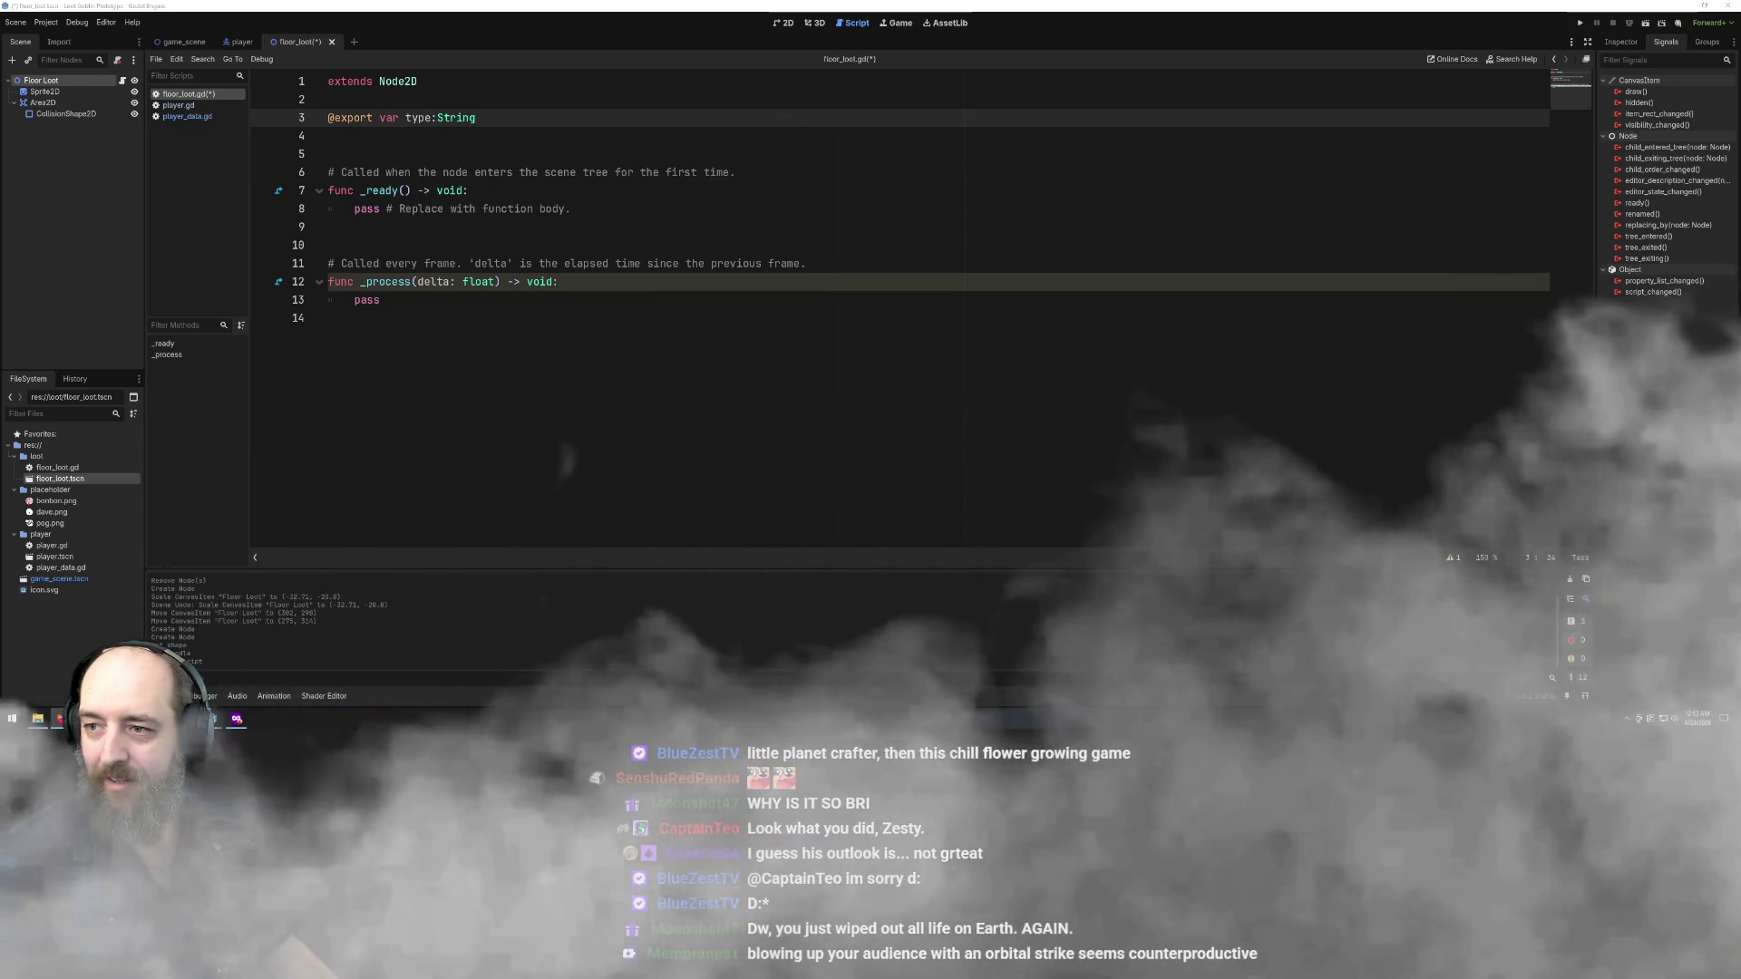
- In Firefox, search for 'planet crafter' after first trying 'little planet crafter'
left_click(63, 718)
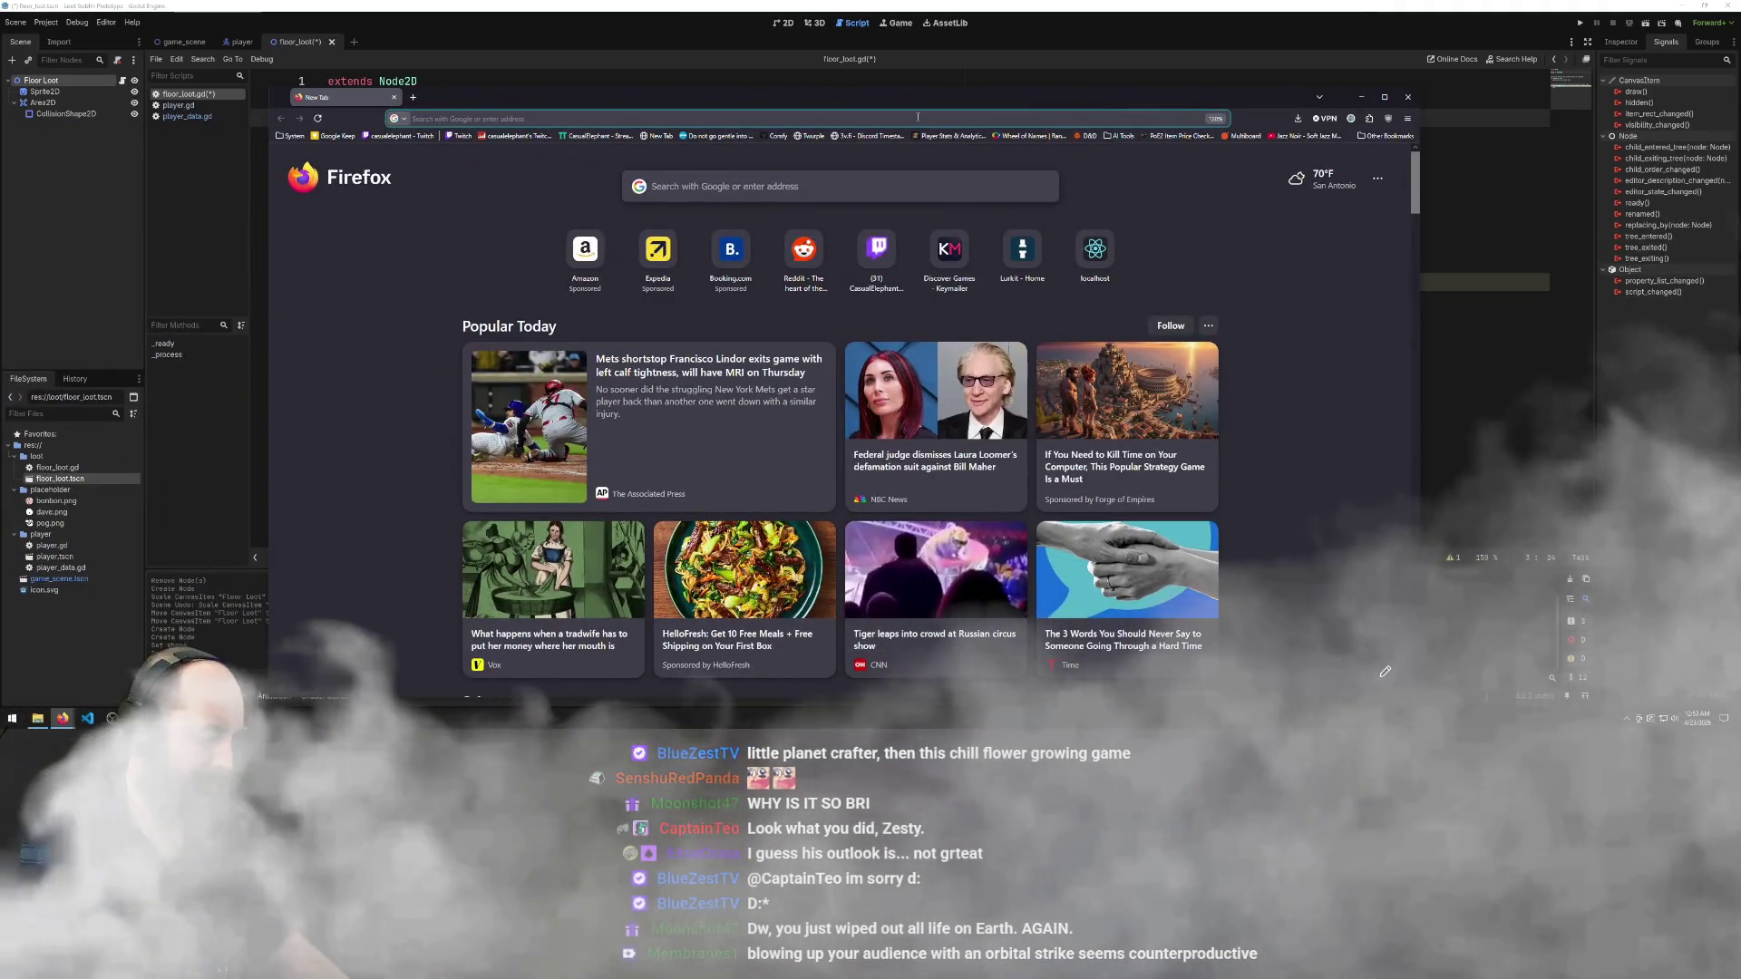
type("little planet ")
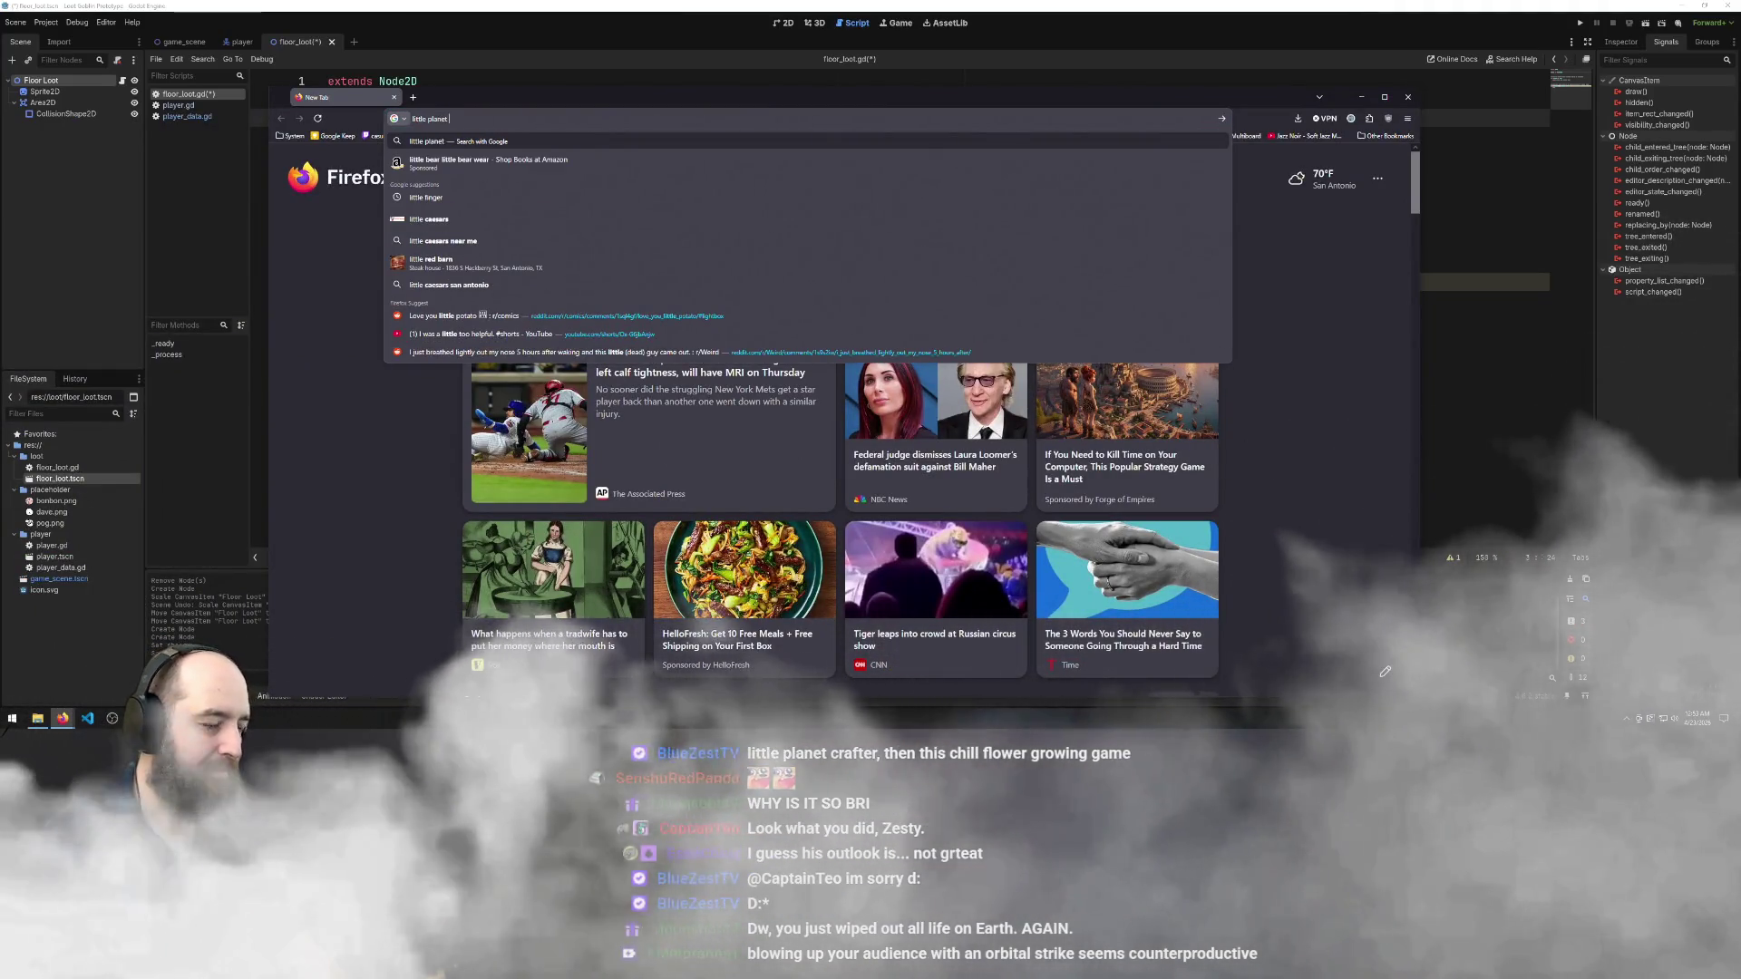
type("crafter")
key("Return")
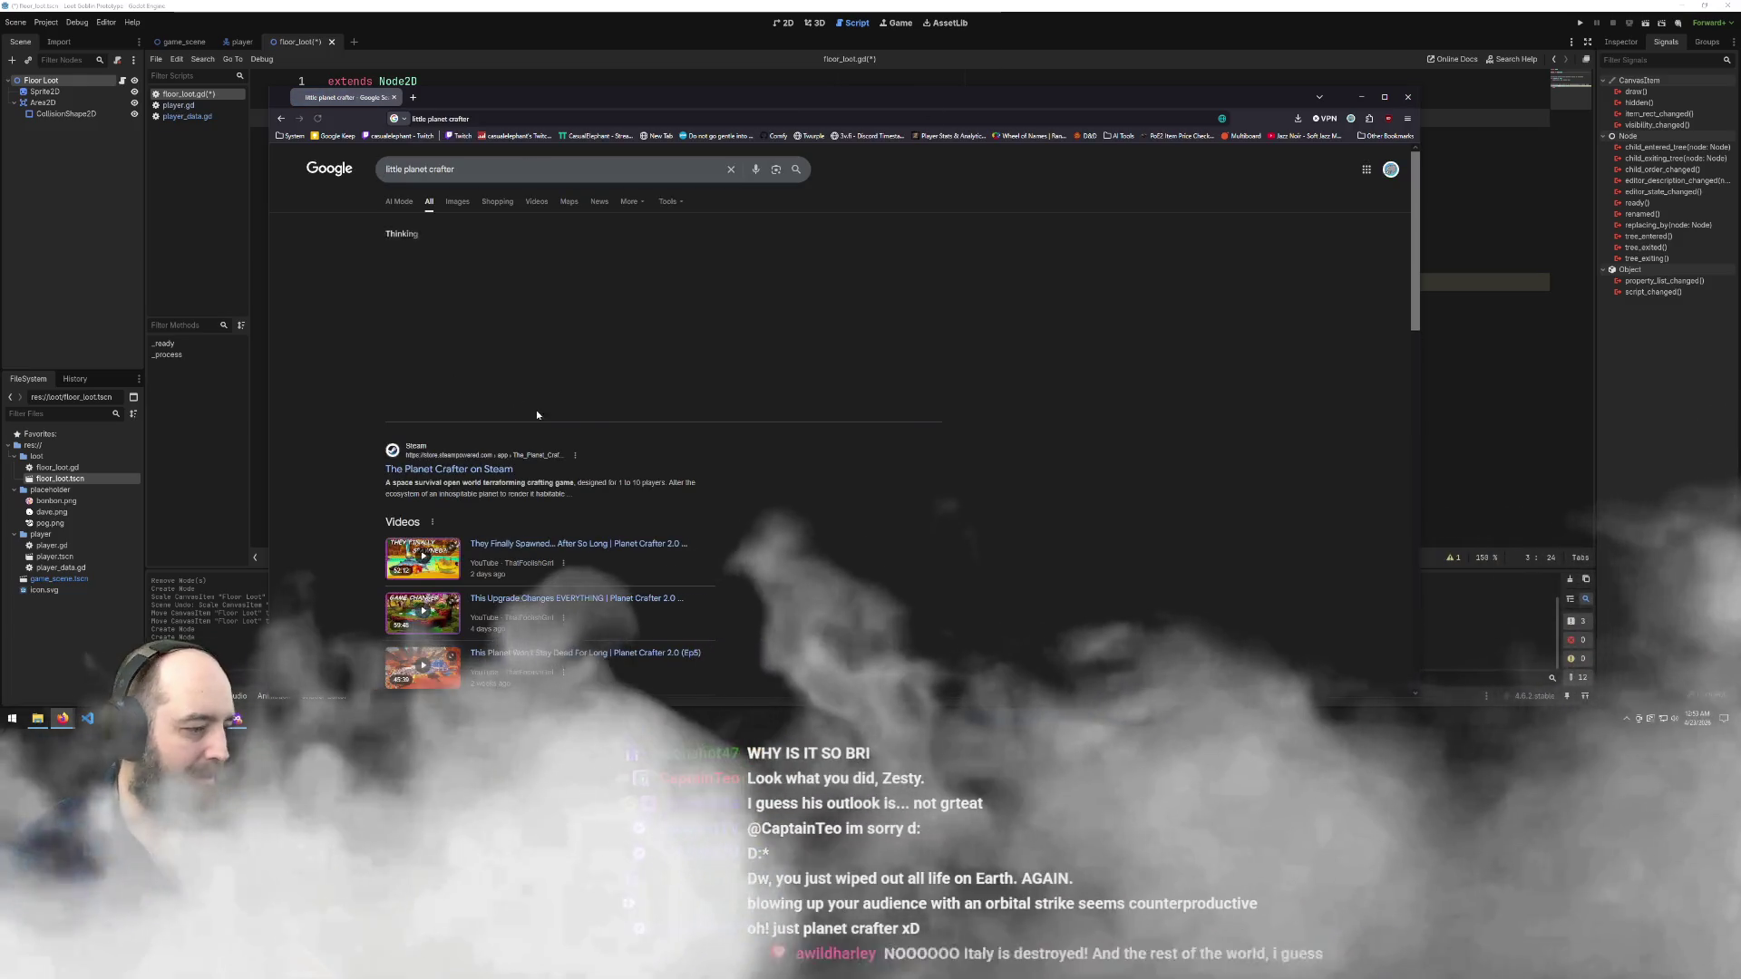
left_click(445, 469)
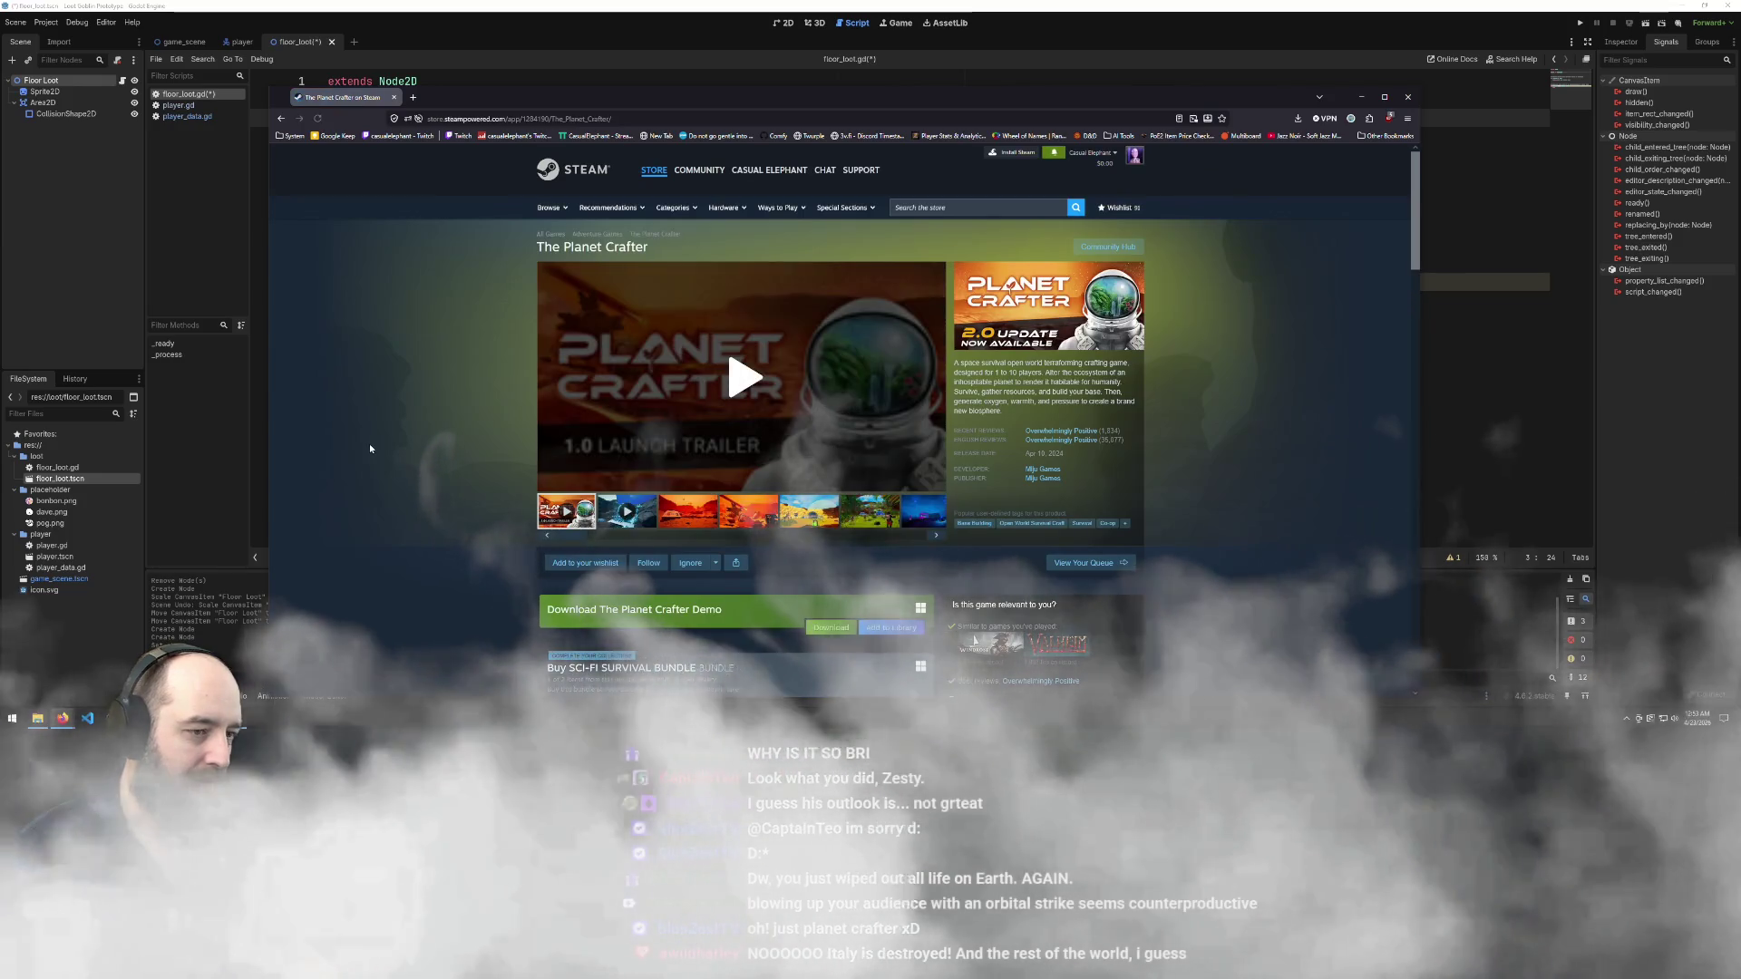
key("alt+Left")
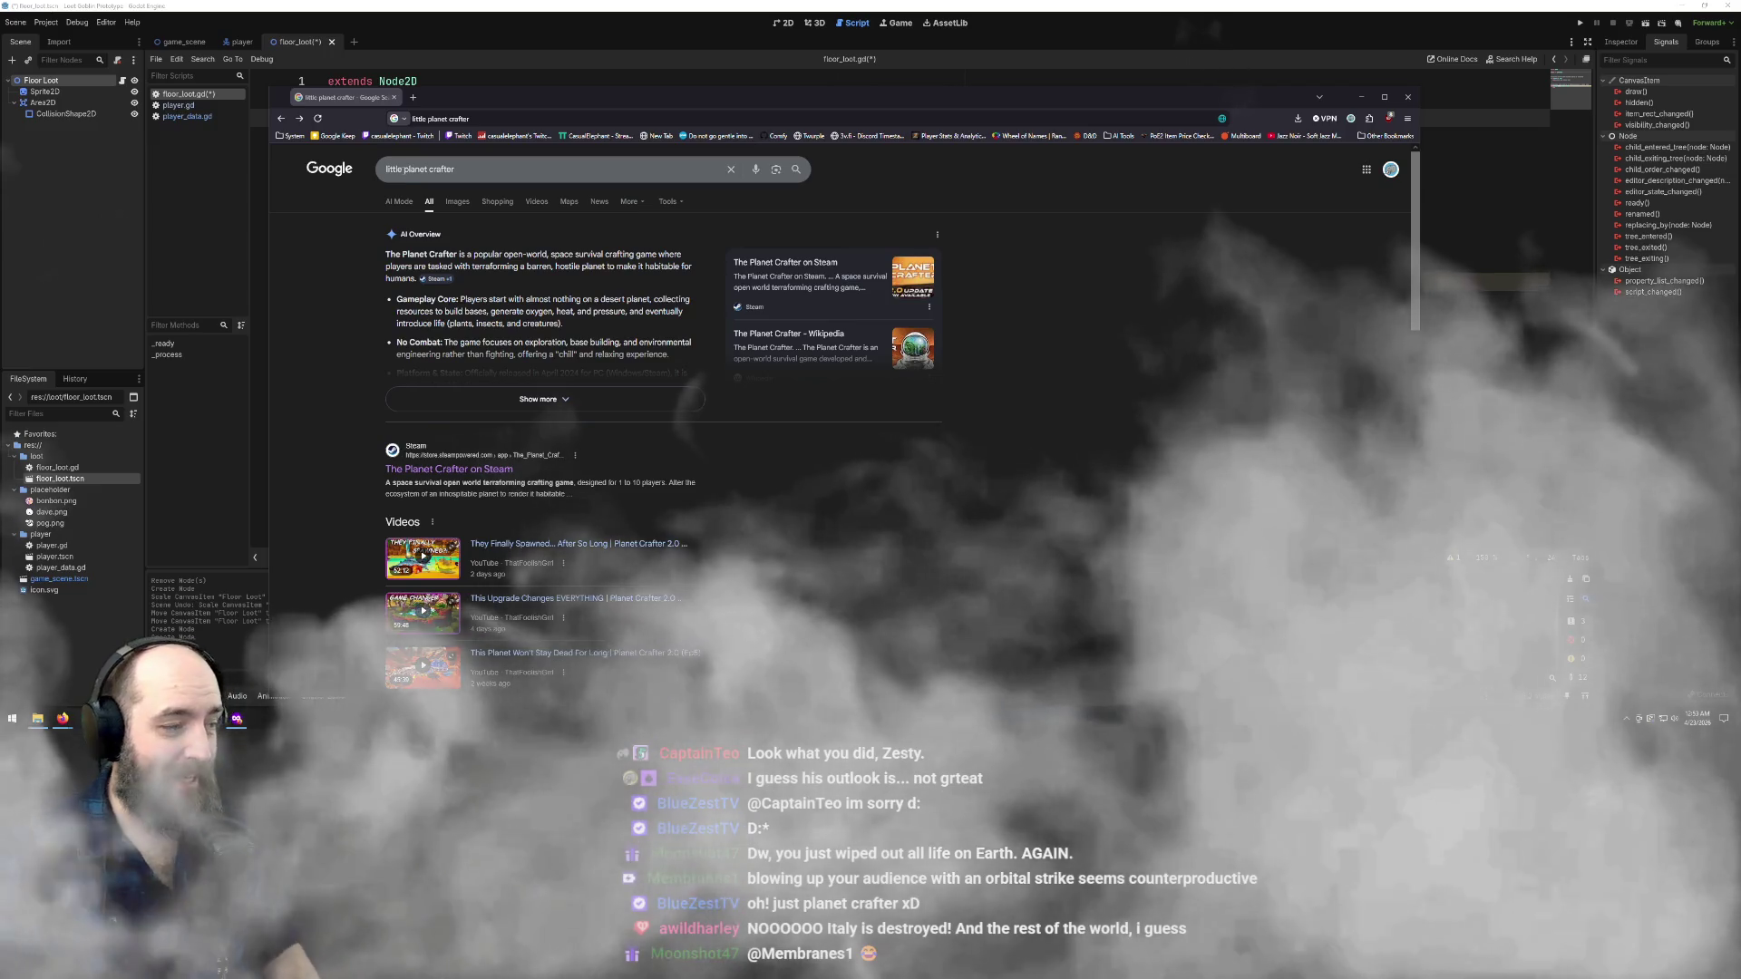
left_click(406, 168)
key("ctrl+BackSpace")
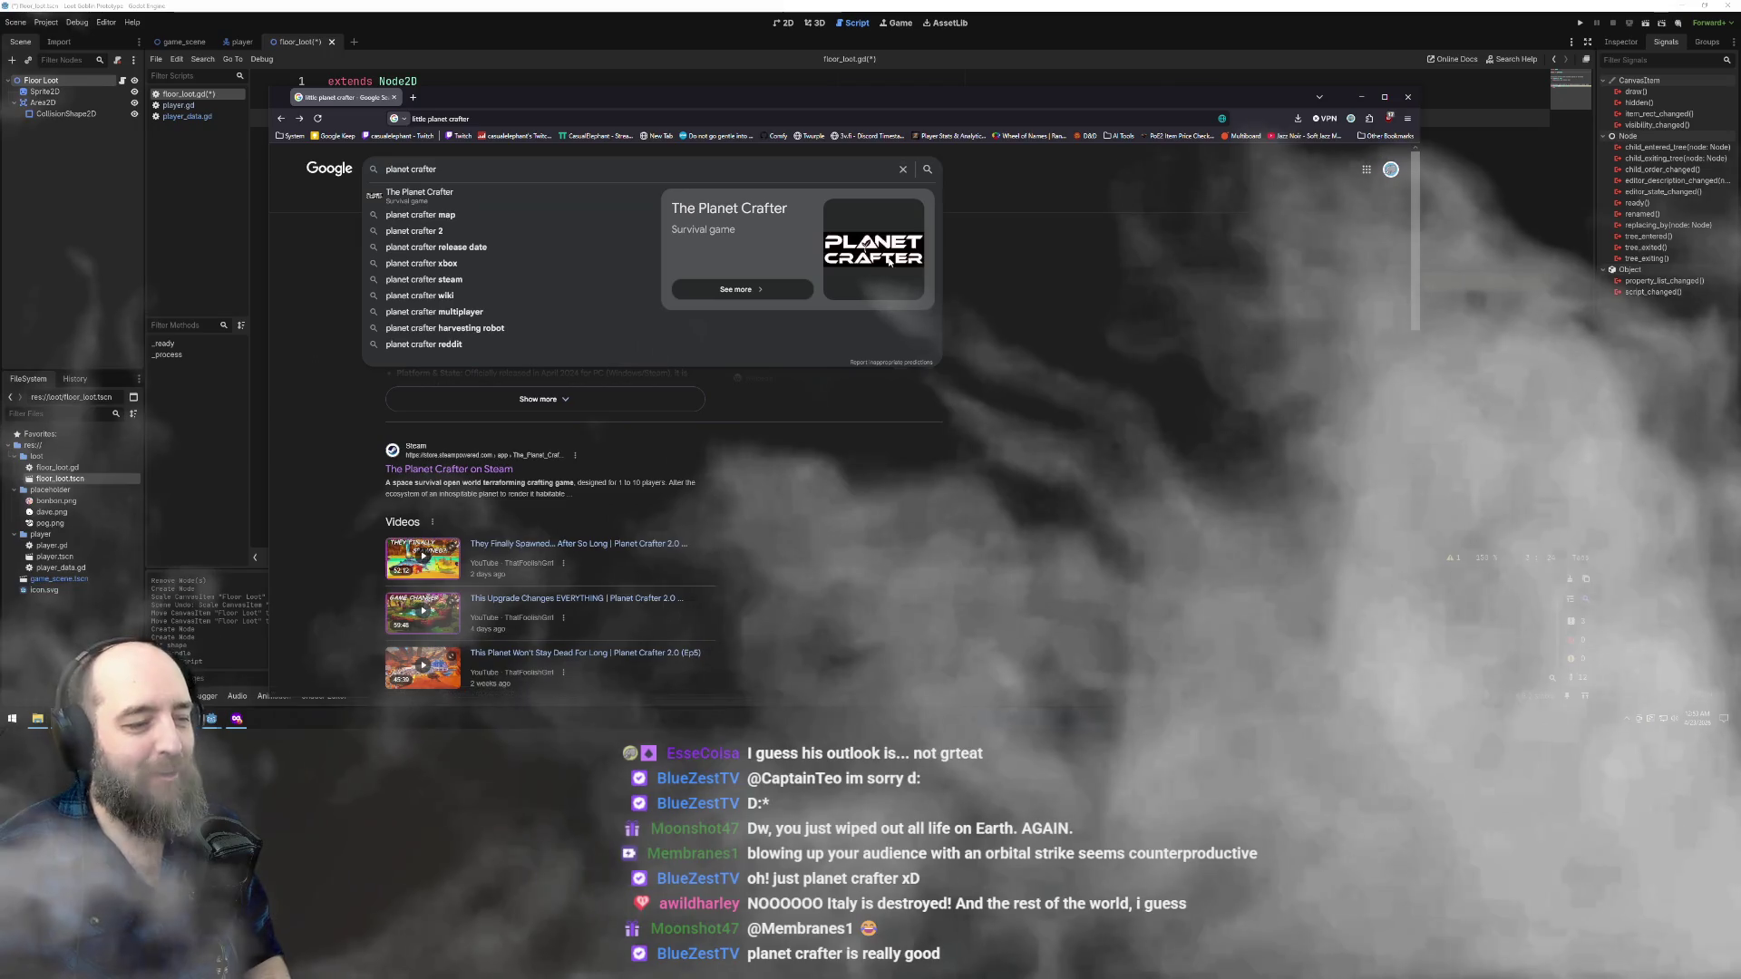
key("Return")
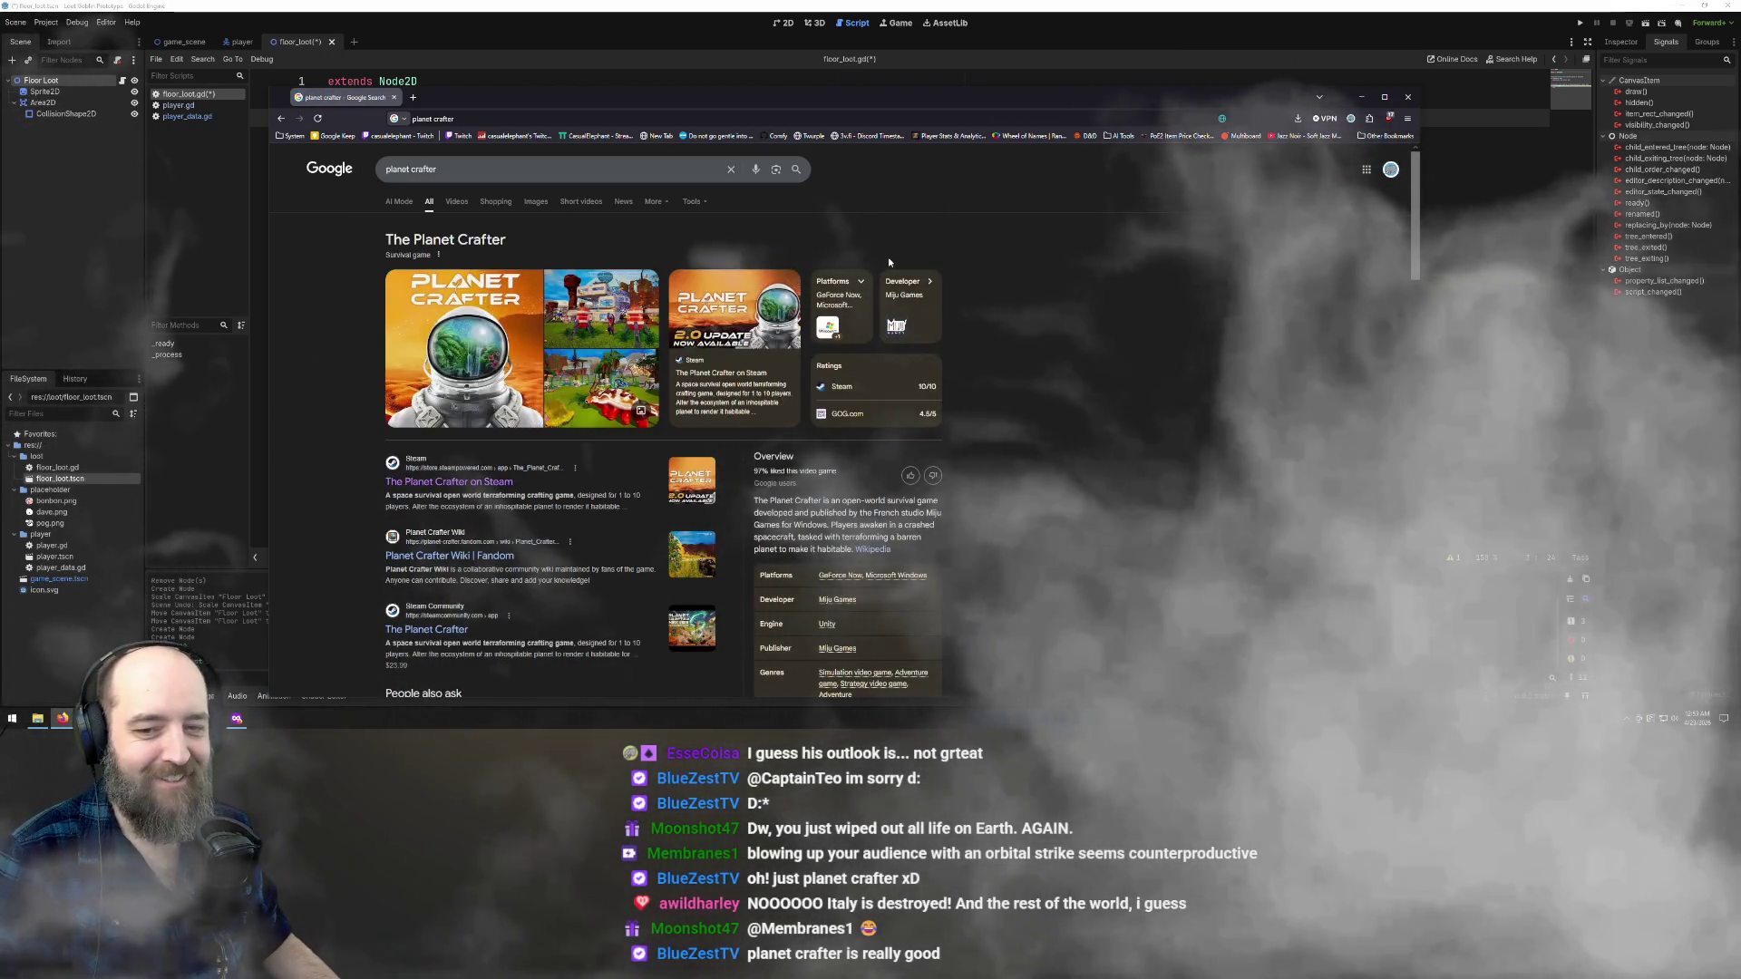
- On The Planet Crafter's Steam store page, add the game to the wishlist, then close the browser
left_click(584, 299)
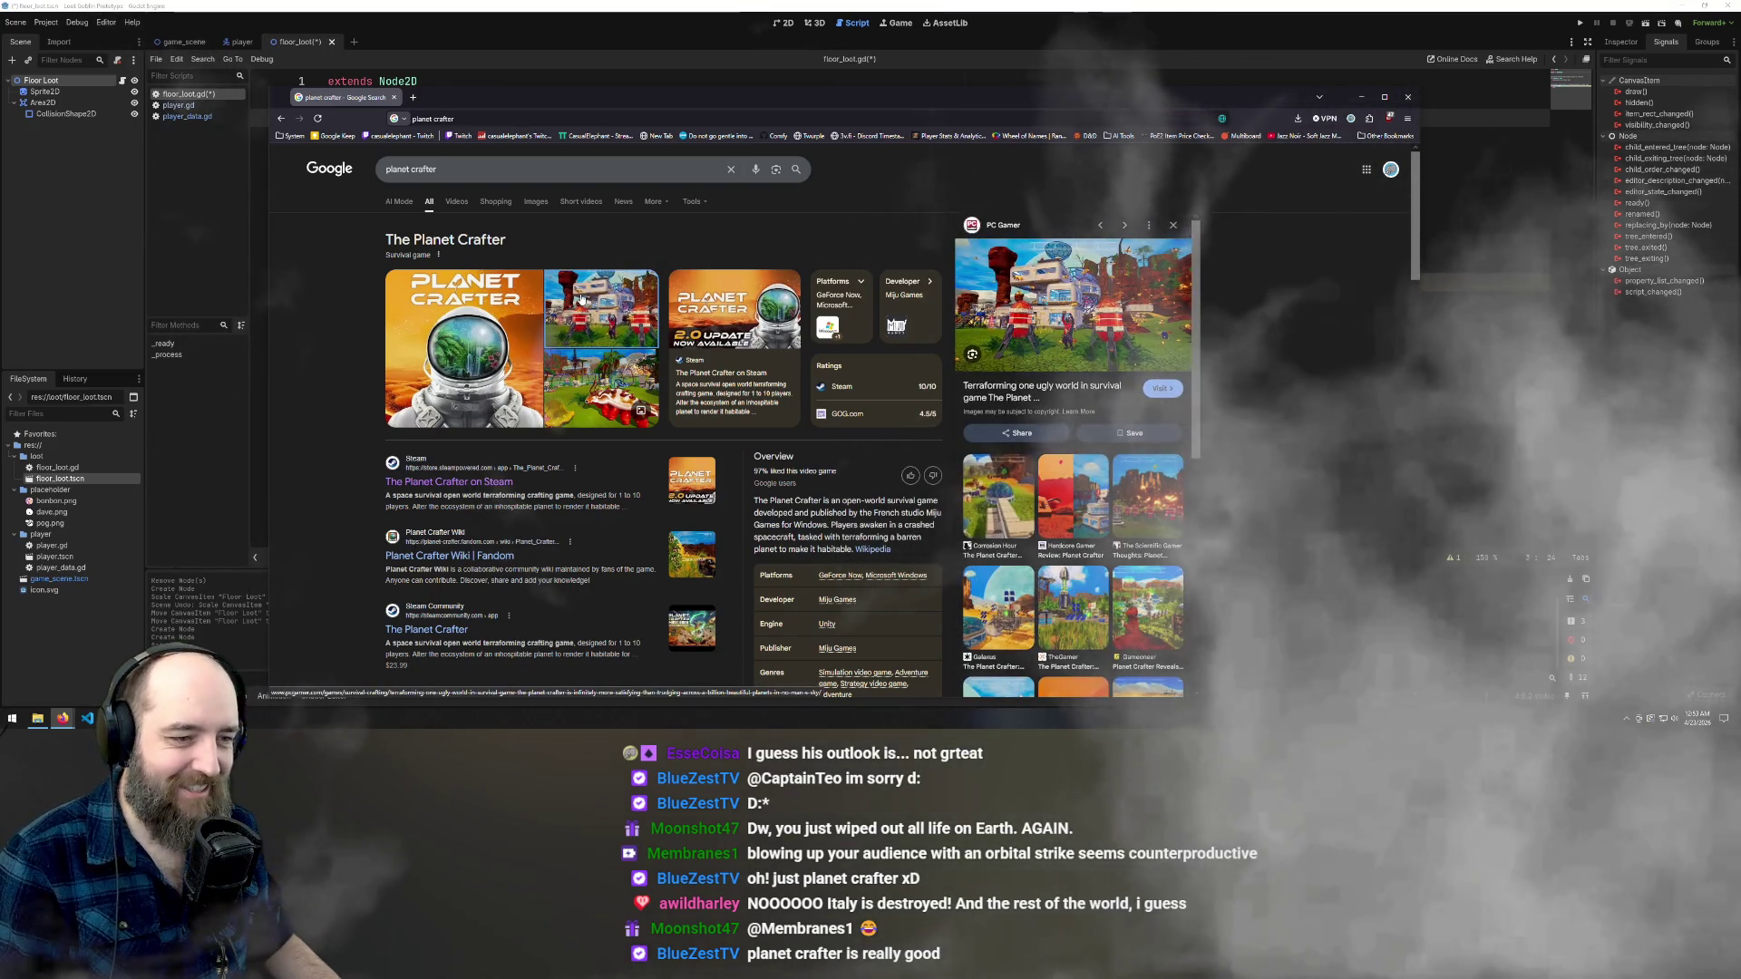
left_click(423, 485)
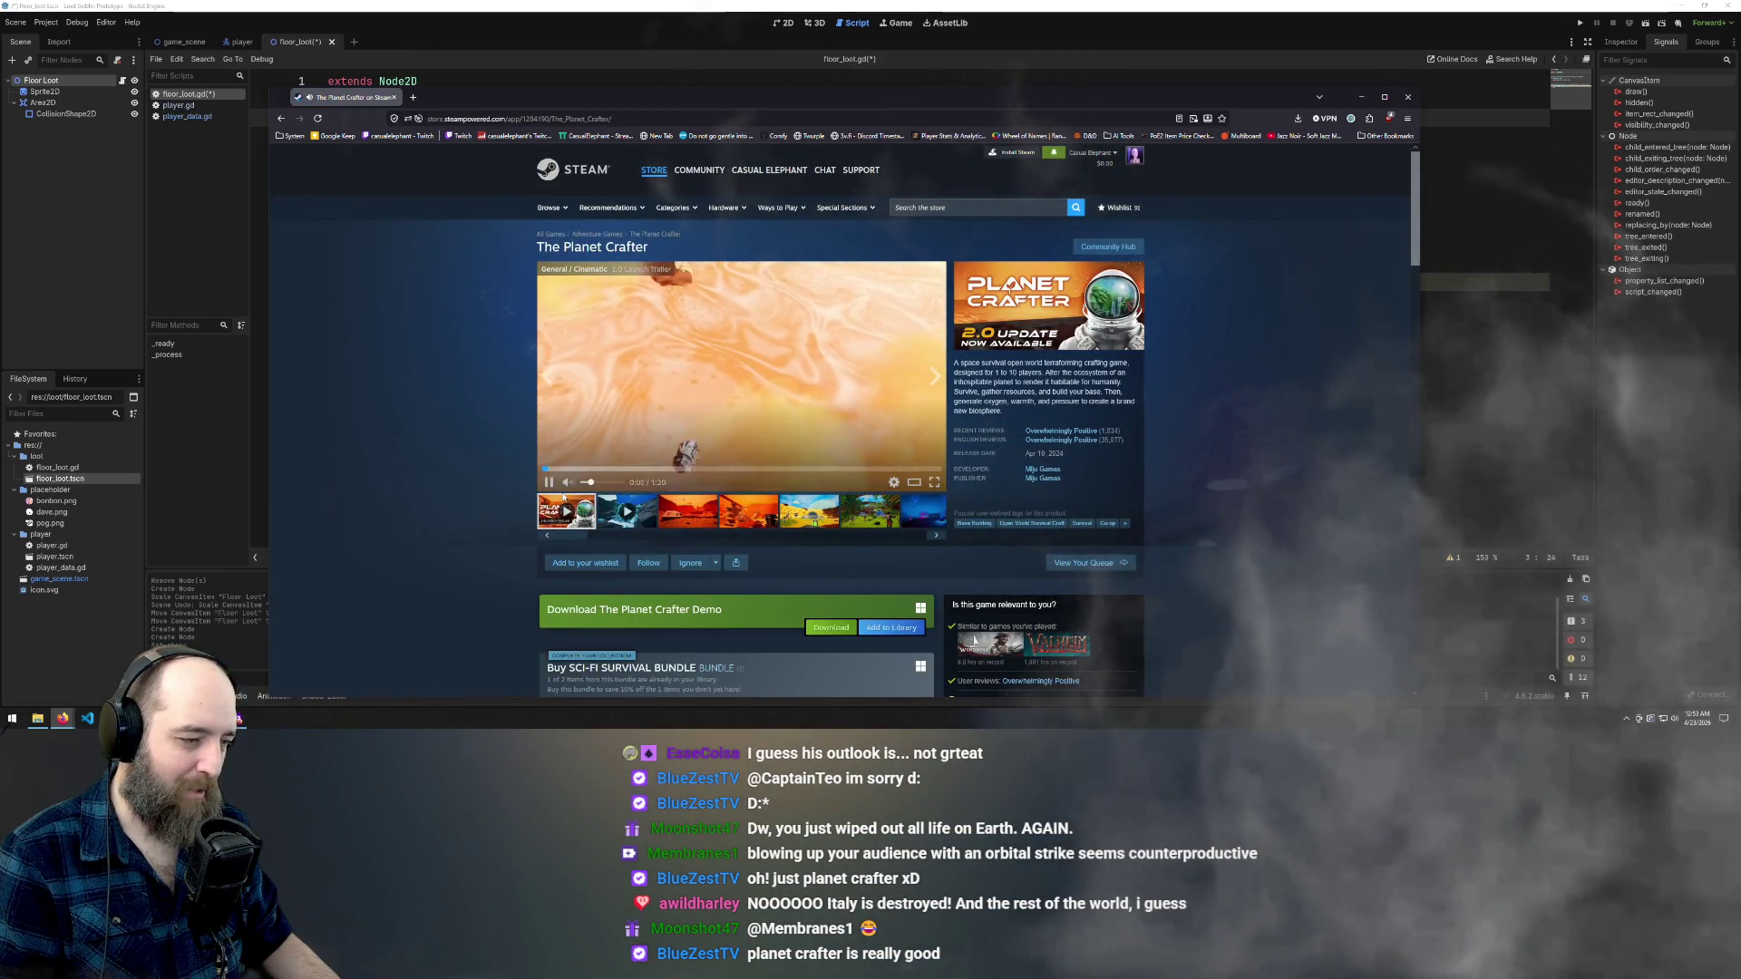
left_click(626, 469)
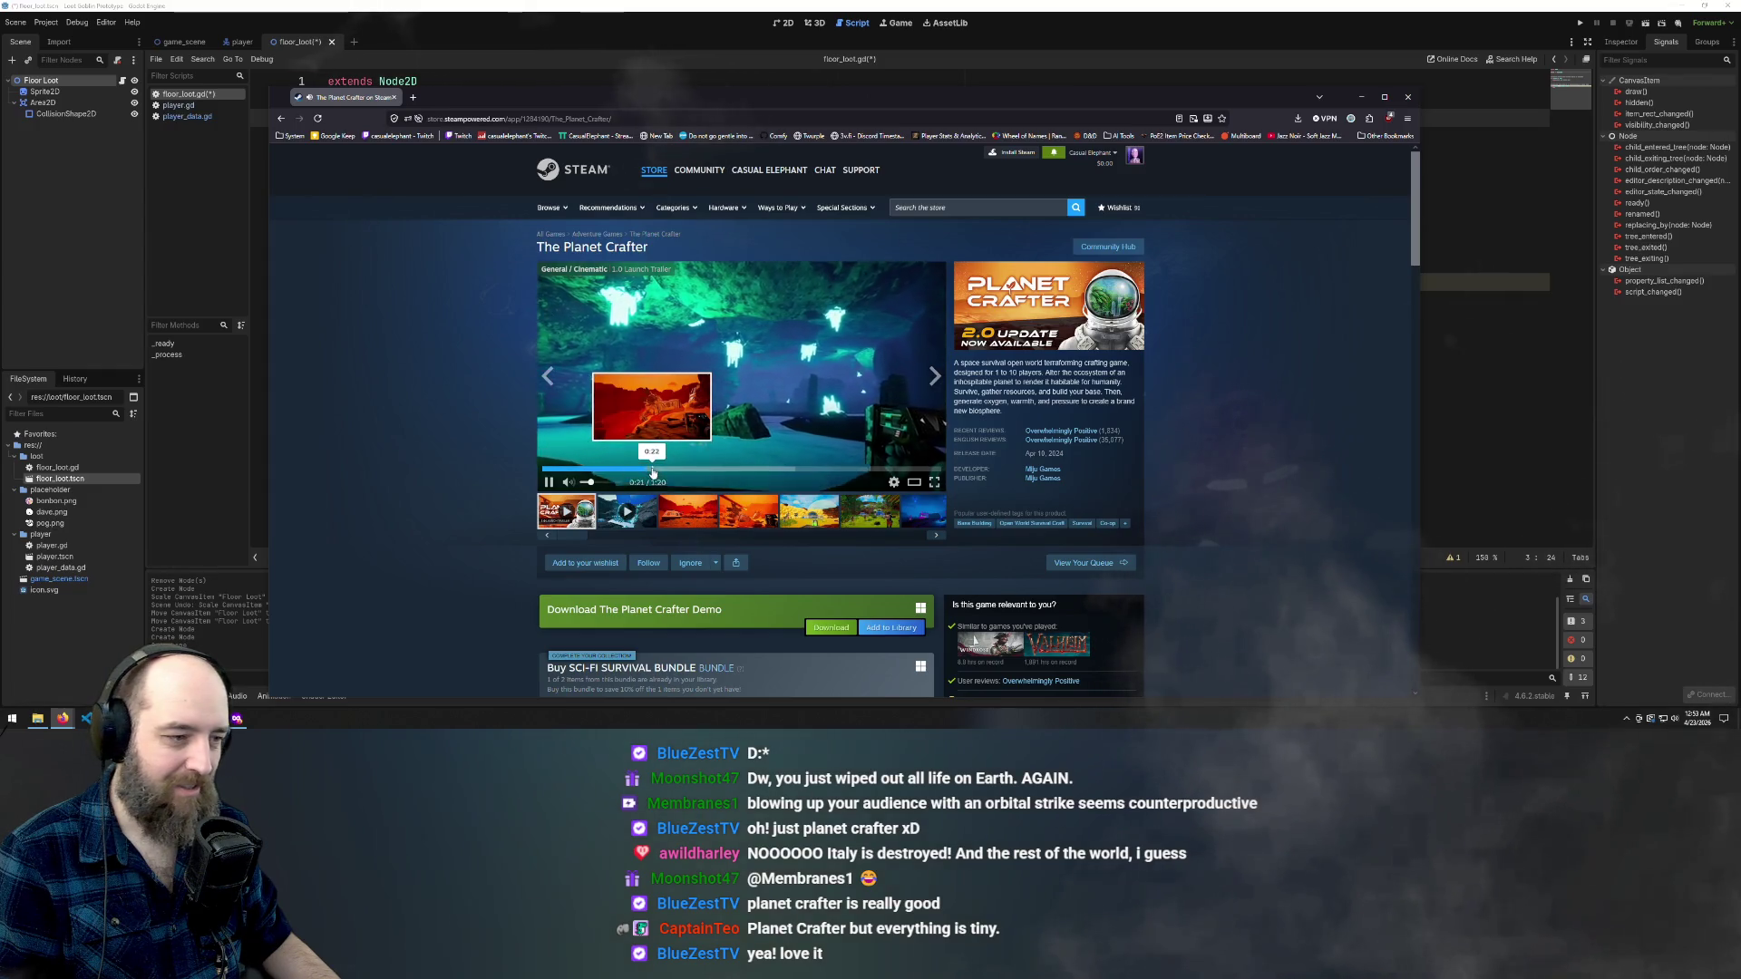
left_click(721, 469)
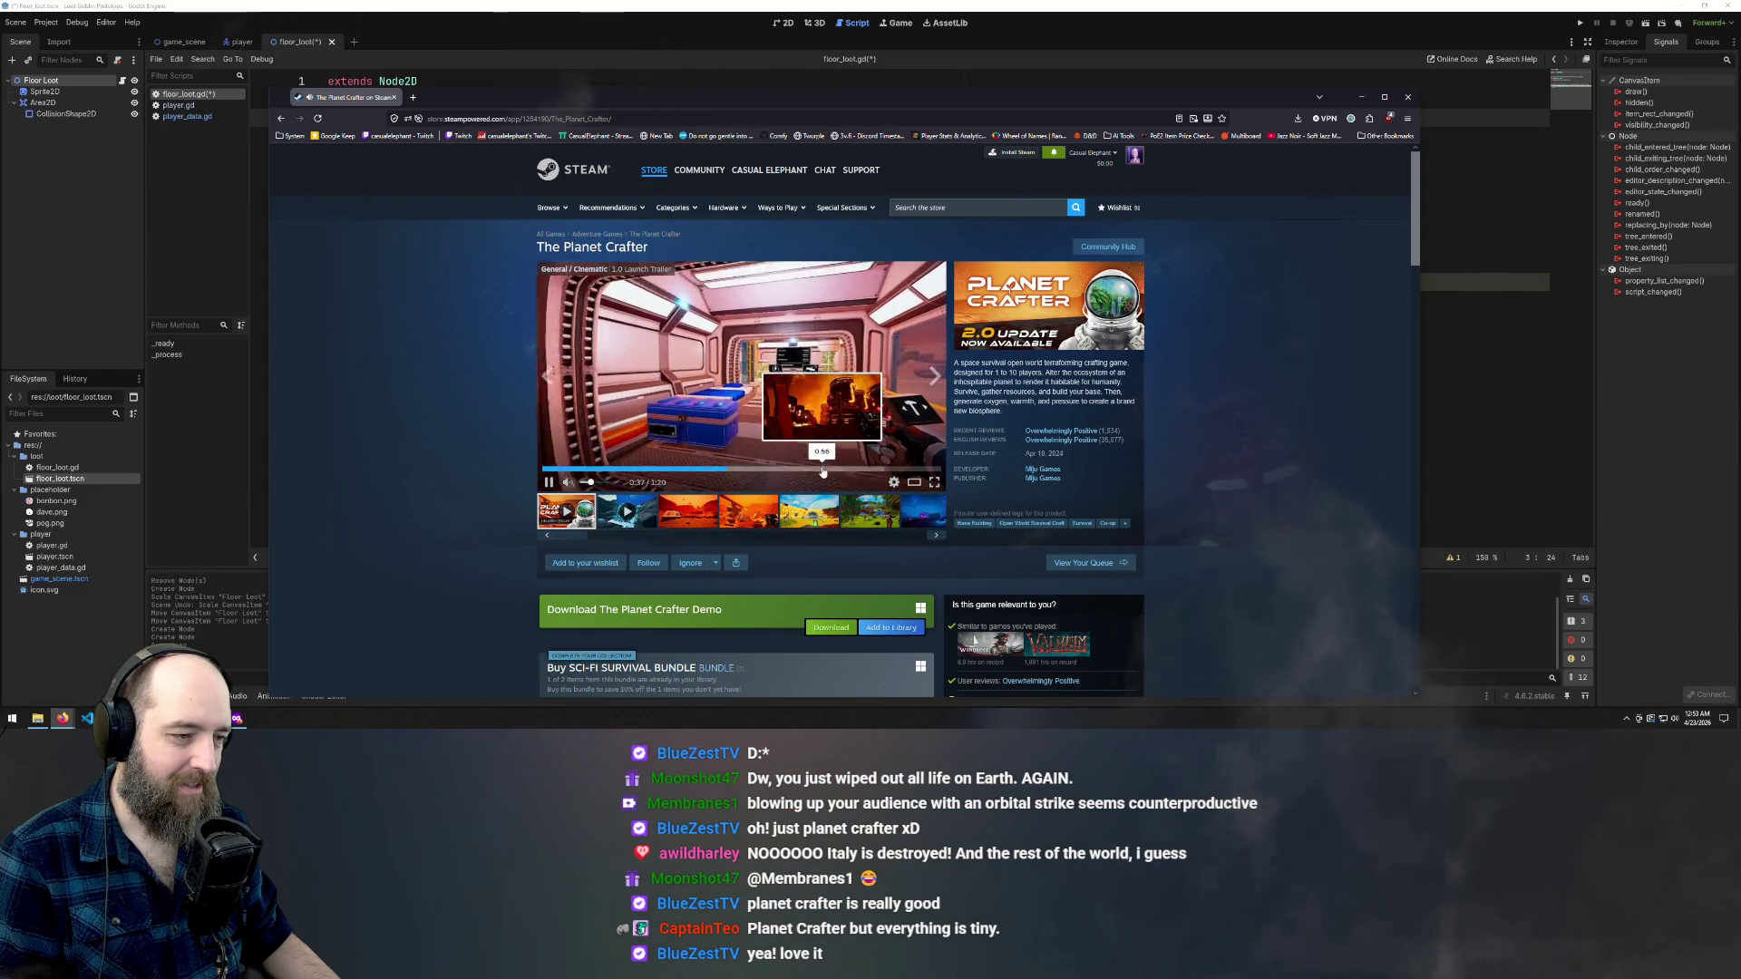
left_click(548, 483)
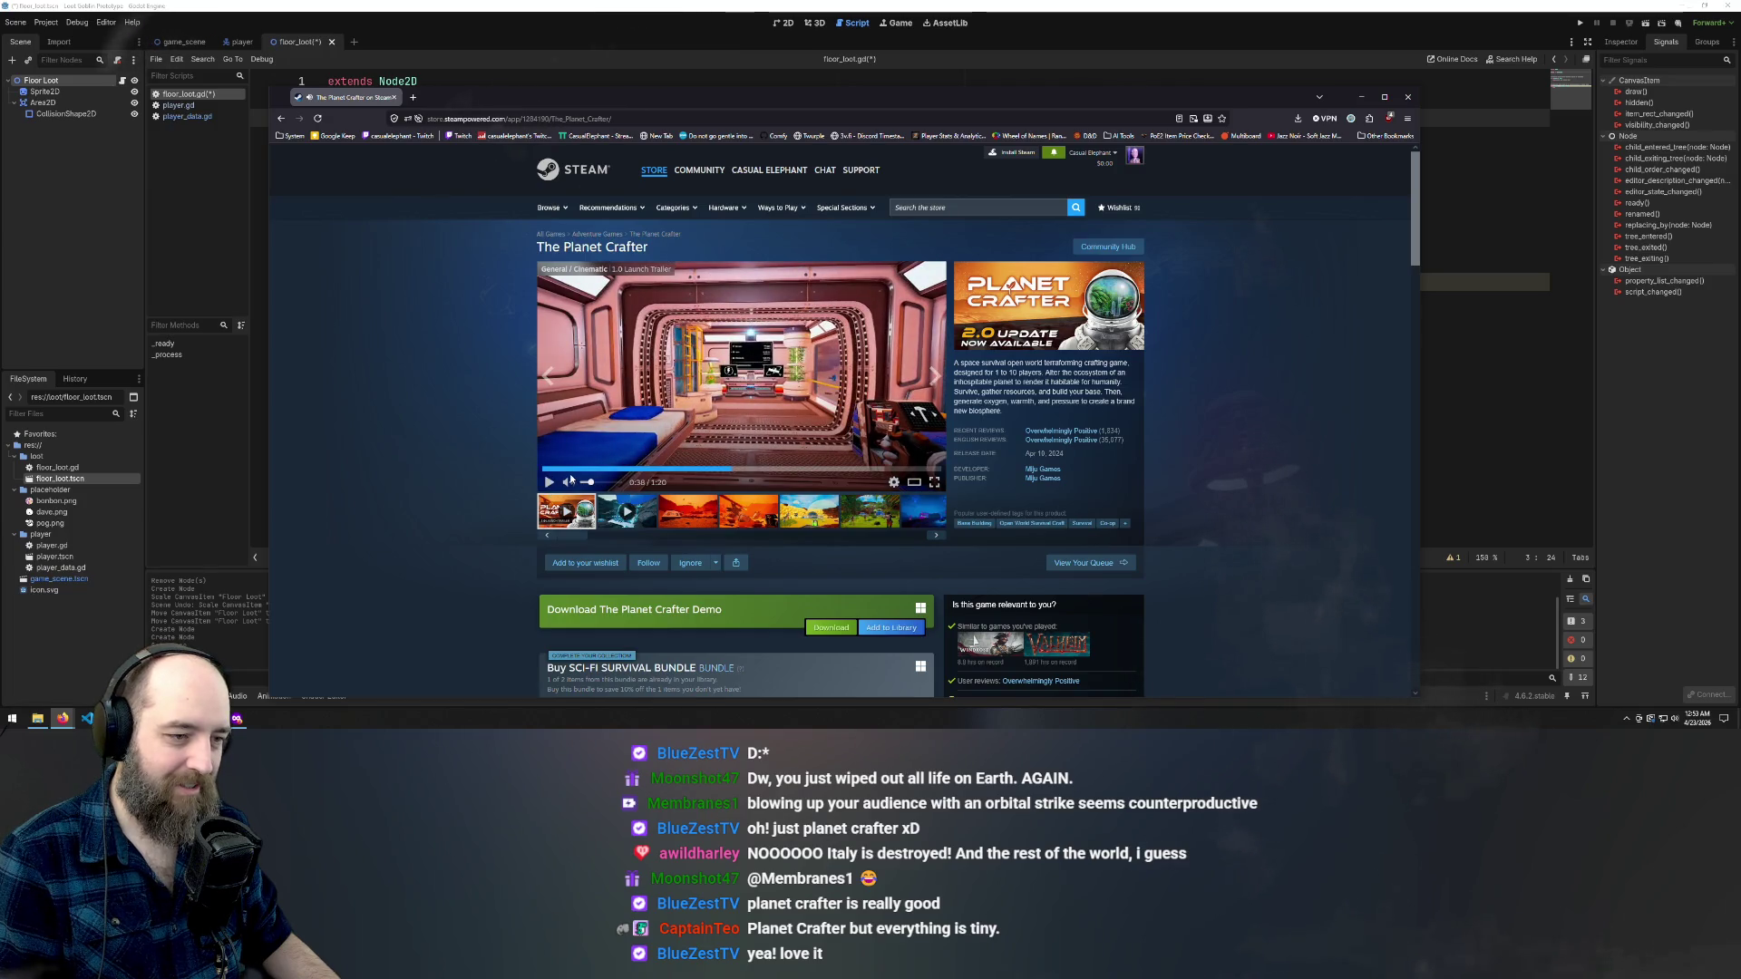
scroll(1051, 437, "down", 2)
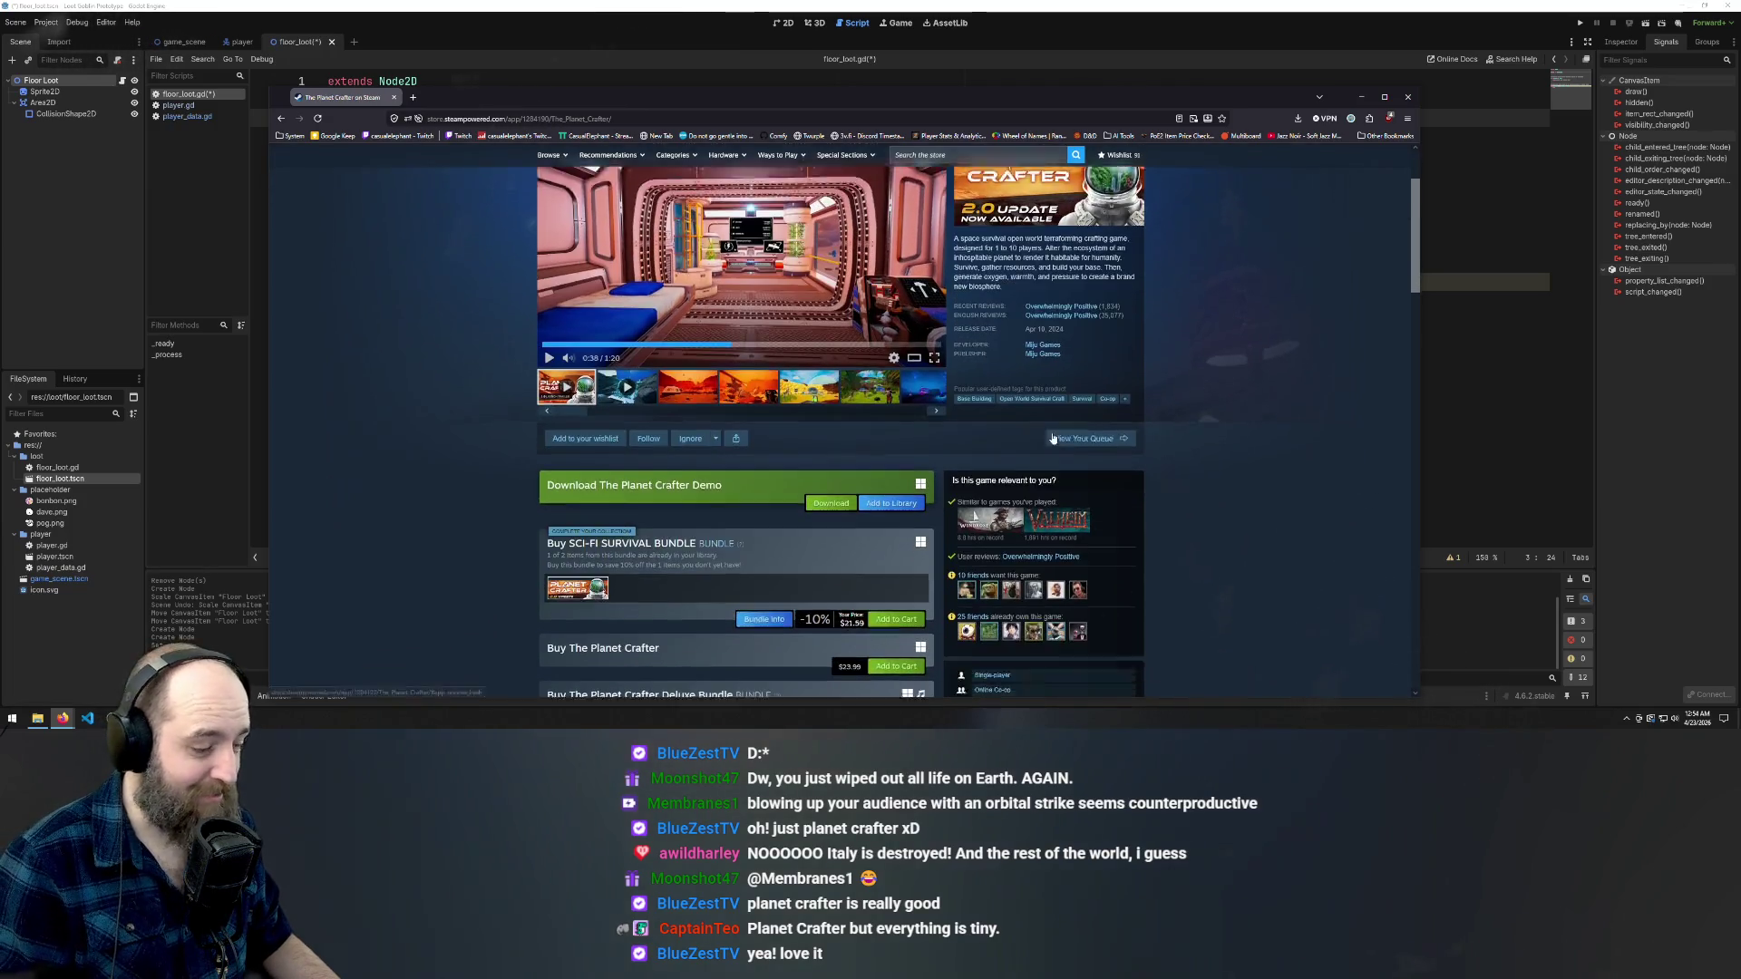
scroll(1052, 437, "up", 2)
scroll(558, 445, "down", 3)
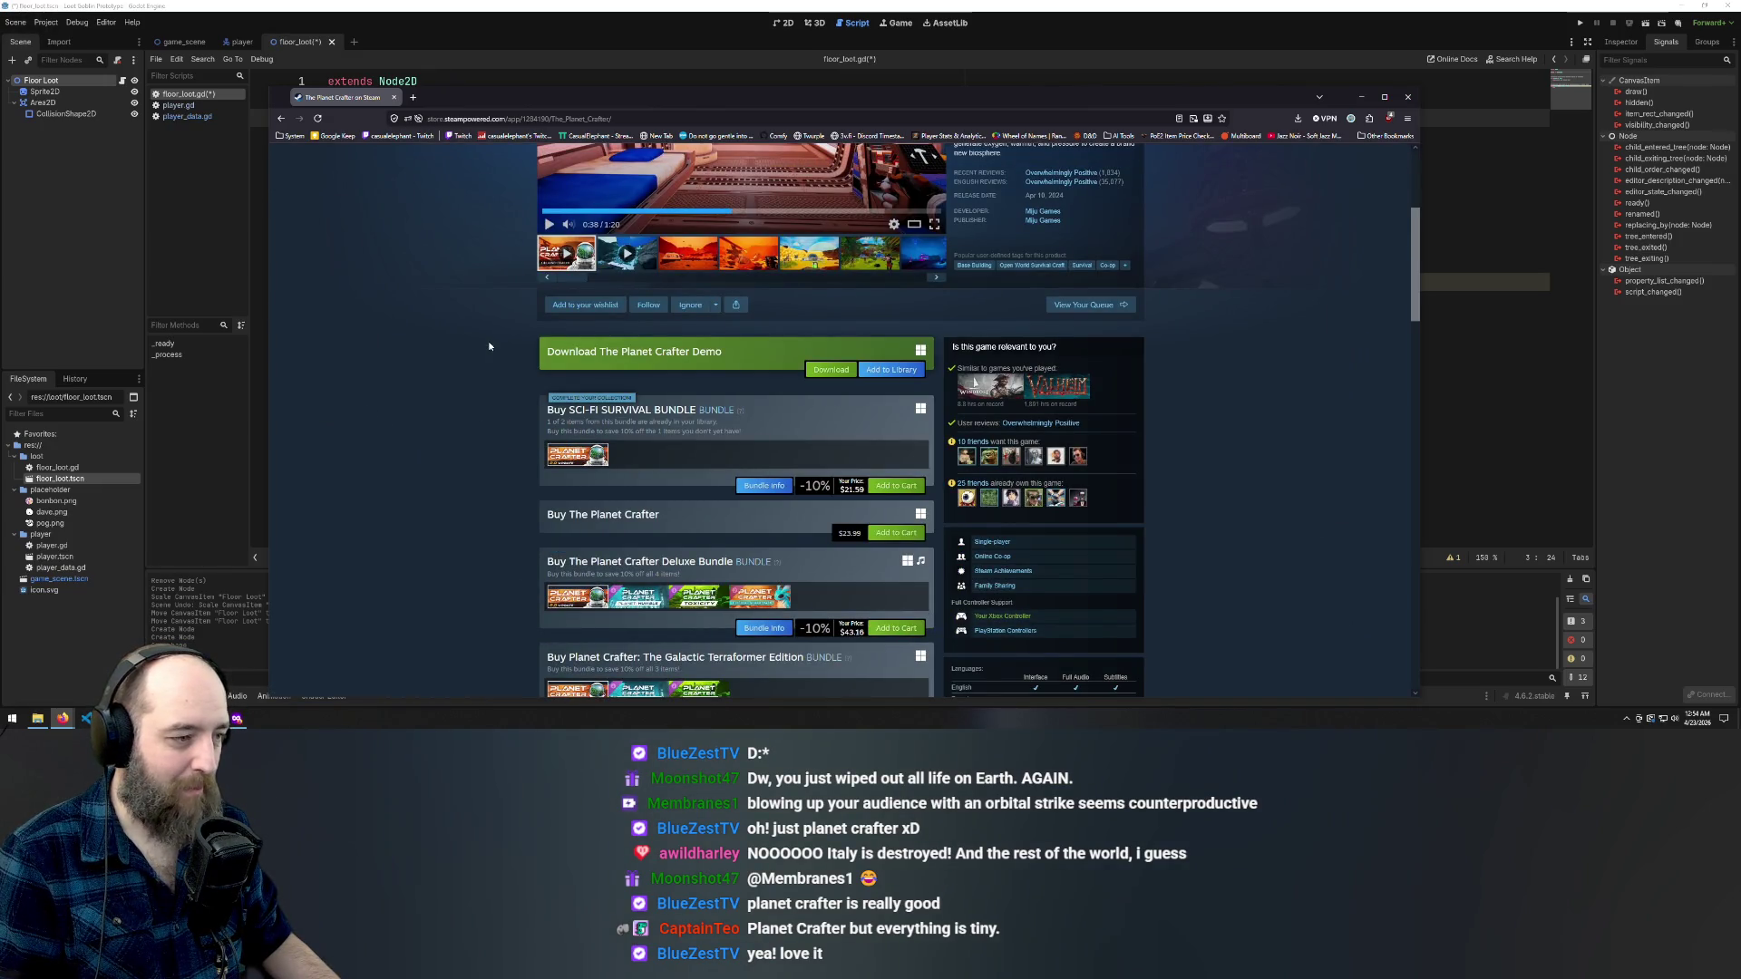
left_click(586, 306)
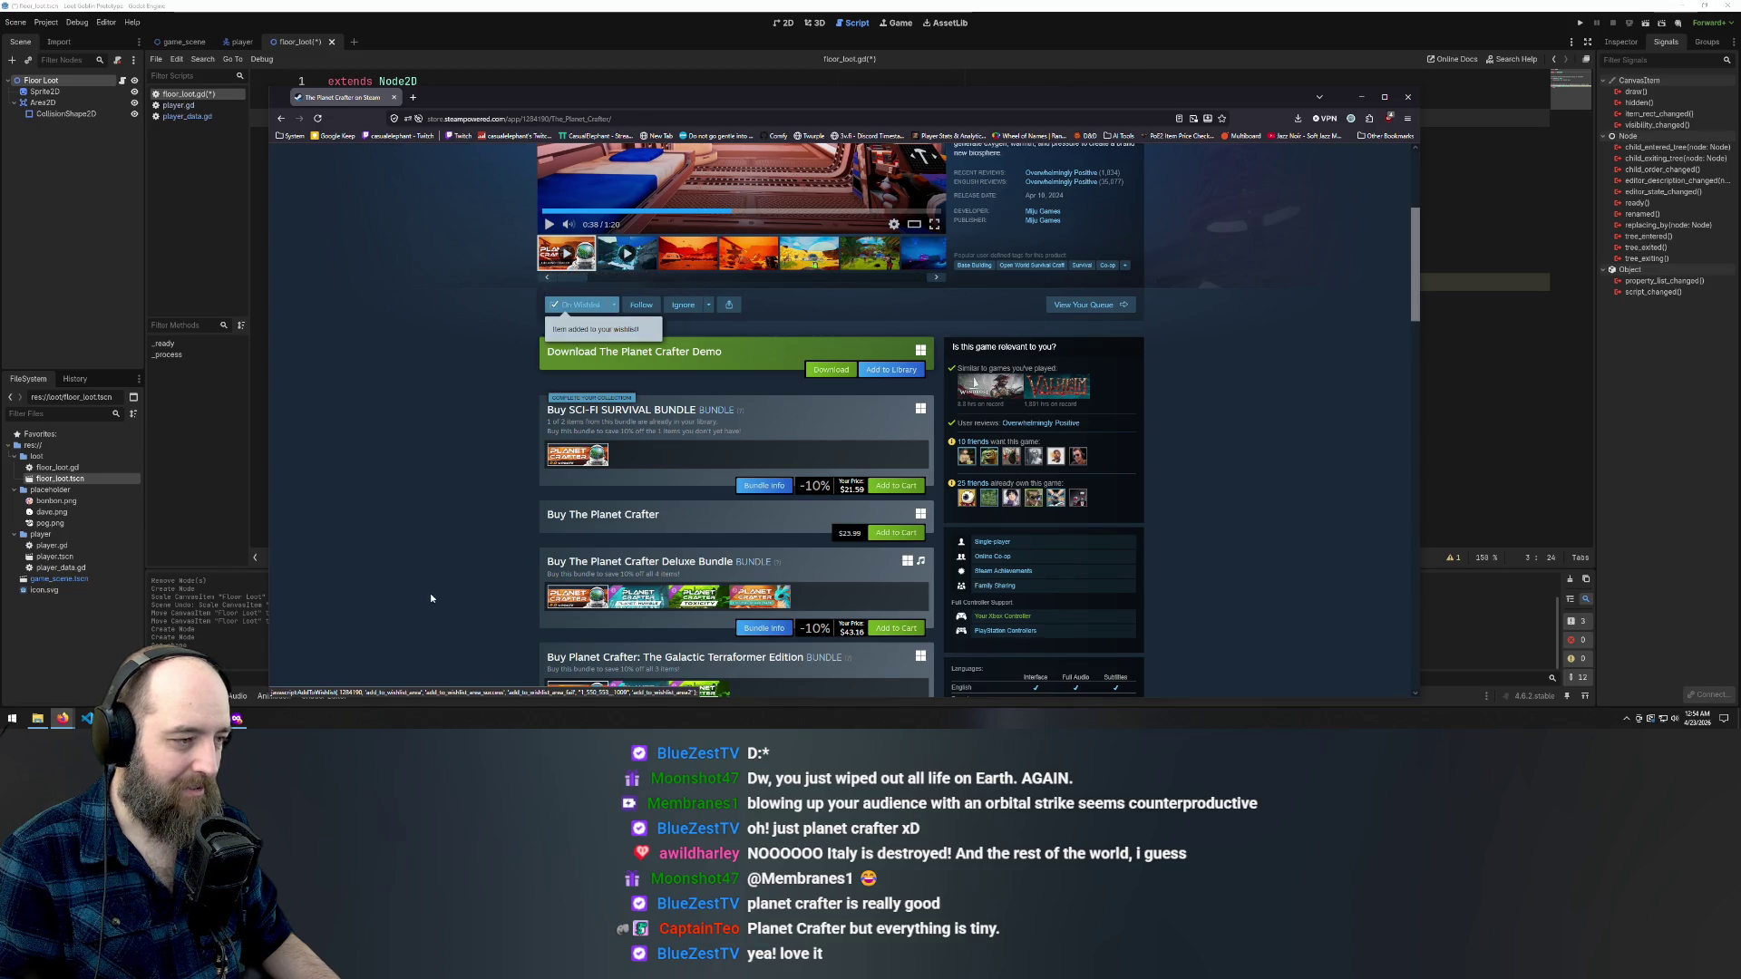
left_click(393, 100)
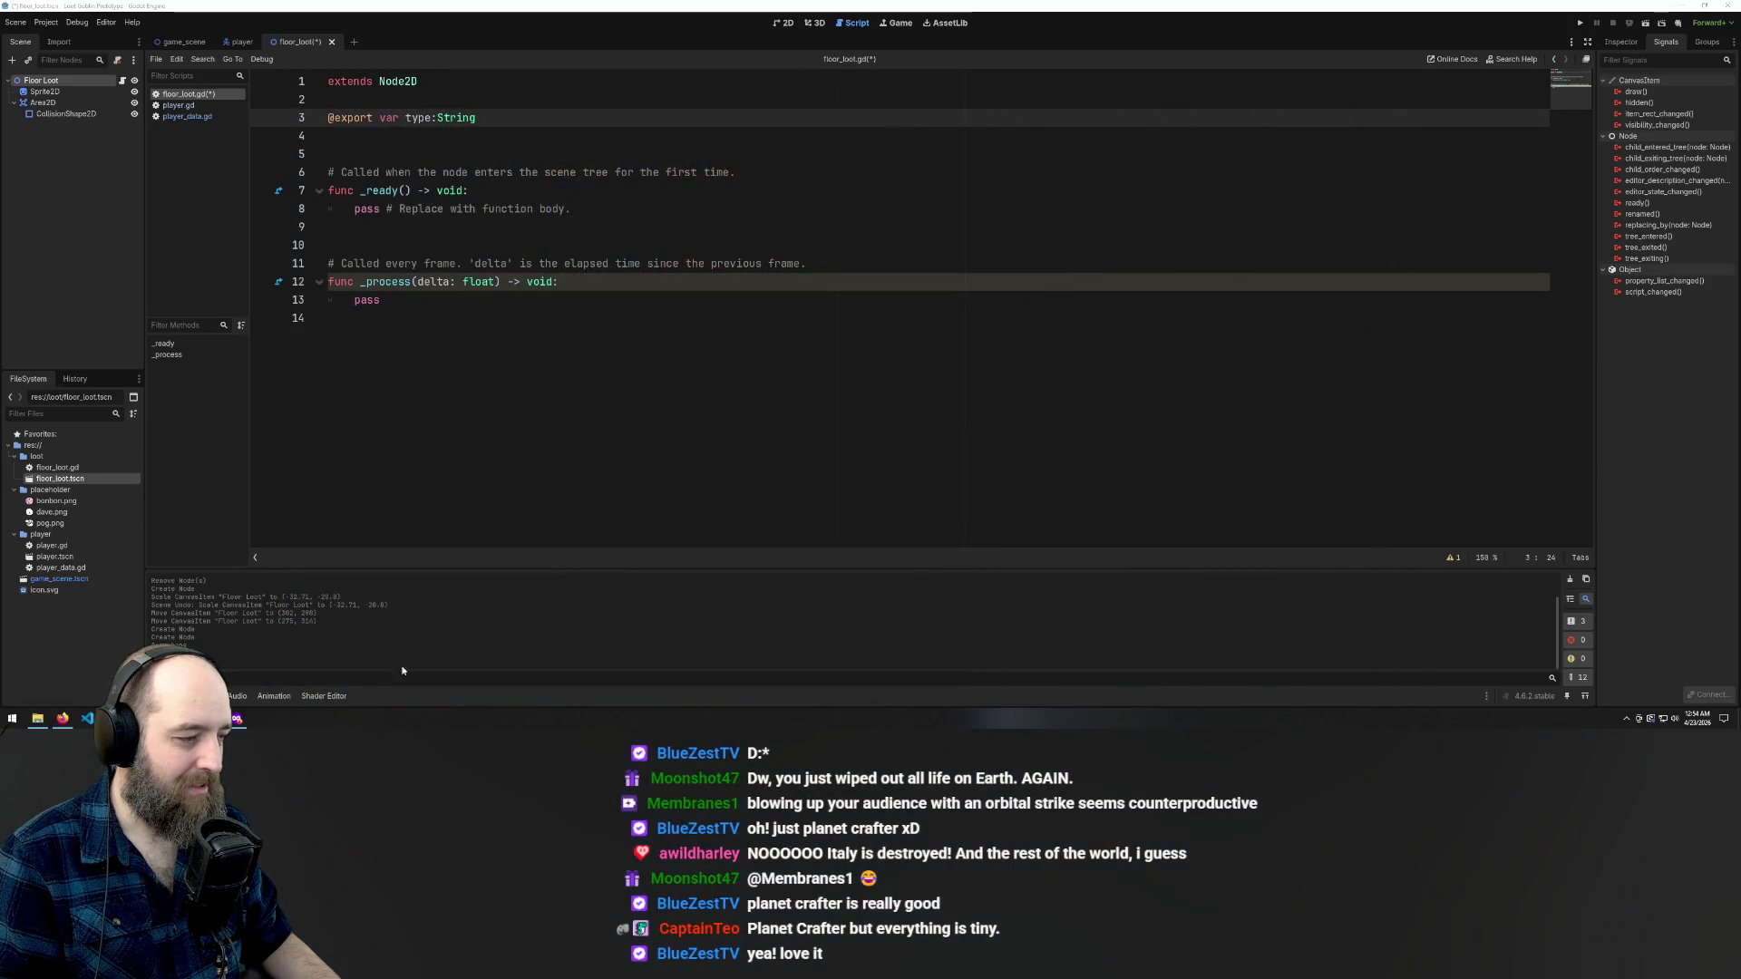
- Return to floor_loot.gd, save it, and go back to the 2D workspace
left_click(633, 388)
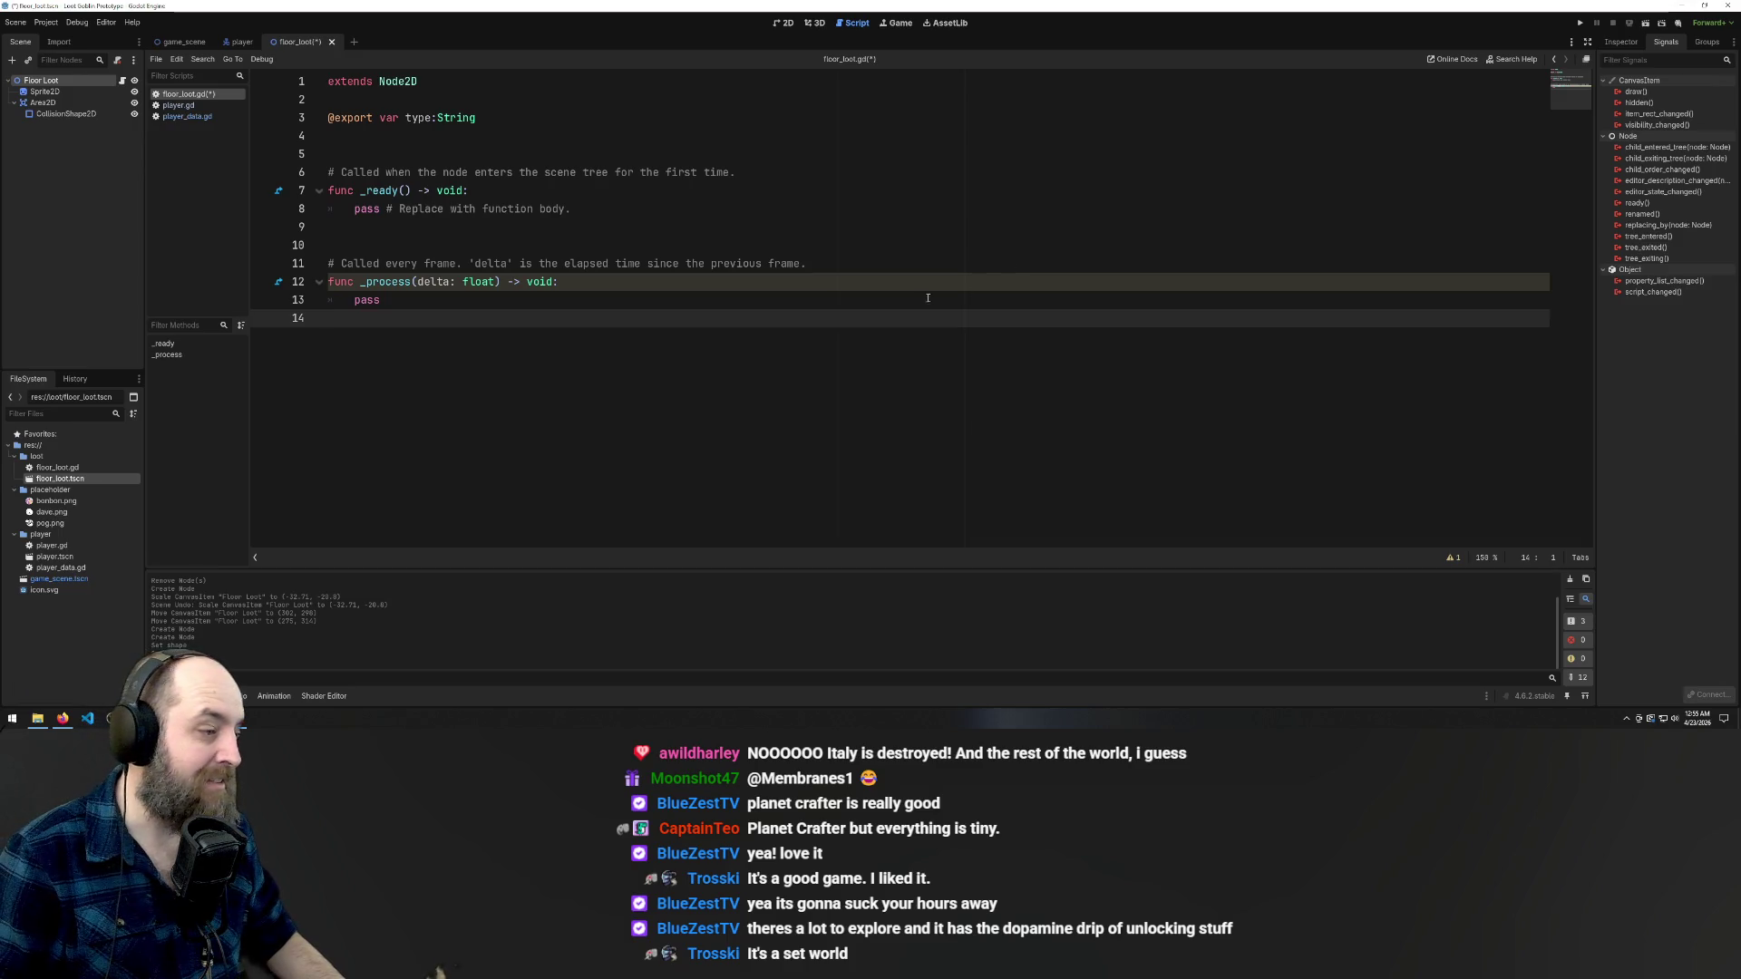
left_click(499, 141)
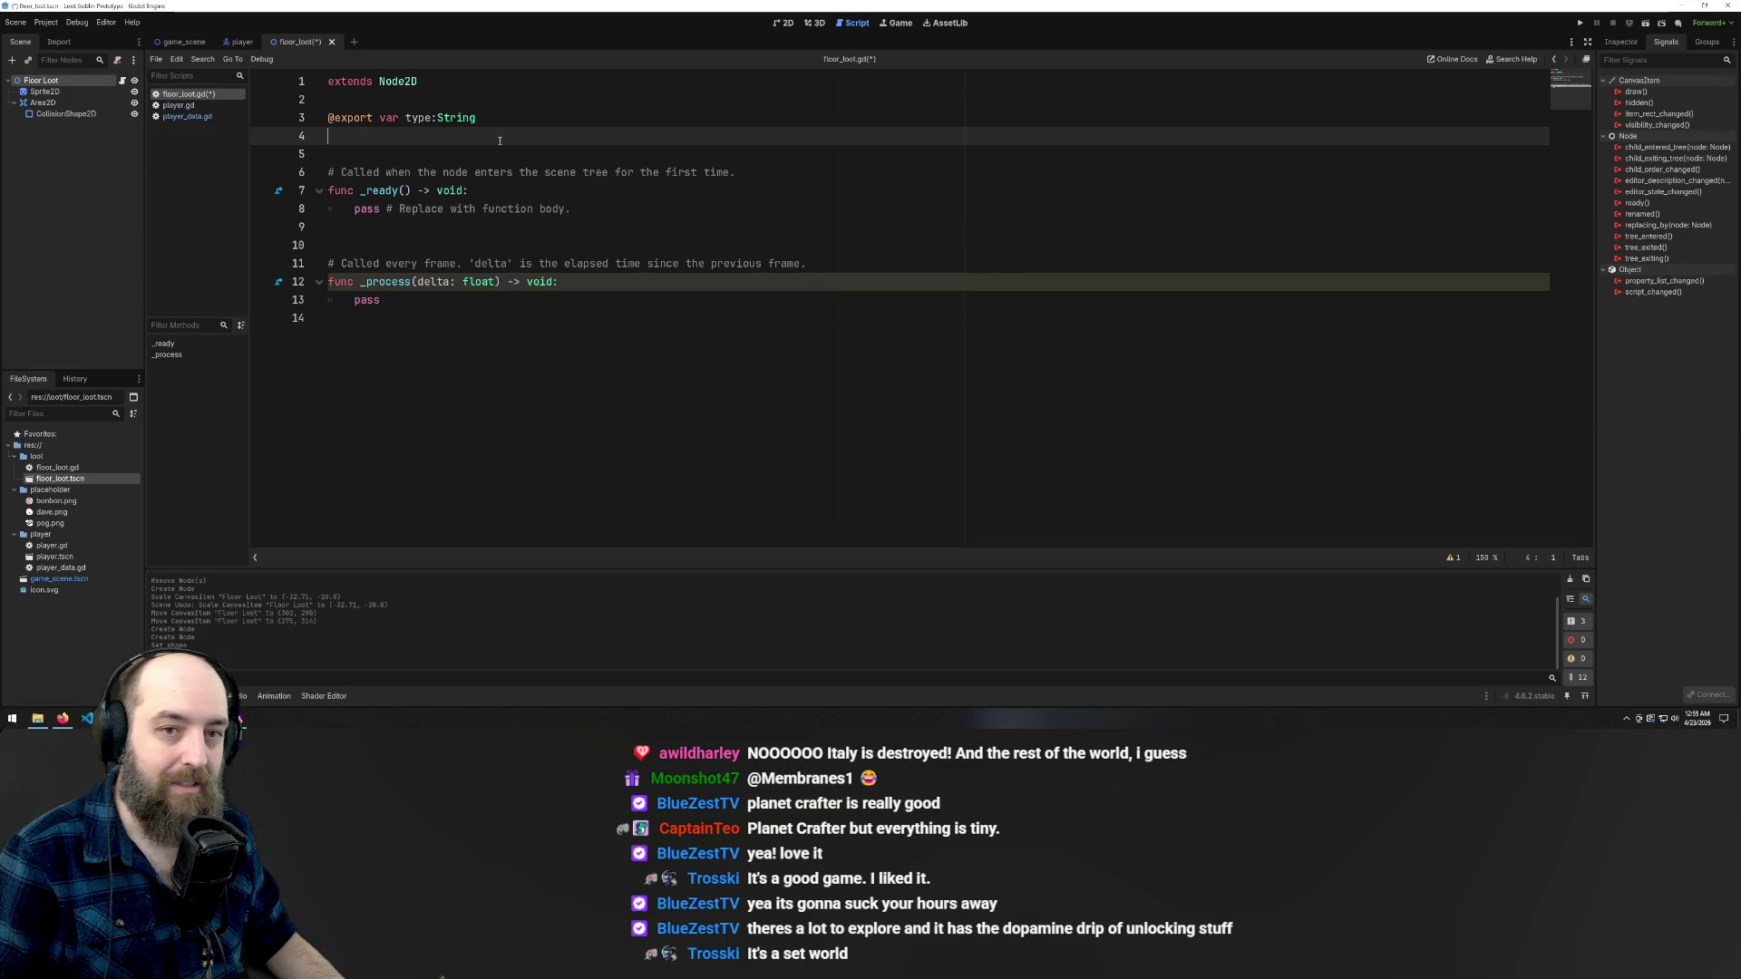
key("ctrl+s")
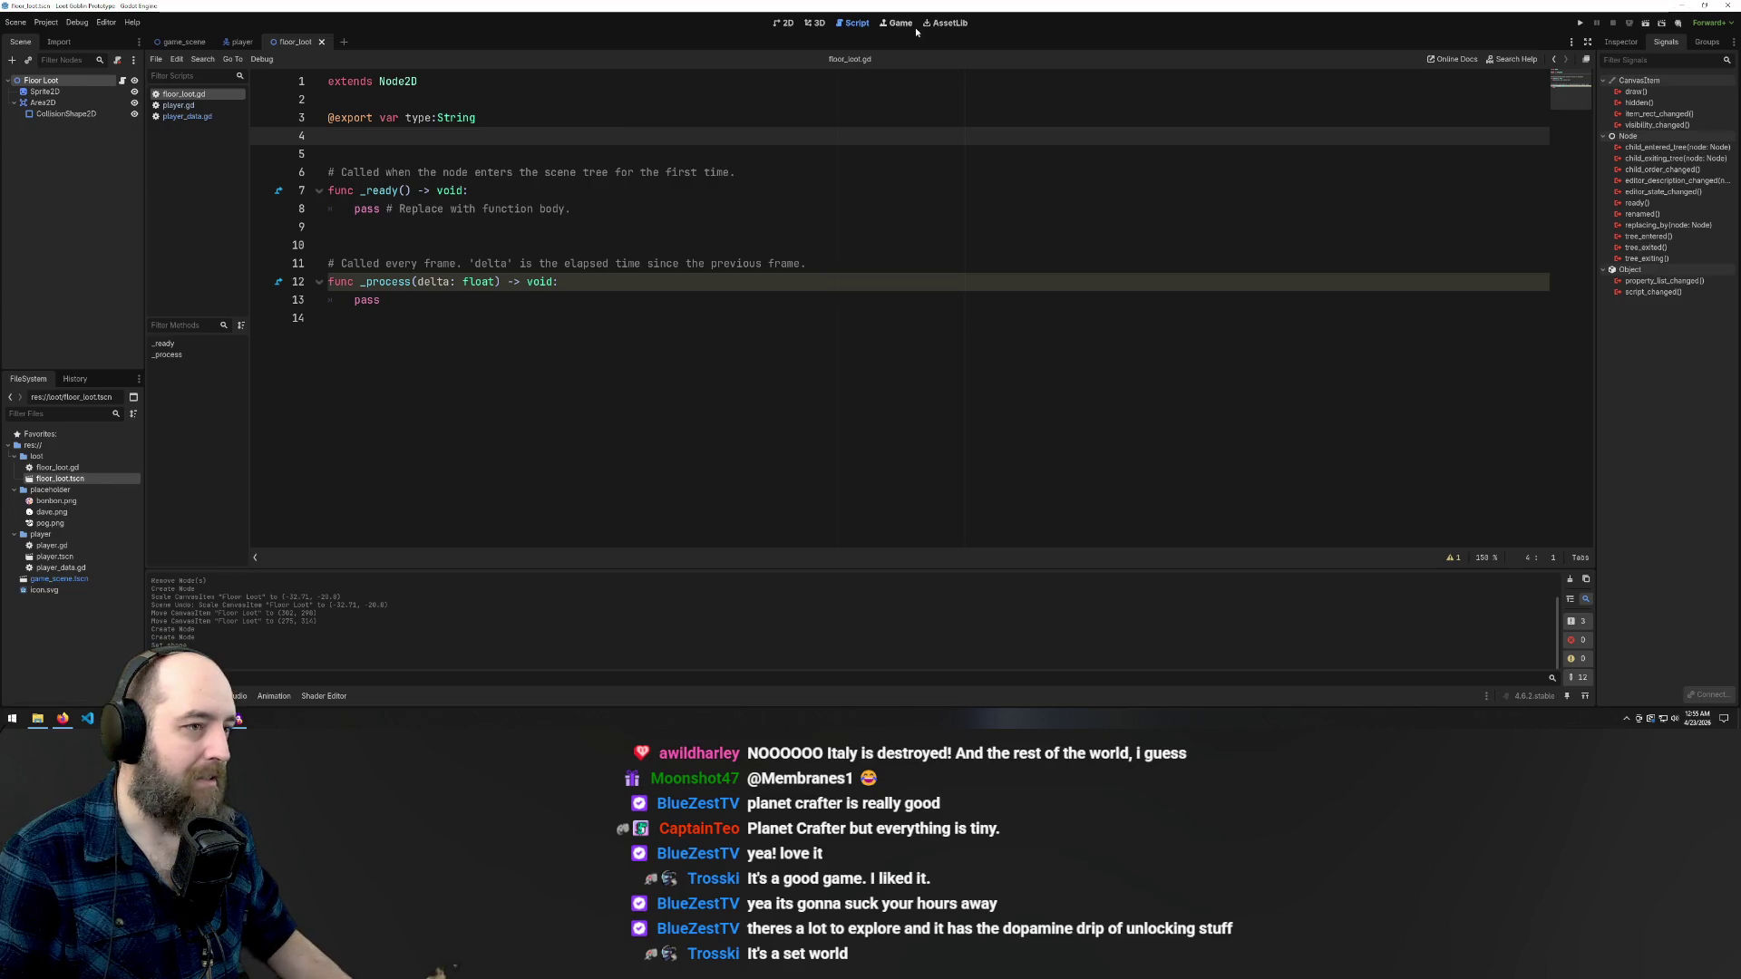
left_click(783, 24)
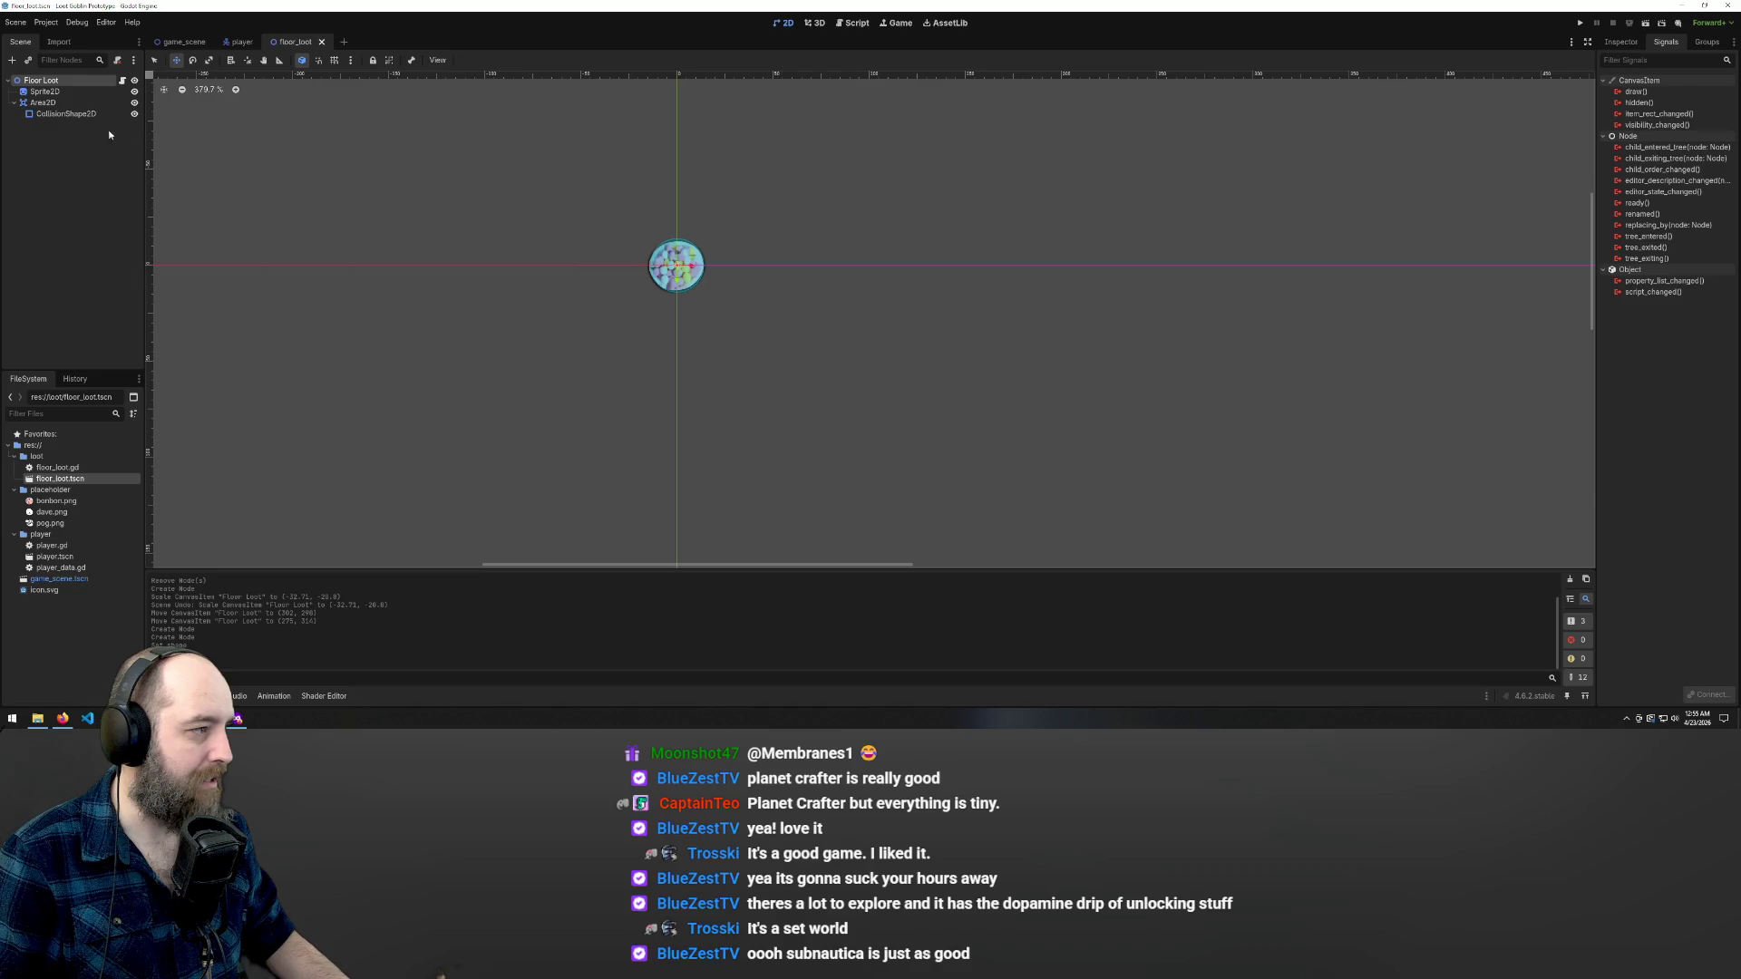
- Open game_scene and inspect the Floor Loot instance's properties beside the Player
left_click(184, 42)
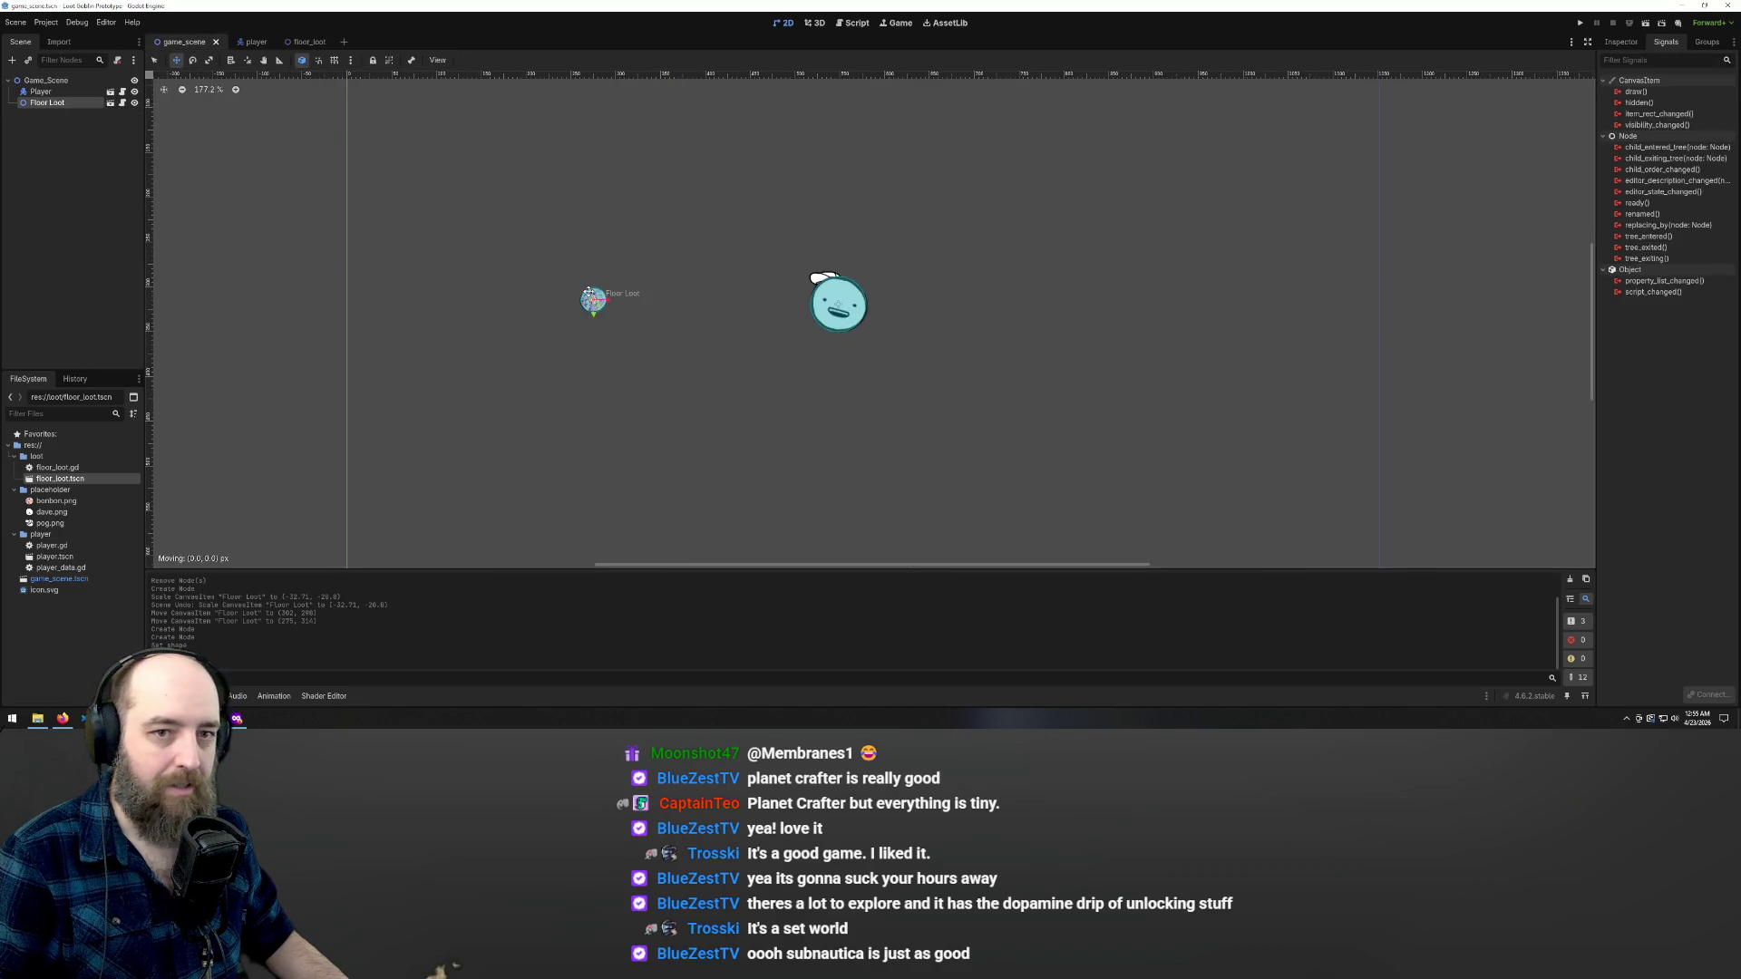
left_click(1620, 43)
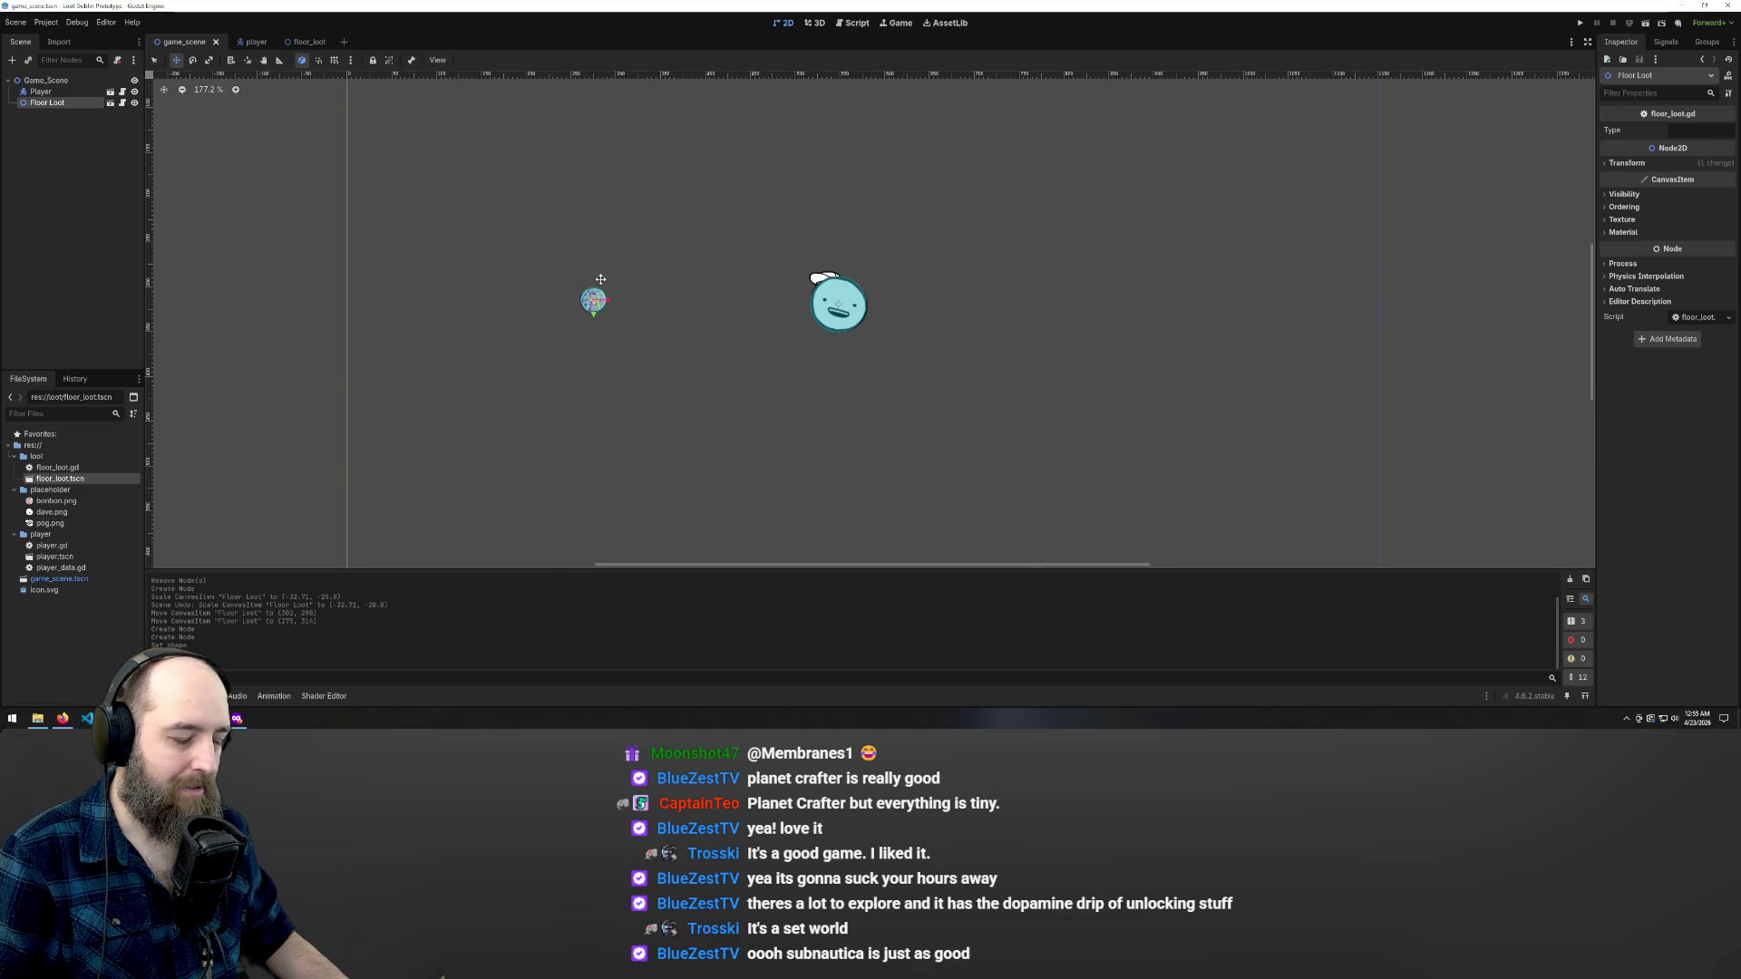
scroll(600, 280, "up", 3)
scroll(600, 308, "down", 4)
scroll(602, 322, "up", 4)
scroll(610, 316, "up", 1)
scroll(615, 308, "down", 1)
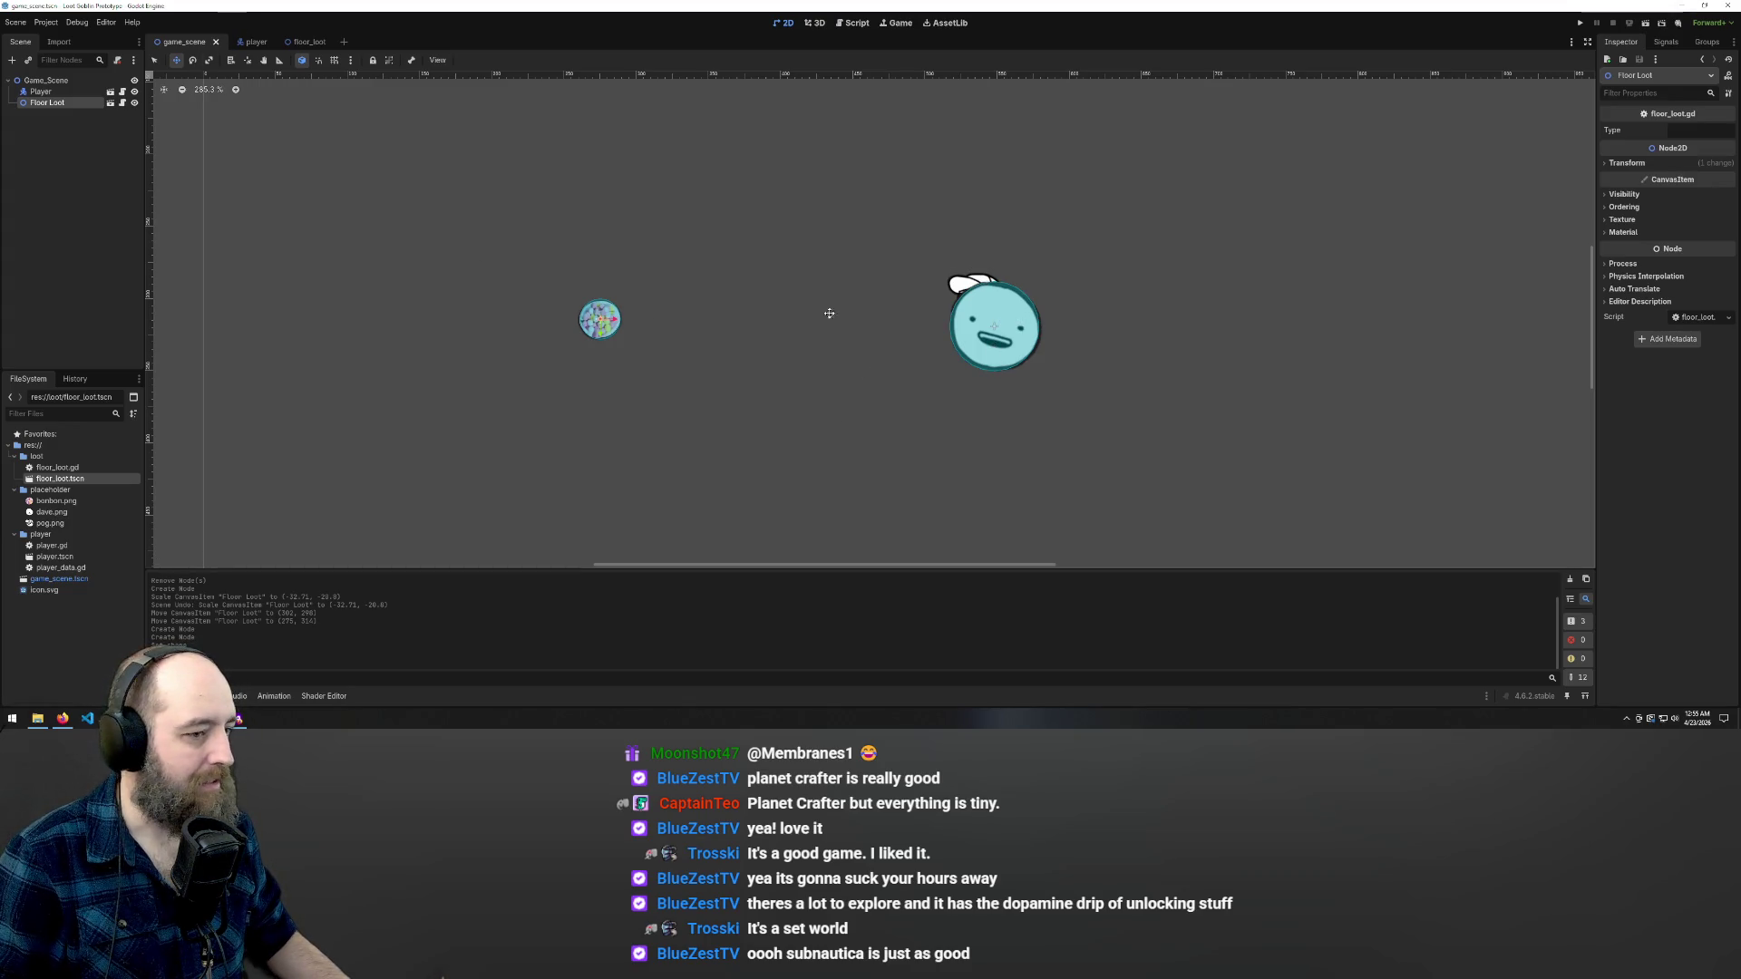
- In the player scene, select Loot Bag's CollisionShape2D in the Scene dock
left_click(250, 42)
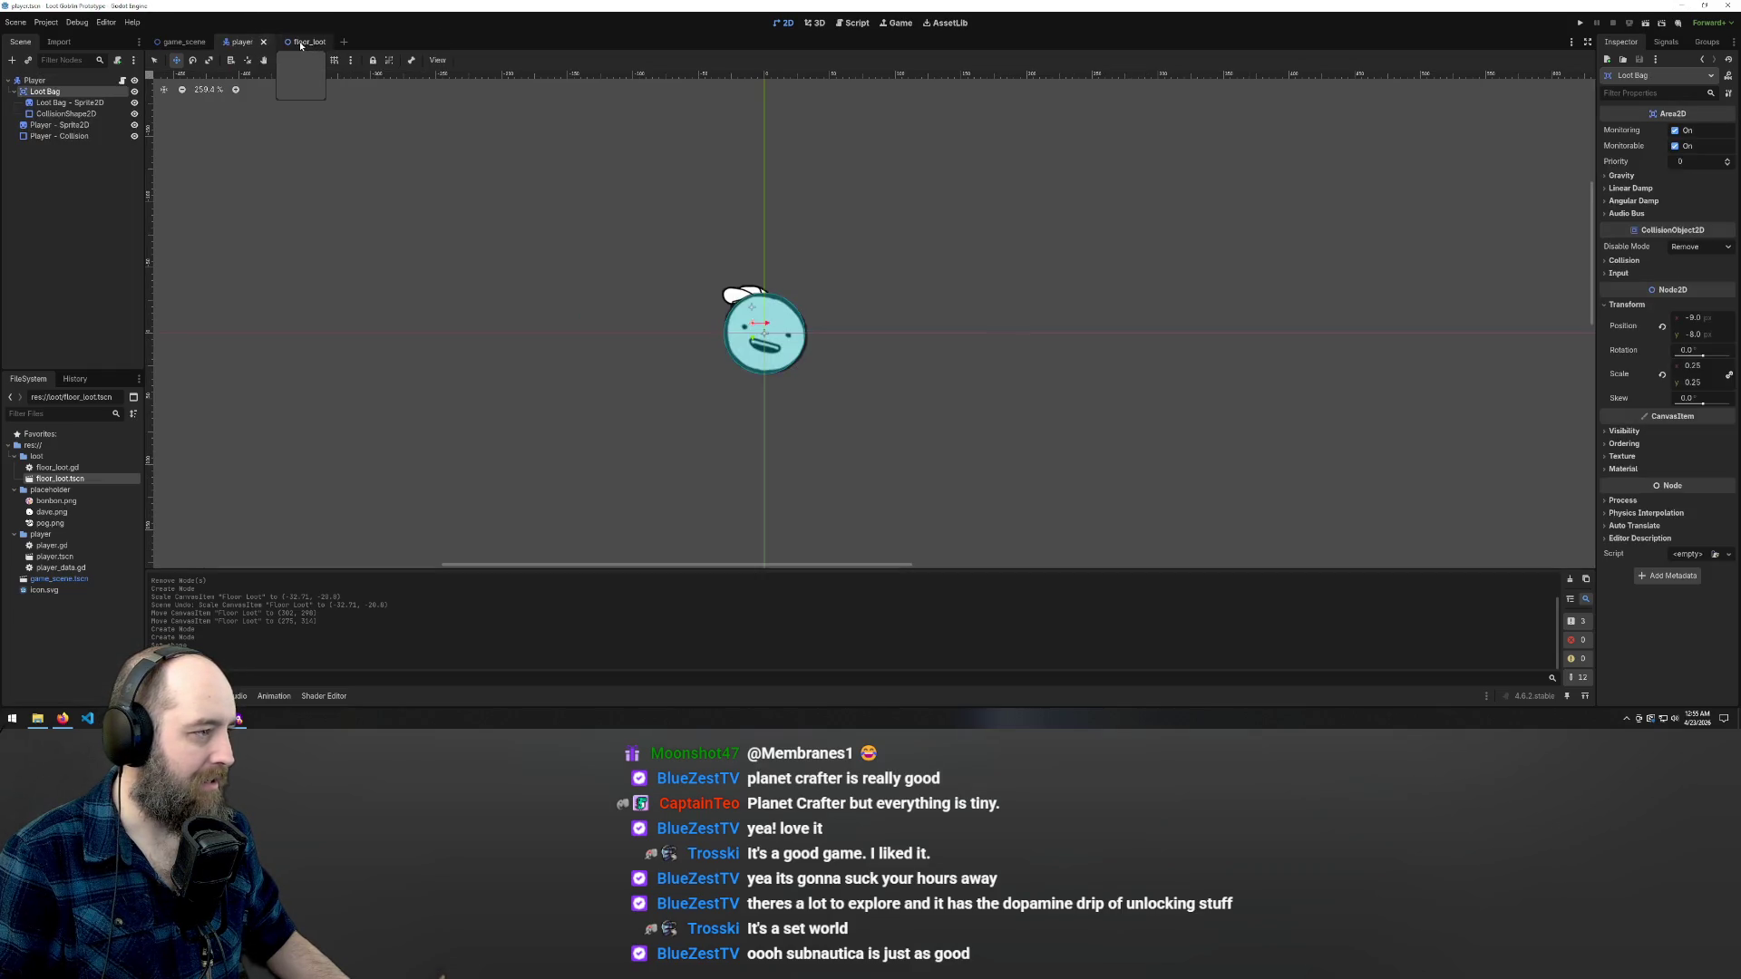
left_click(306, 42)
left_click(243, 42)
left_click(182, 42)
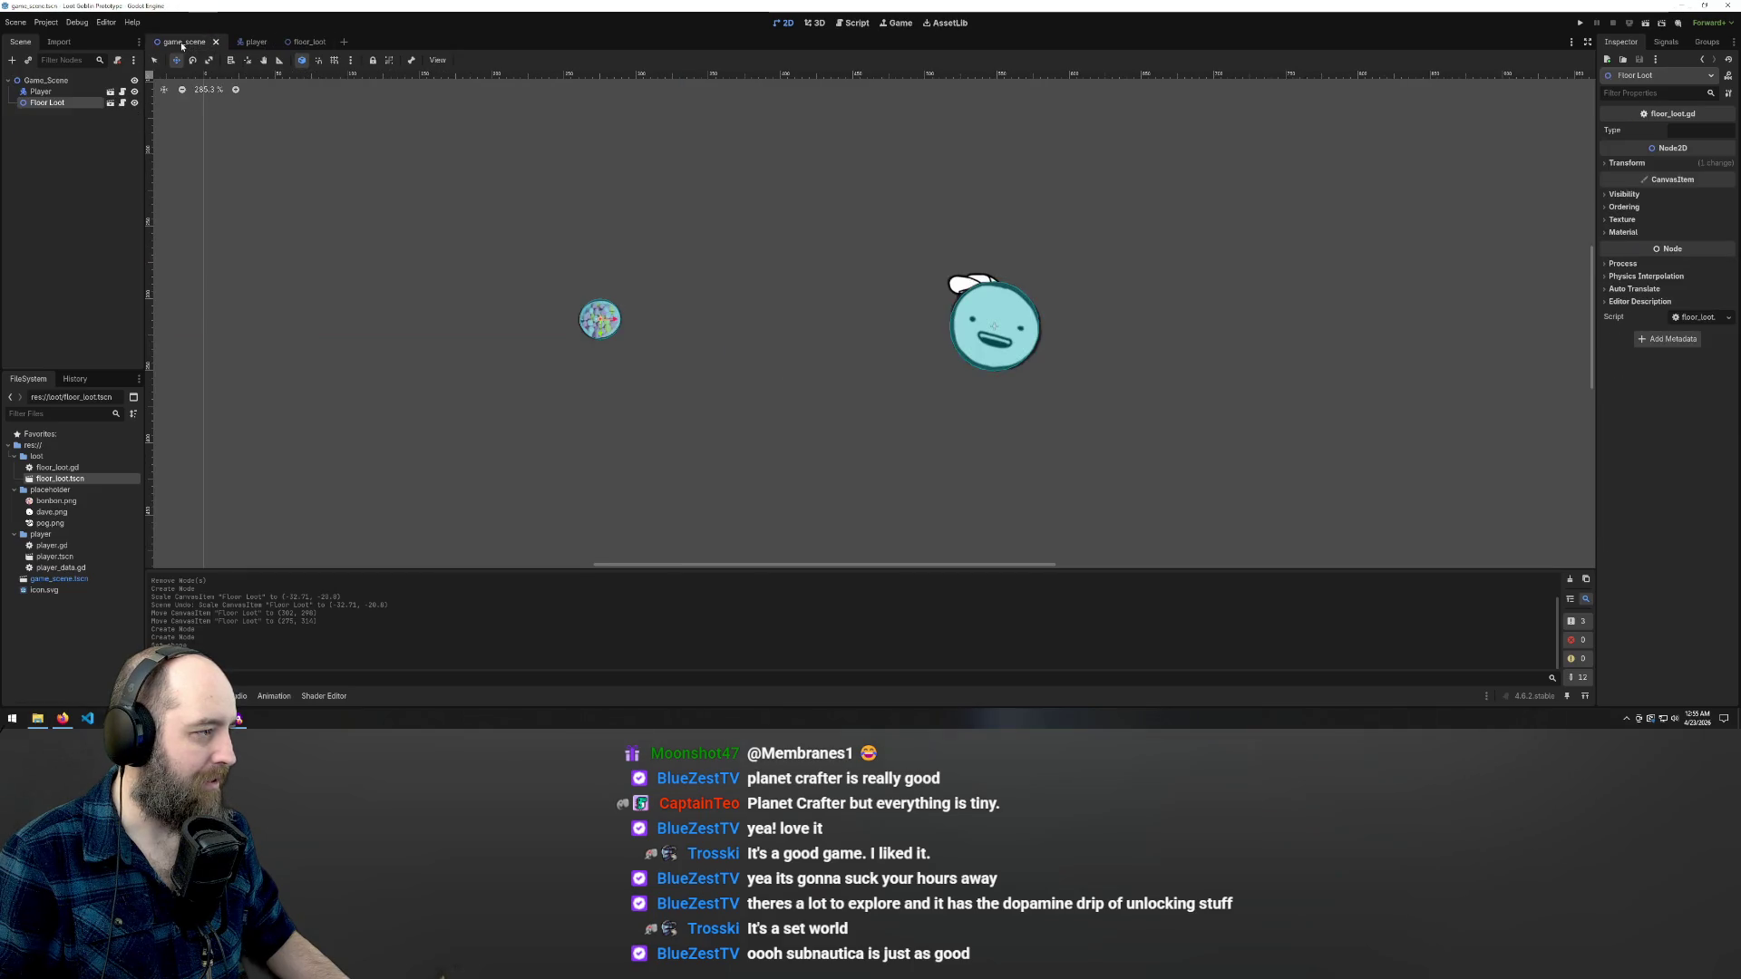
left_click(243, 41)
left_click(54, 127)
left_click(49, 137)
left_click(49, 113)
left_click(49, 103)
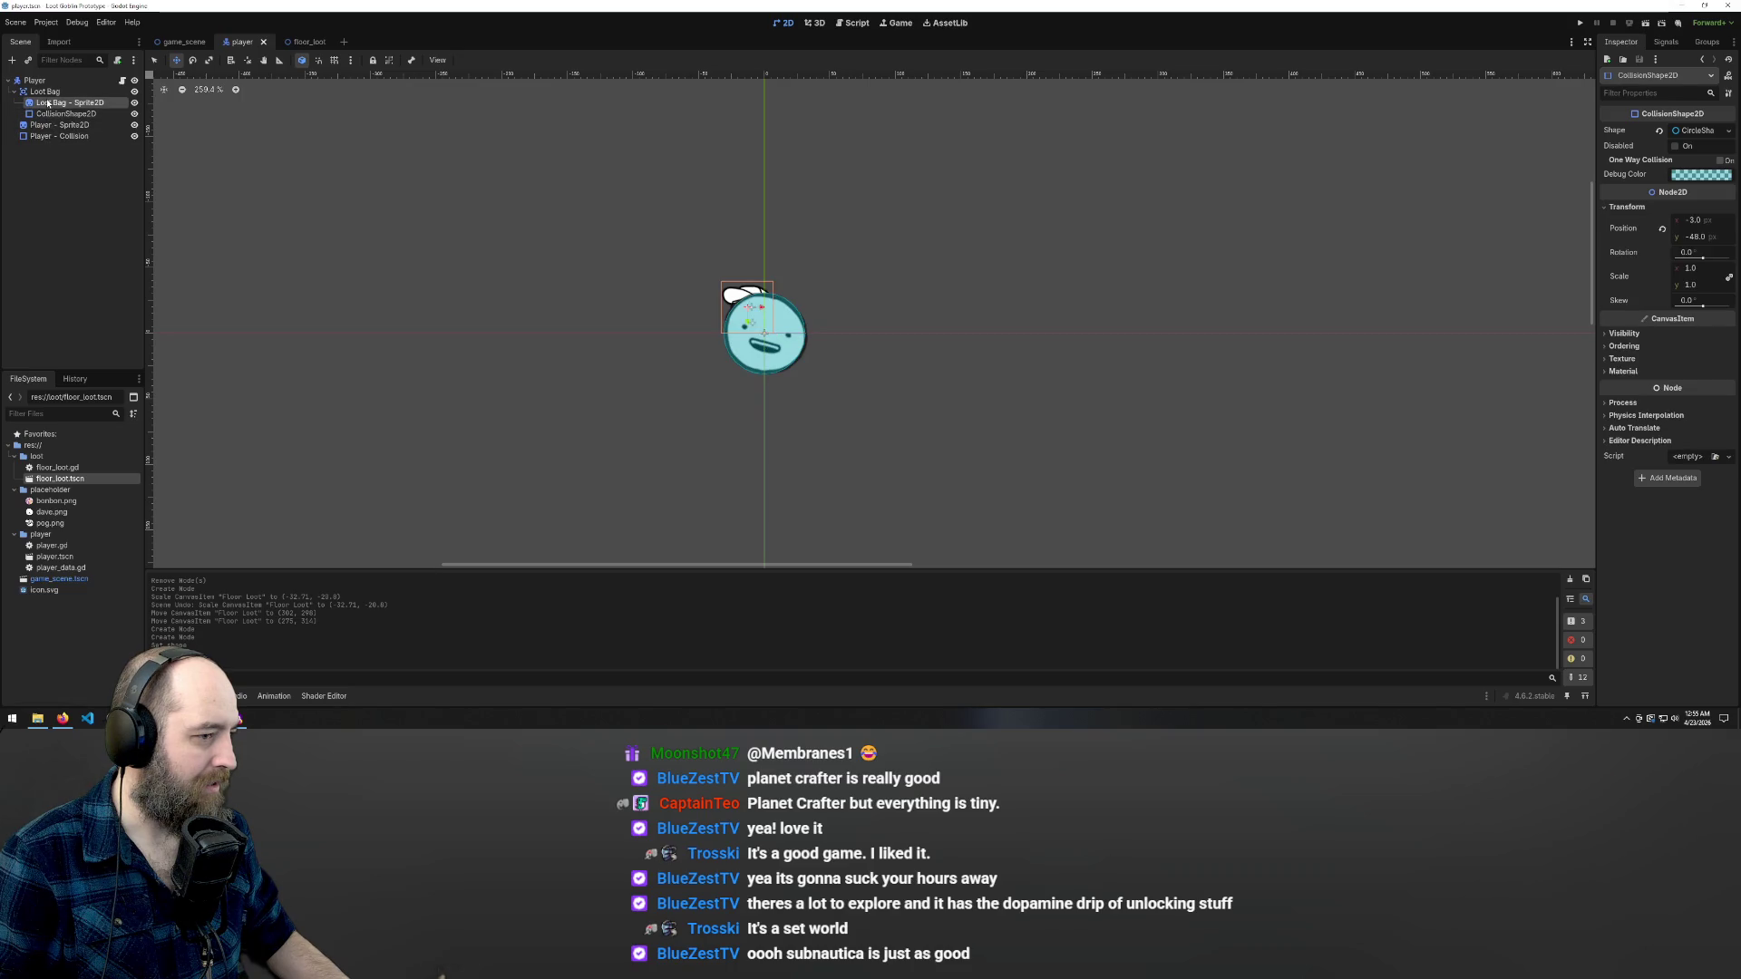
left_click(46, 114)
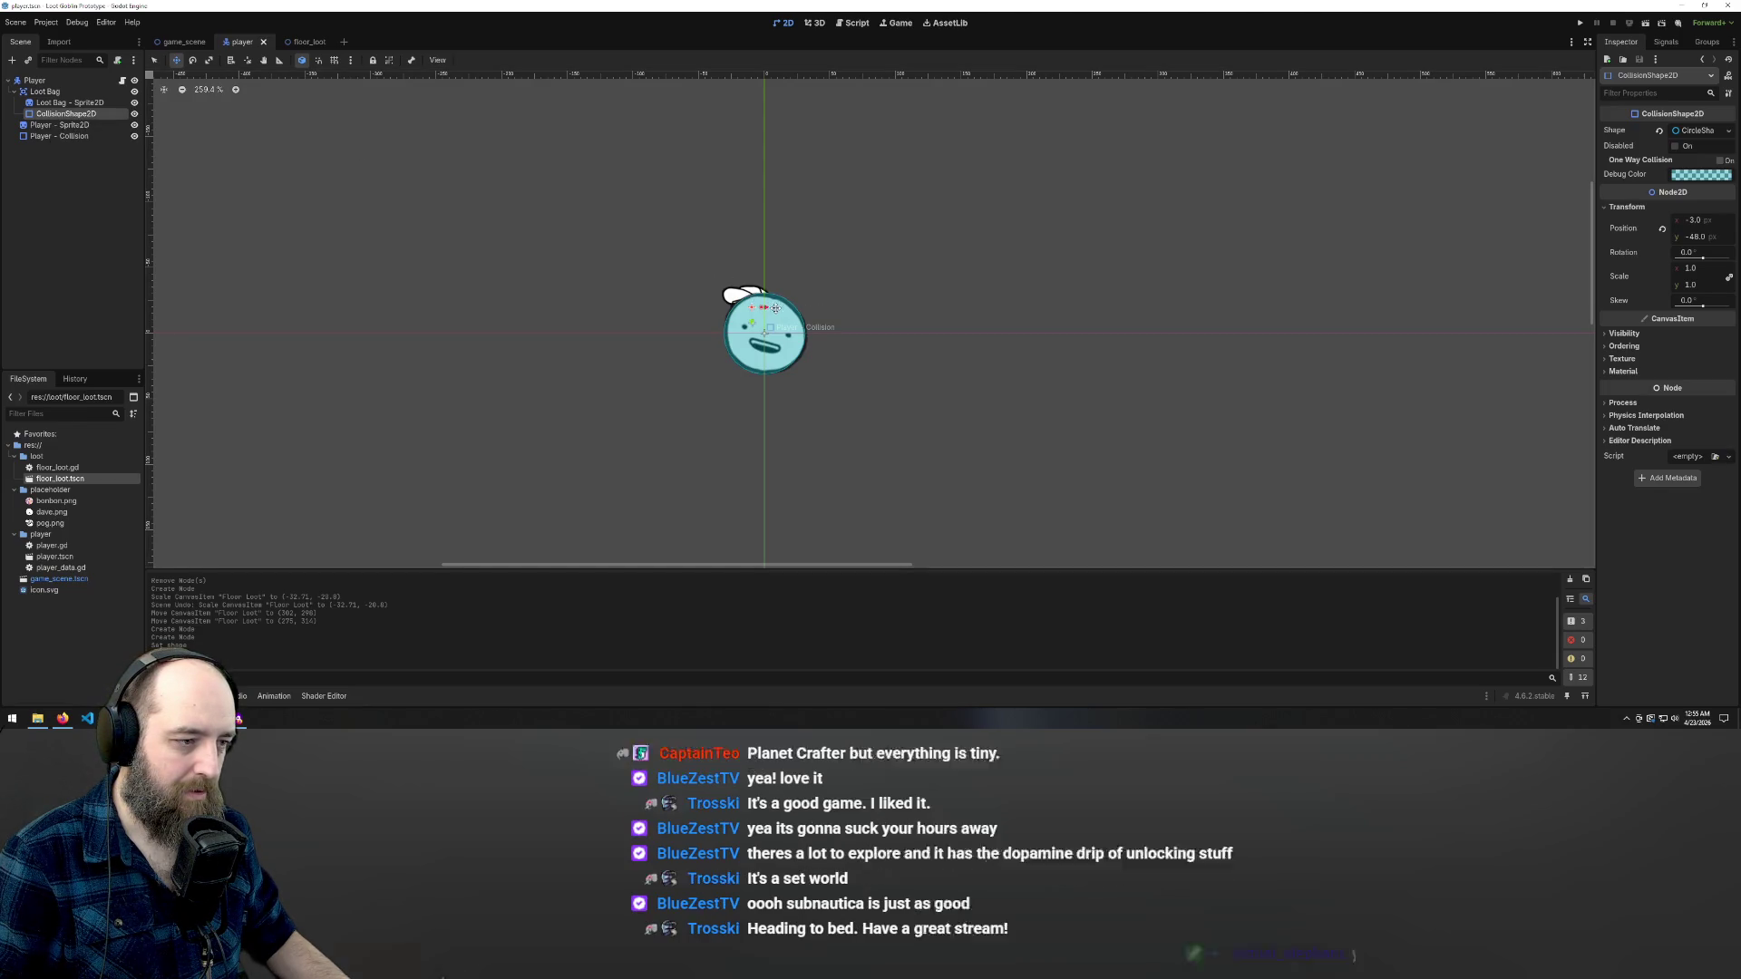
- Scale the collision shape up to about 2.28 and save; trial-scale Loot Bag, then undo
key("s")
left_click_drag(767, 308, 772, 310)
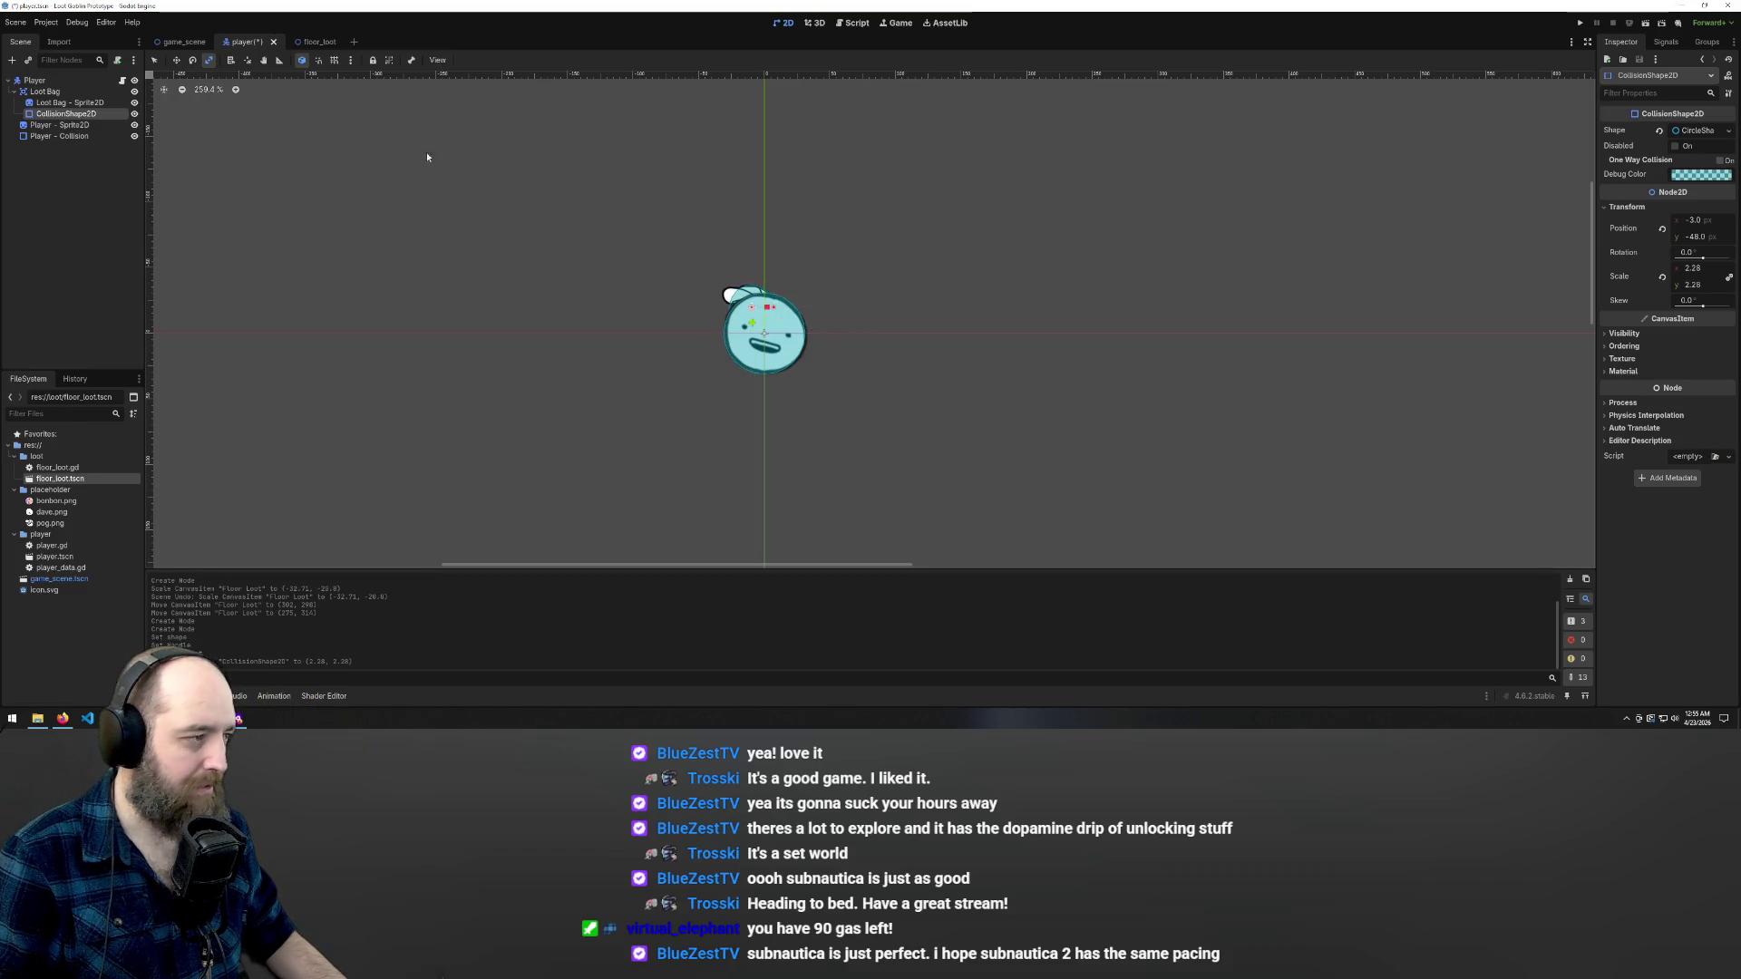
key("ctrl+s")
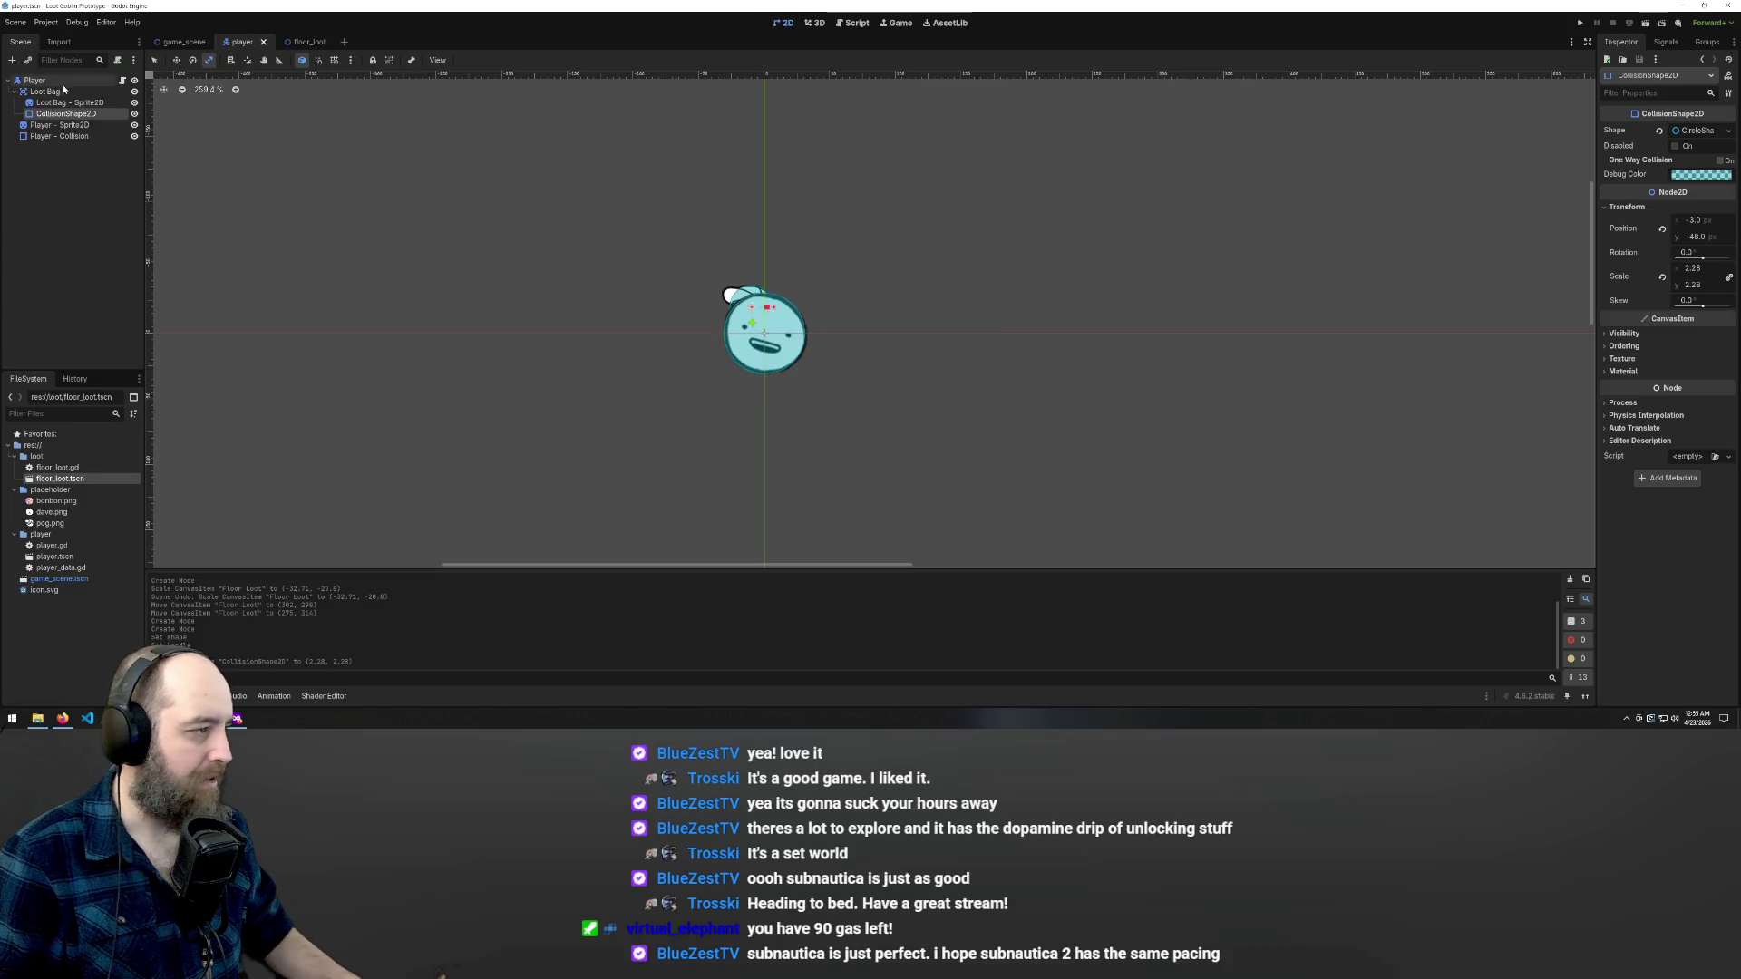
left_click(44, 93)
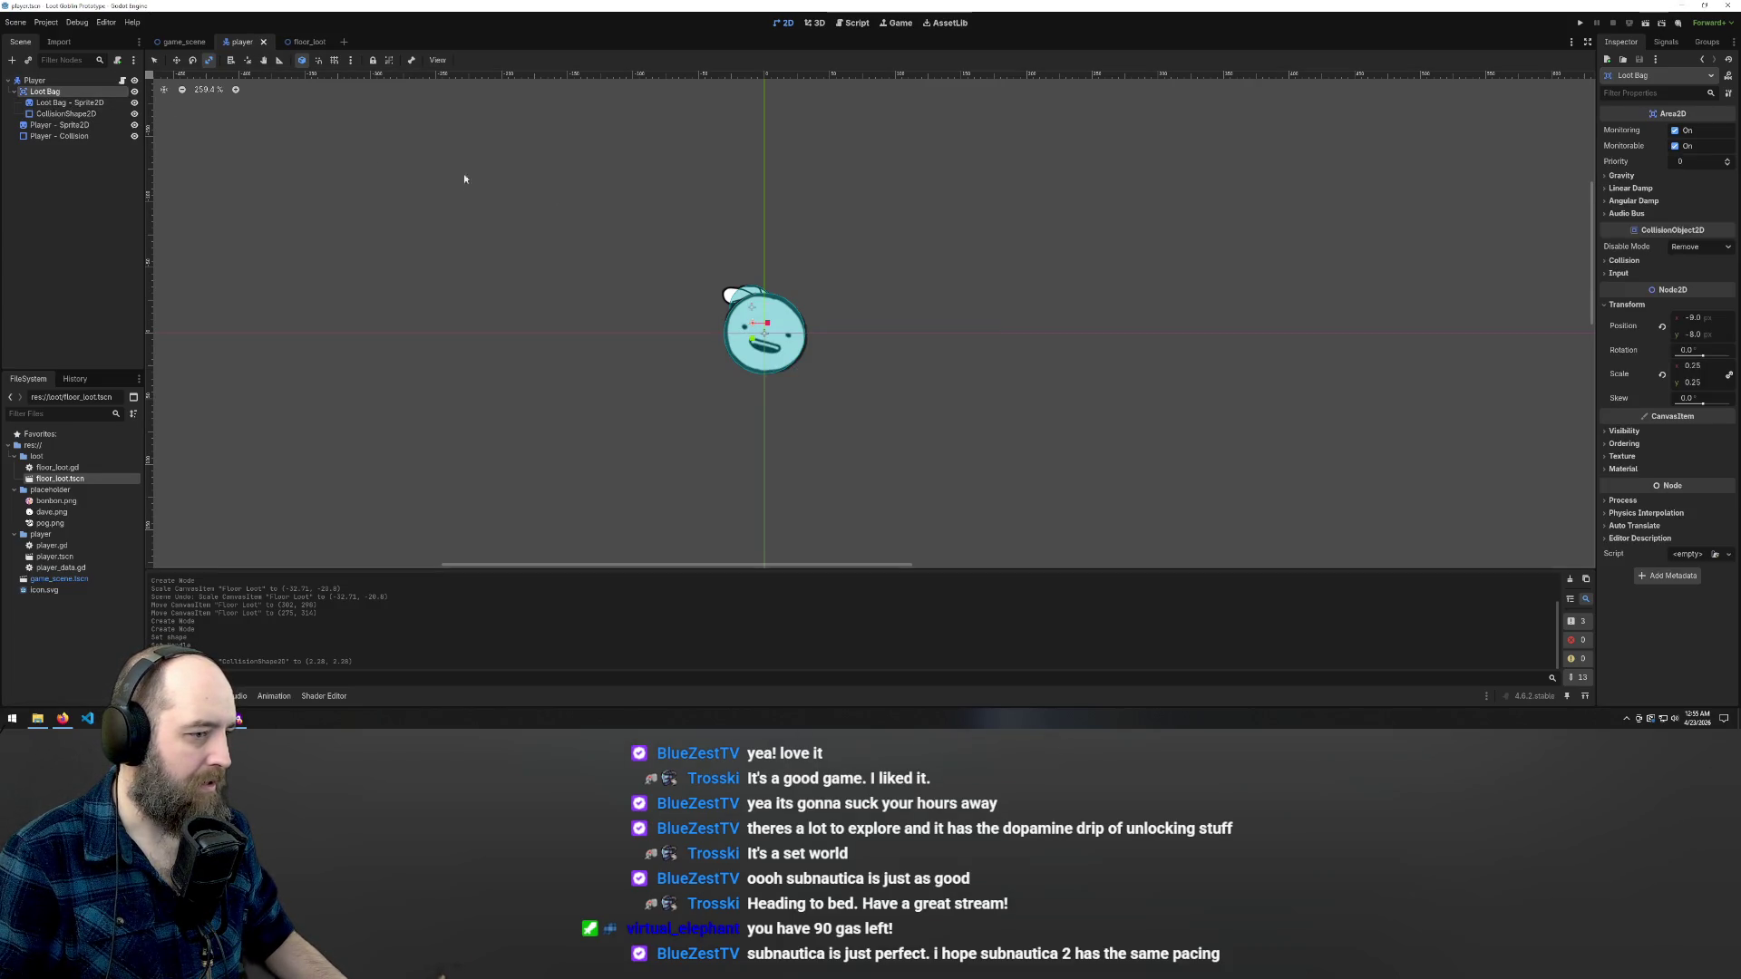
left_click_drag(769, 326, 790, 311)
key("ctrl+z")
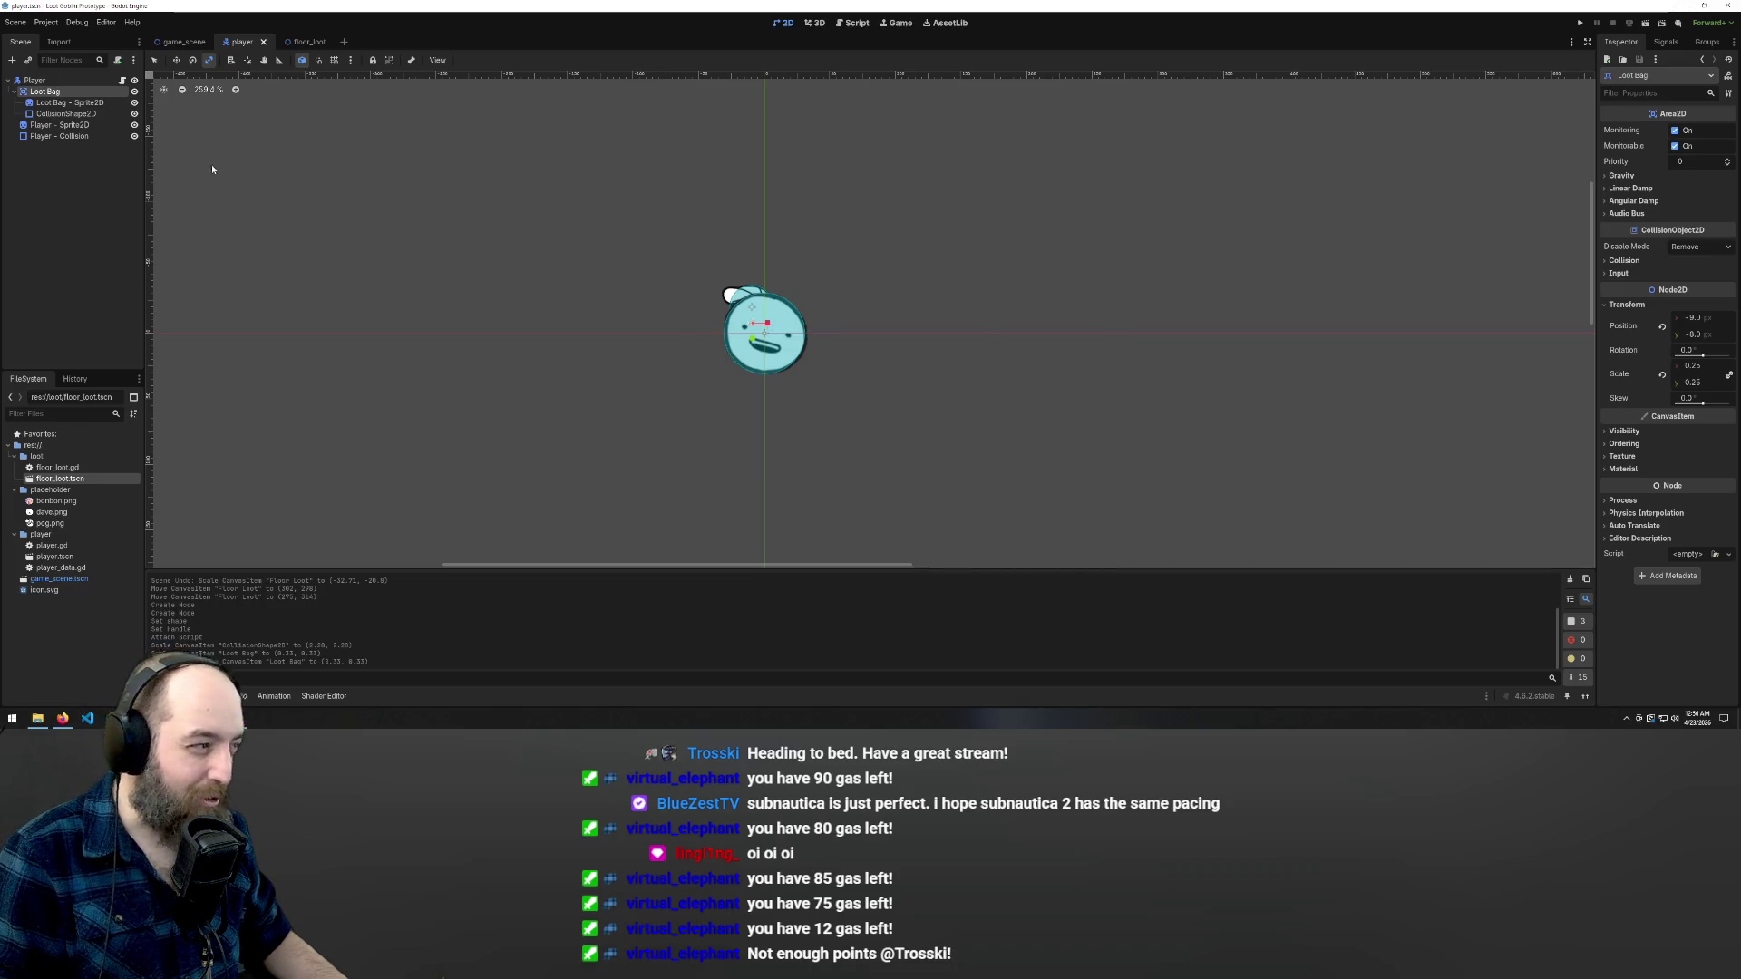
- Check Floor Loot sits left of the Player in game_scene and save that scene
left_click(305, 42)
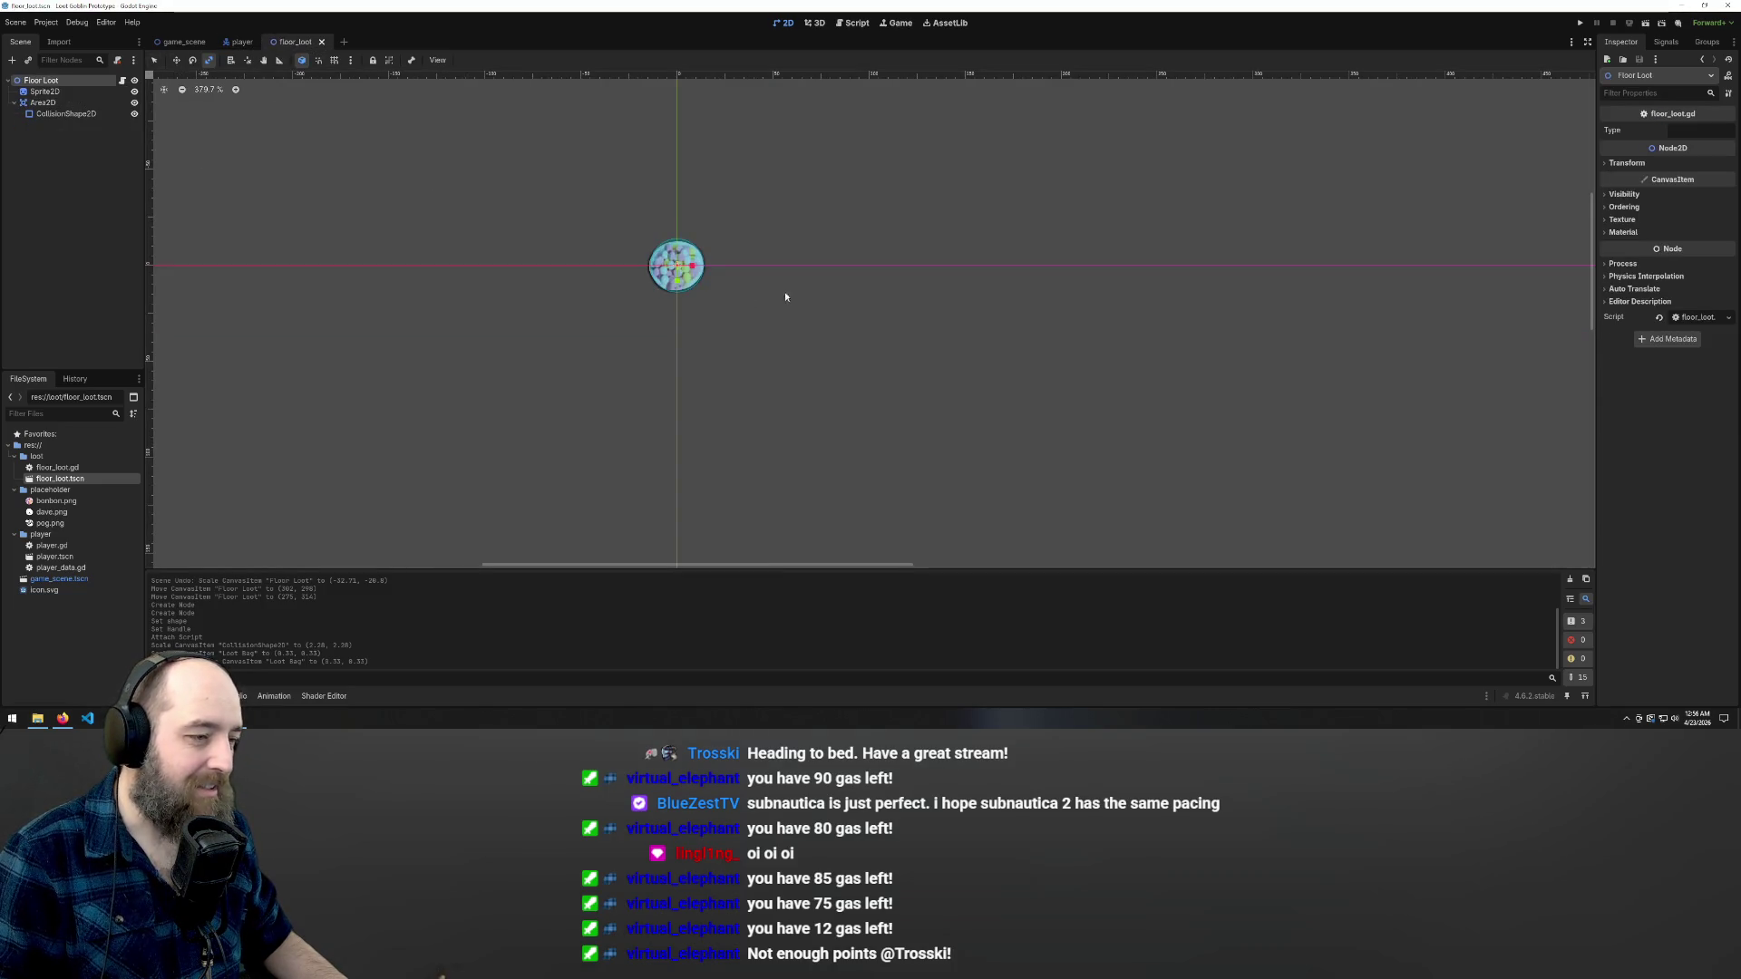
scroll(504, 187, "down", 3)
left_click(186, 42)
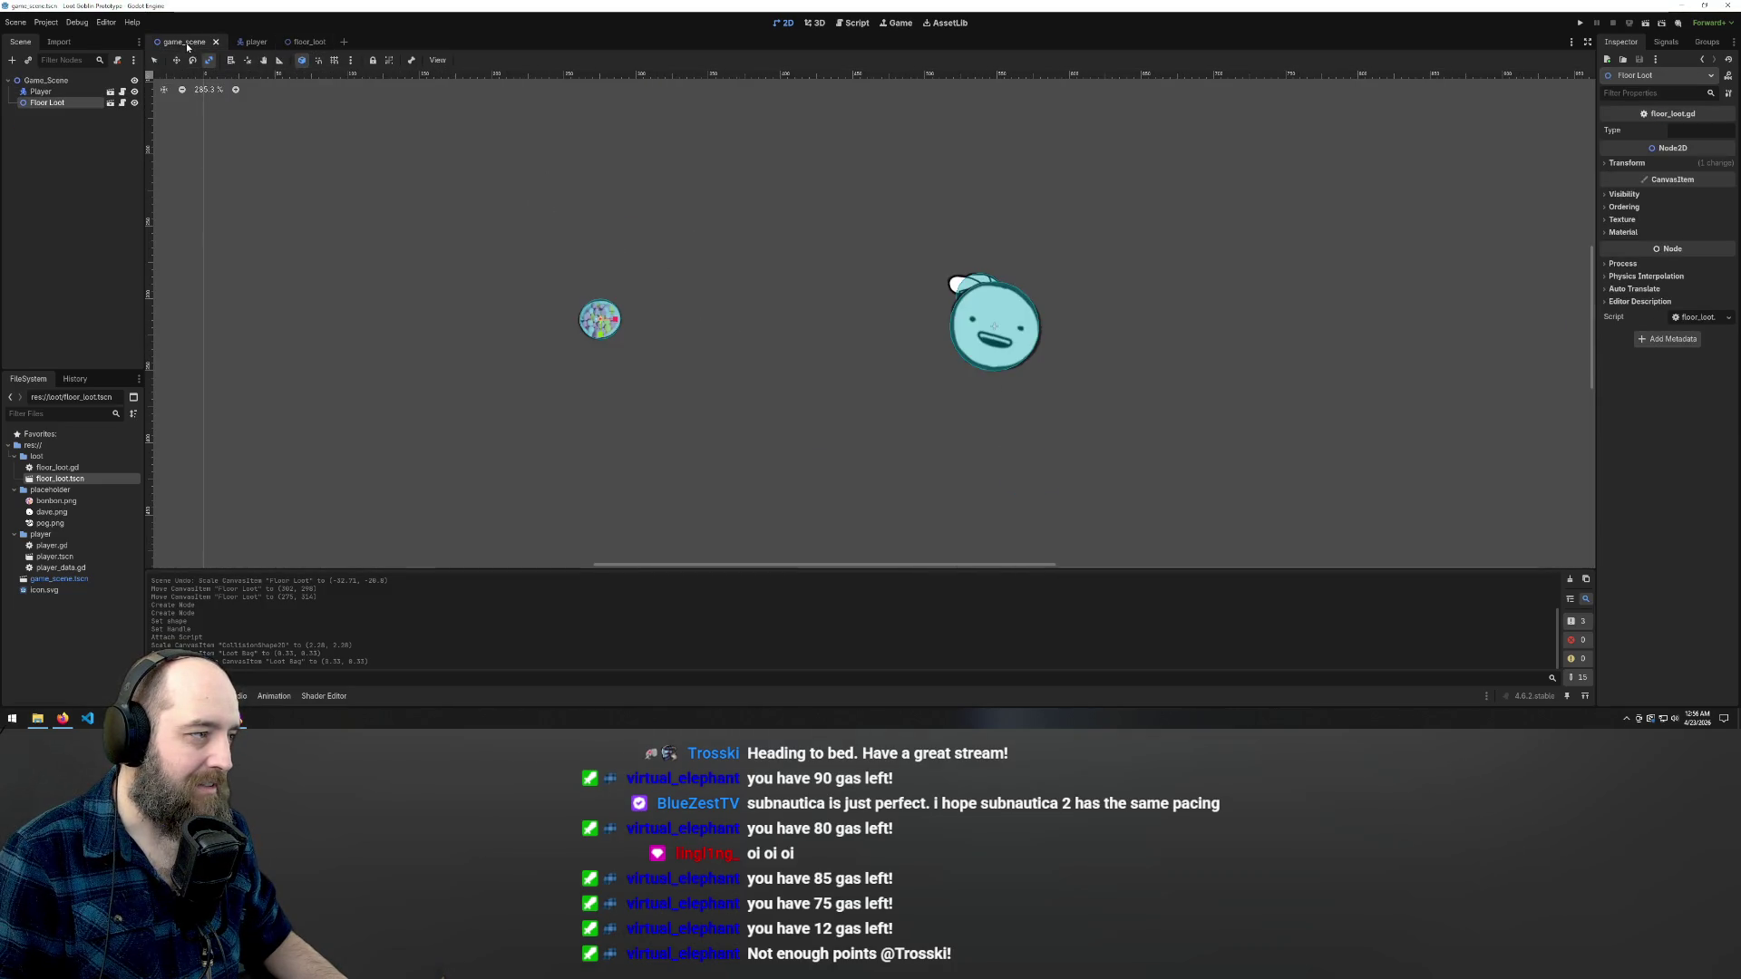
scroll(798, 272, "down", 3)
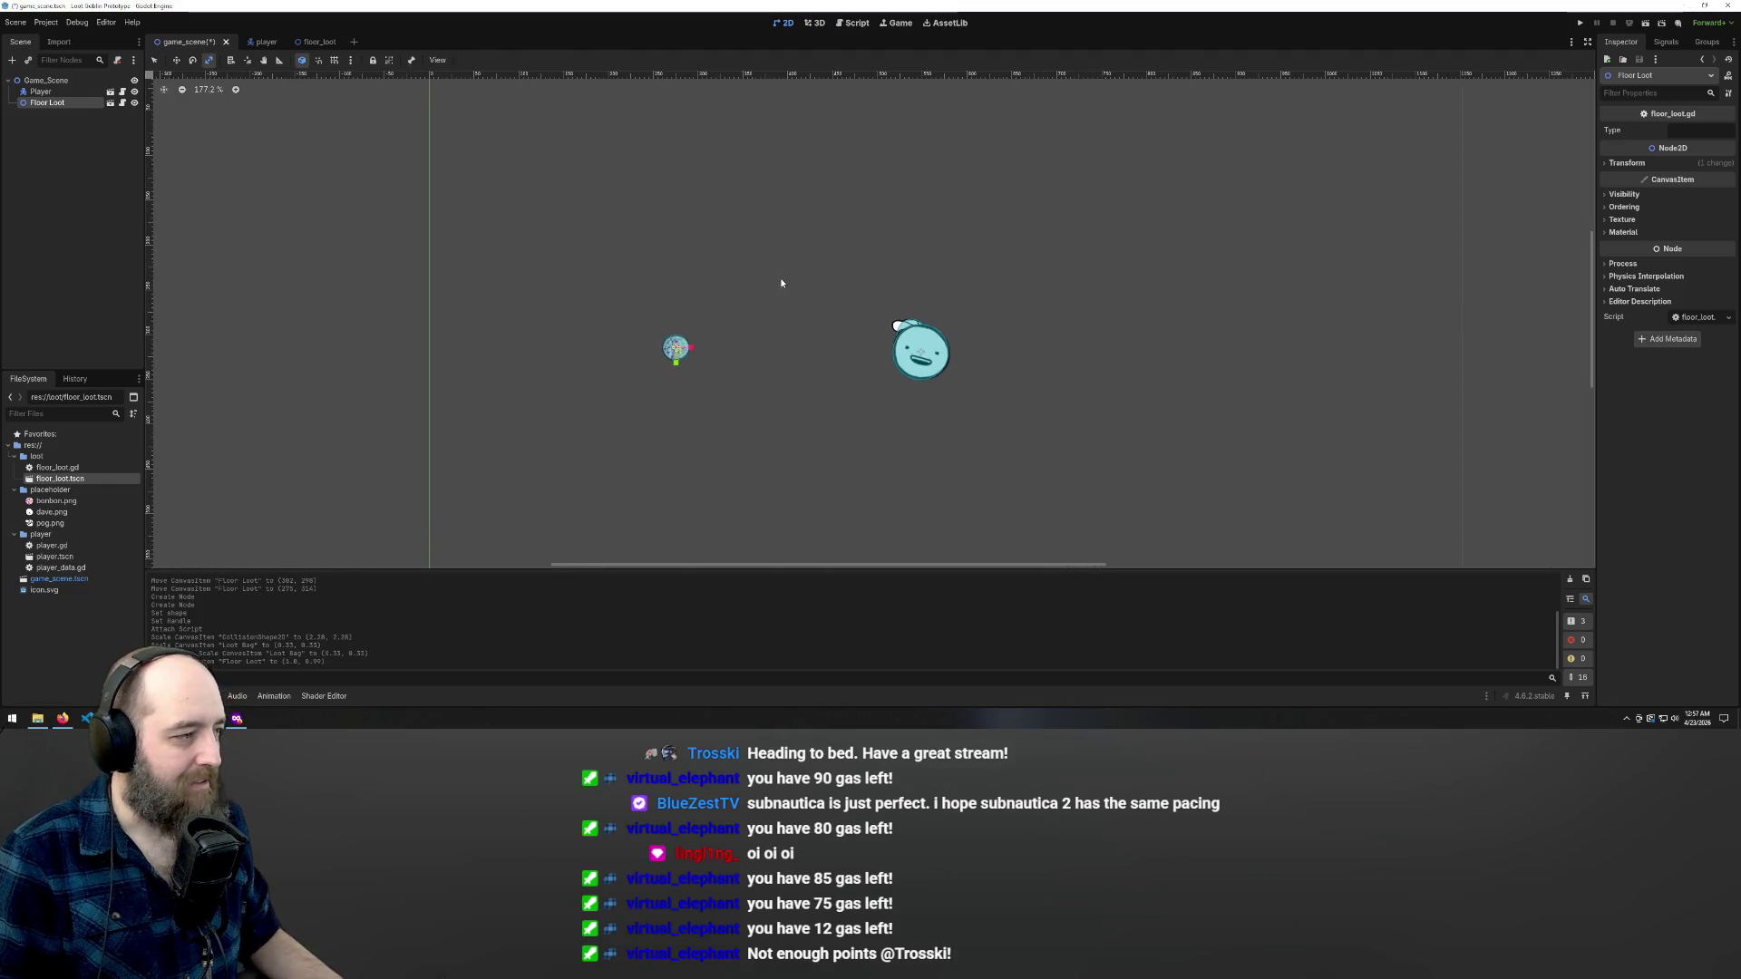
scroll(783, 283, "down", 1)
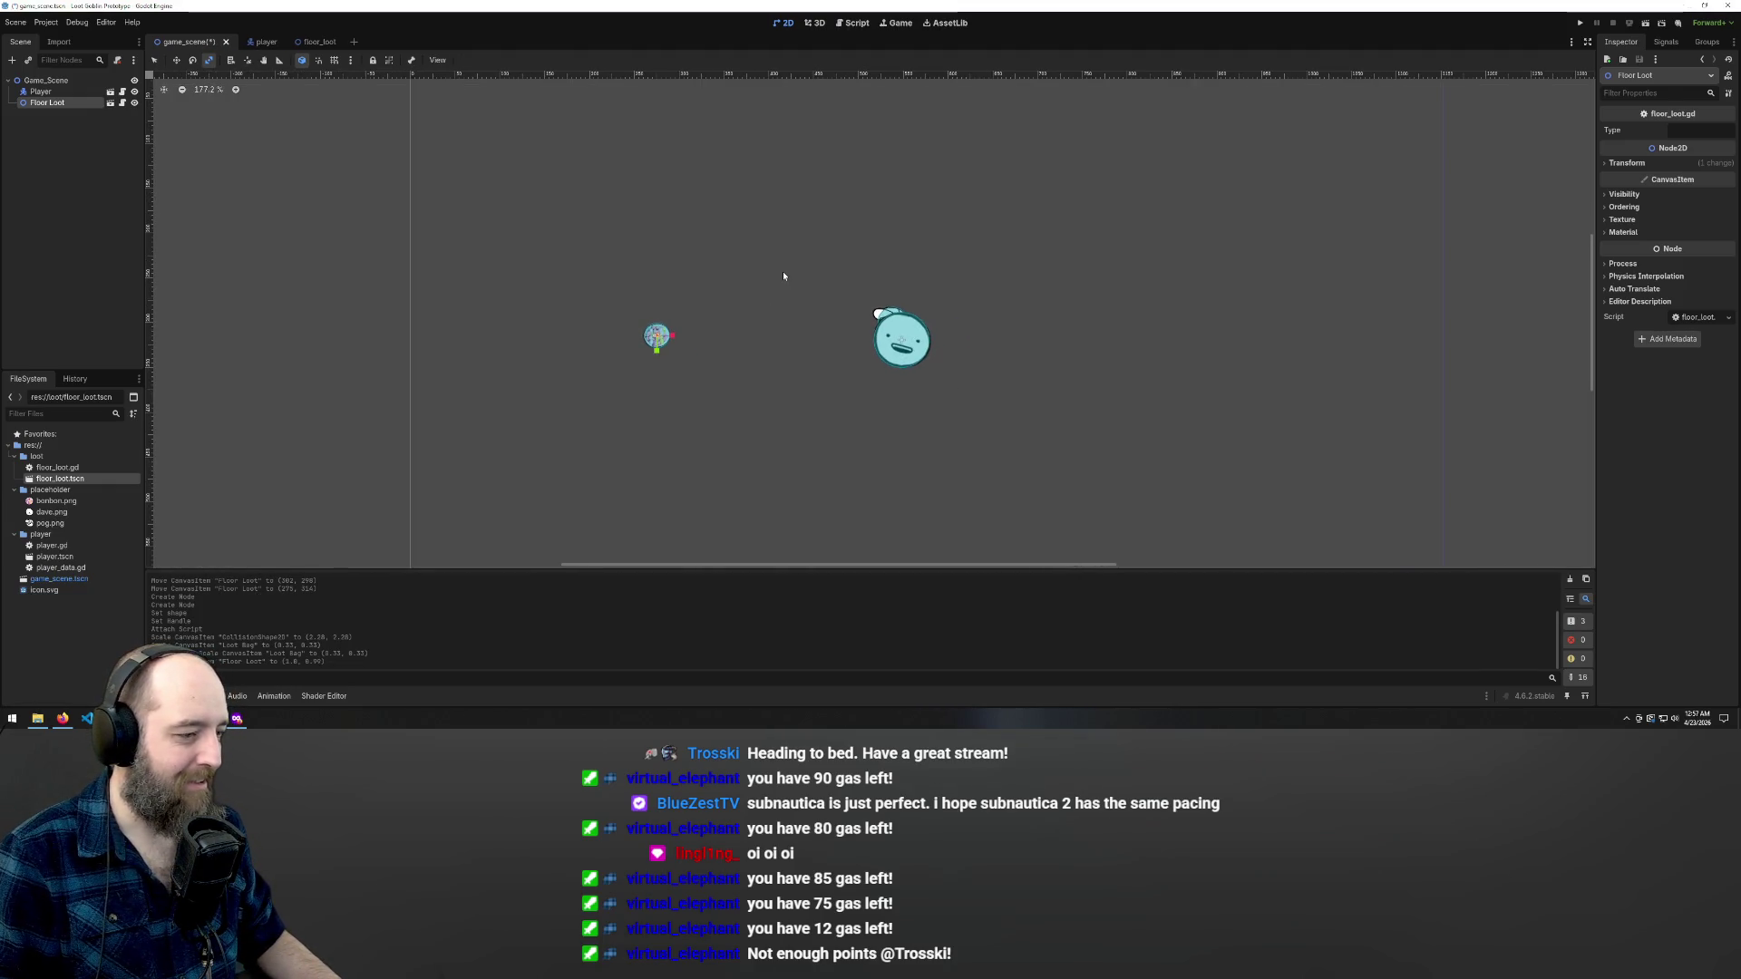
key("ctrl+s")
scroll(731, 381, "down", 2)
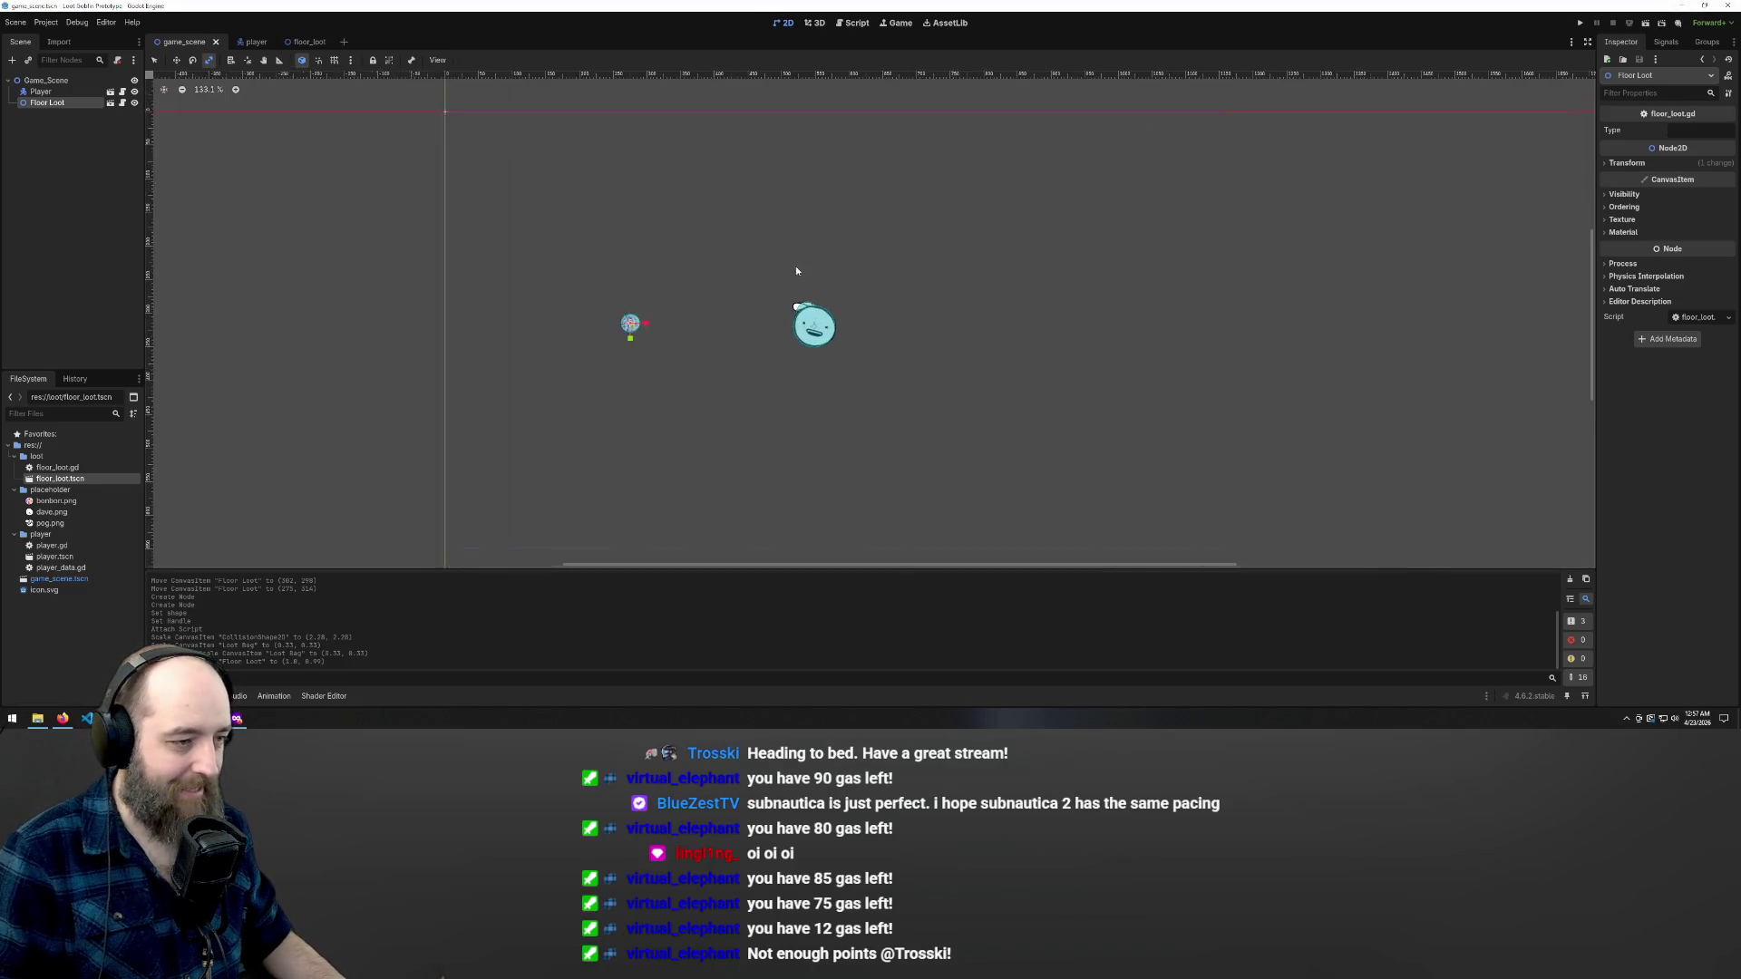
scroll(801, 268, "up", 2)
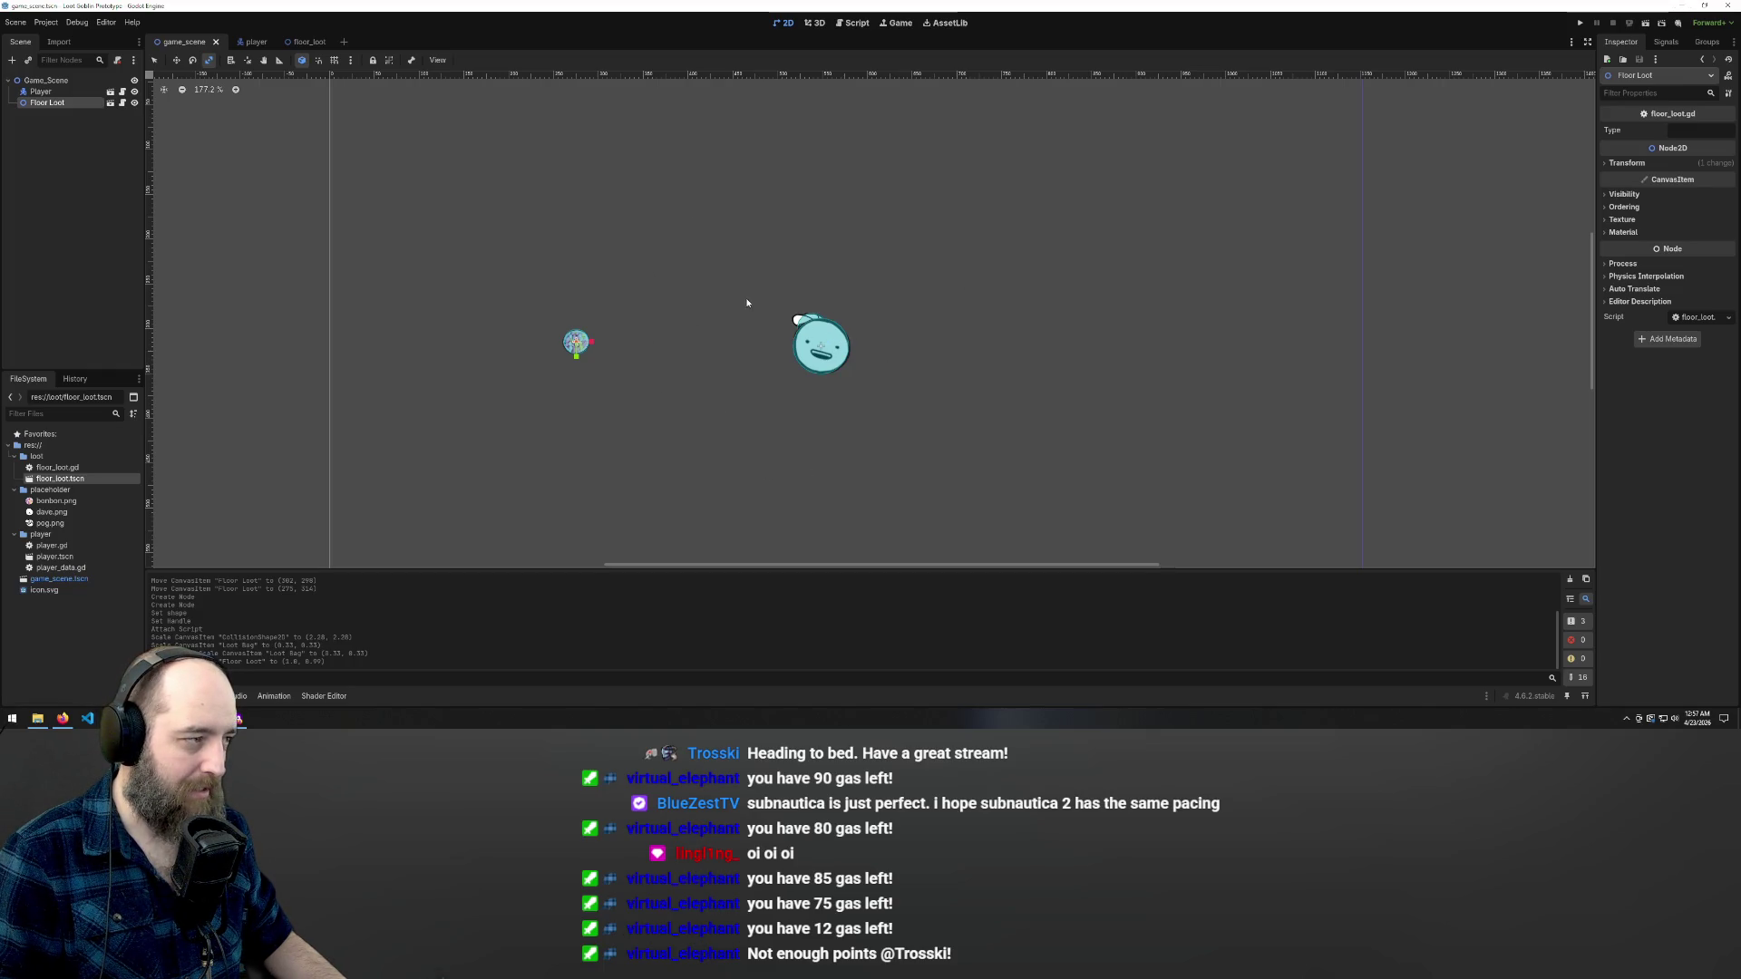
left_click(251, 43)
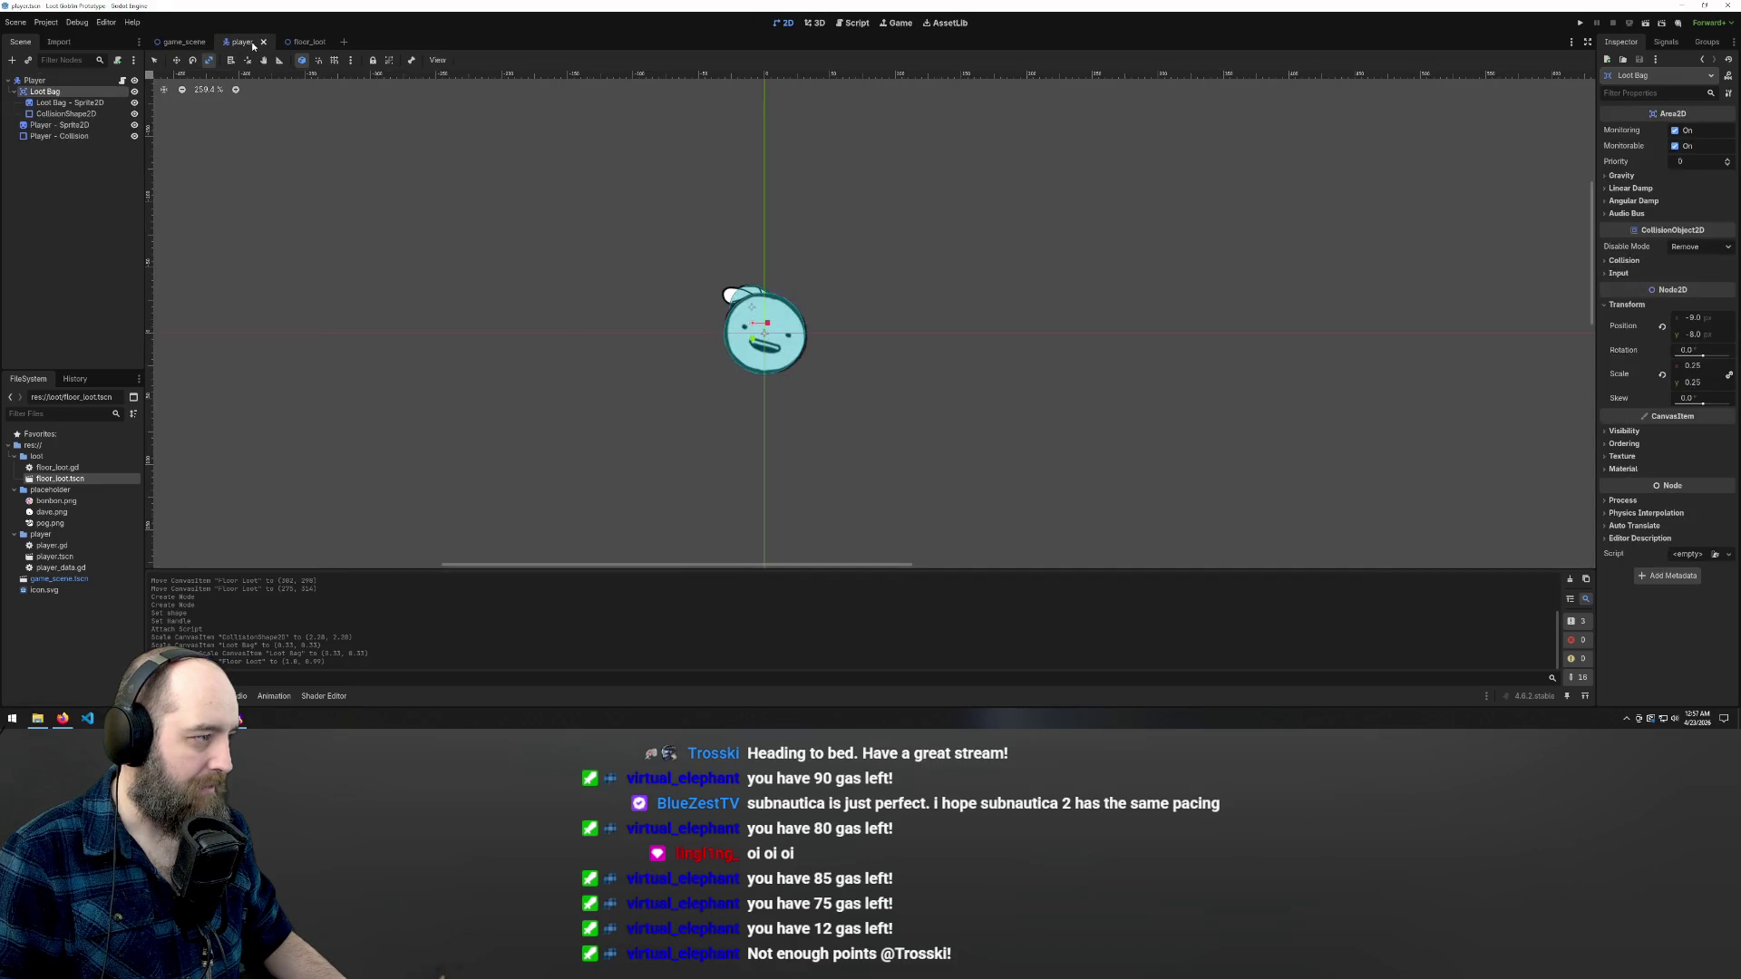
- Add an Area2D child under Player and name it 'Pickup Range'
right_click(47, 81)
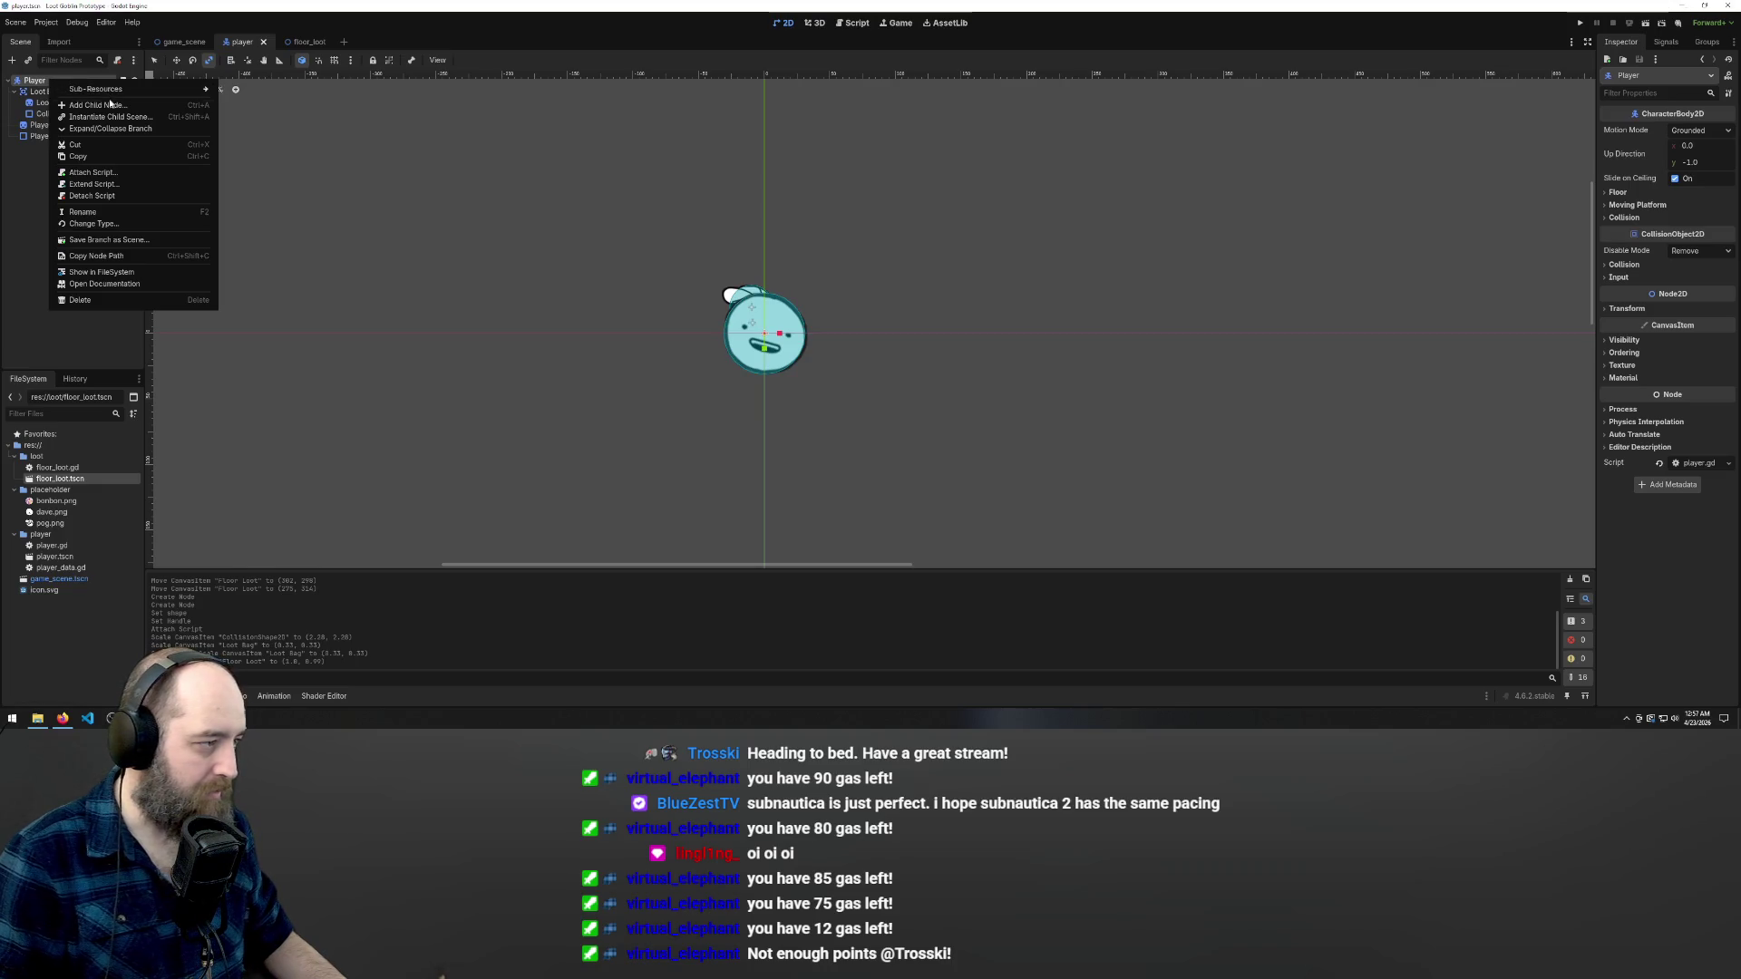
left_click(109, 89)
type("area")
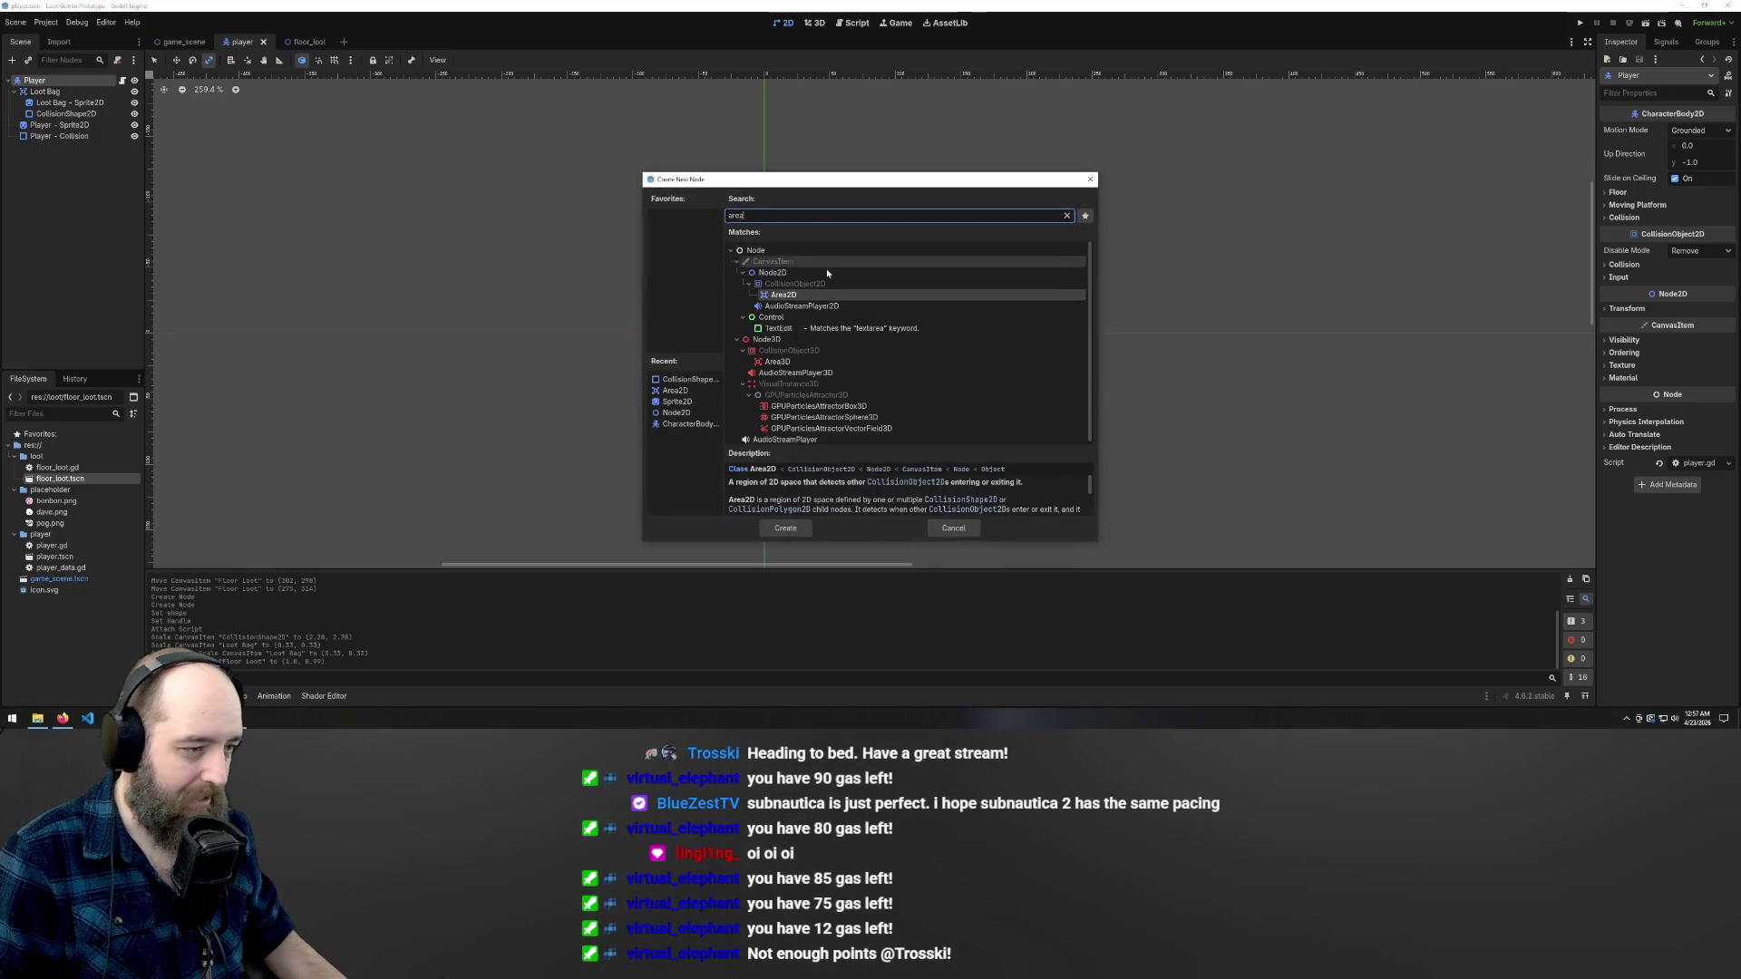
left_click(807, 297)
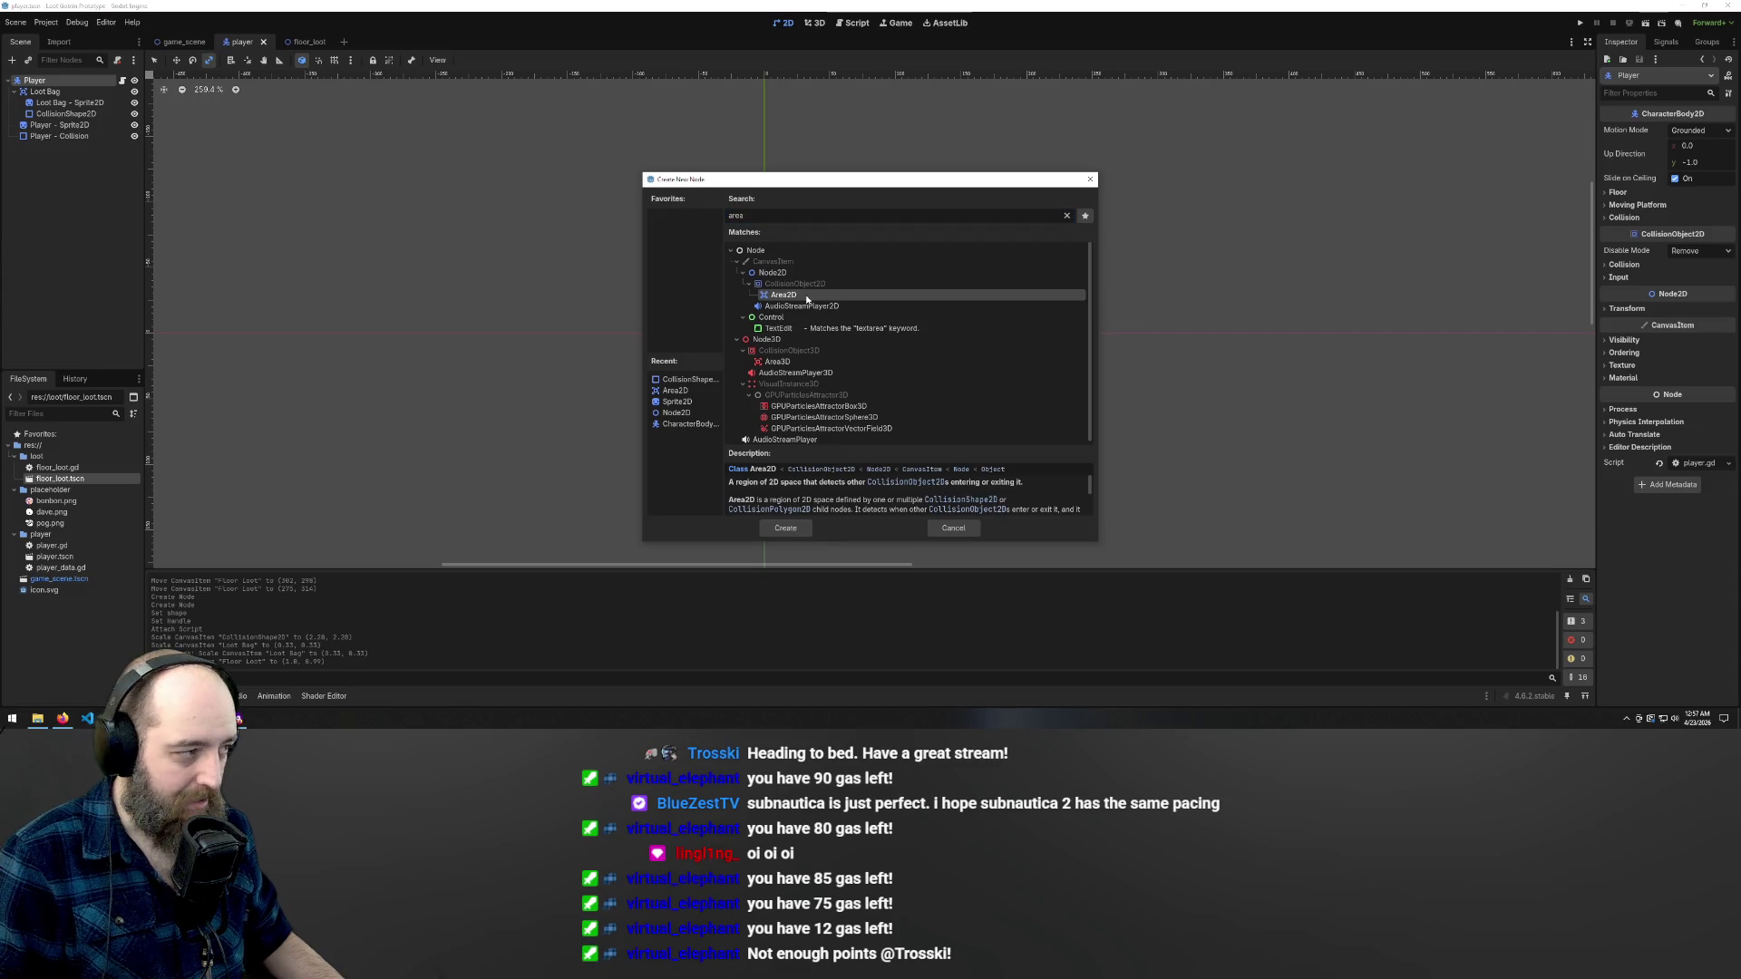
left_click(786, 528)
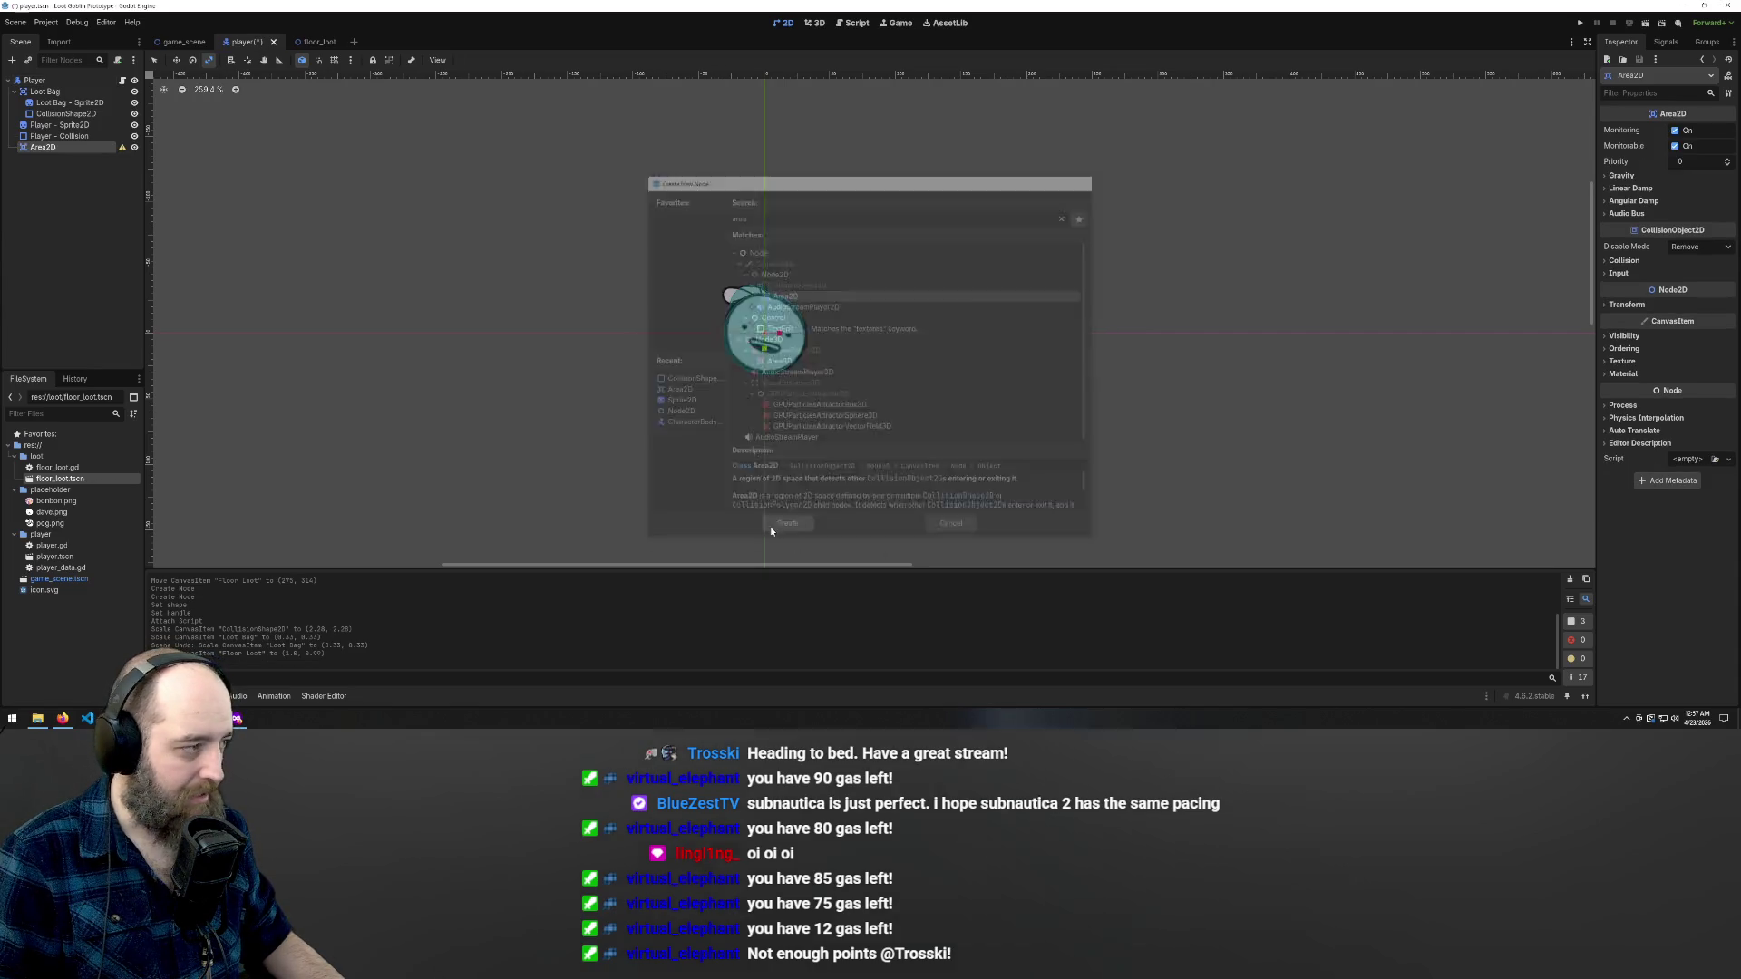
double_click(55, 148)
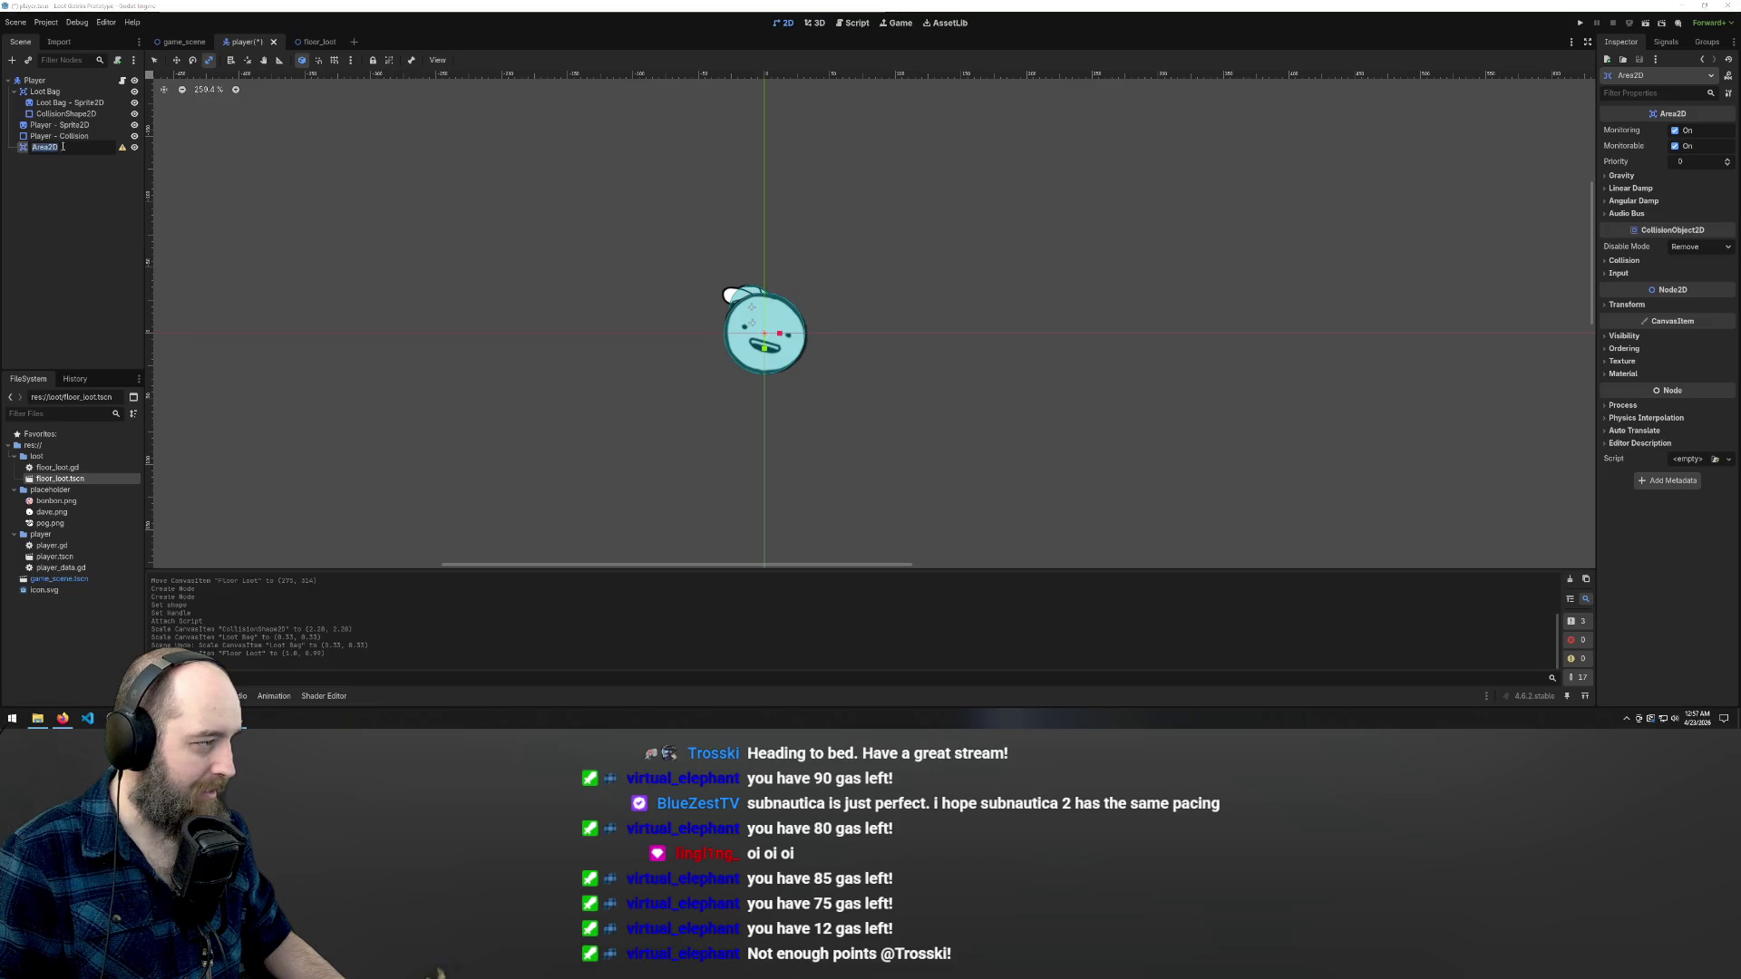
type("Pickup")
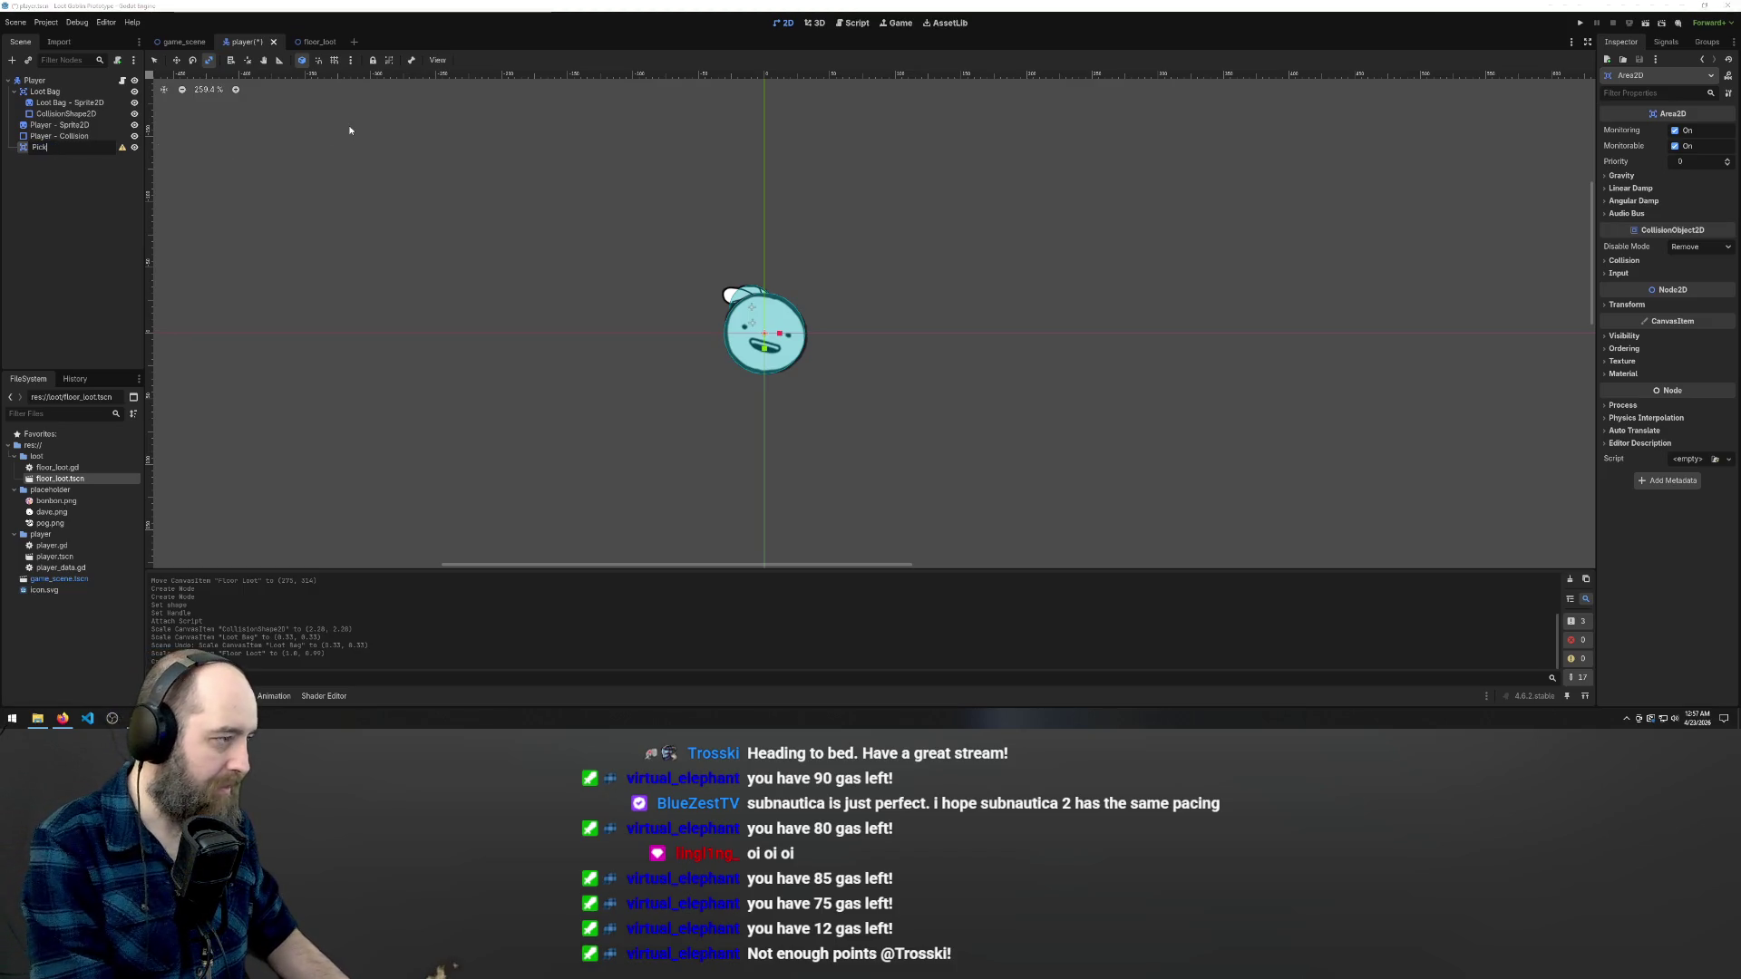
key("BackSpace")
type("p Range")
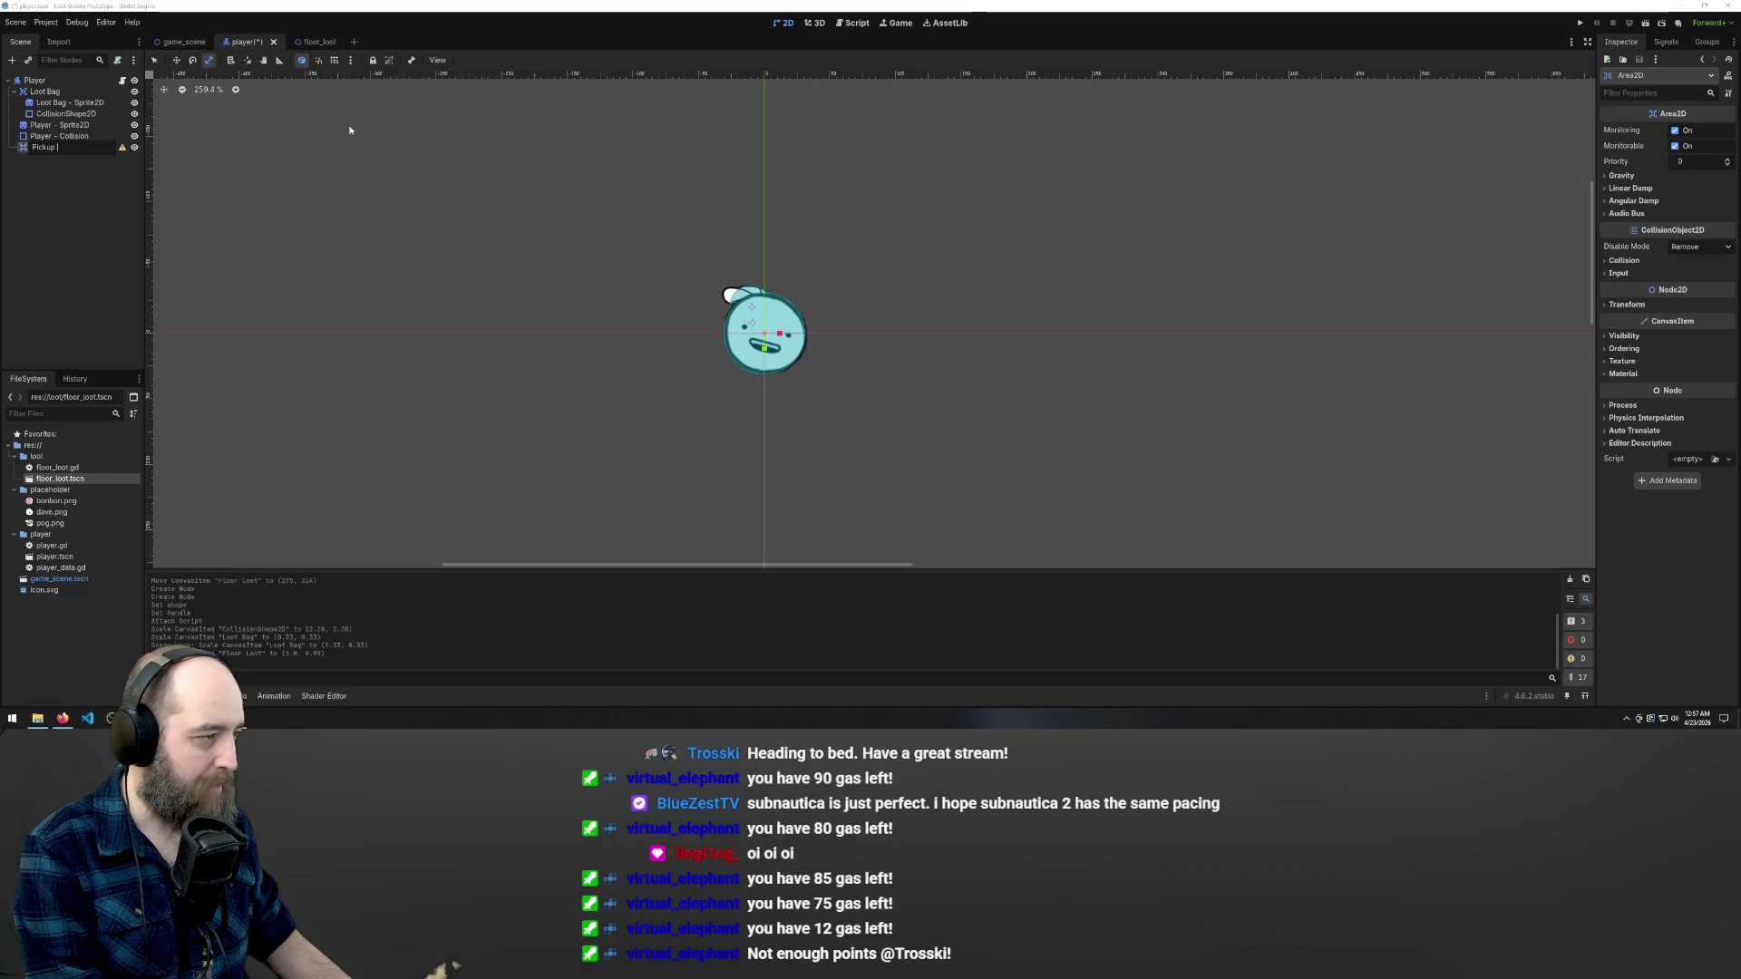
key("Return")
left_click(89, 190)
- Give Pickup Range a CollisionShape2D with a new CircleShape2D, and save the player scene
right_click(68, 148)
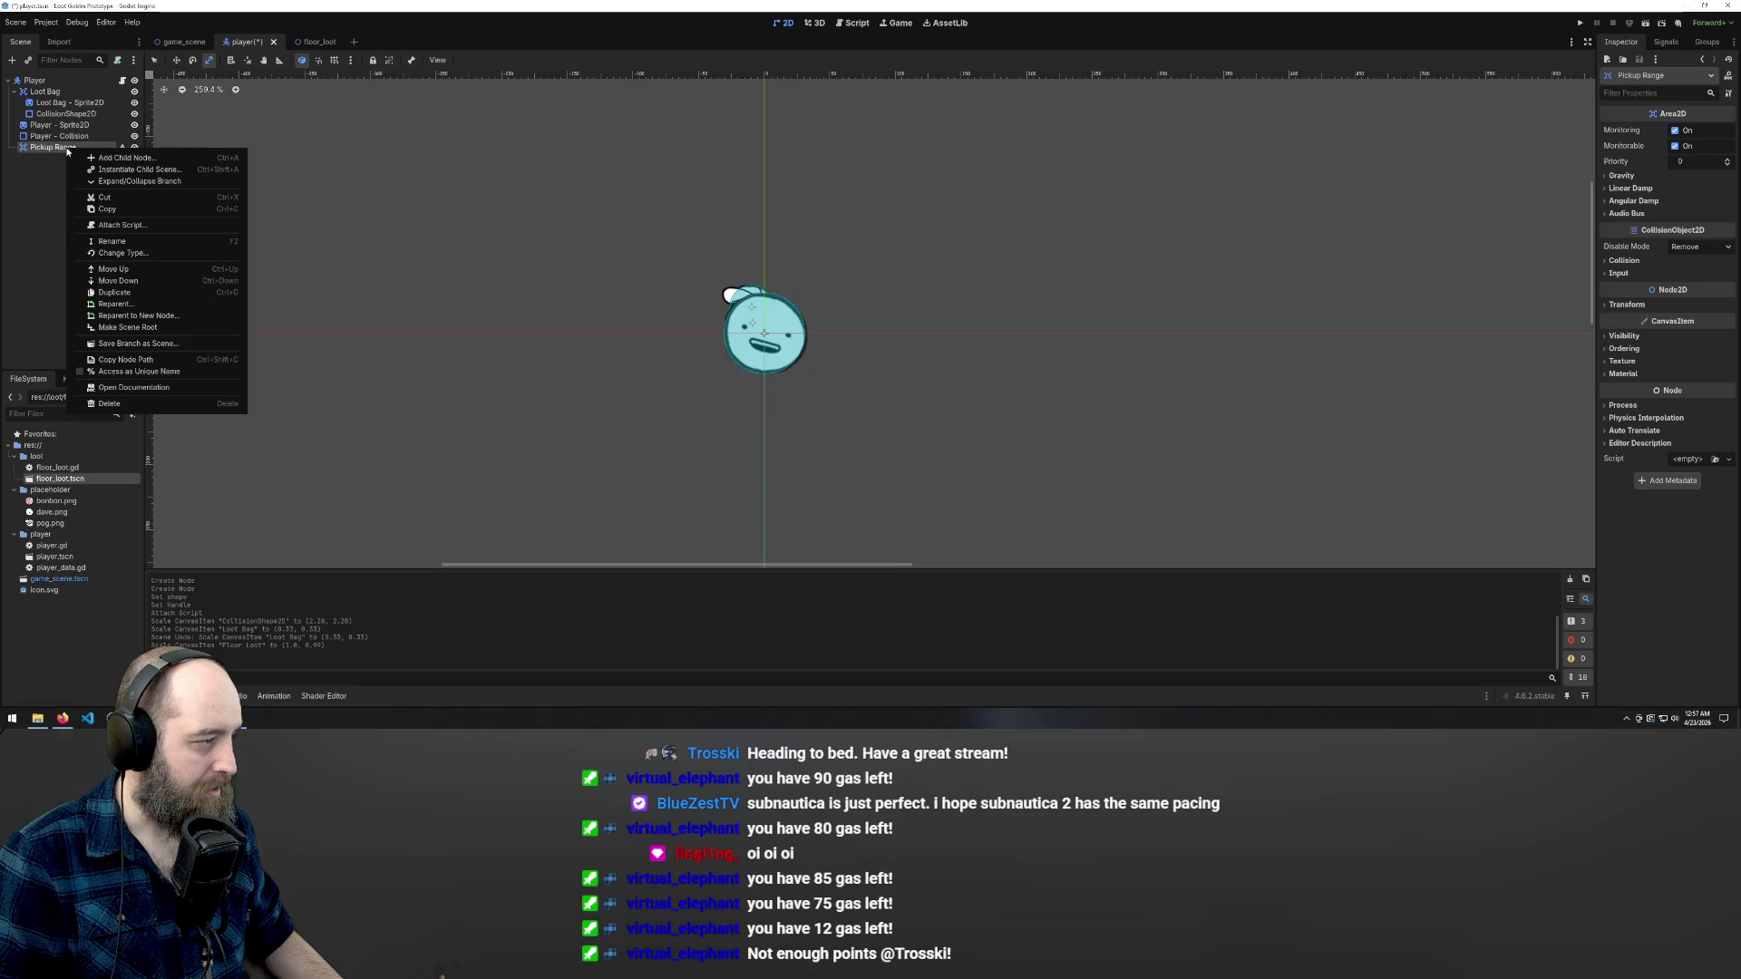
left_click(124, 158)
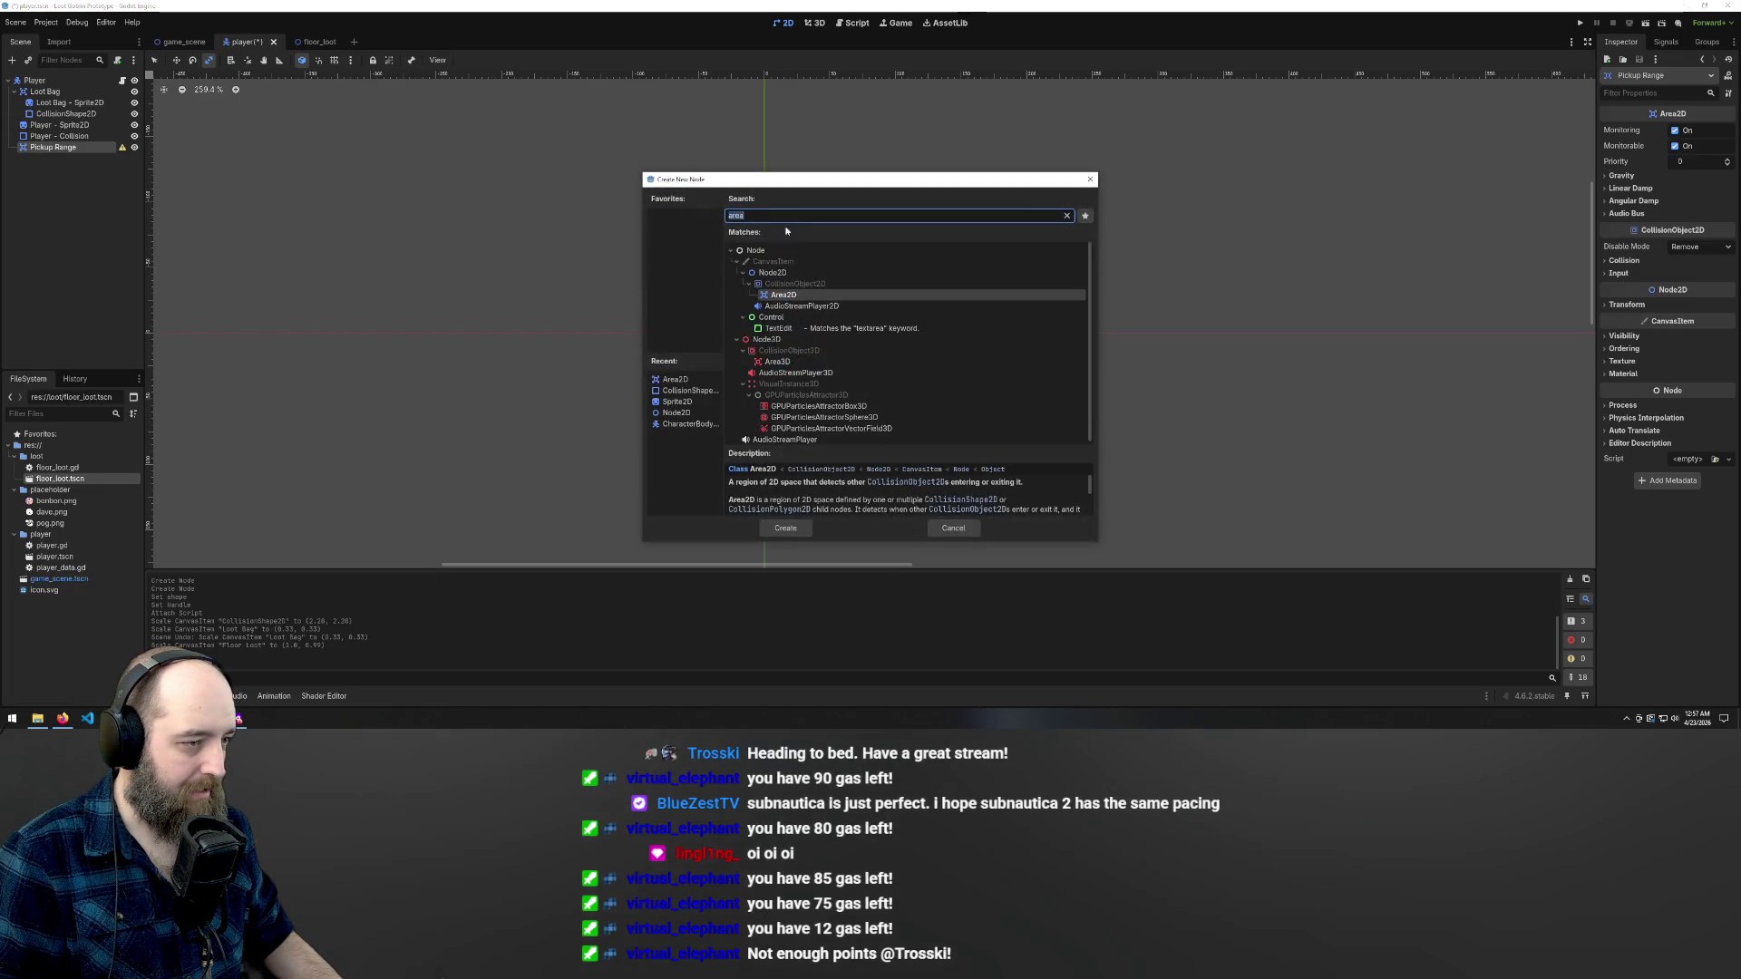
type("sha")
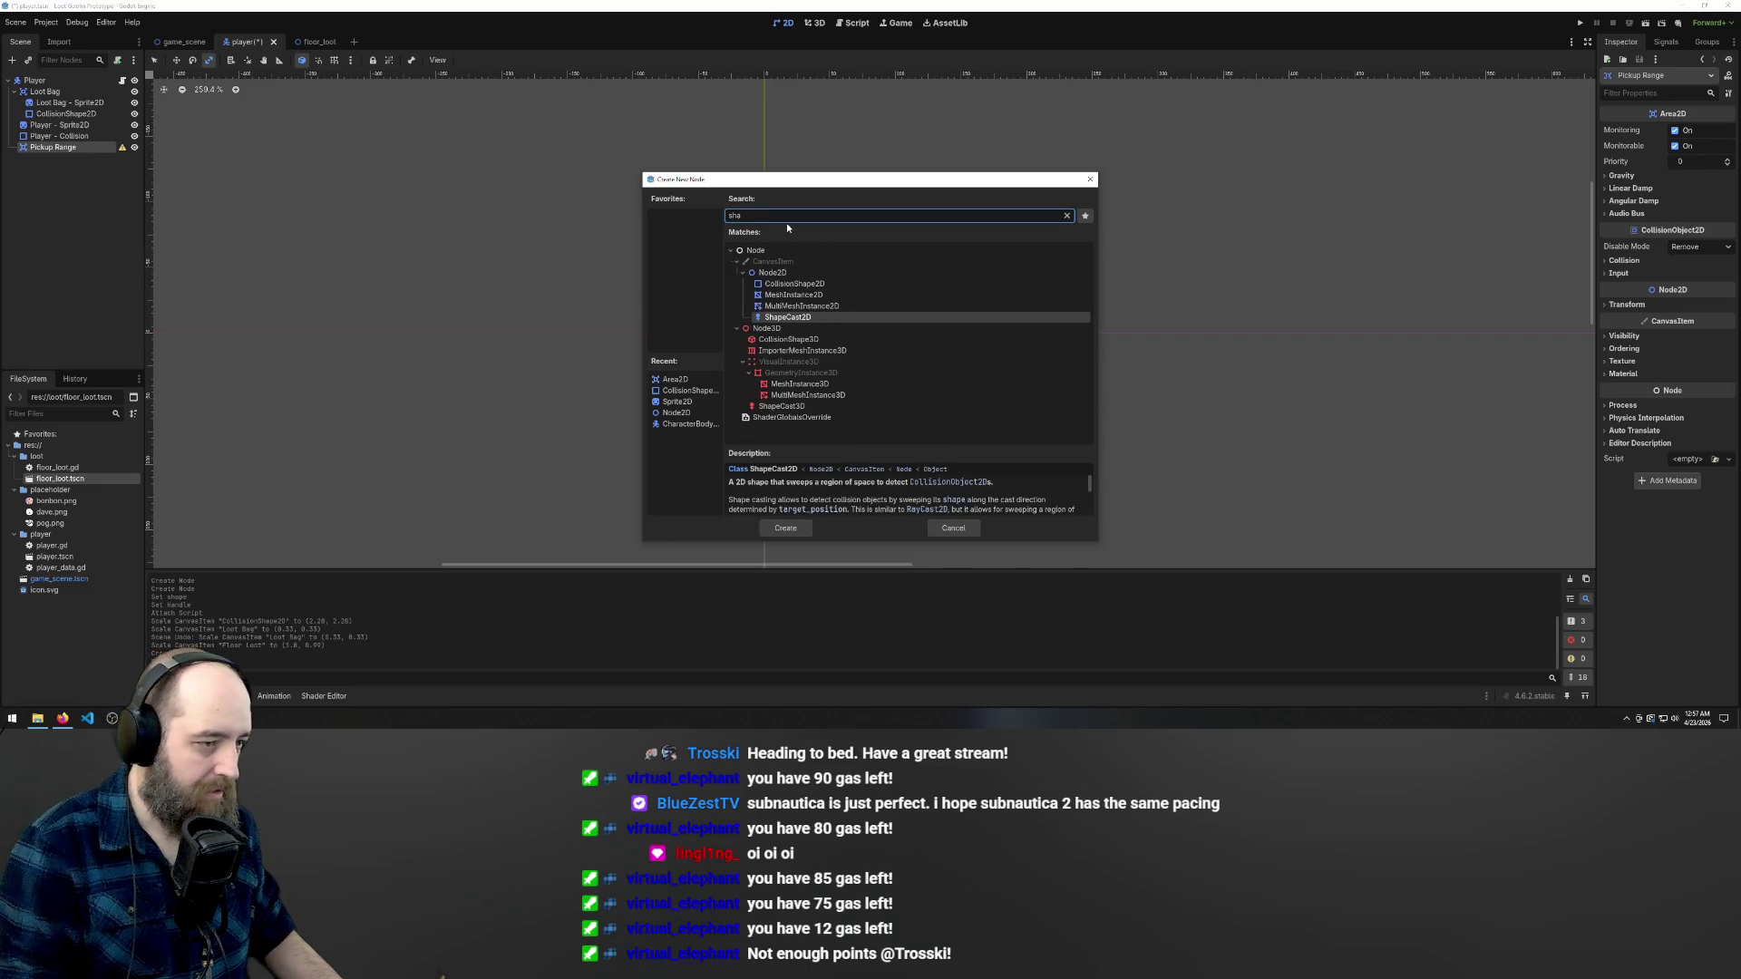
double_click(824, 285)
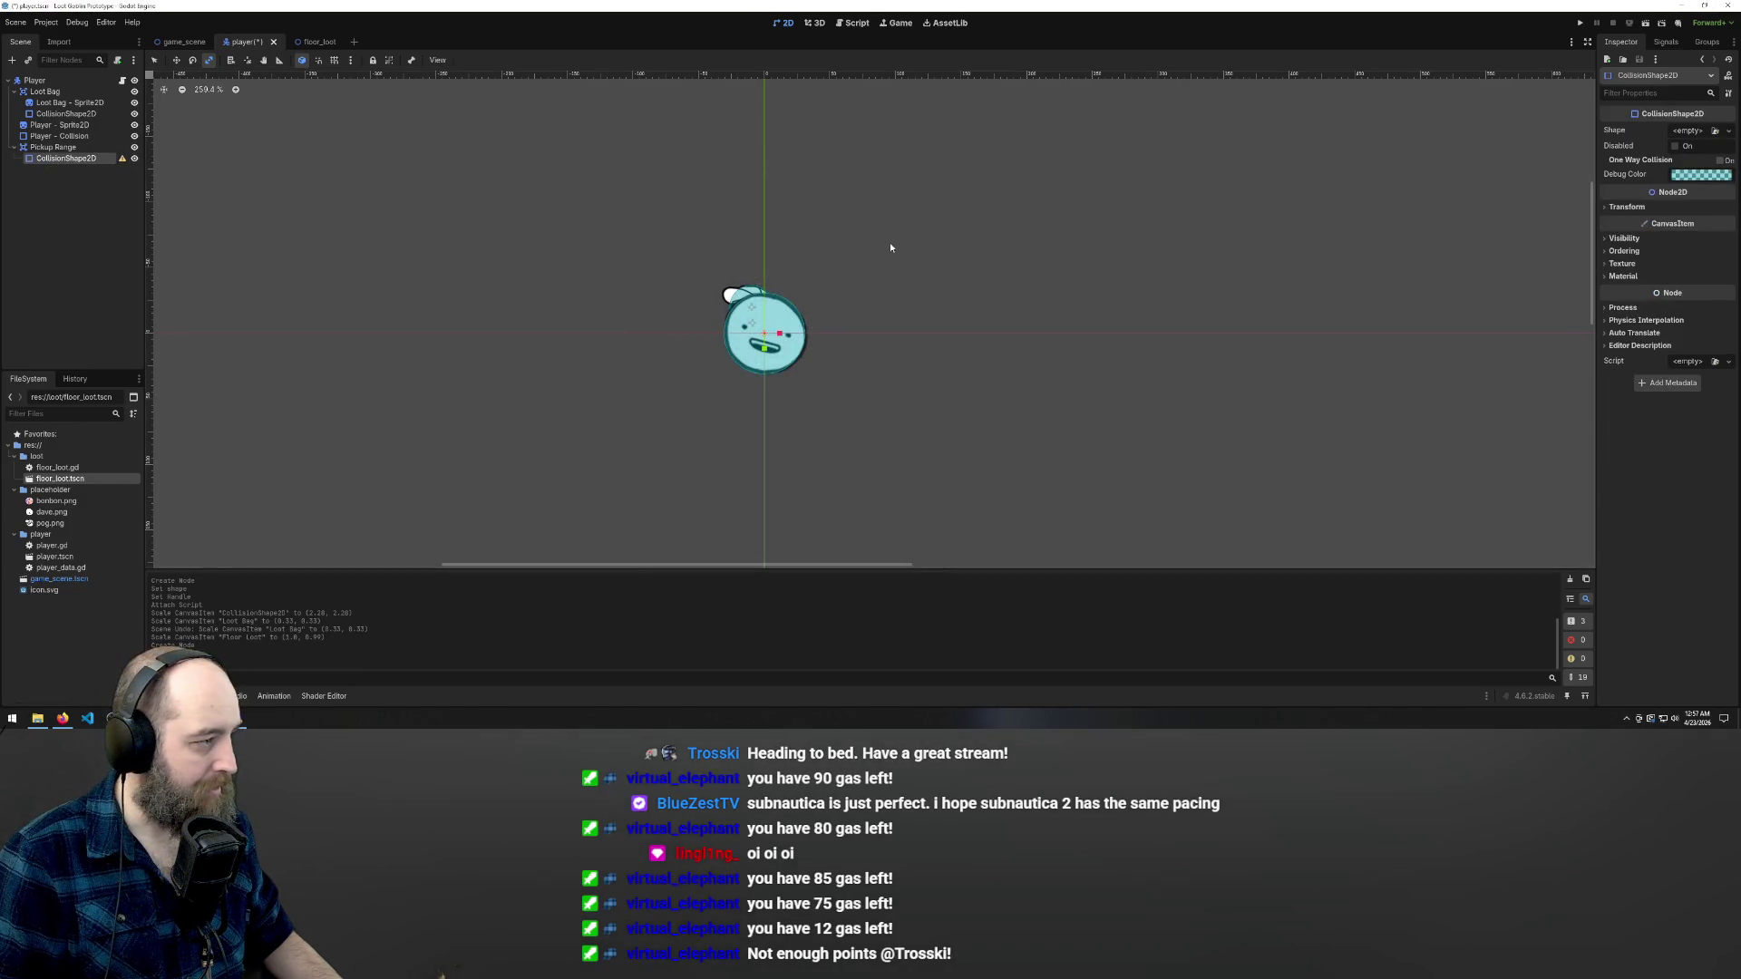
left_click(1718, 132)
left_click(1059, 191)
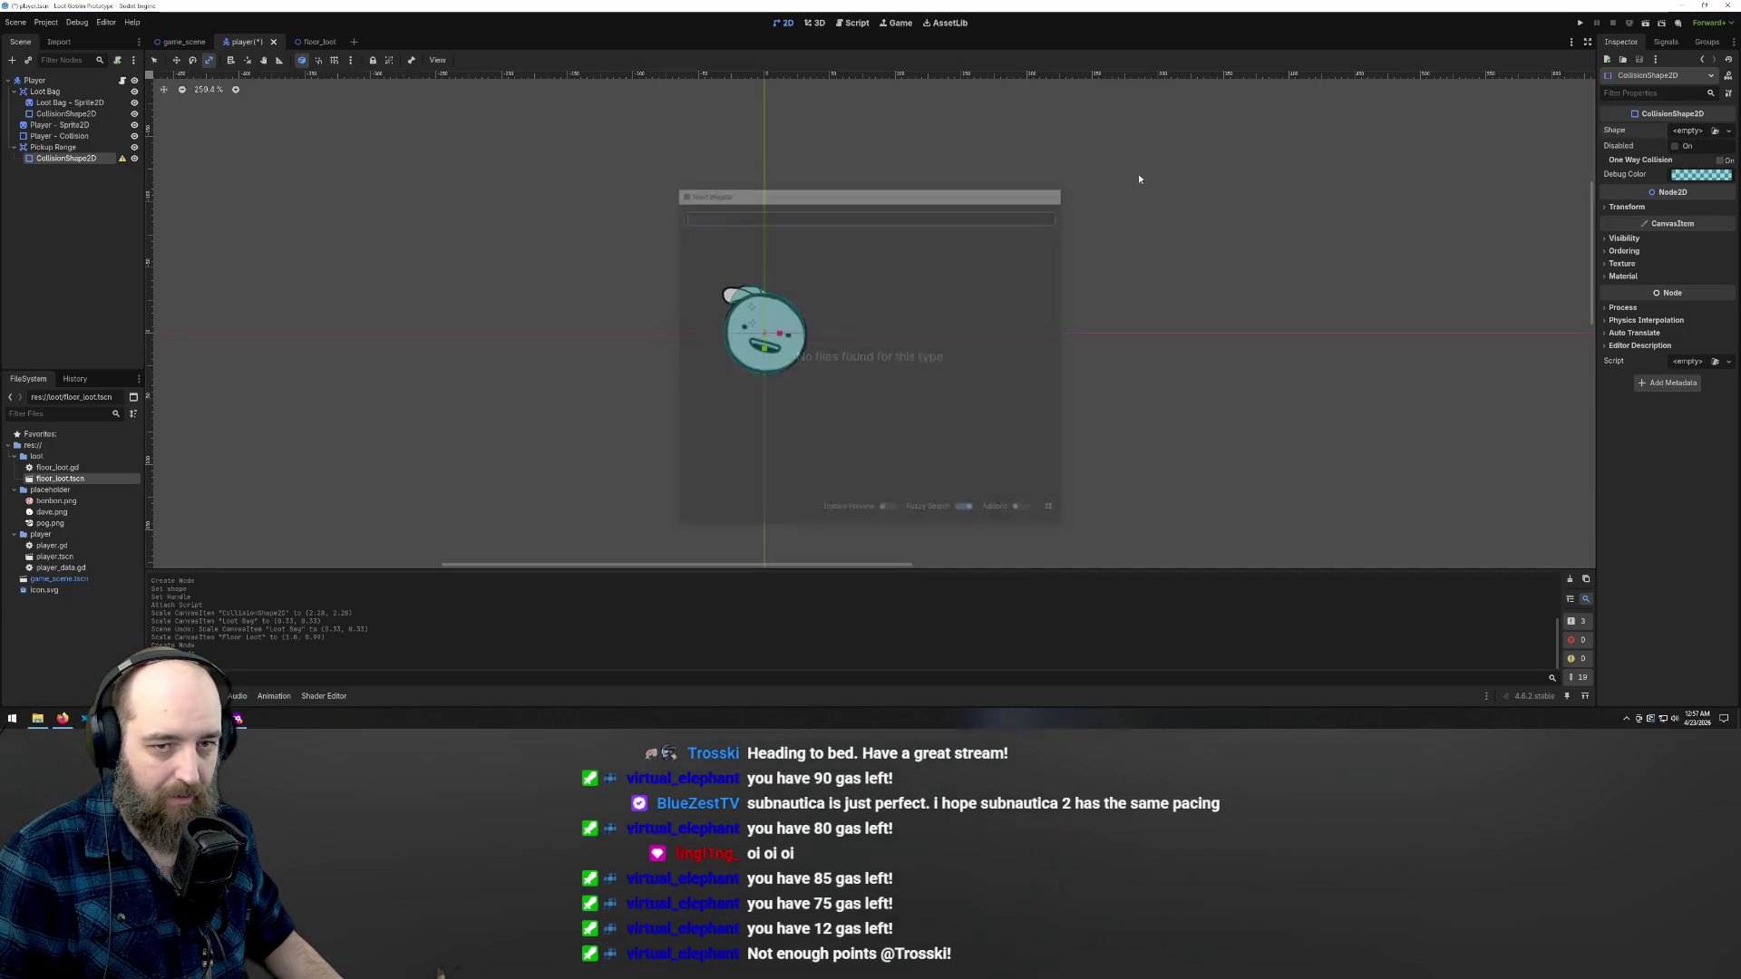
left_click(1727, 132)
left_click(1664, 163)
key("ctrl+s")
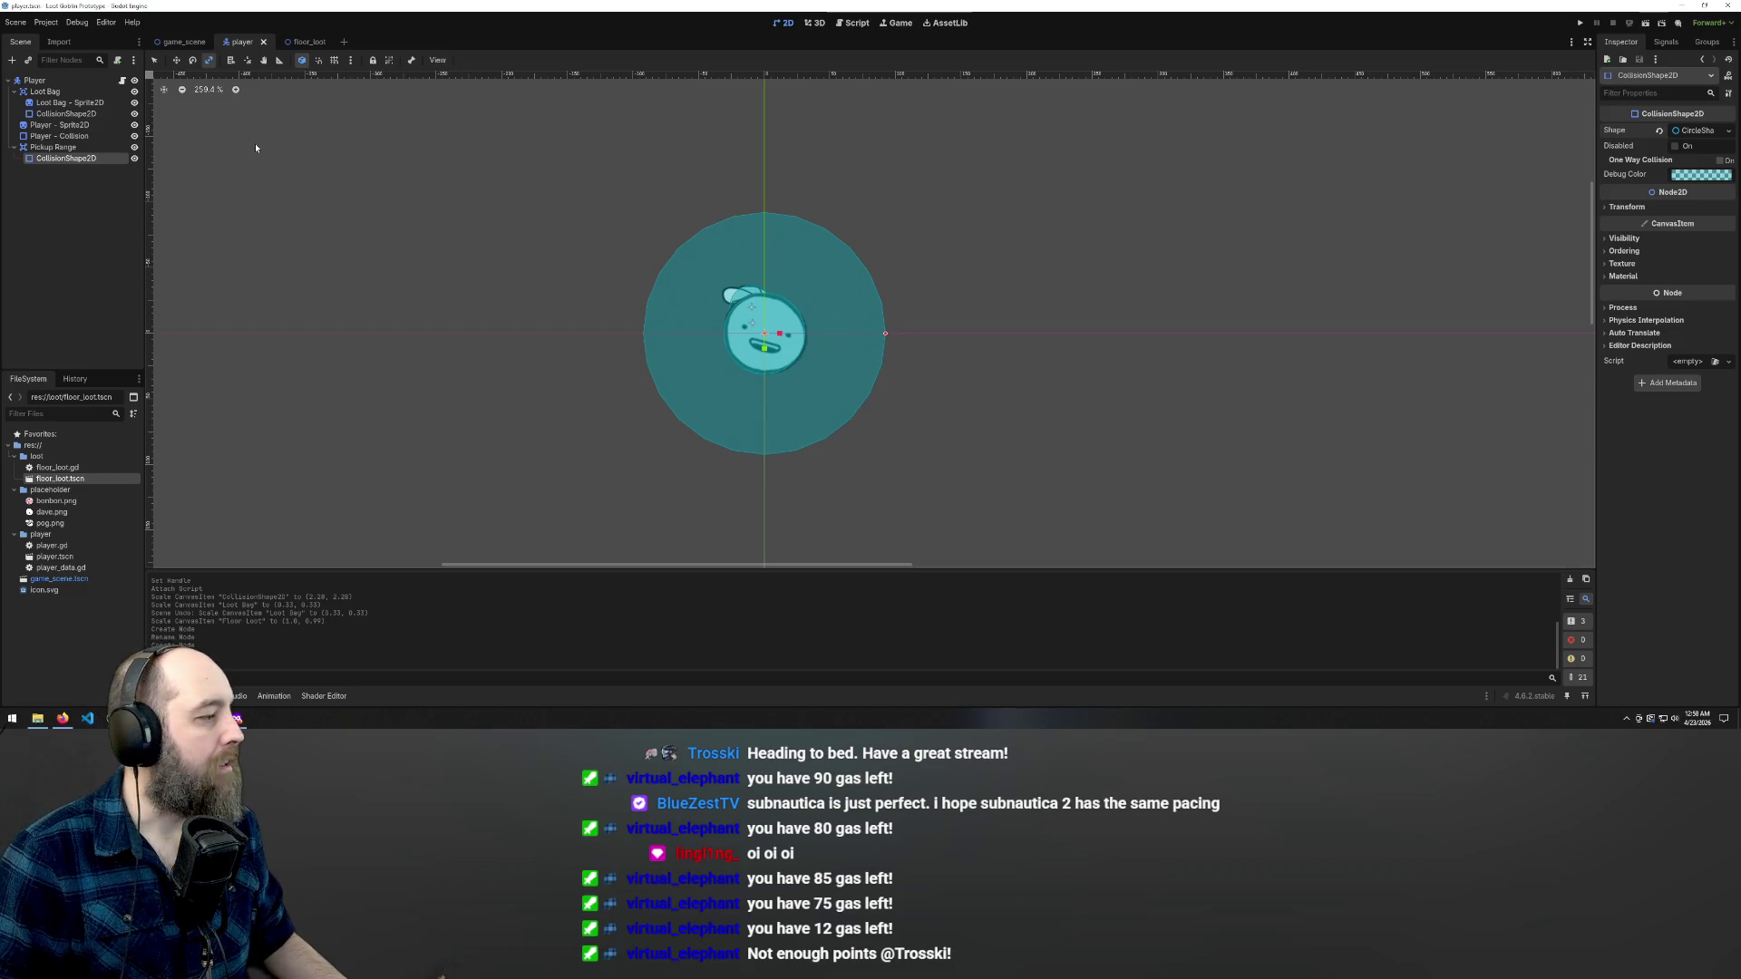
- Move Loot Bag below Player - Collision in the Scene dock
left_click(57, 147)
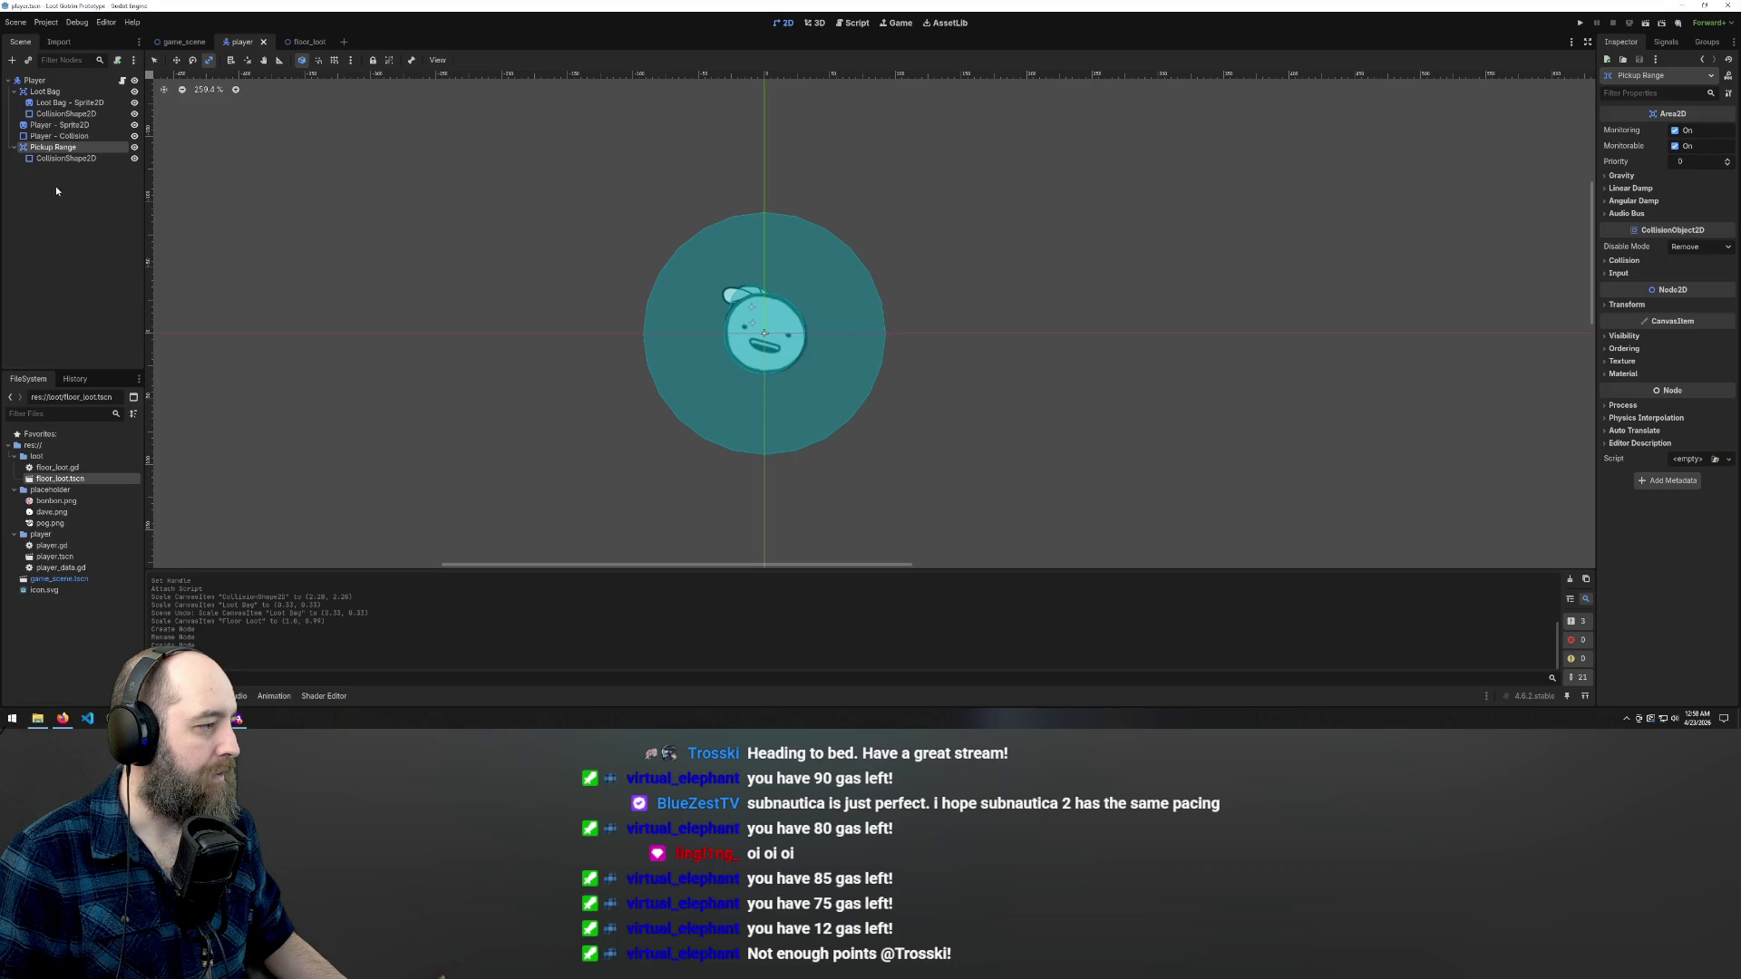
left_click(46, 92)
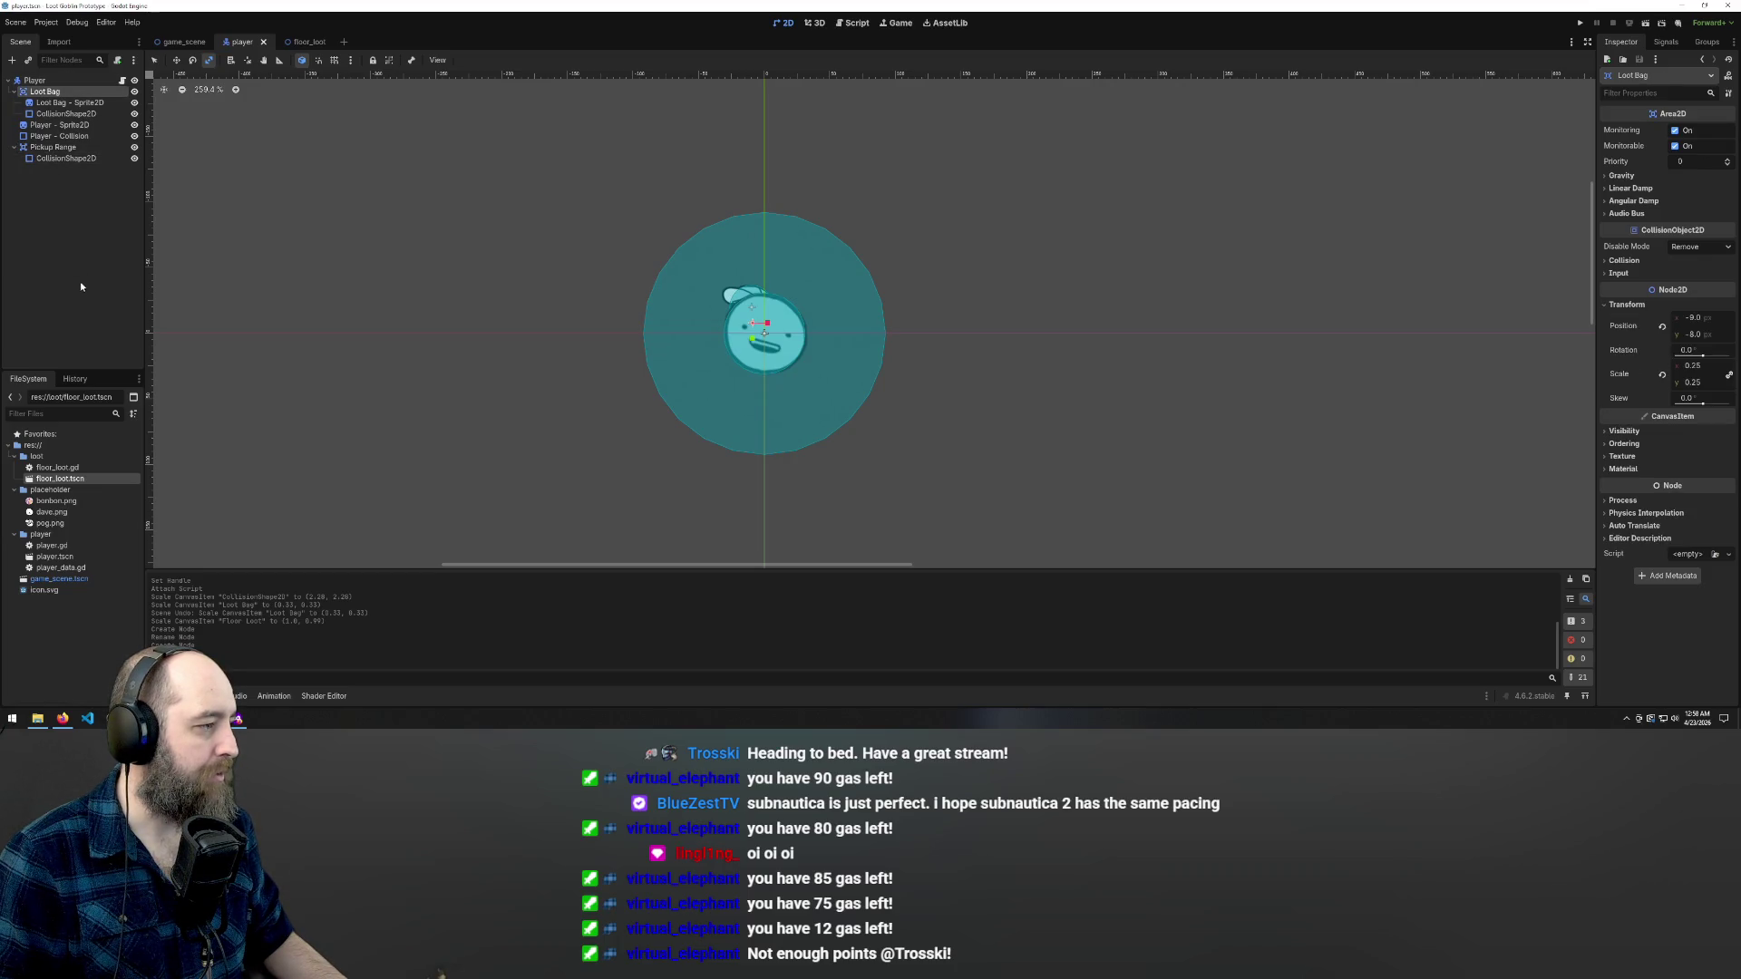
left_click(46, 125)
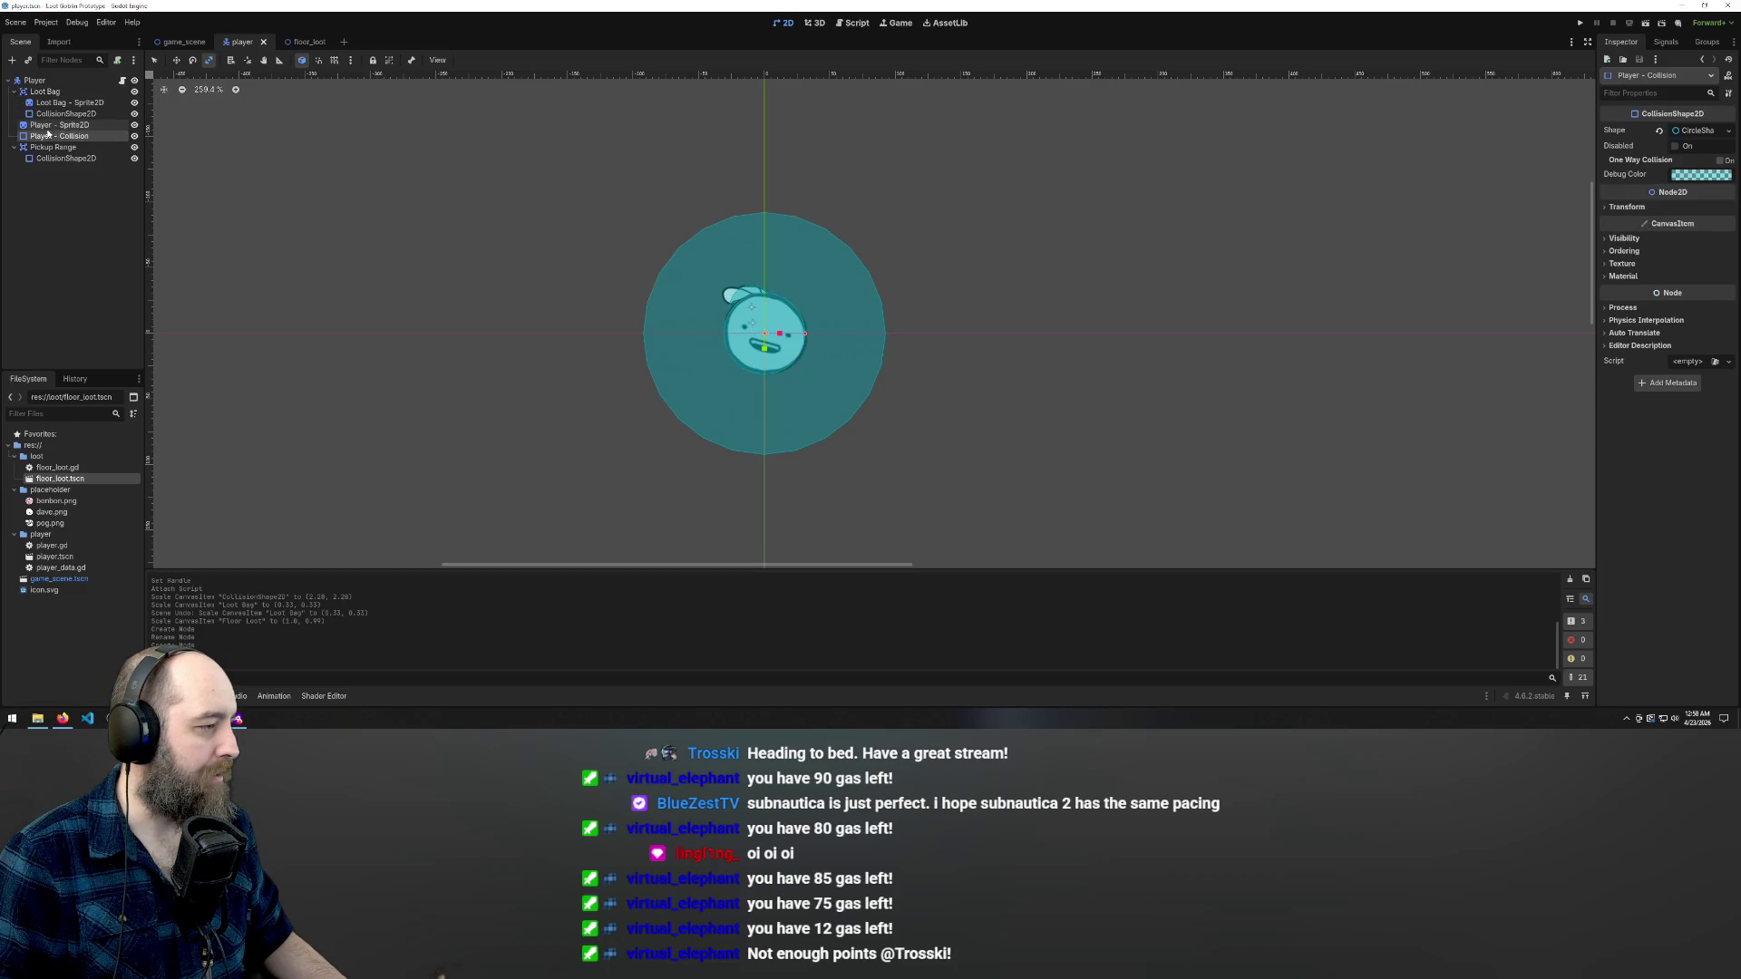
left_click_drag(45, 92, 45, 144)
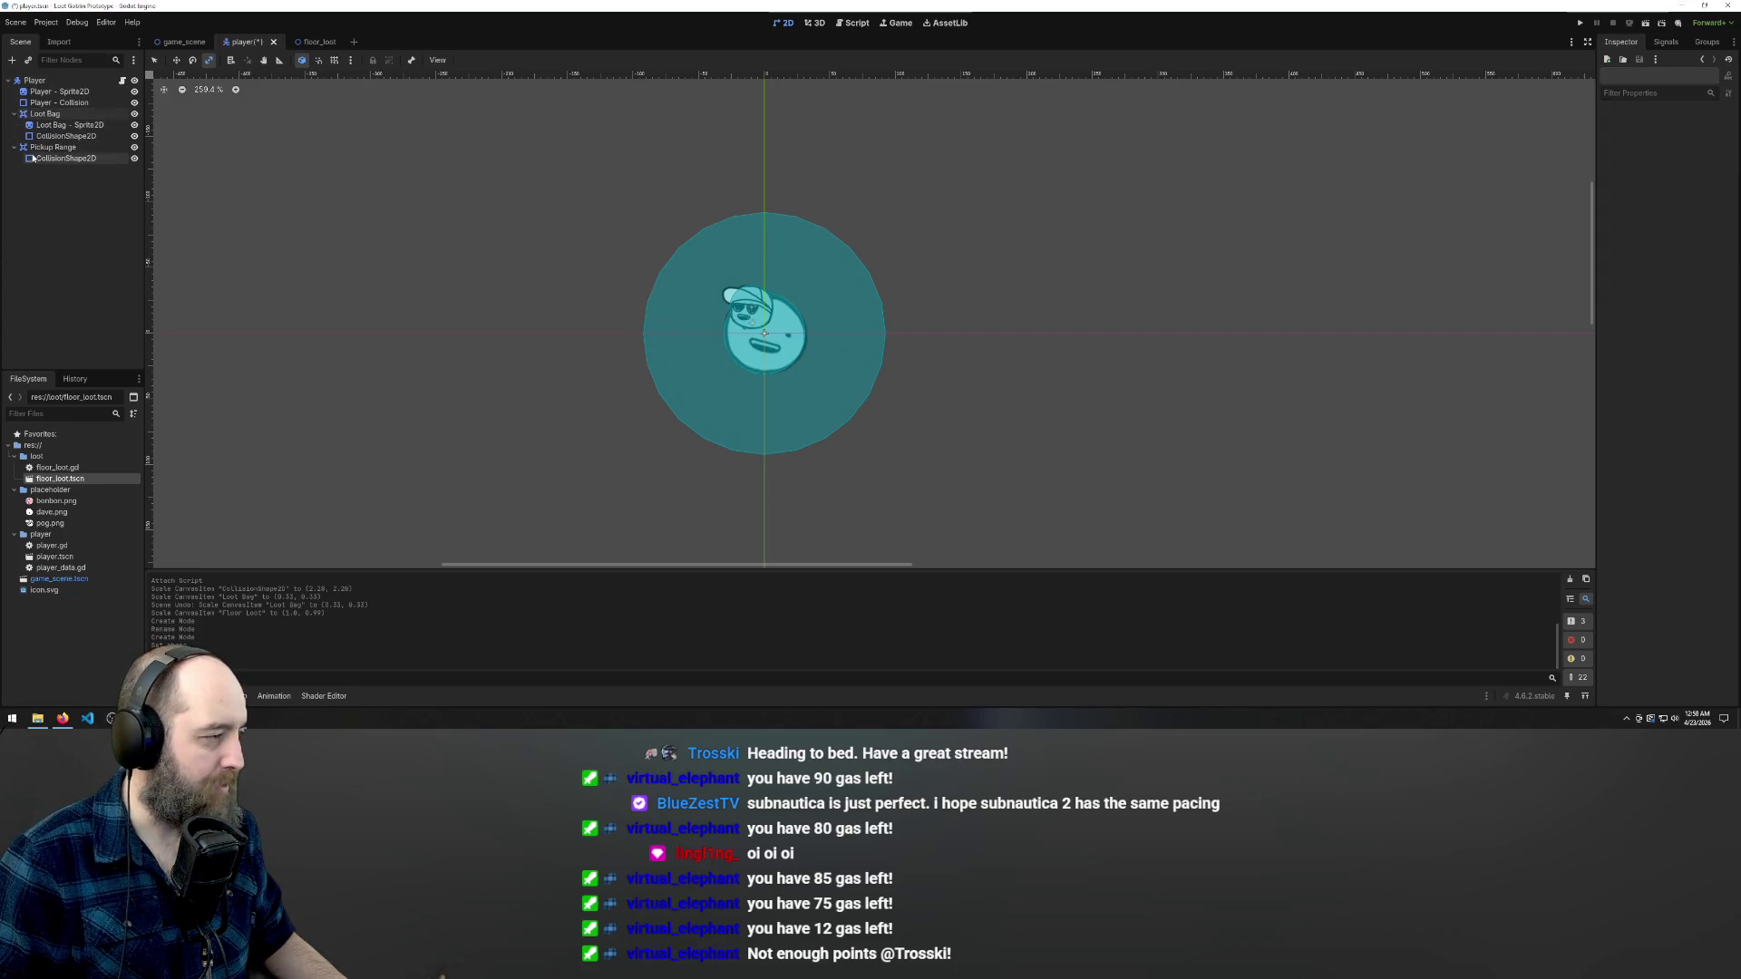
- Move Loot Bag below Pickup Range in the Scene dock and save the player scene
mouse_move(41, 116)
left_mouse_down()
mouse_move(45, 178)
mouse_move(62, 110)
left_mouse_up()
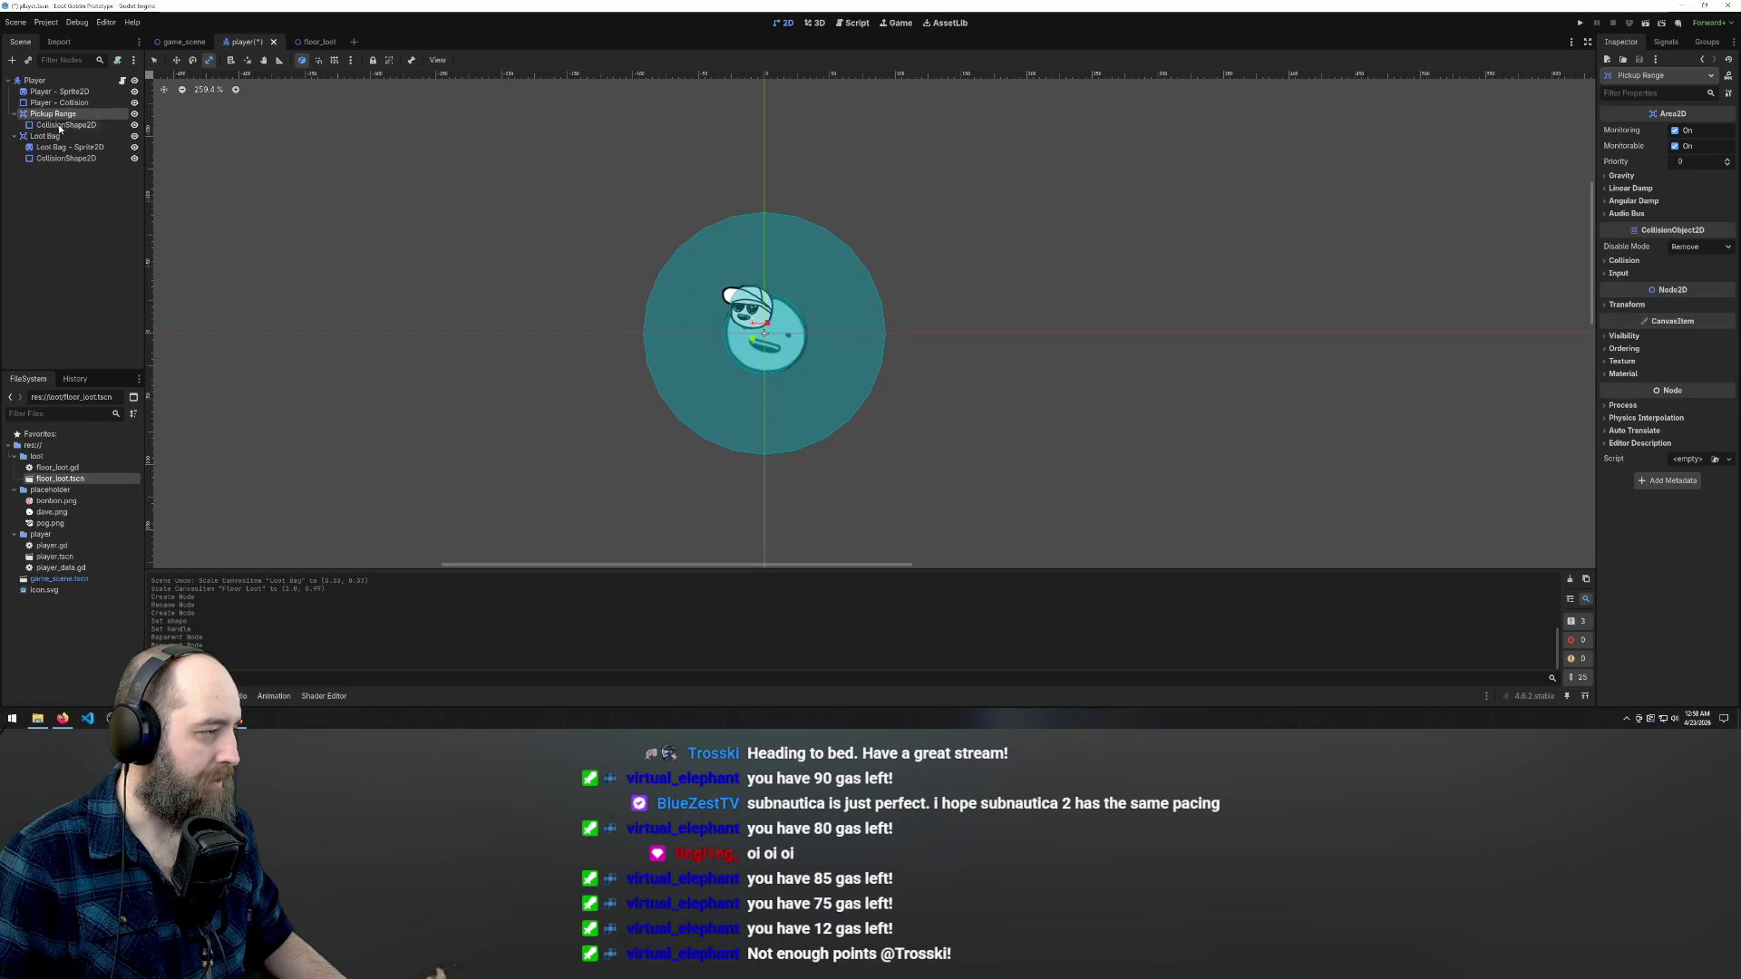
left_click(49, 217)
key("ctrl+s")
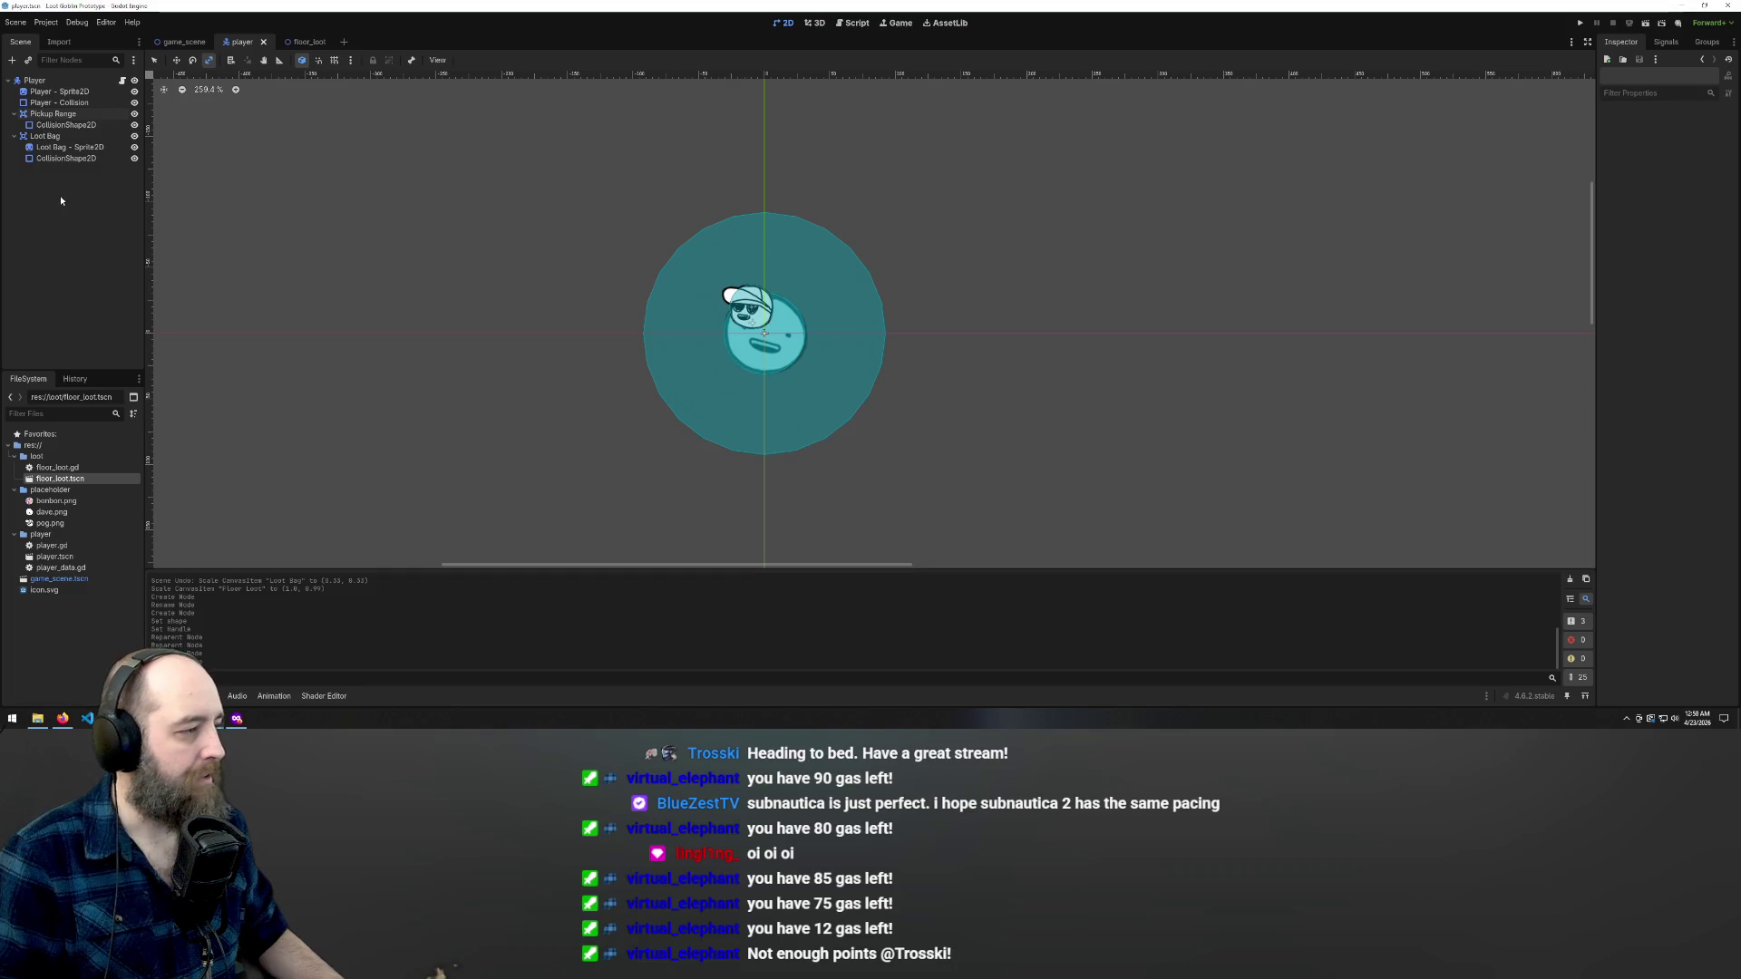
- Collapse Pickup Range's child nodes, then return to game_scene to see the pickup circle
left_click(55, 124)
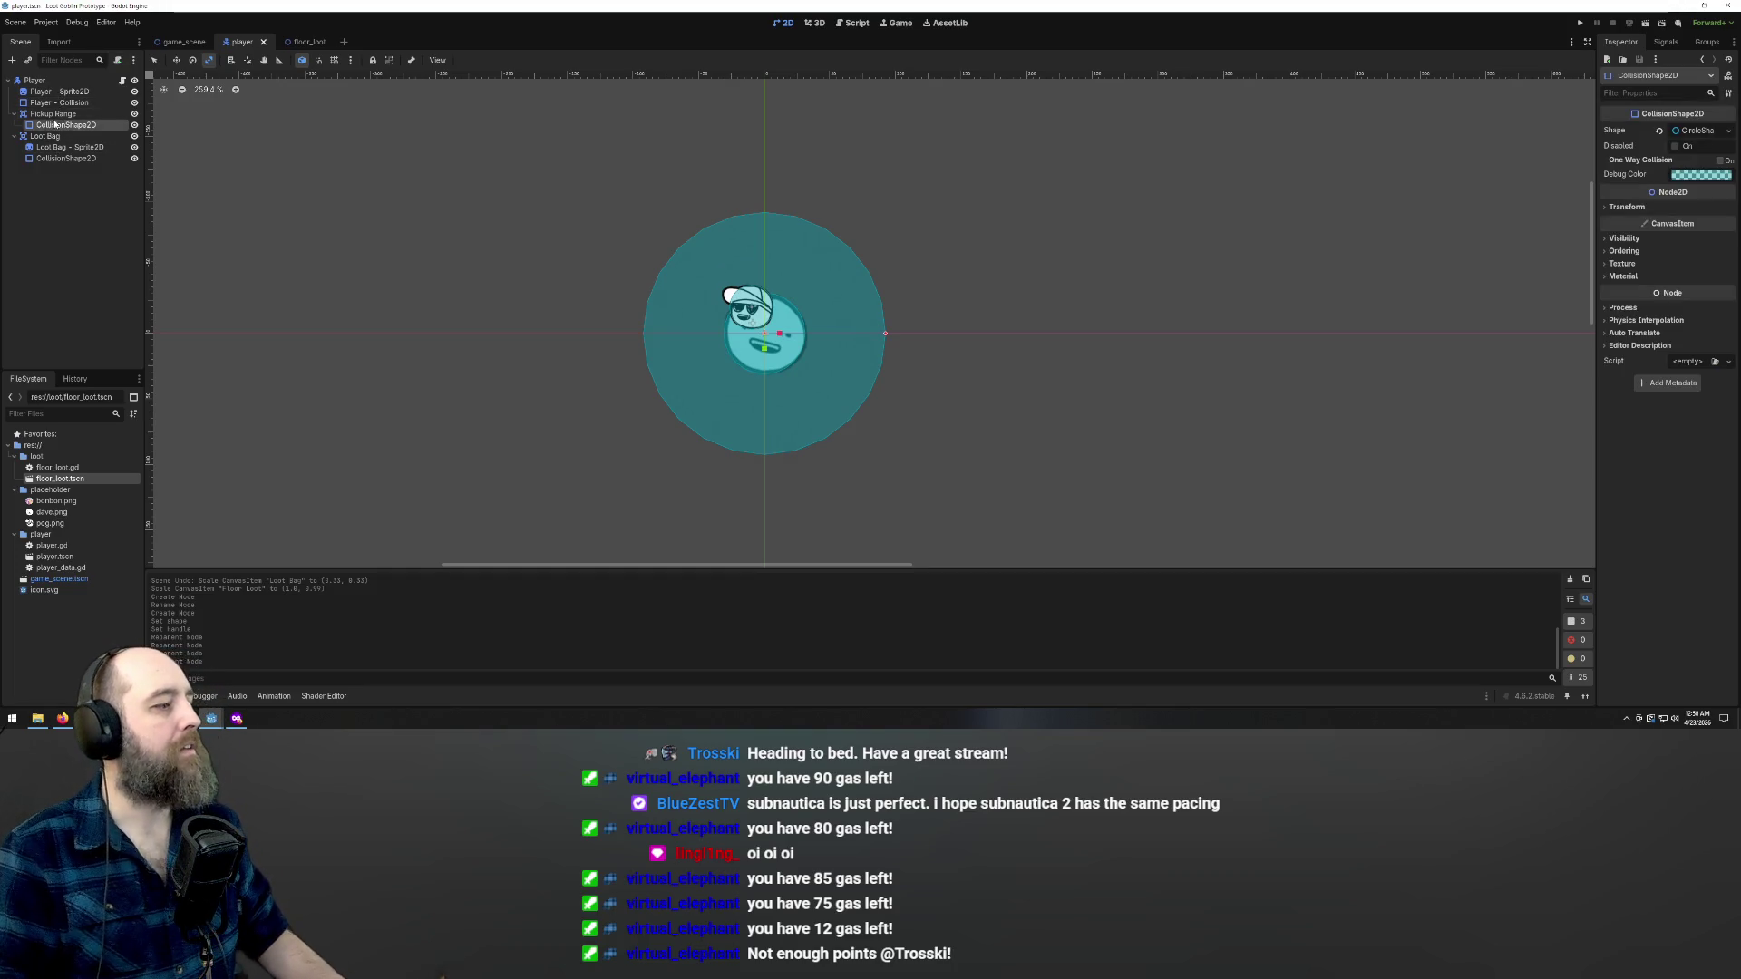
left_click(14, 113)
left_click(68, 198)
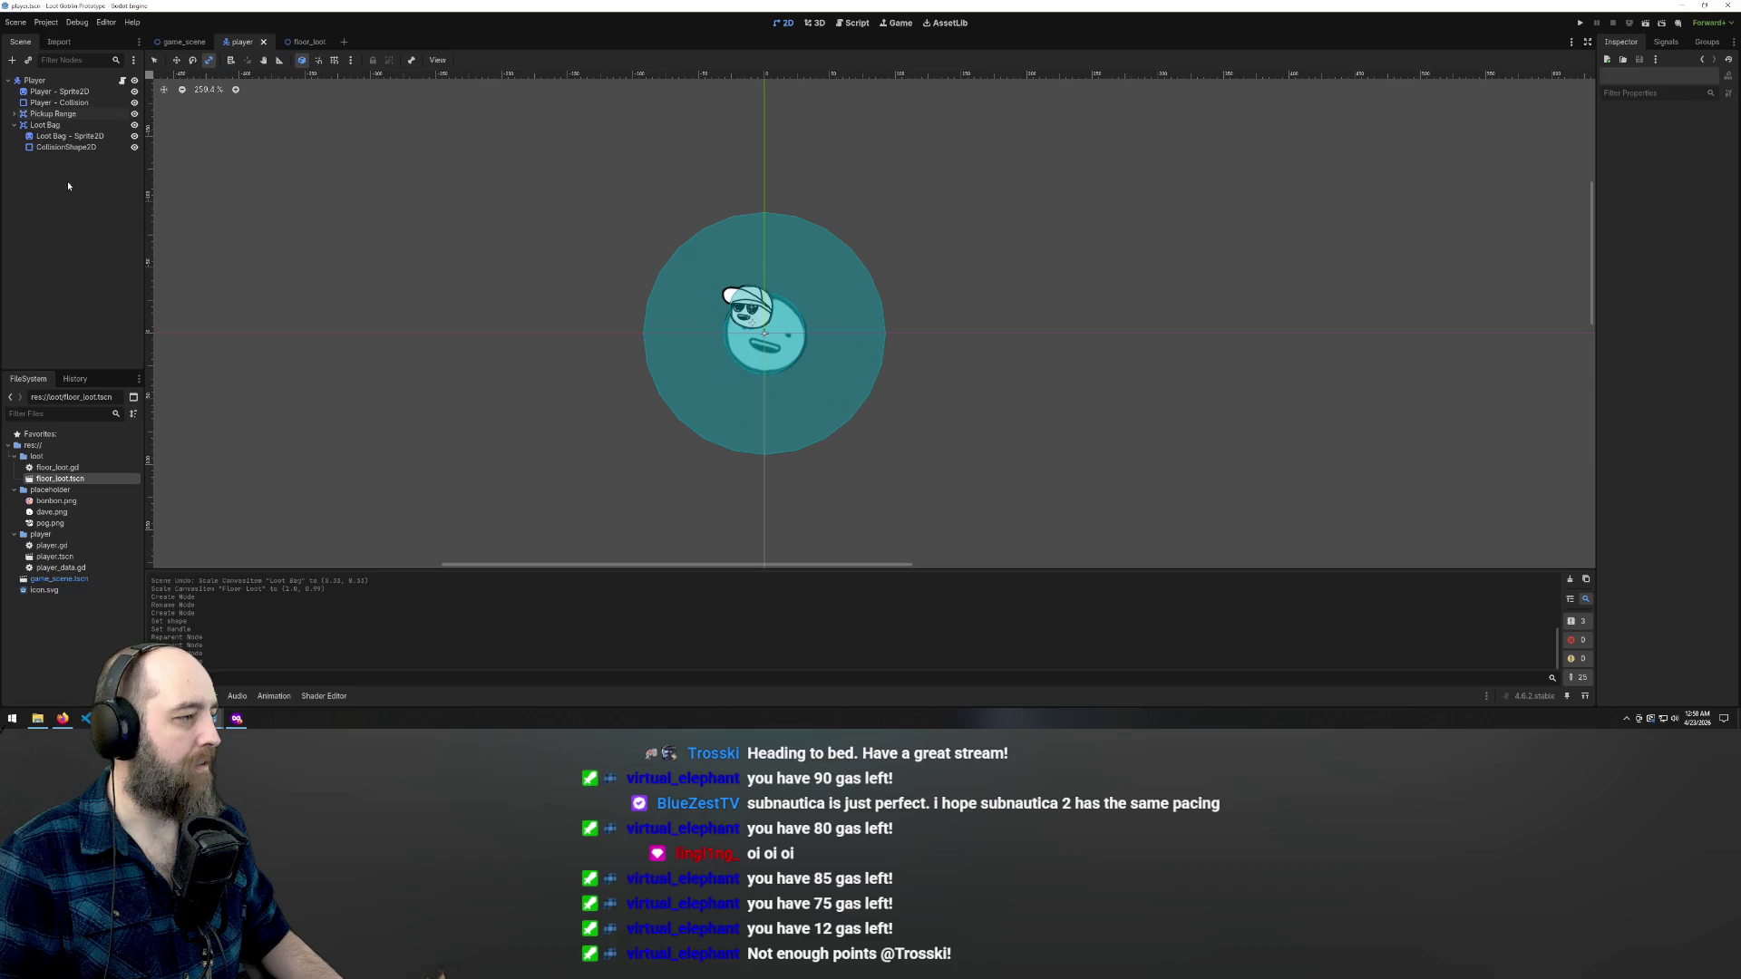
left_click(55, 114)
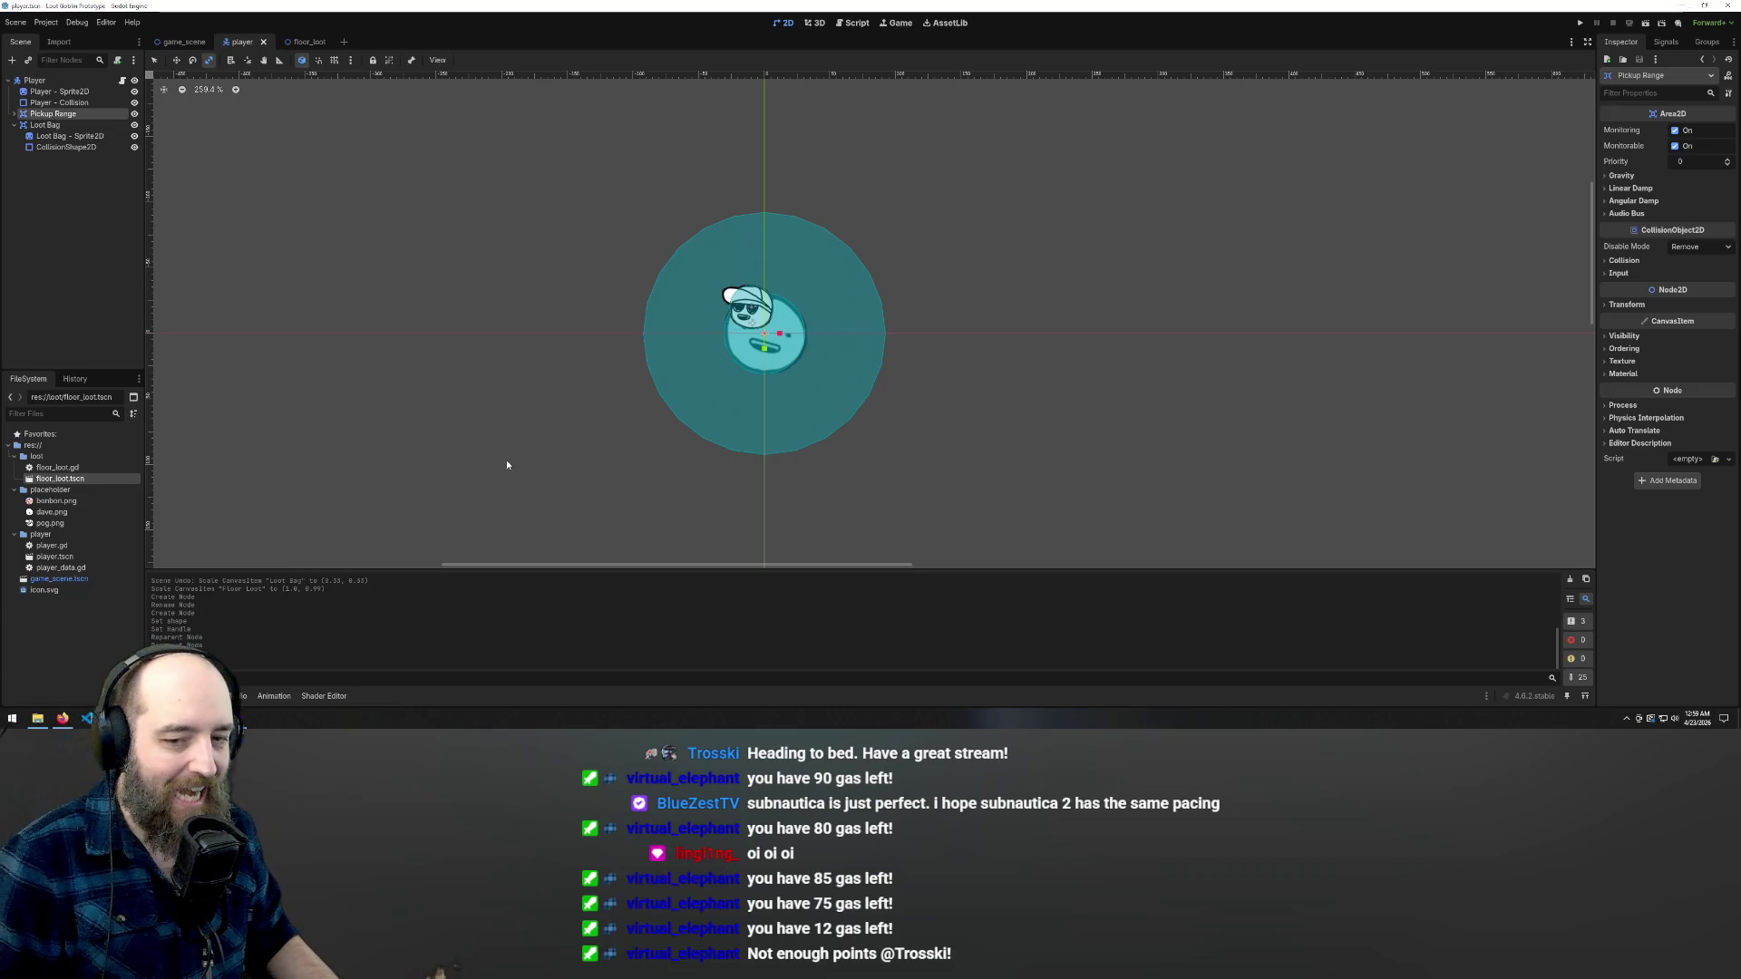
scroll(835, 396, "down", 4)
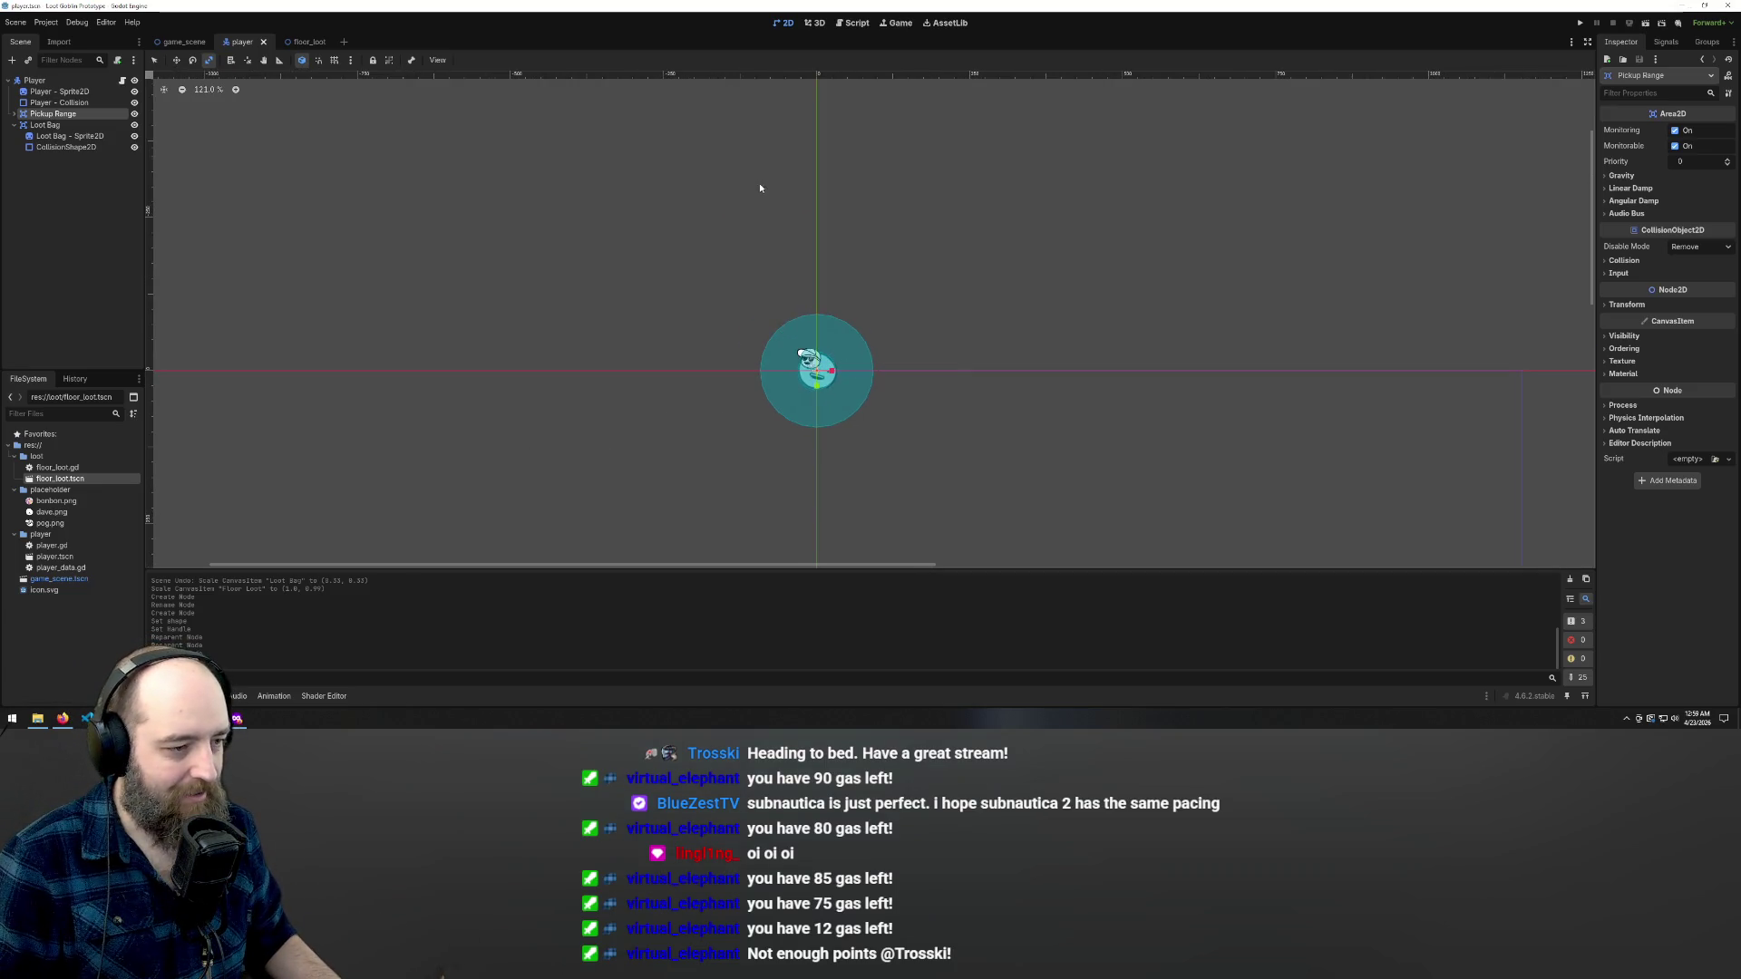
scroll(778, 172, "down", 3)
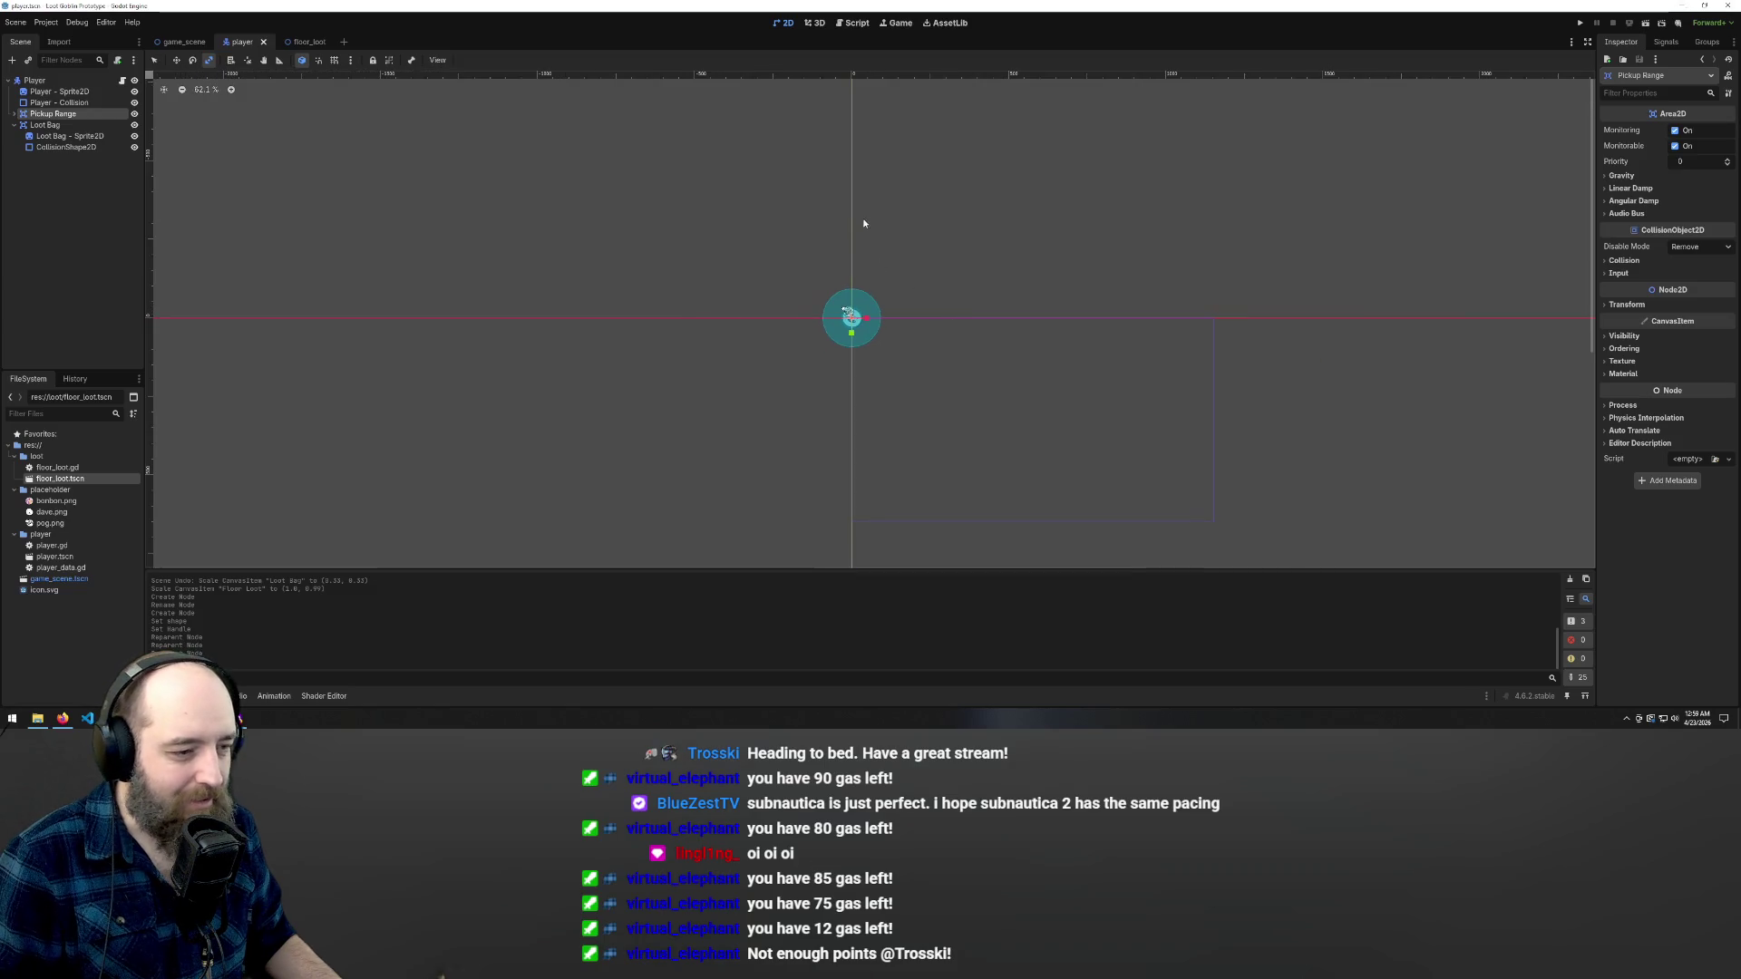
scroll(1033, 336, "up", 2)
left_click(184, 42)
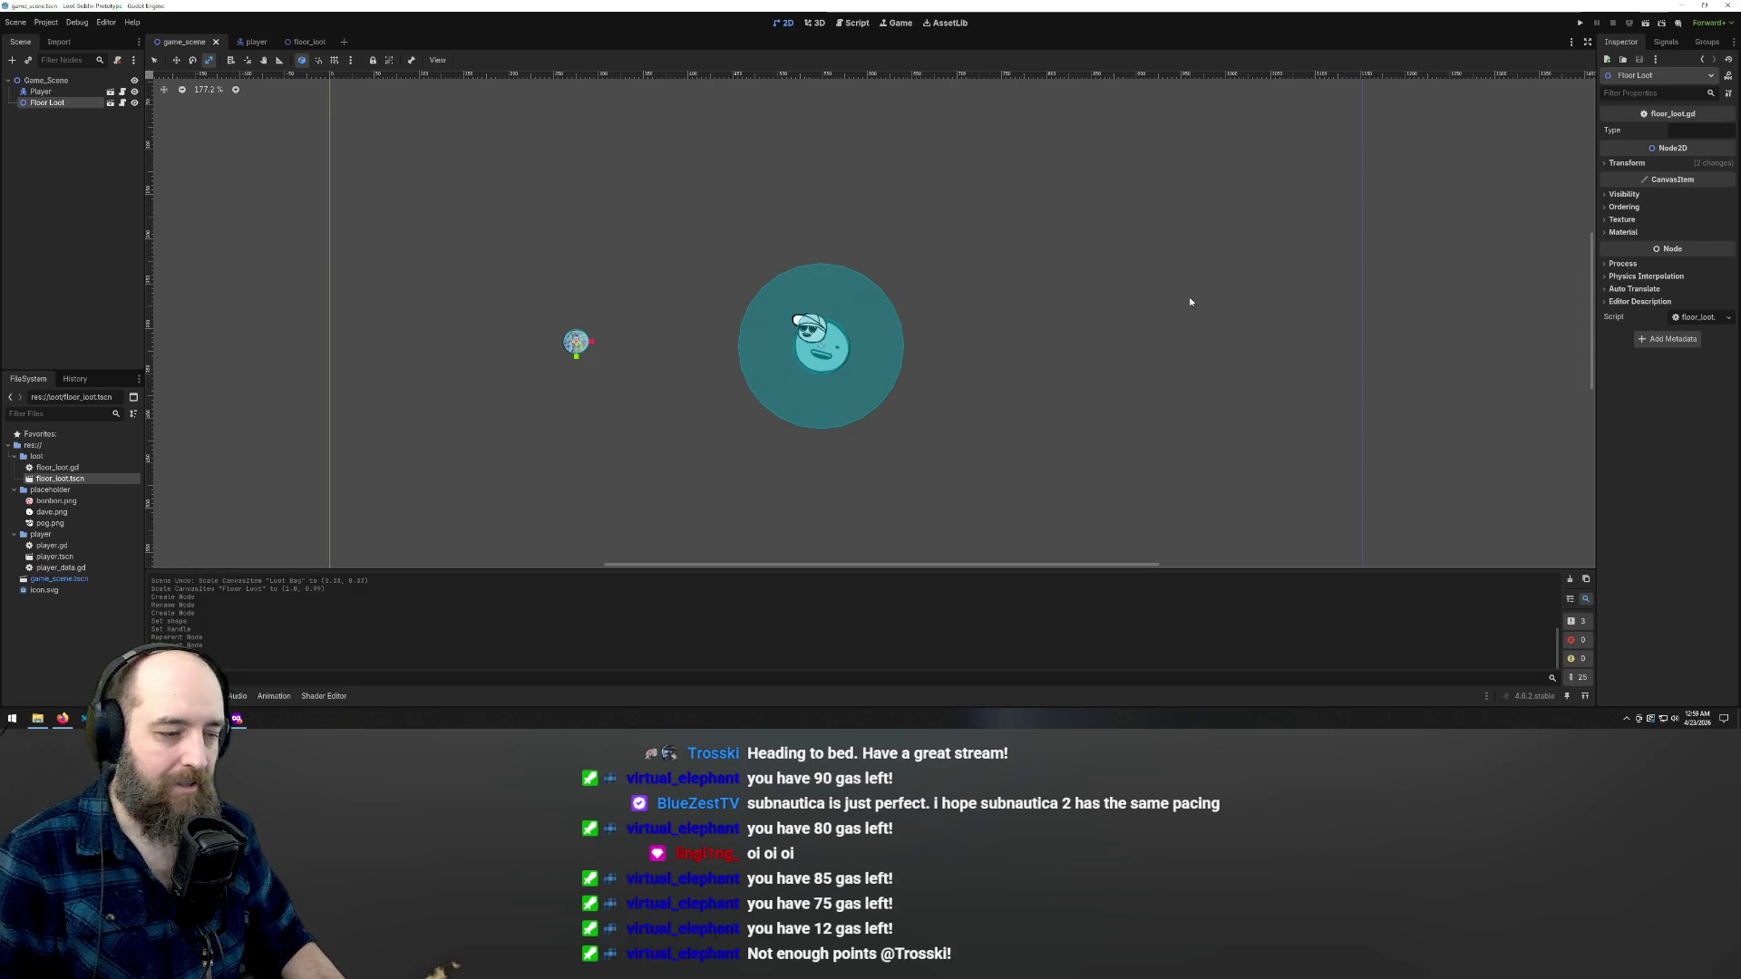
key("F5")
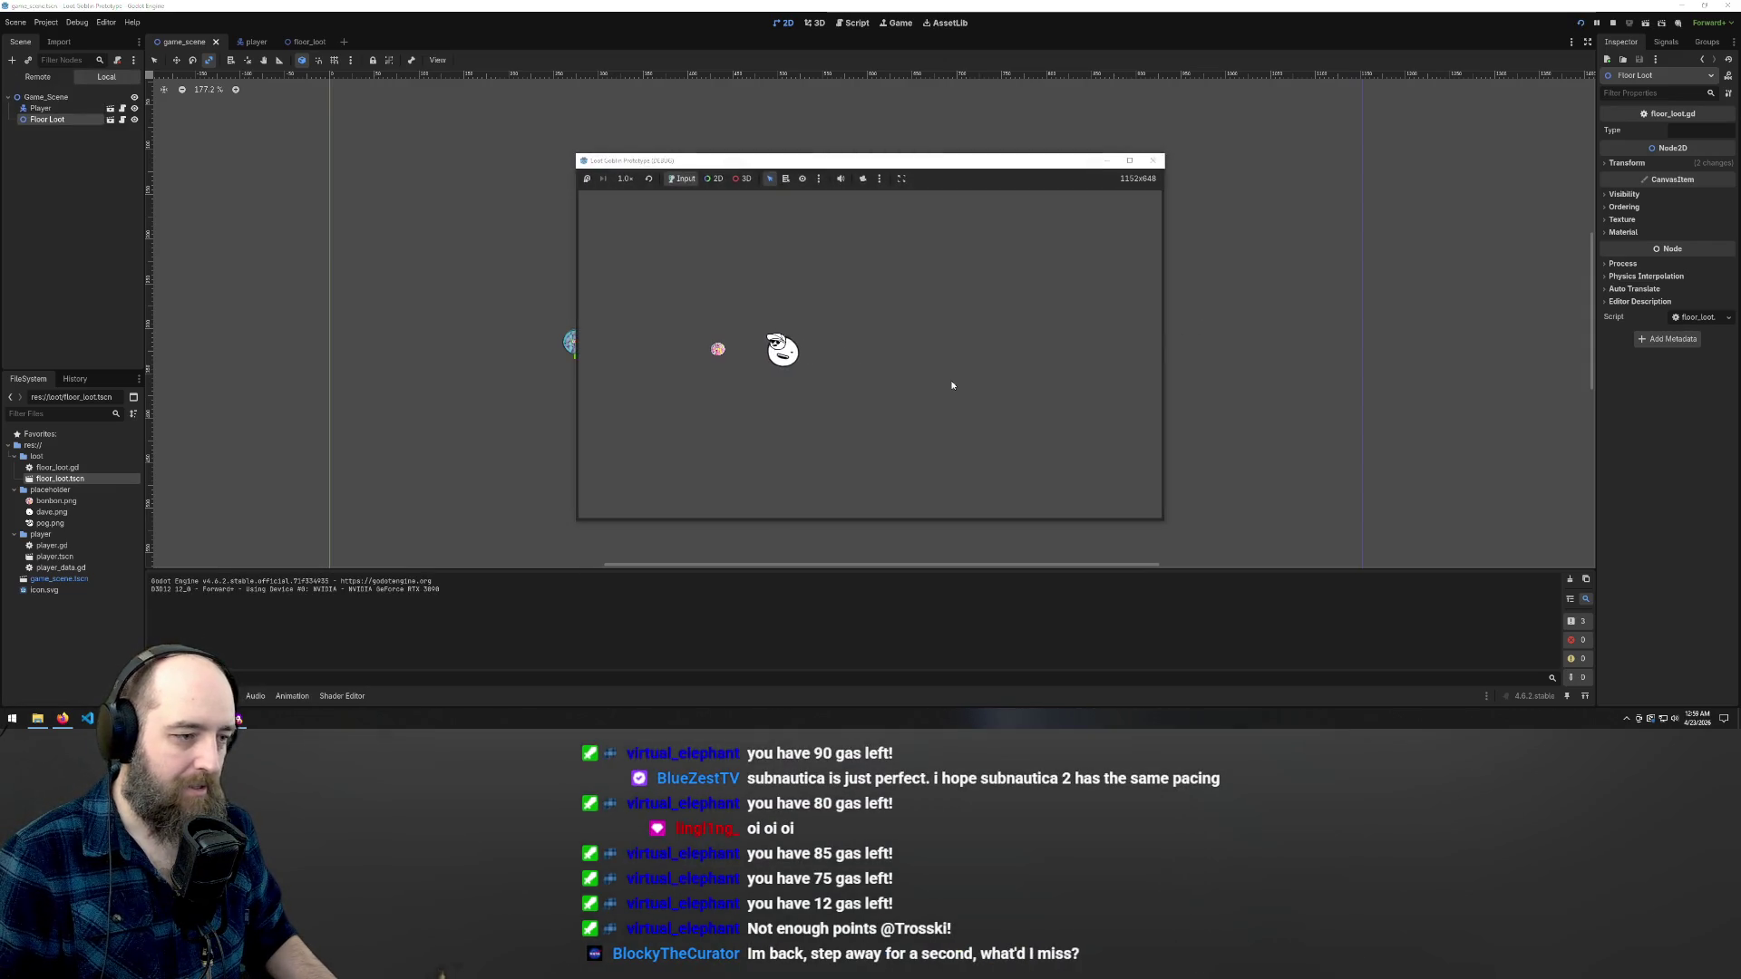
key("d")
key("w")
key("a")
key("s")
key("w")
key("d")
key("w")
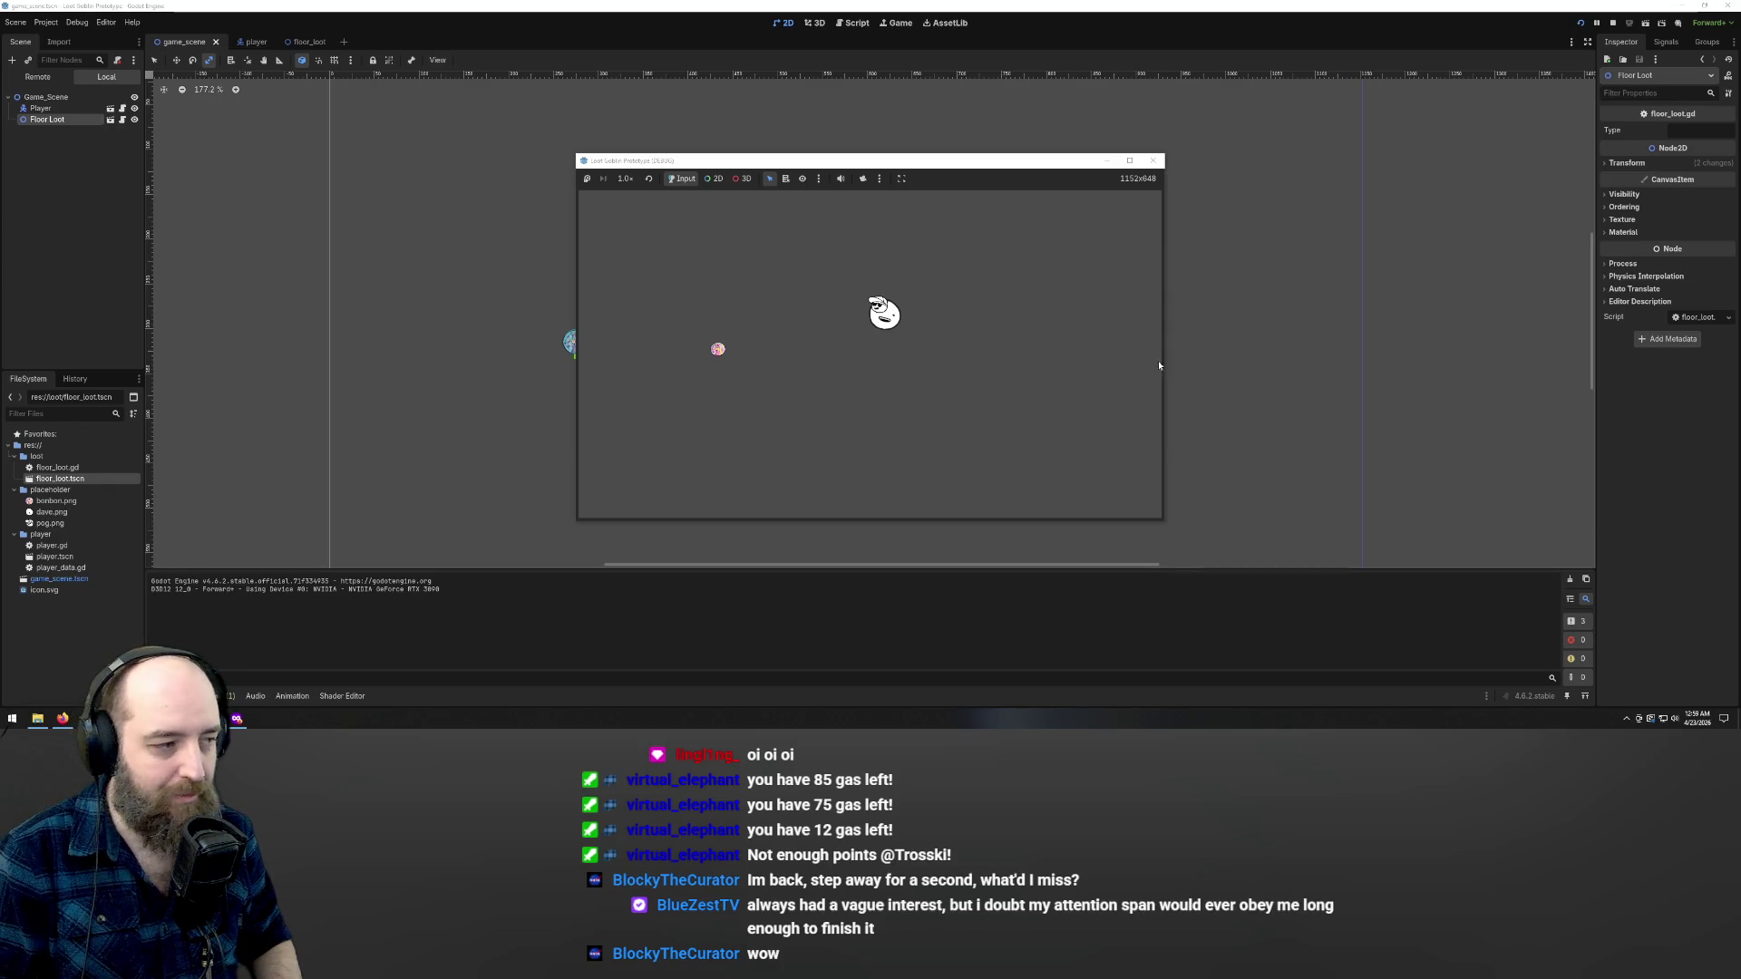
key("F8")
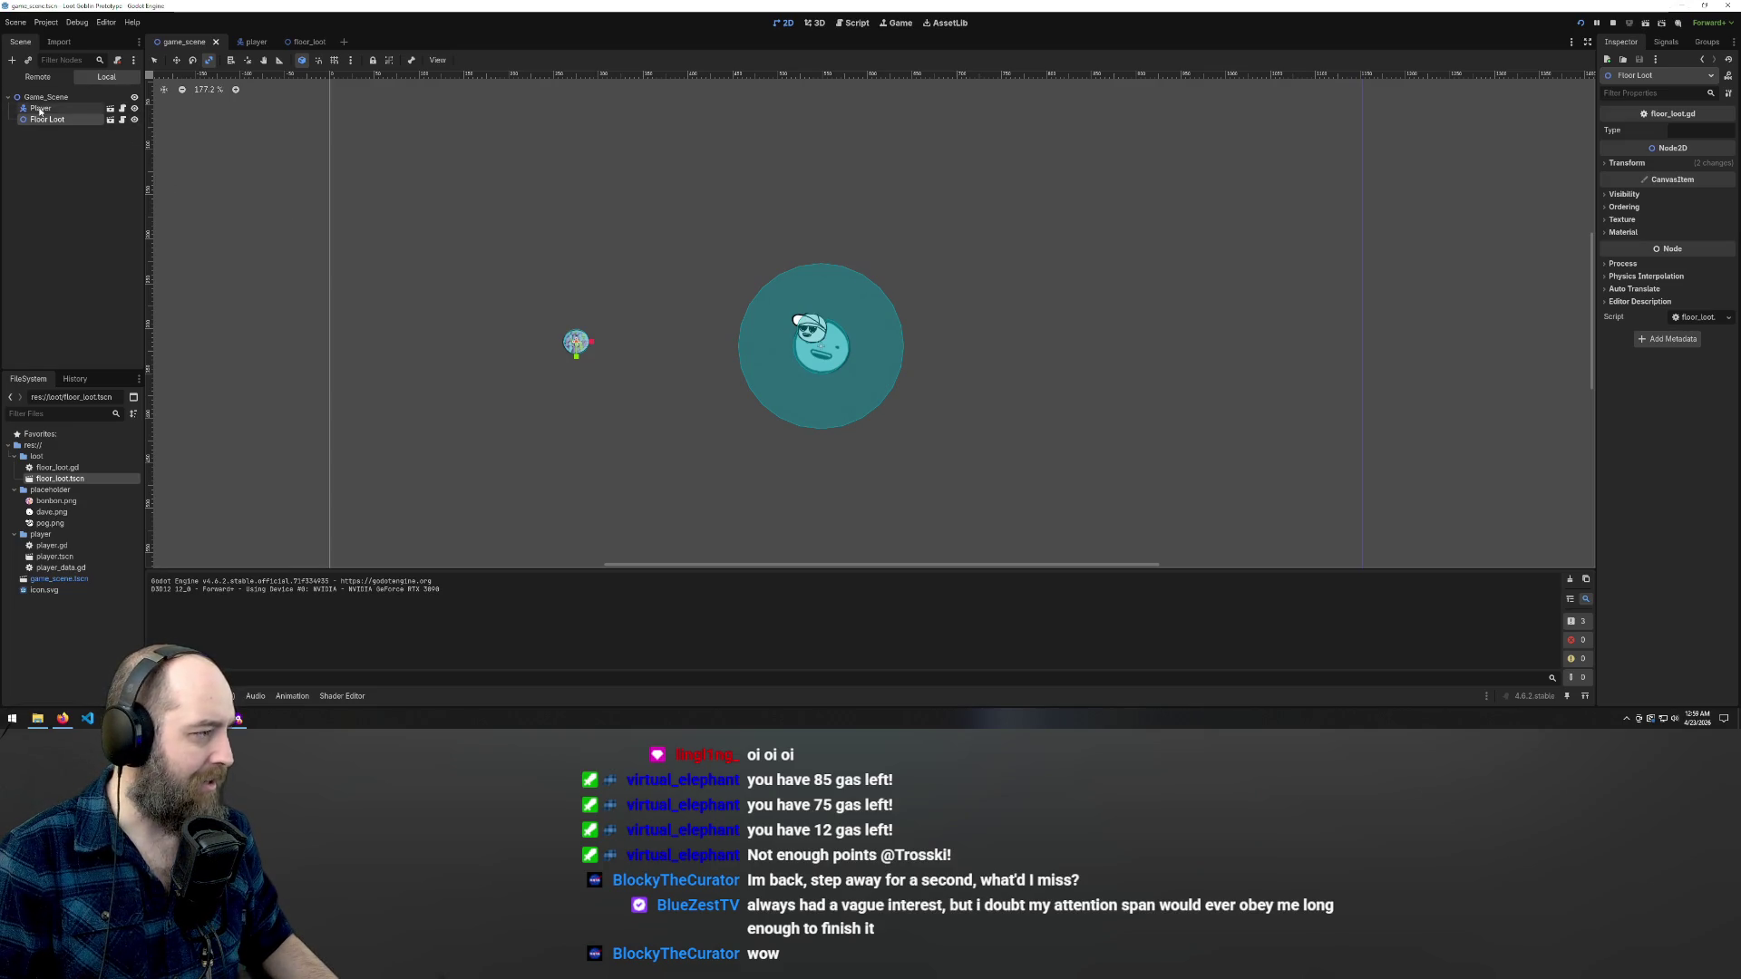
- In the player scene, try reparenting Loot Bag onto Player, then undo it
left_click(306, 41)
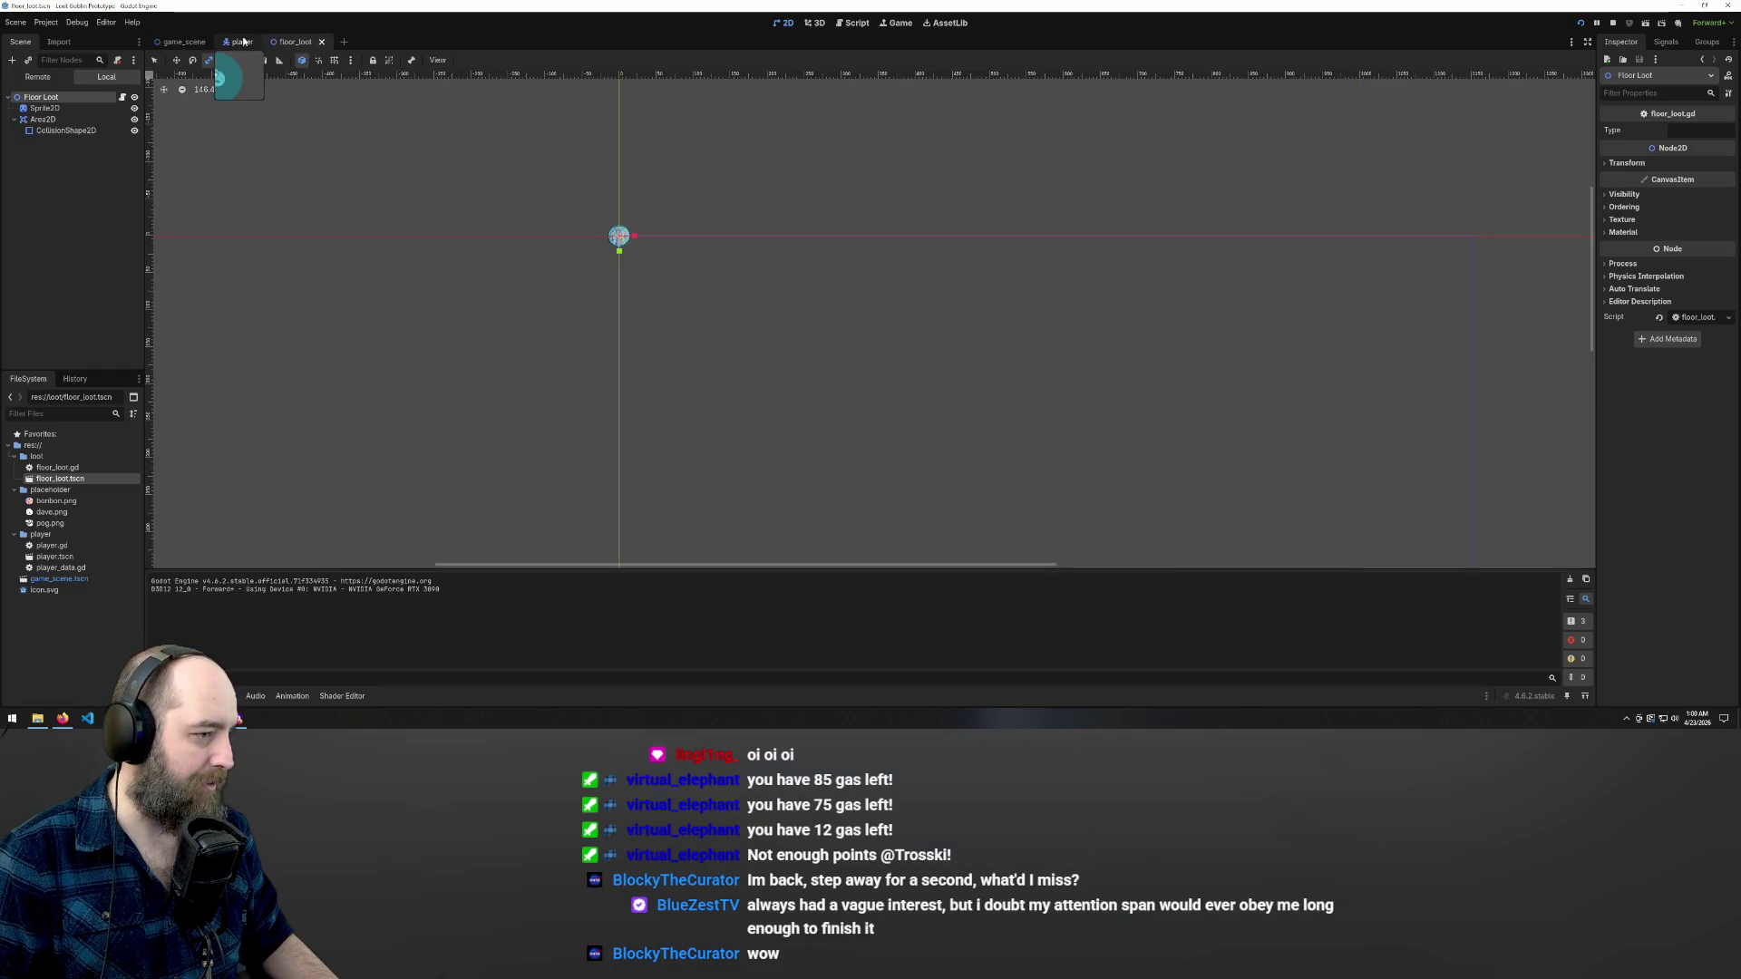
left_click(240, 42)
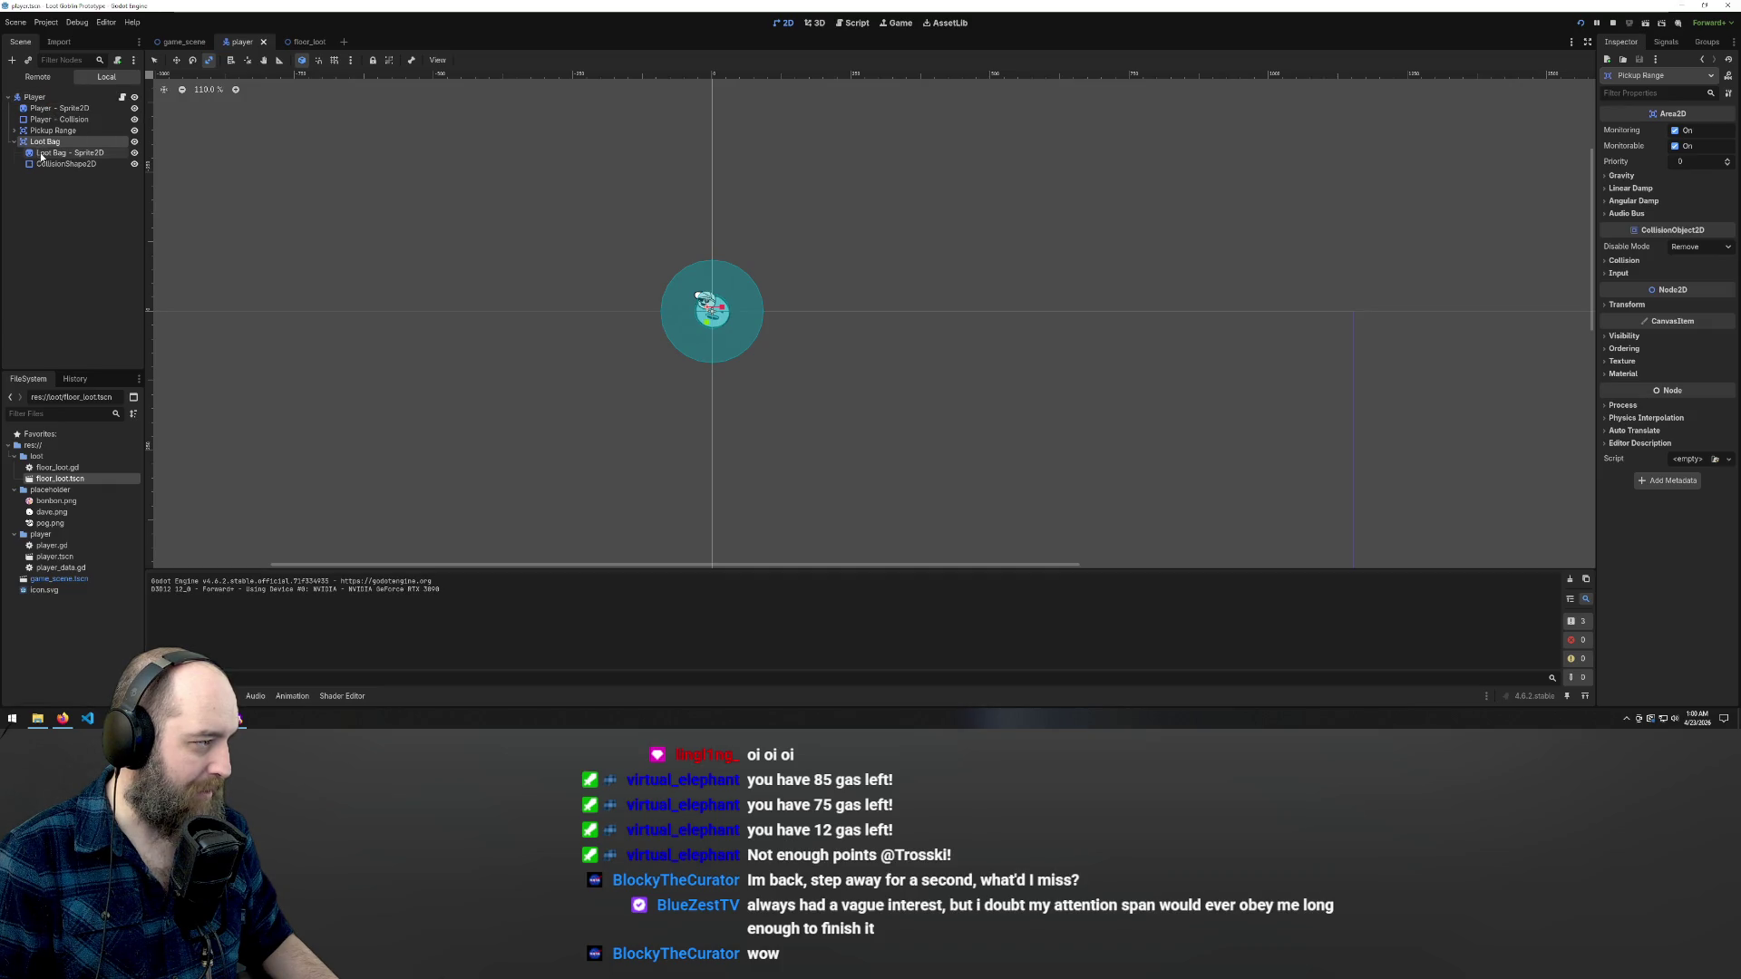
mouse_move(45, 141)
left_mouse_down()
mouse_move(48, 92)
mouse_move(38, 147)
left_mouse_up()
key("ctrl+z")
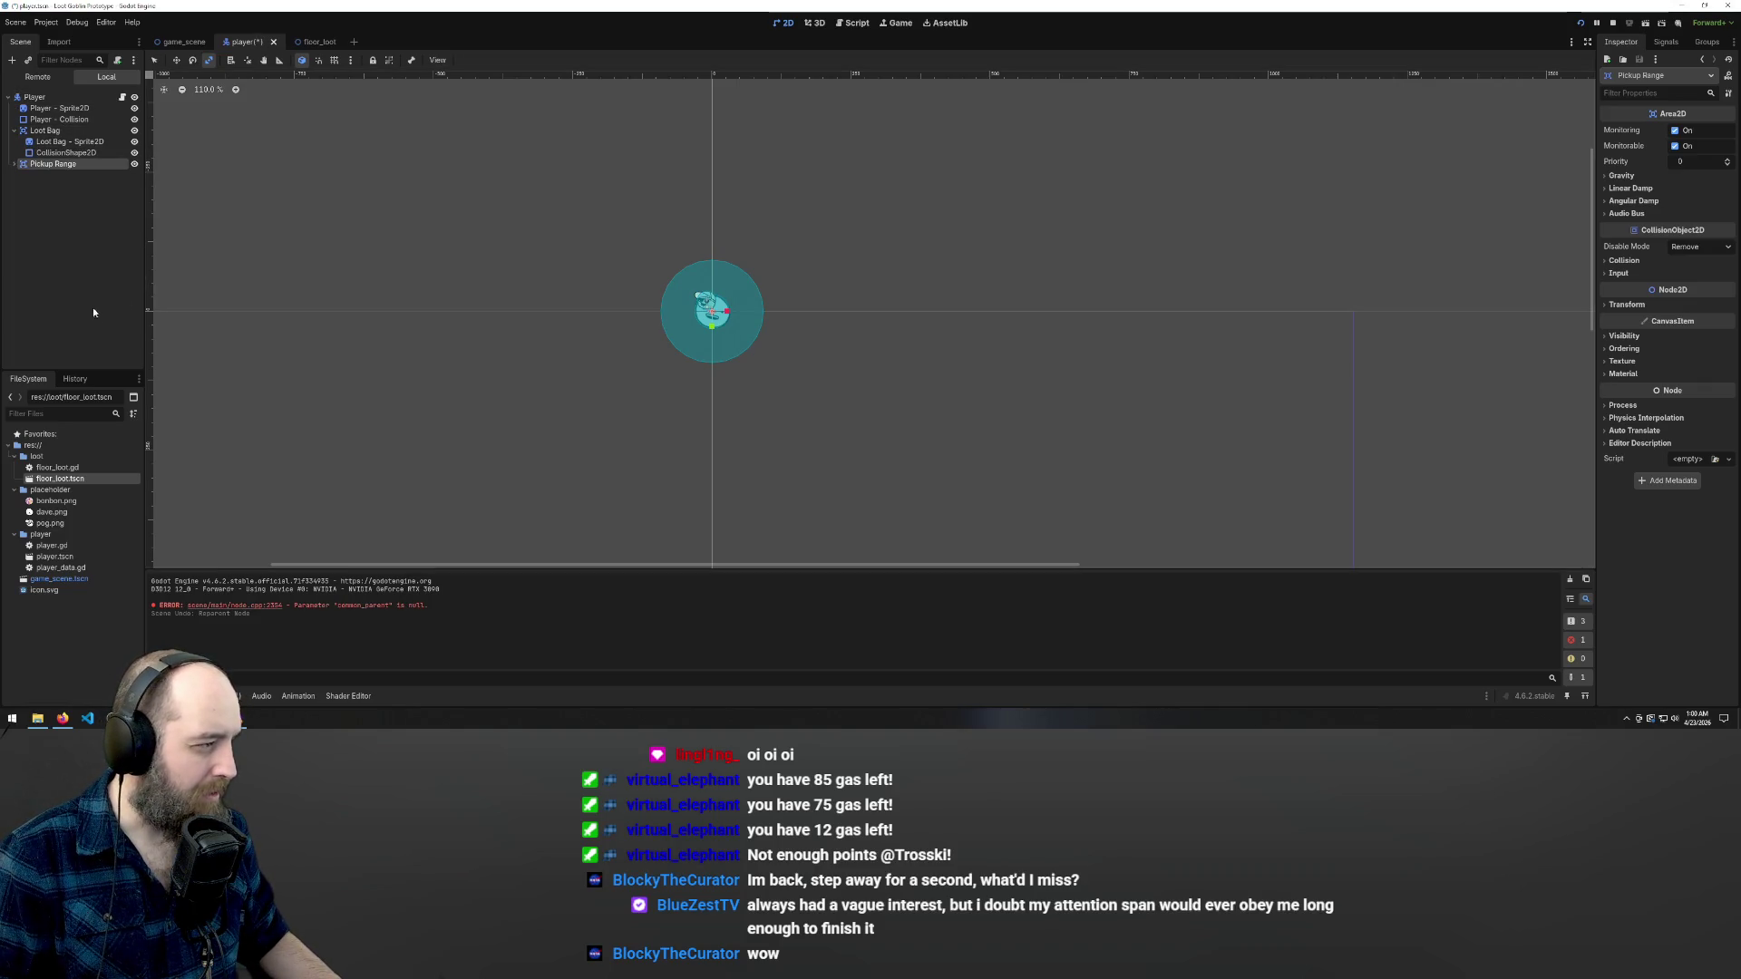
- Drag Loot Bag above Player - Sprite2D, save, and center the view on it
left_click(45, 130)
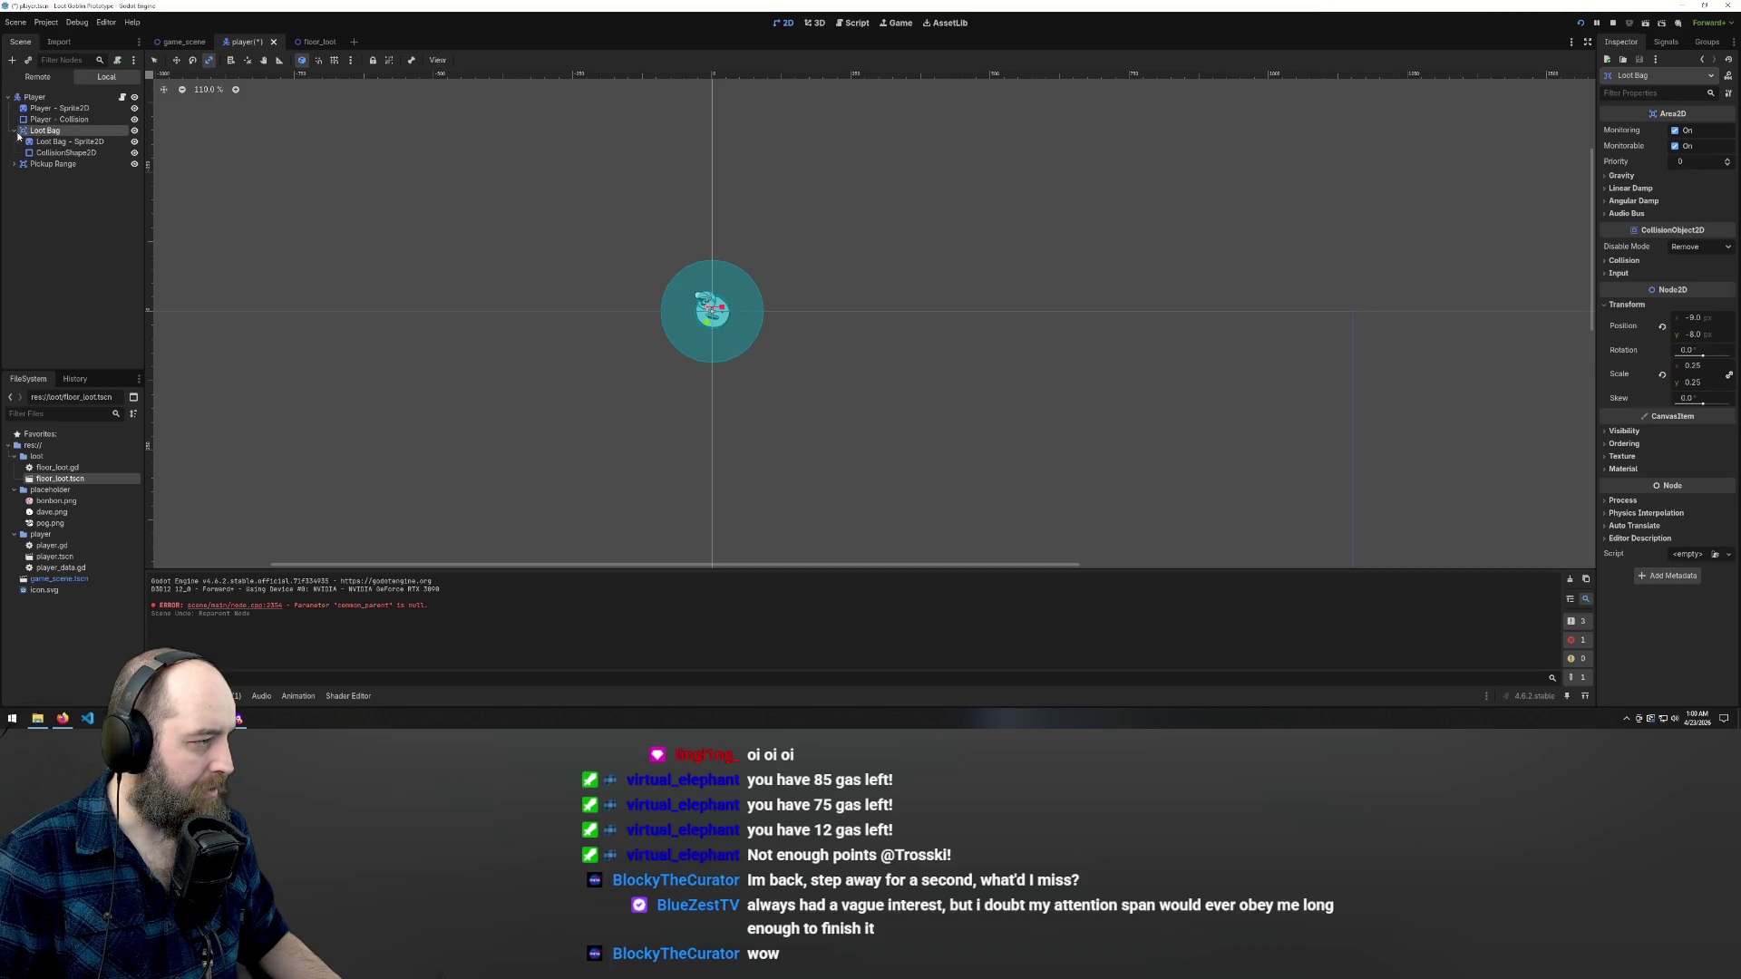
left_click(15, 132)
left_click_drag(26, 134, 33, 108)
key("ctrl+s")
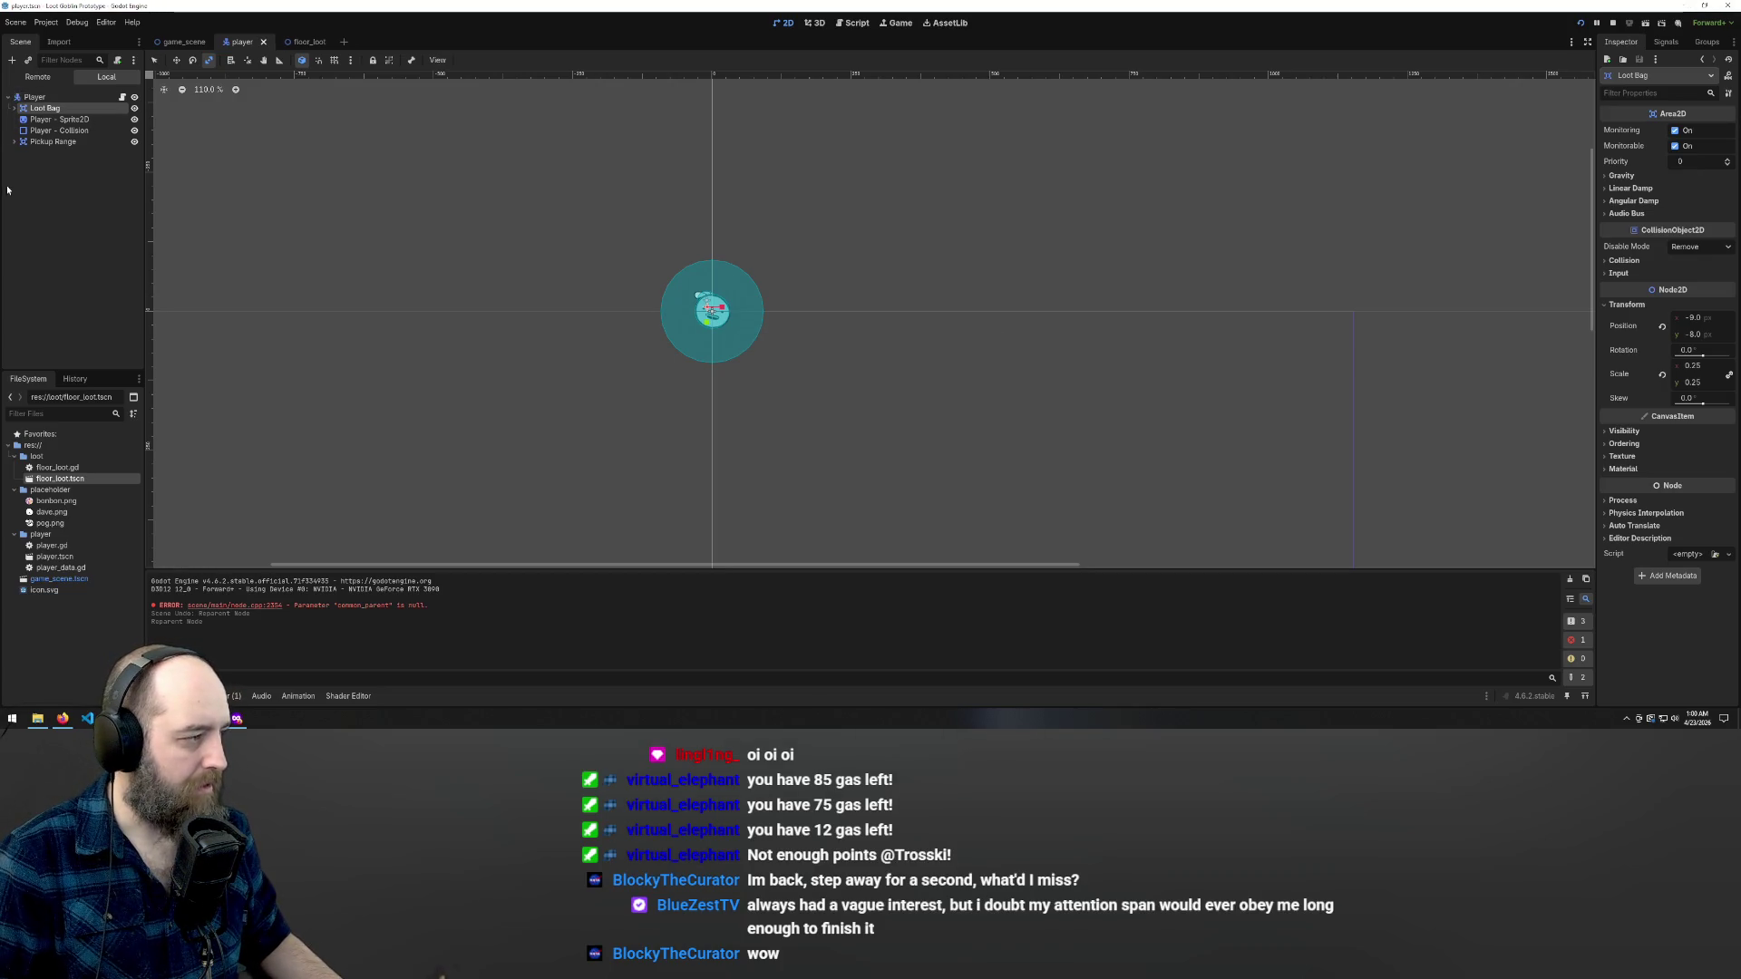
key("f")
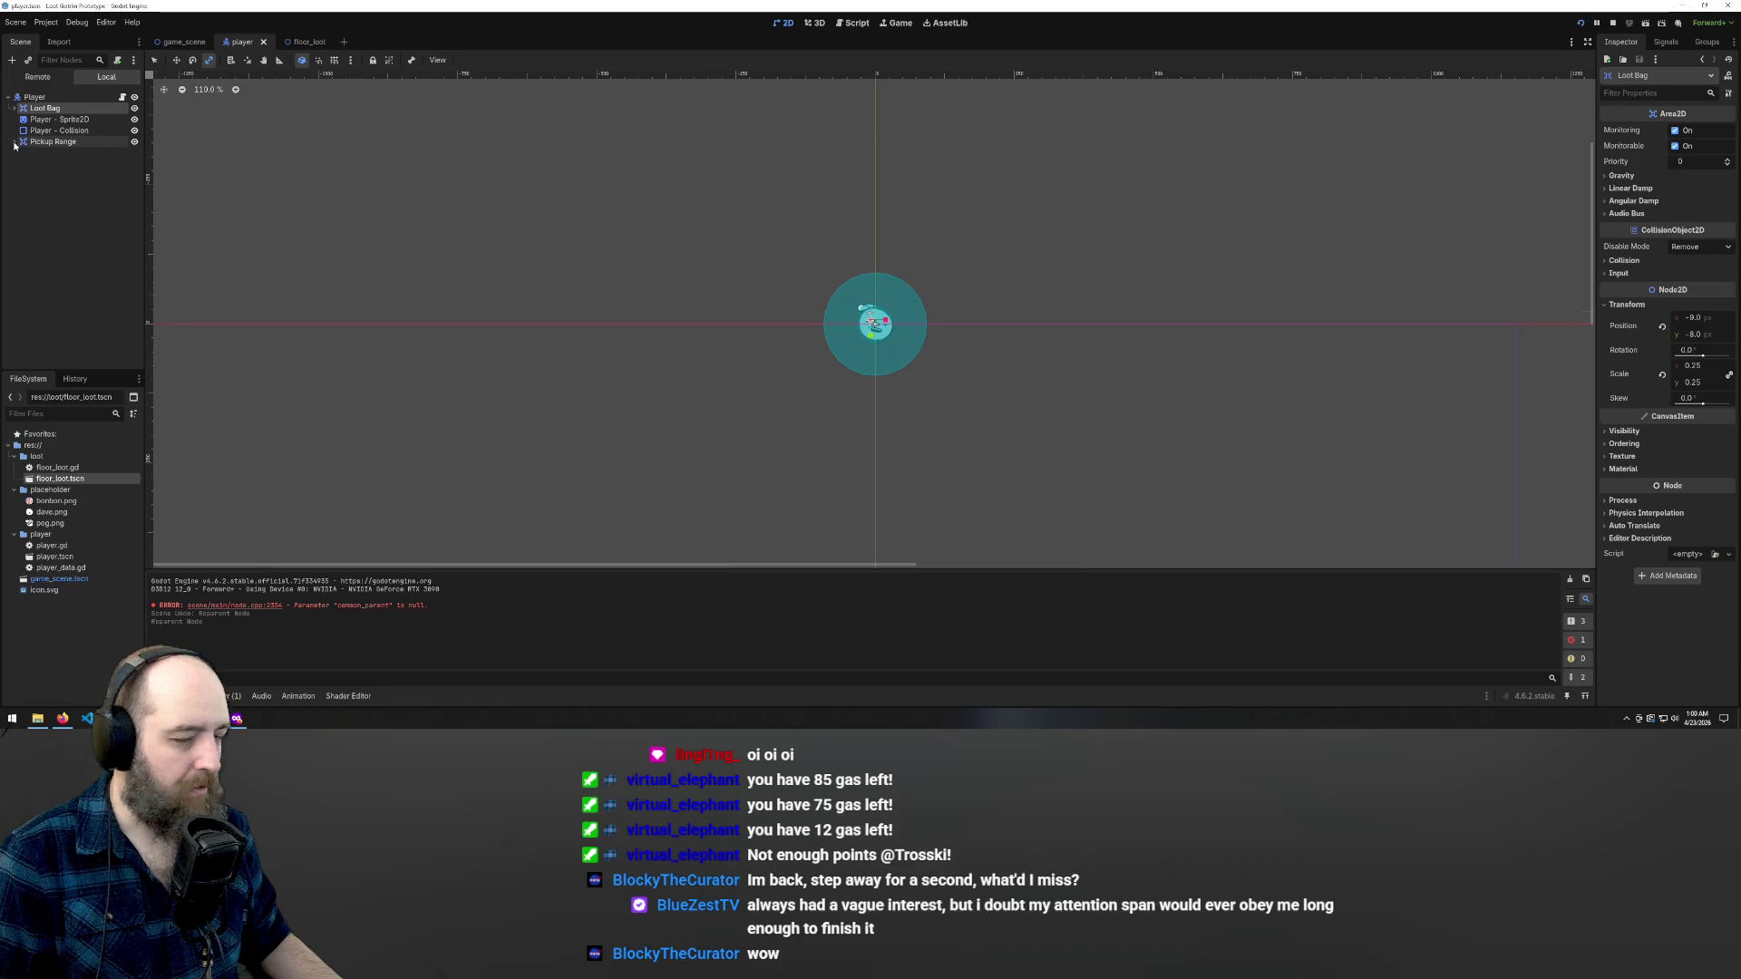
scroll(970, 381, "down", 6)
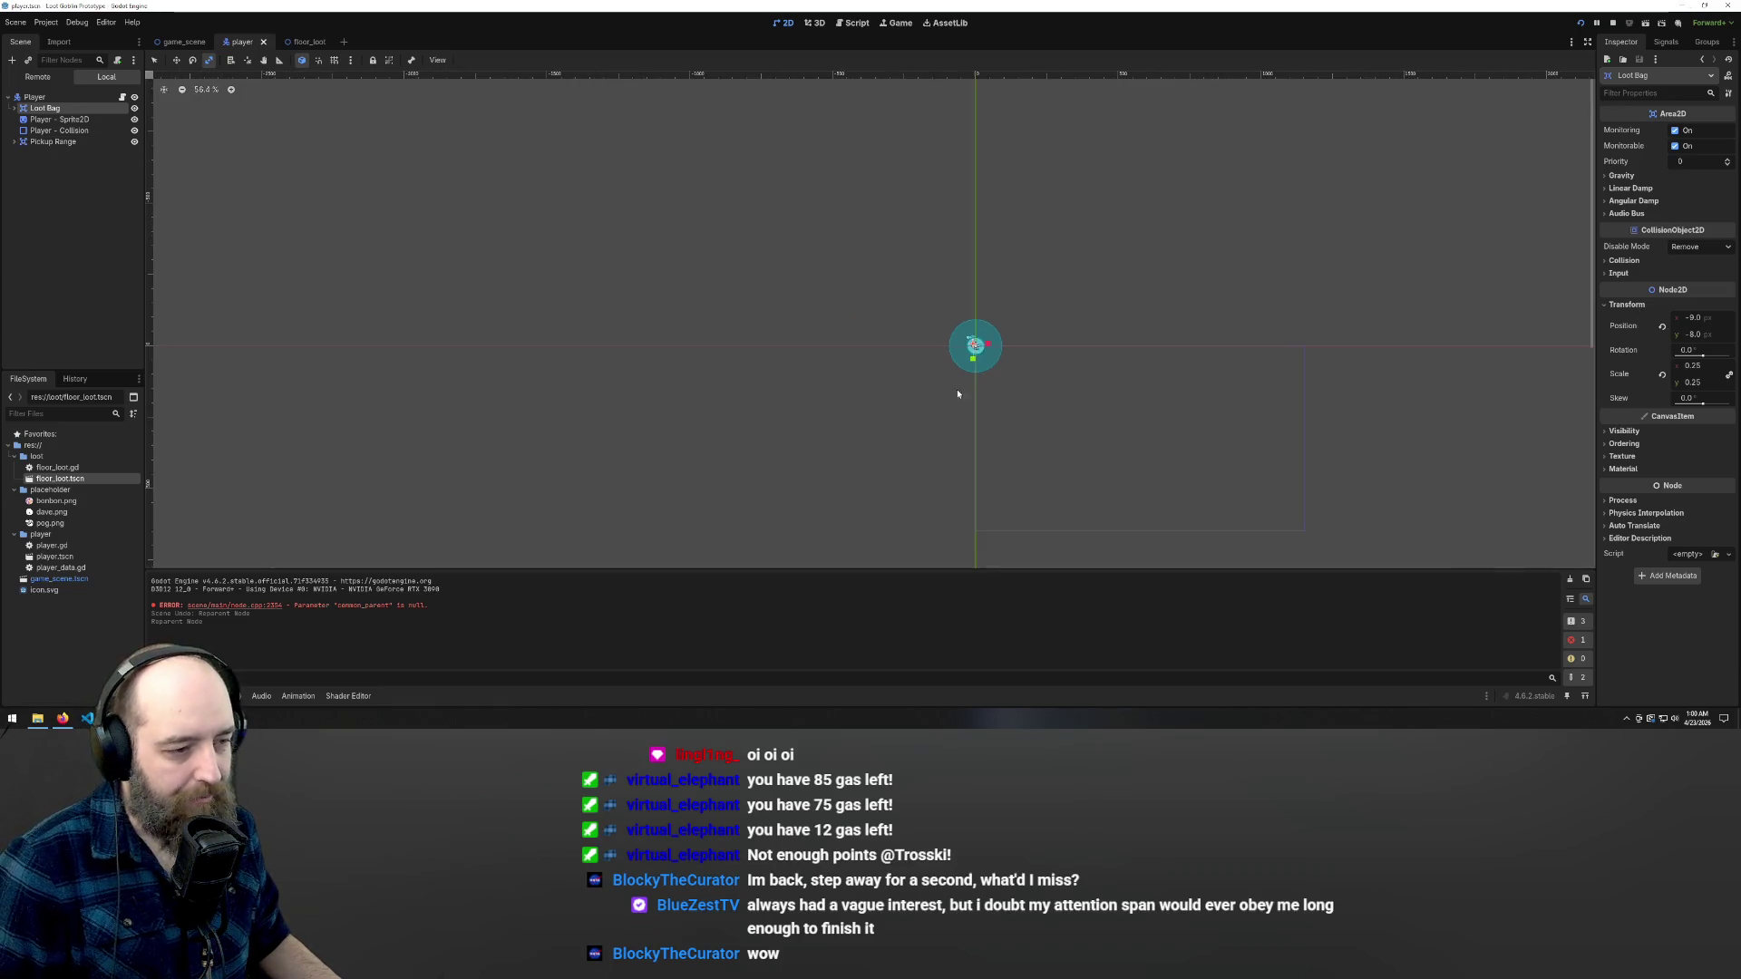
scroll(883, 320, "up", 8)
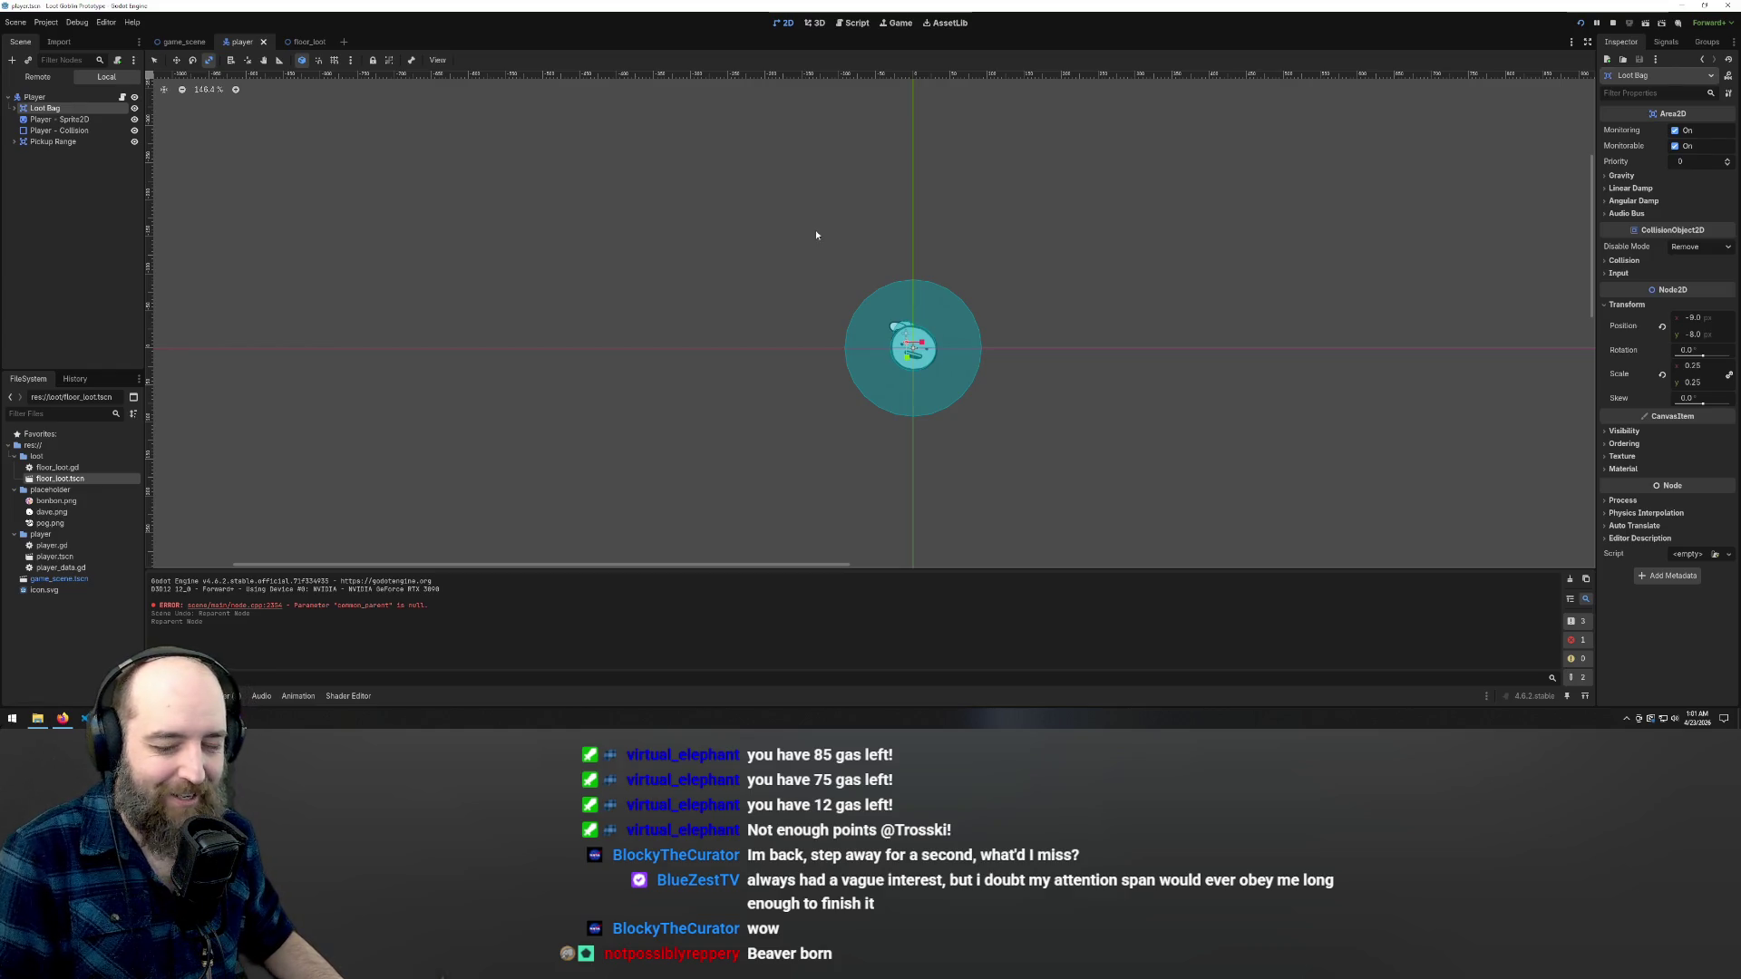
- Adjust the Loot Bag's Transform Scale Y value in the Inspector to 0.251
left_click(923, 216)
scroll(716, 263, "down", 3)
scroll(710, 263, "down", 1)
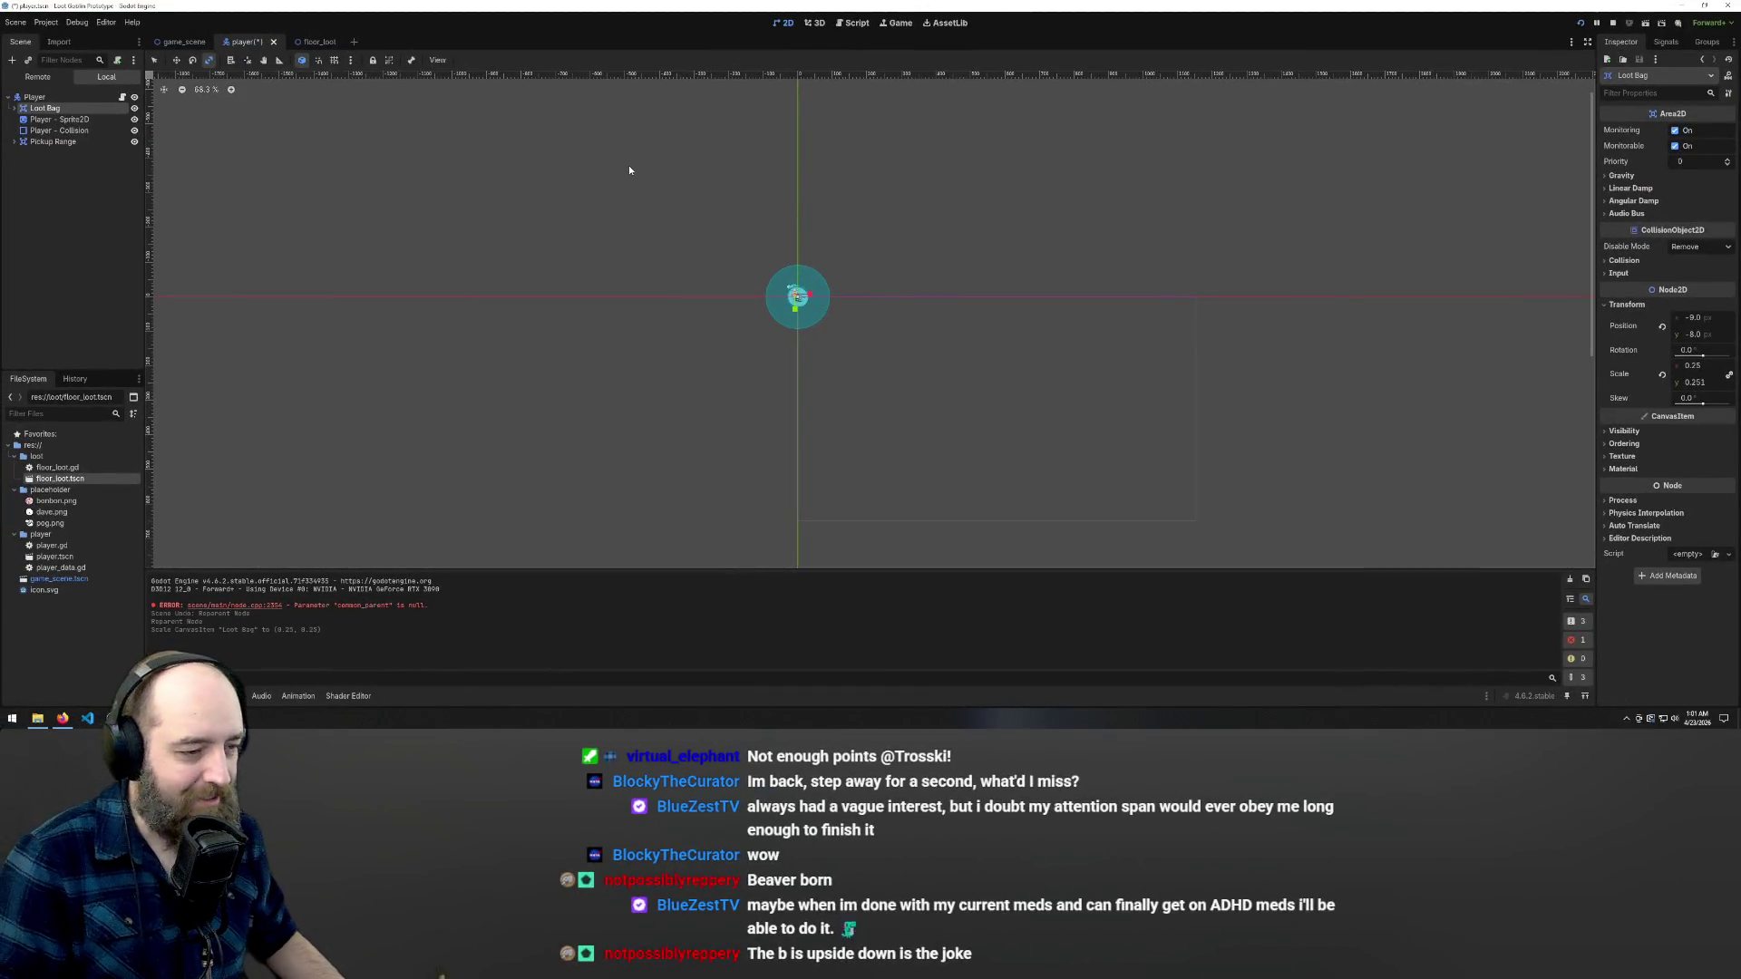
scroll(851, 283, "up", 1)
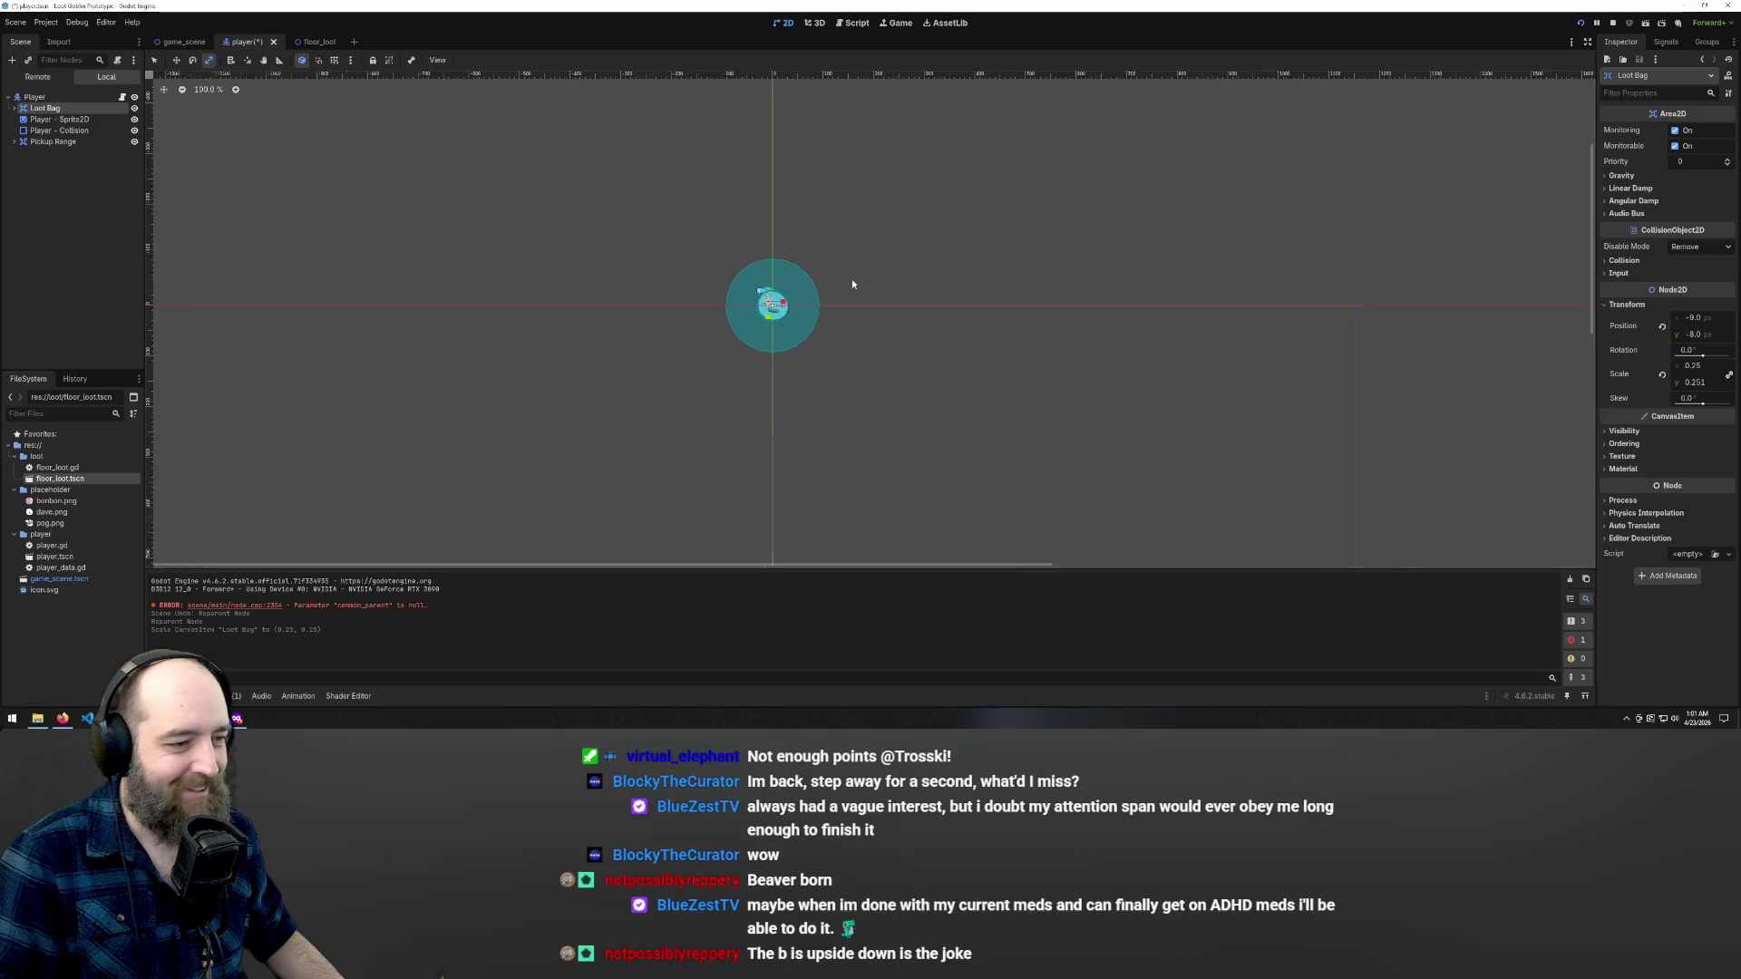
scroll(851, 284, "down", 1)
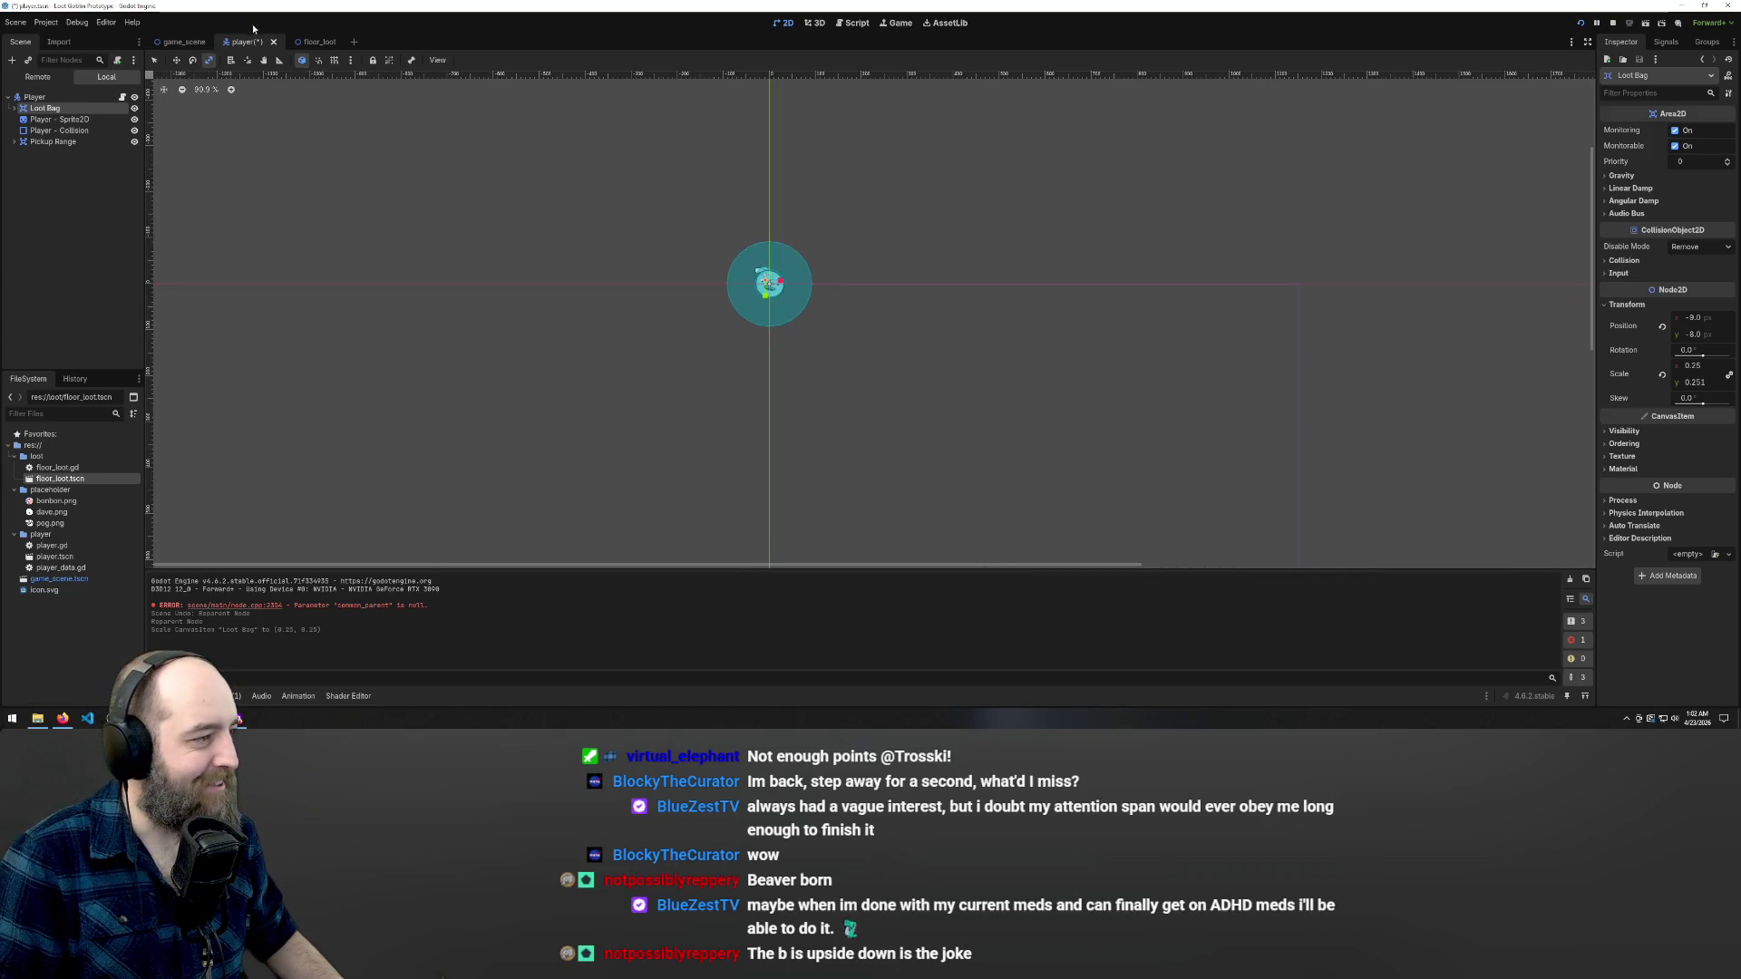
- Go via the floor_loot scene tab back to game_scene, showing Floor Loot beside the Player
left_click(316, 42)
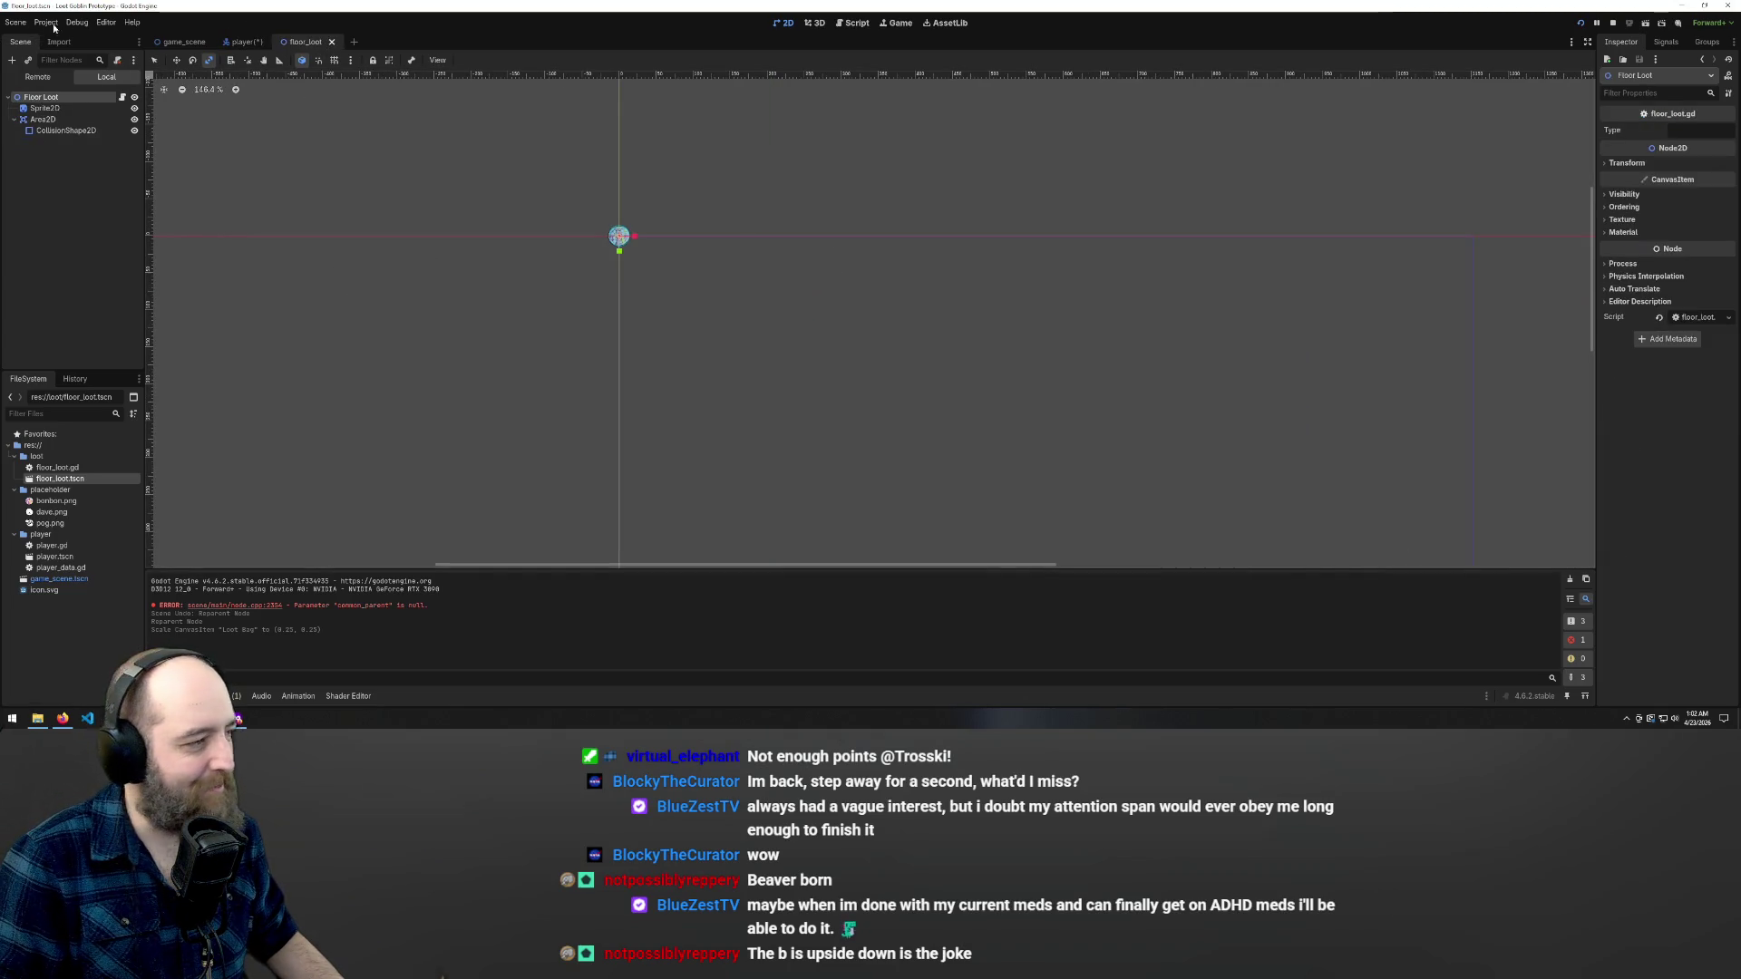
left_click(181, 42)
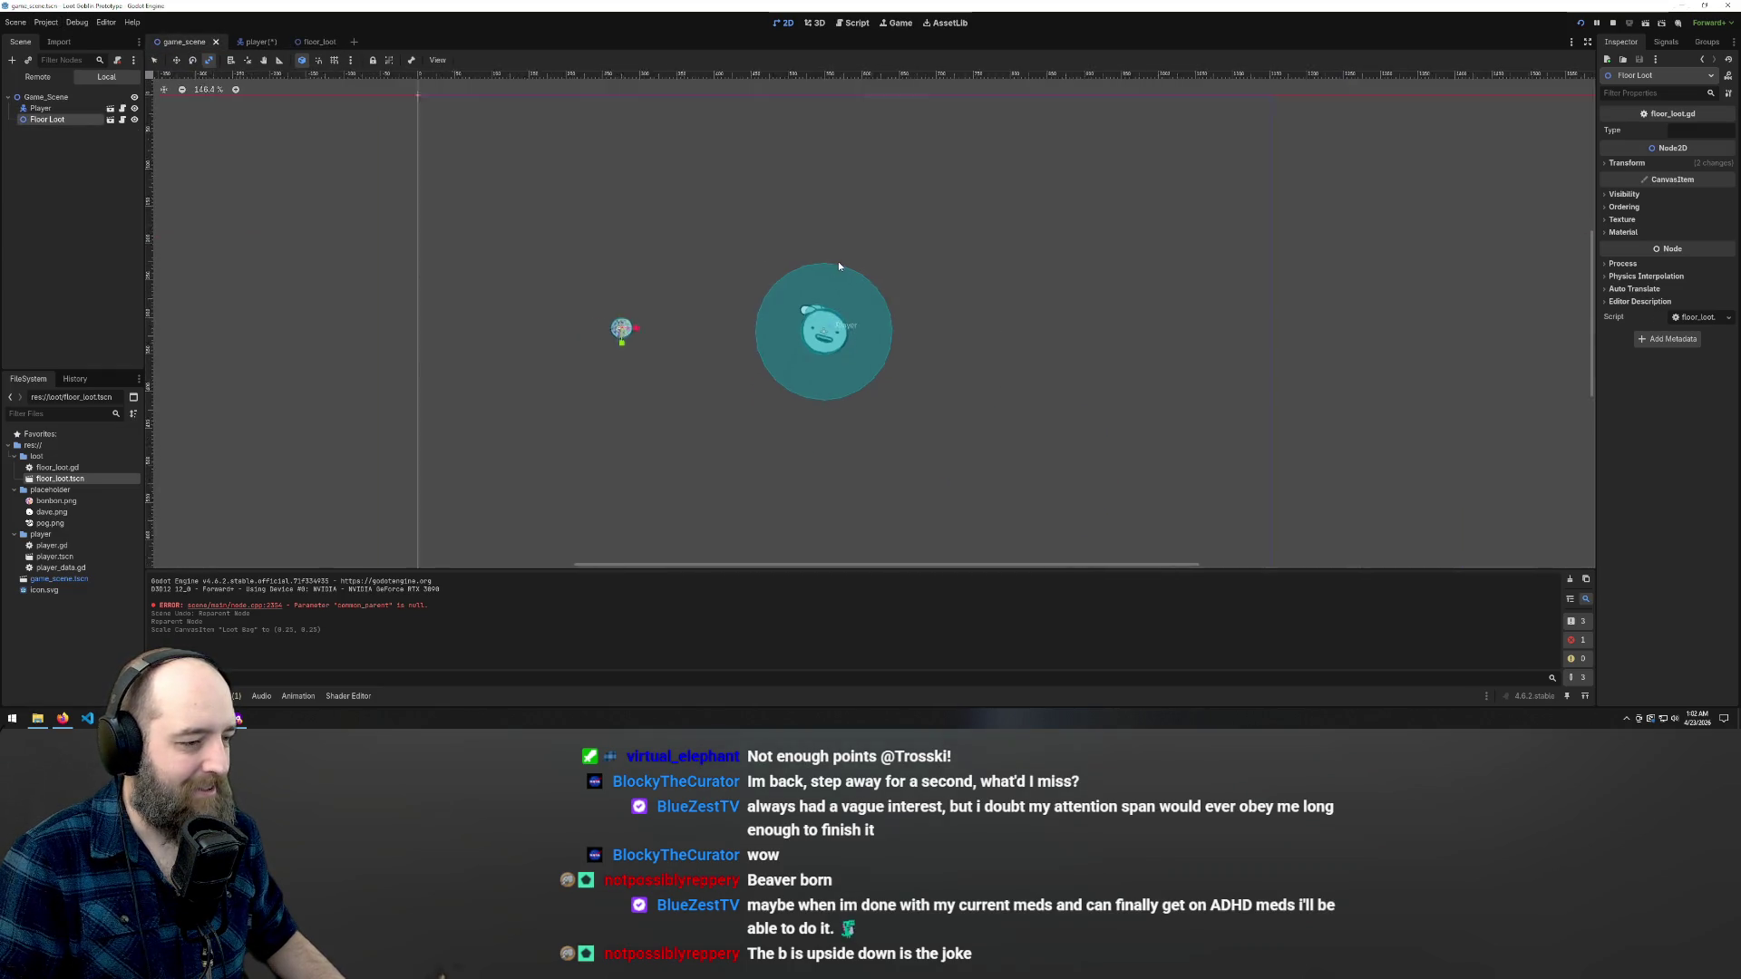
scroll(838, 261, "down", 2)
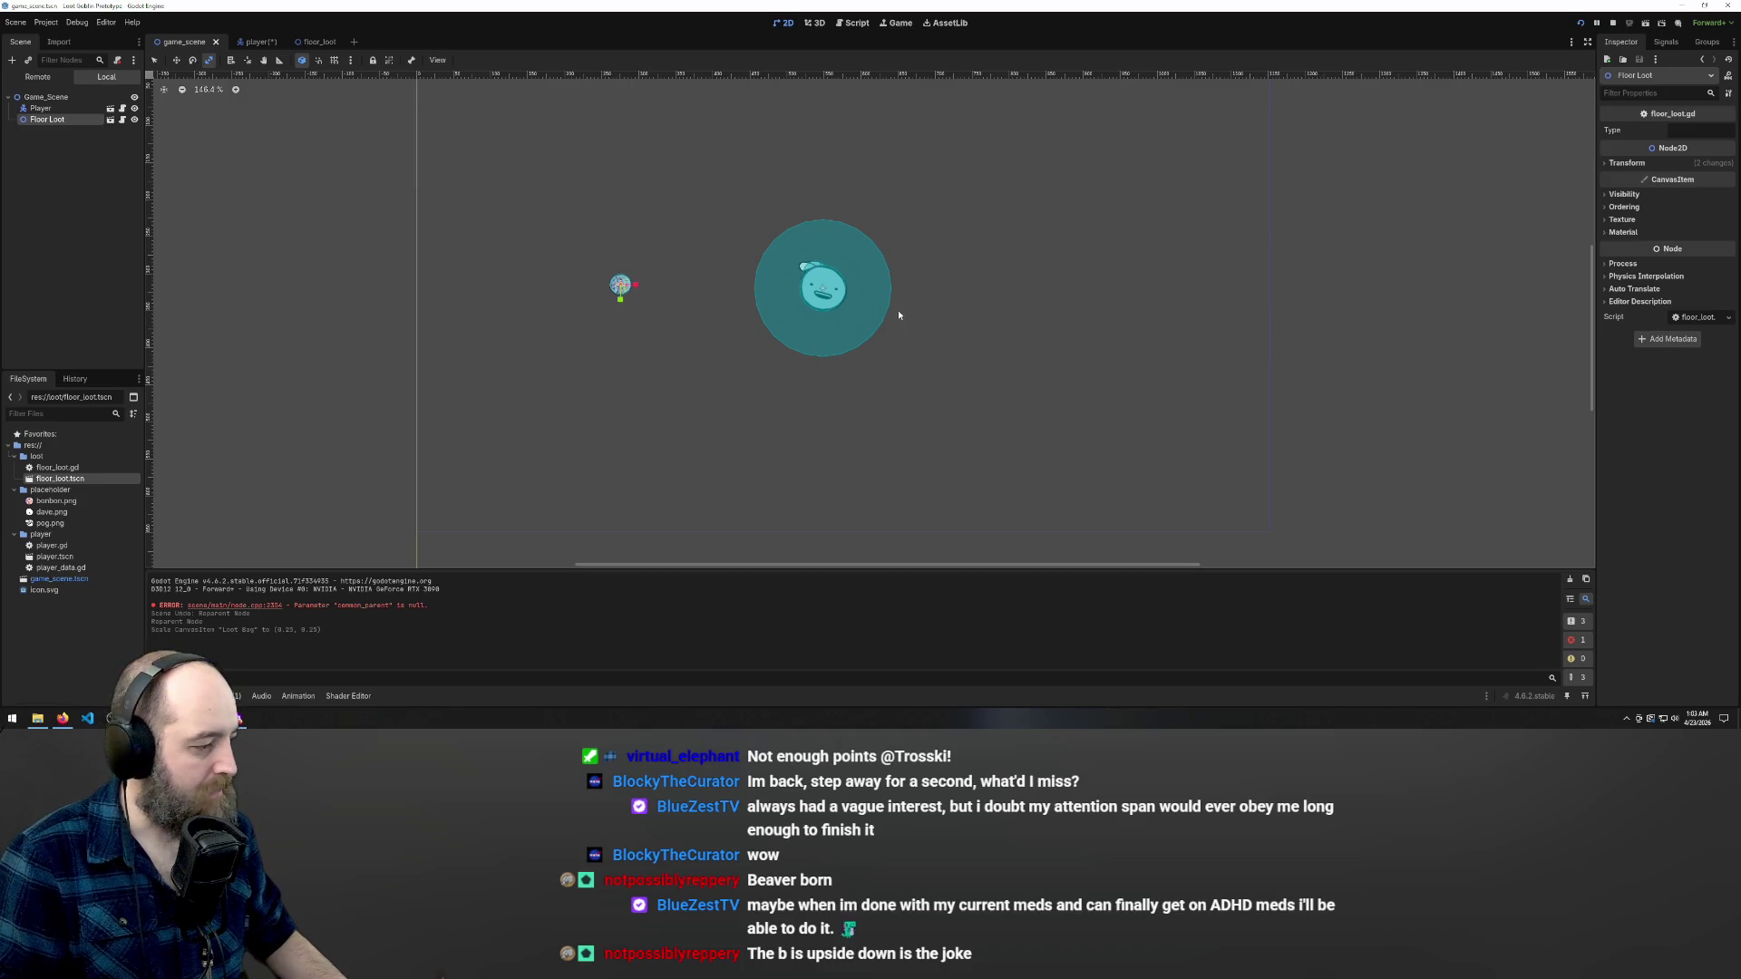
- Collapse the player, placeholder and loot folders in the FileSystem dock
left_click(16, 536)
left_click(13, 490)
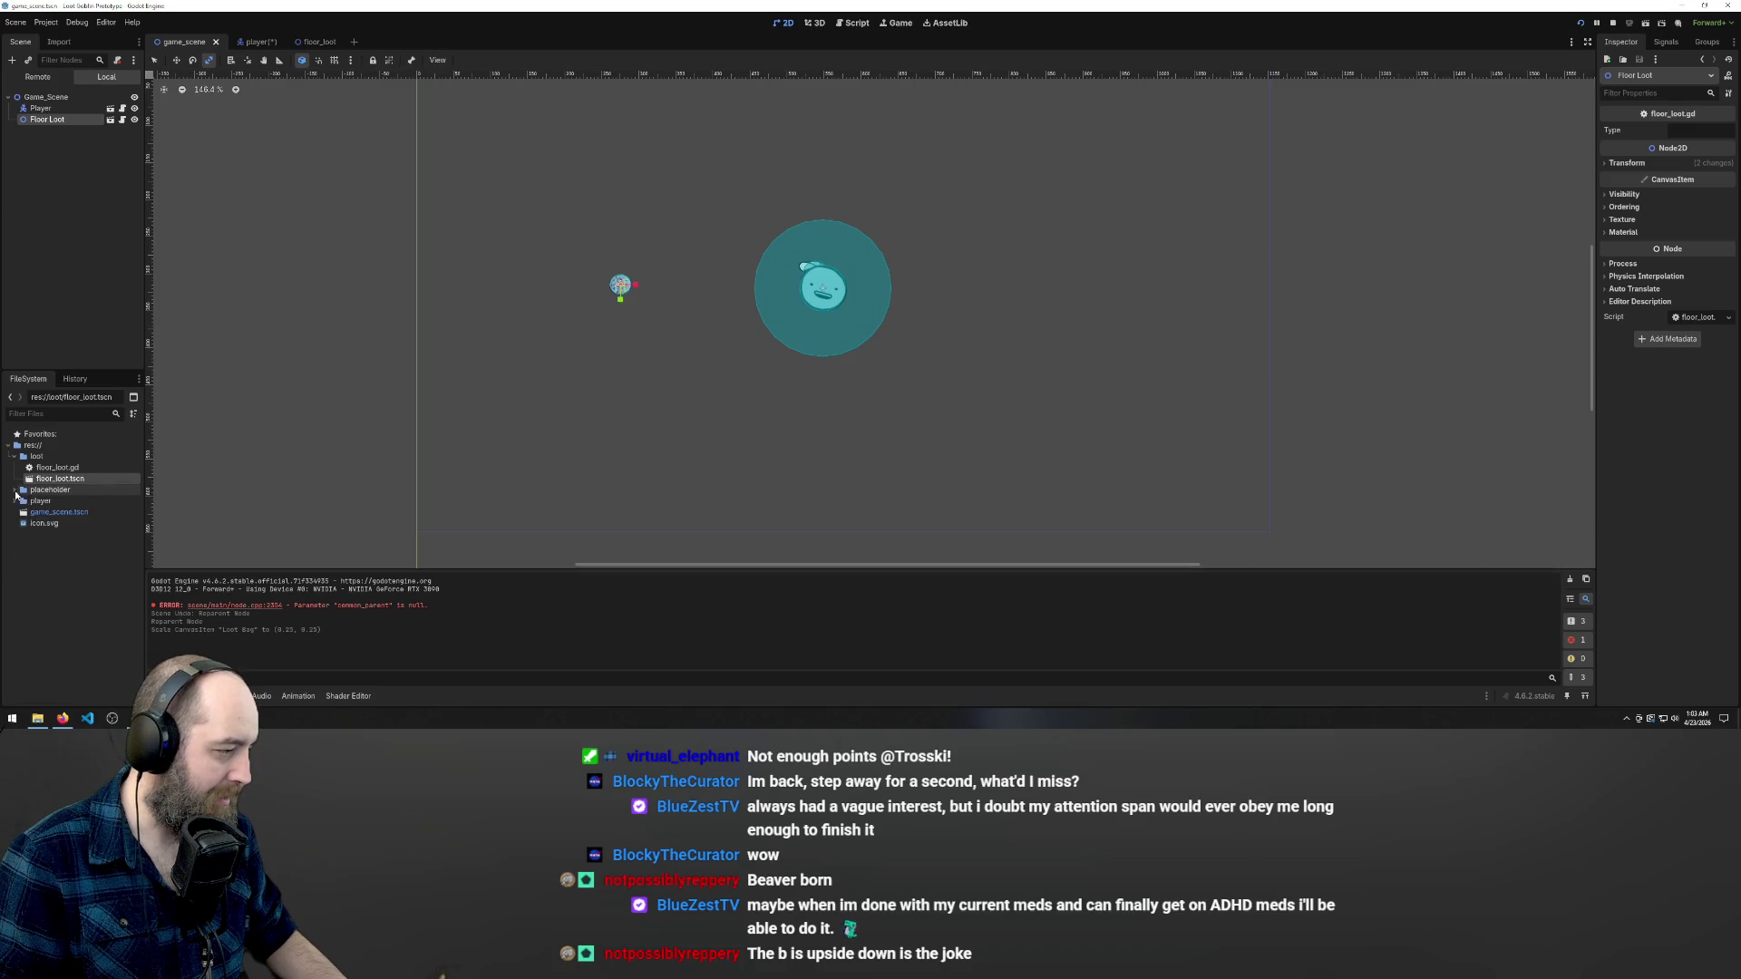
left_click(14, 456)
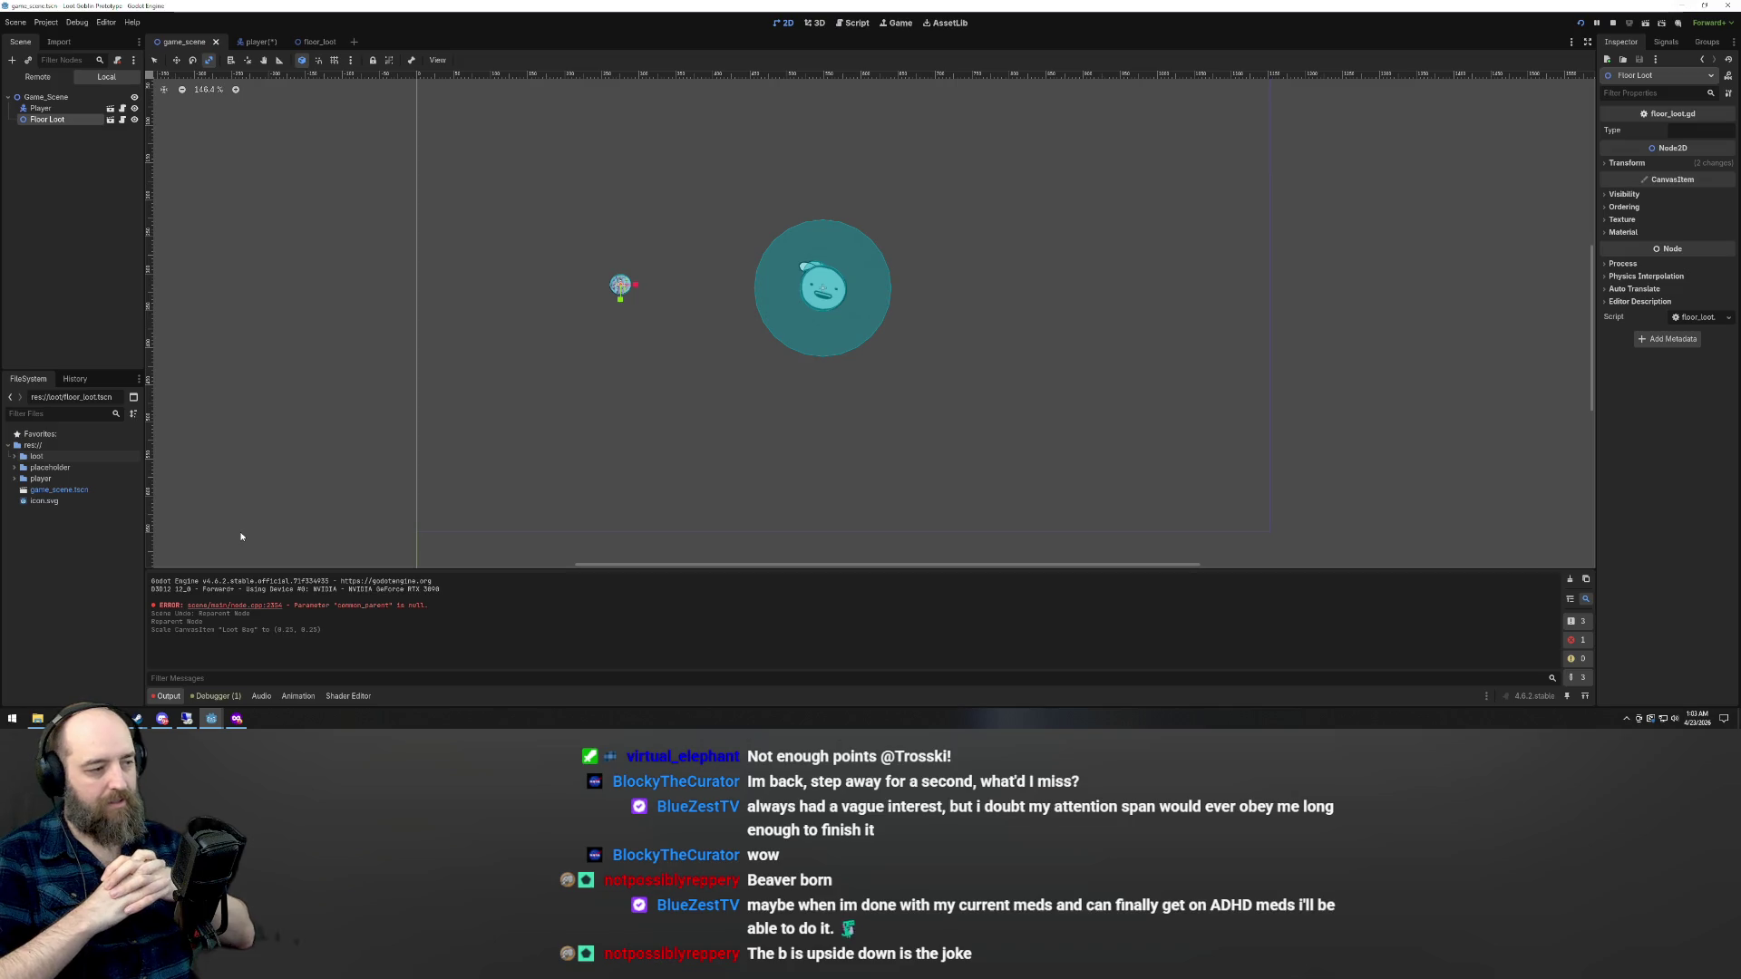
- Expand the player folder to reveal player.gd, player.tscn and player_data.gd
left_click(14, 479)
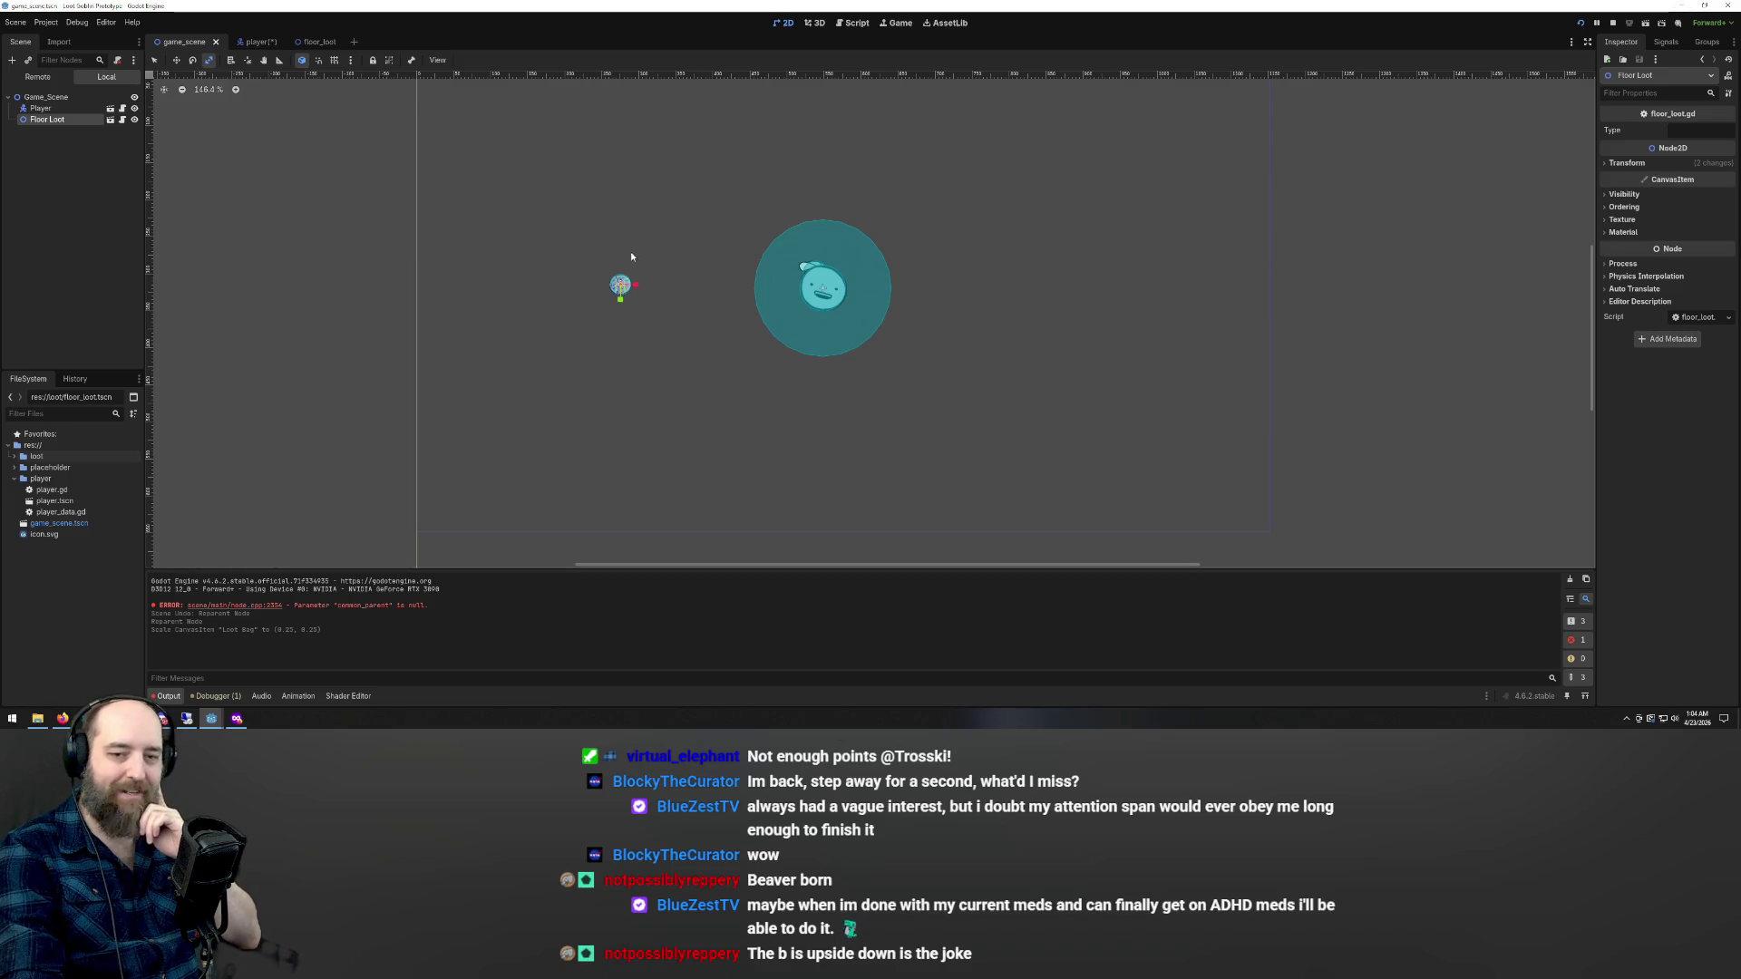
scroll(721, 333, "down", 3)
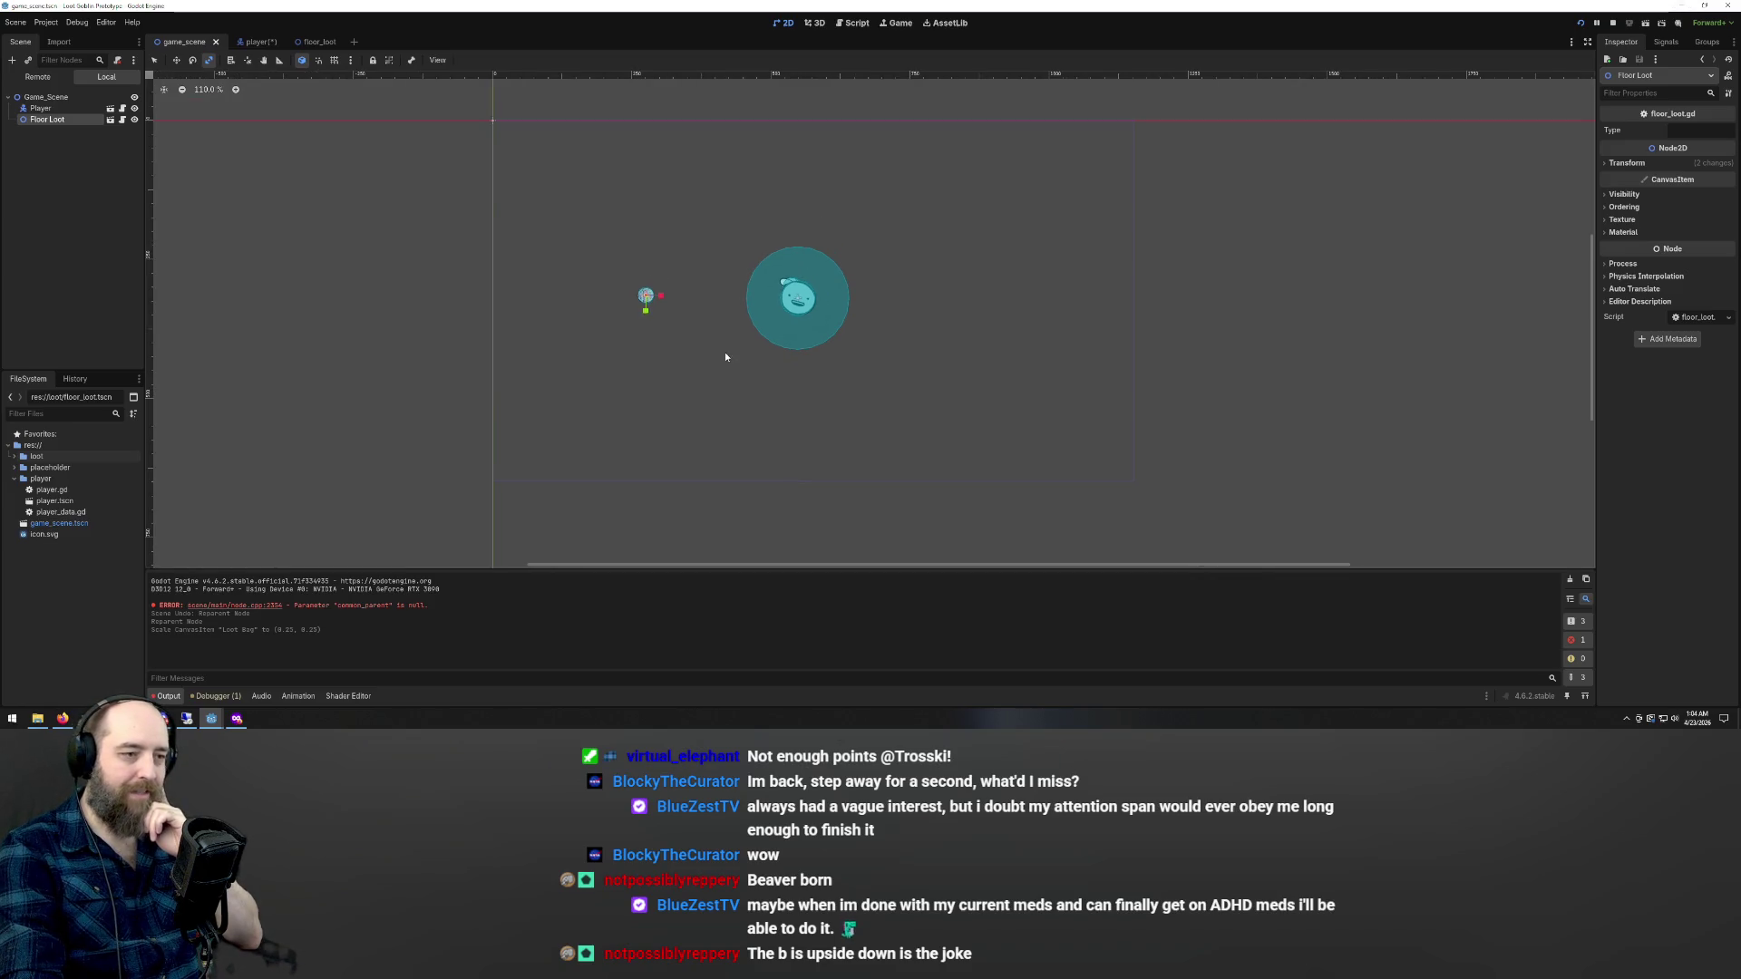
scroll(707, 263, "up", 7)
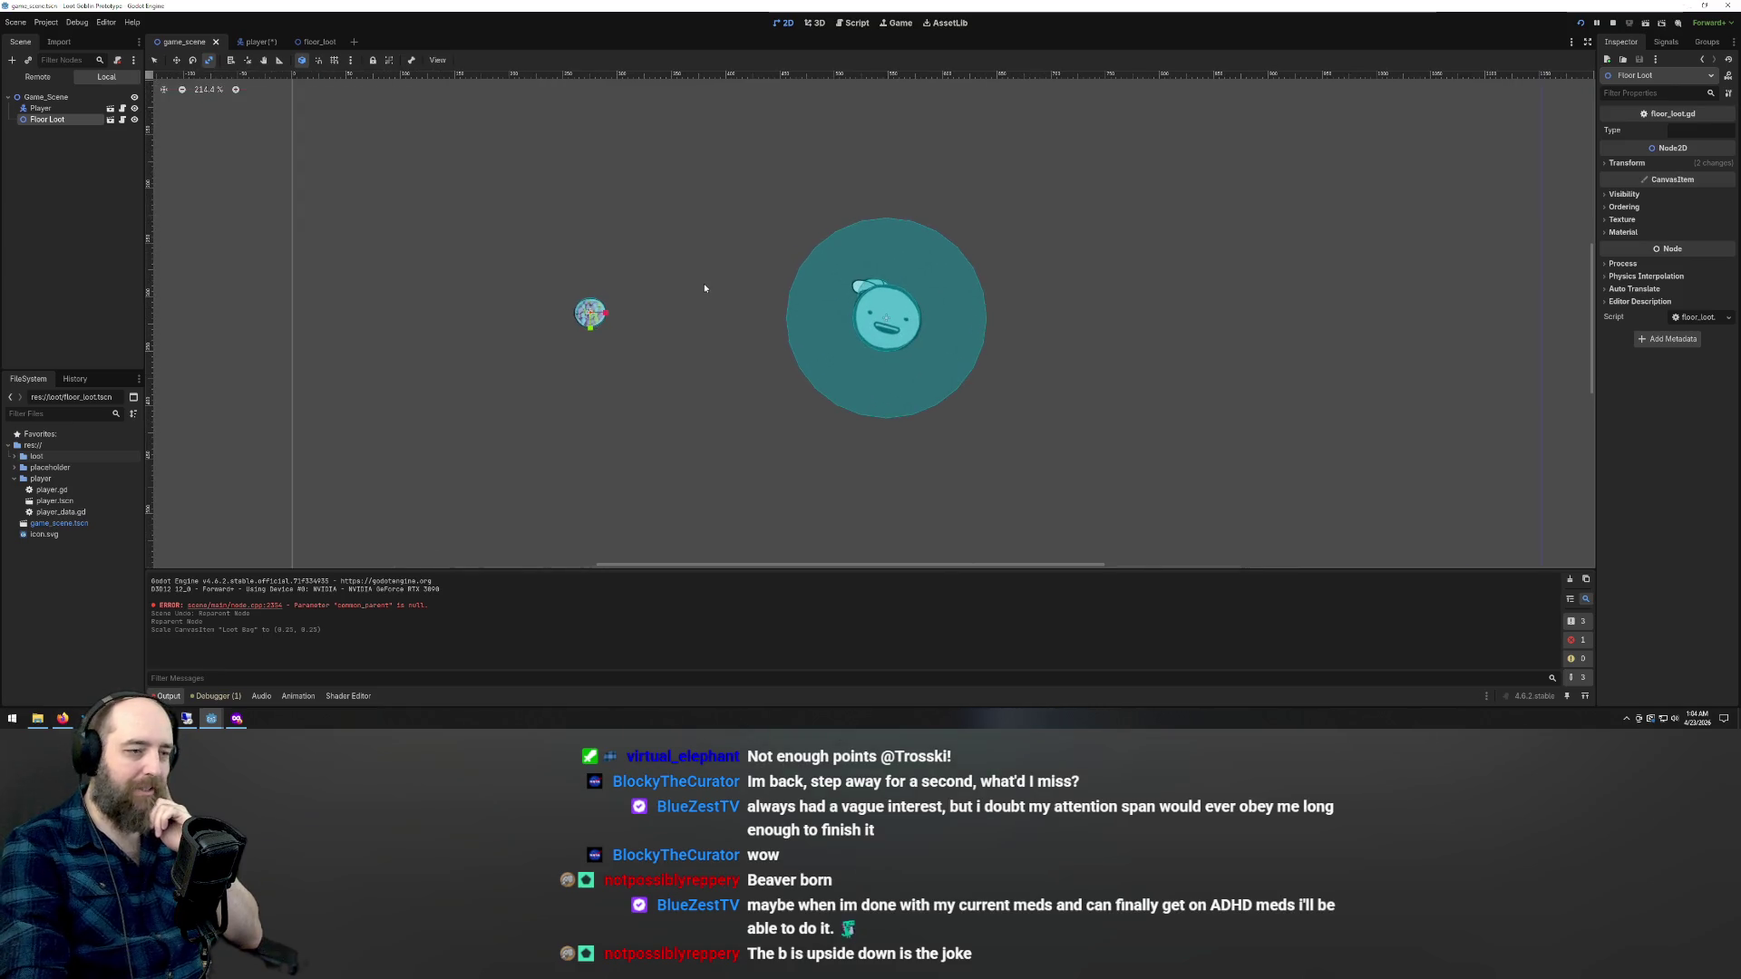
scroll(634, 321, "down", 3)
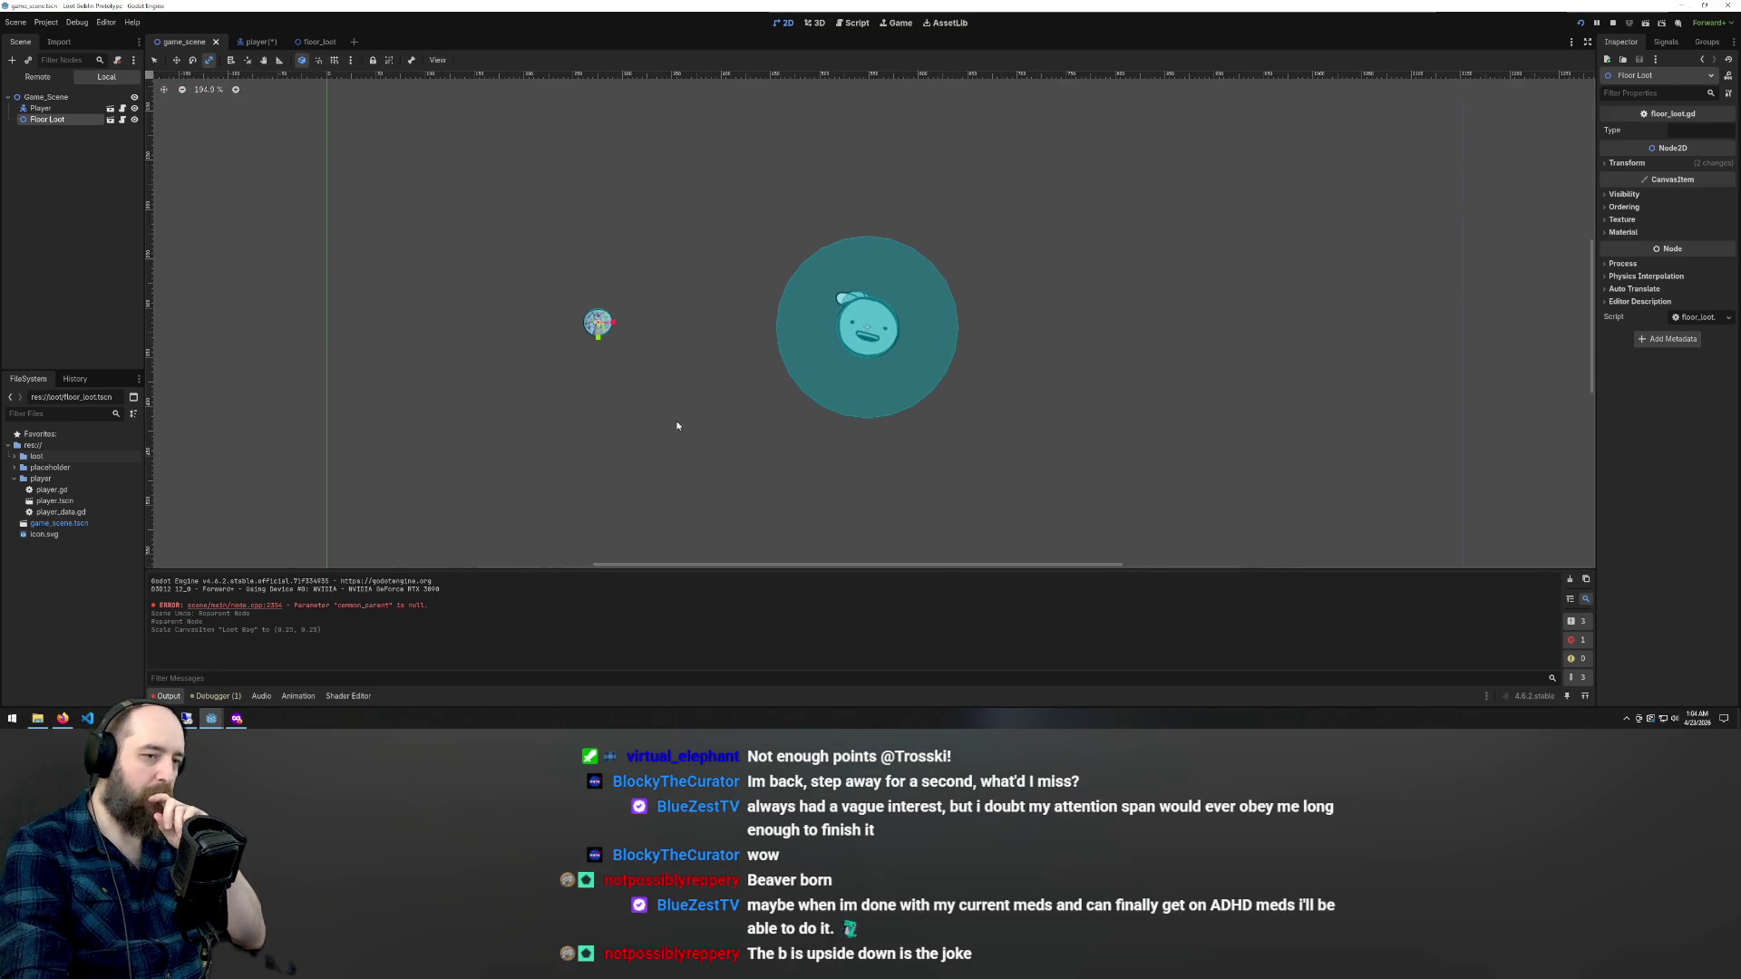
scroll(816, 326, "down", 2)
scroll(672, 284, "up", 6)
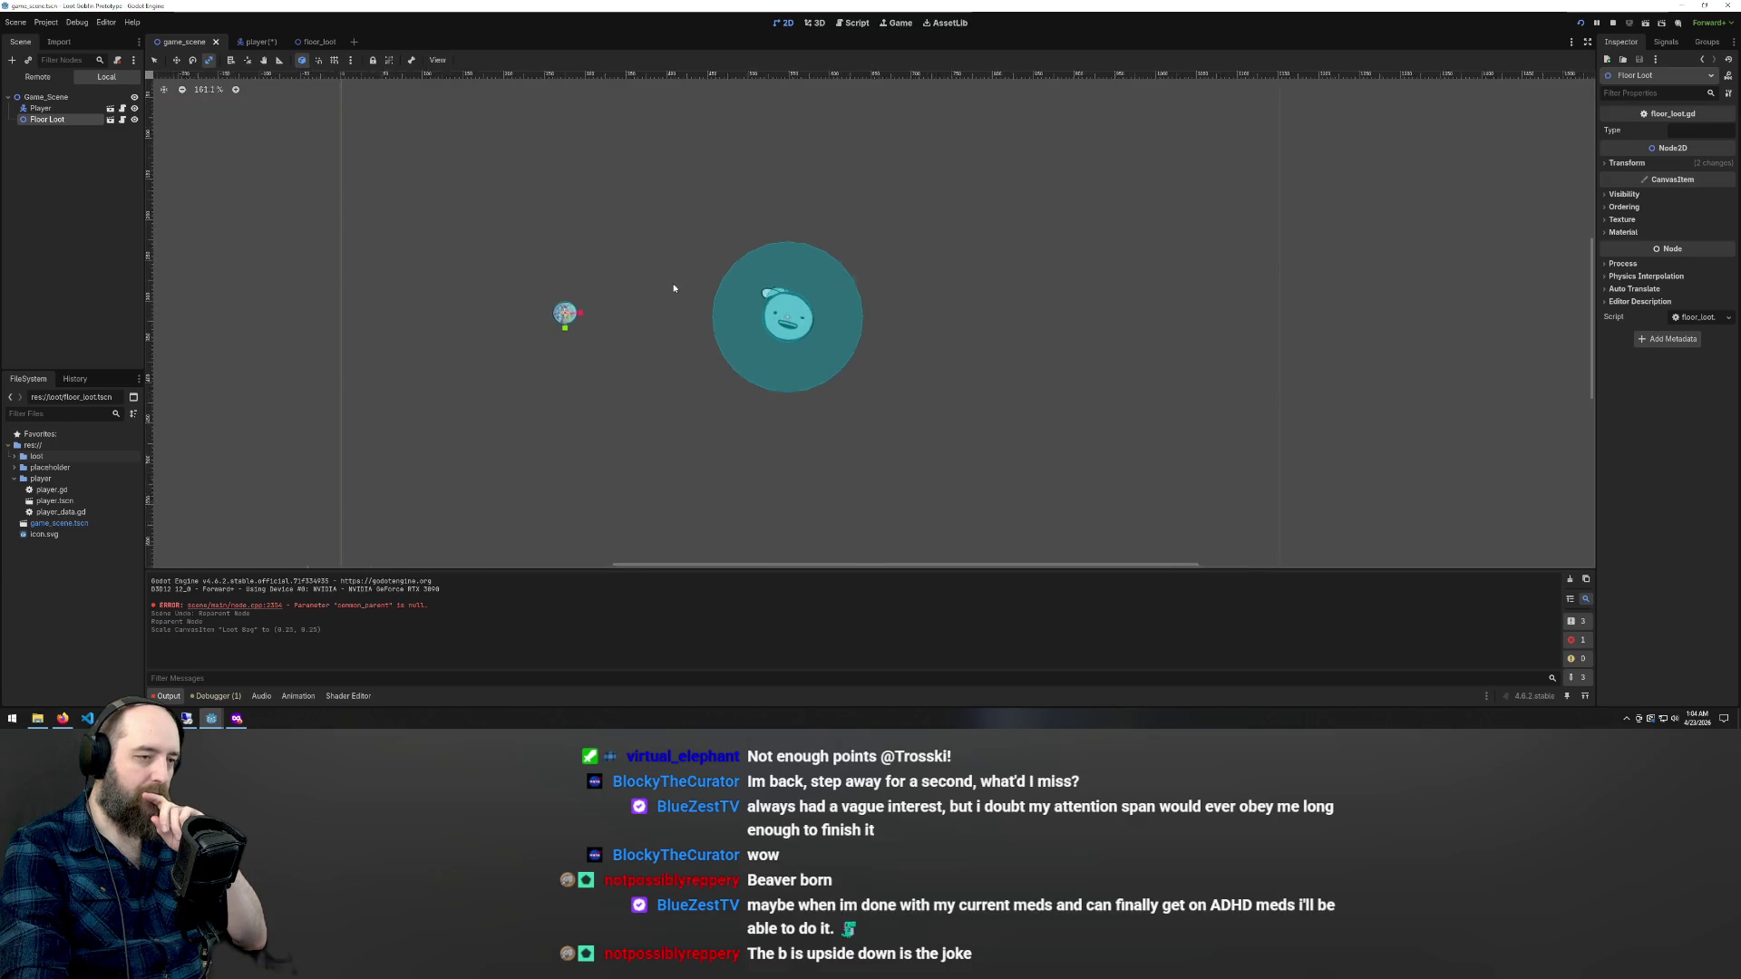
scroll(372, 293, "down", 2)
scroll(413, 317, "down", 1)
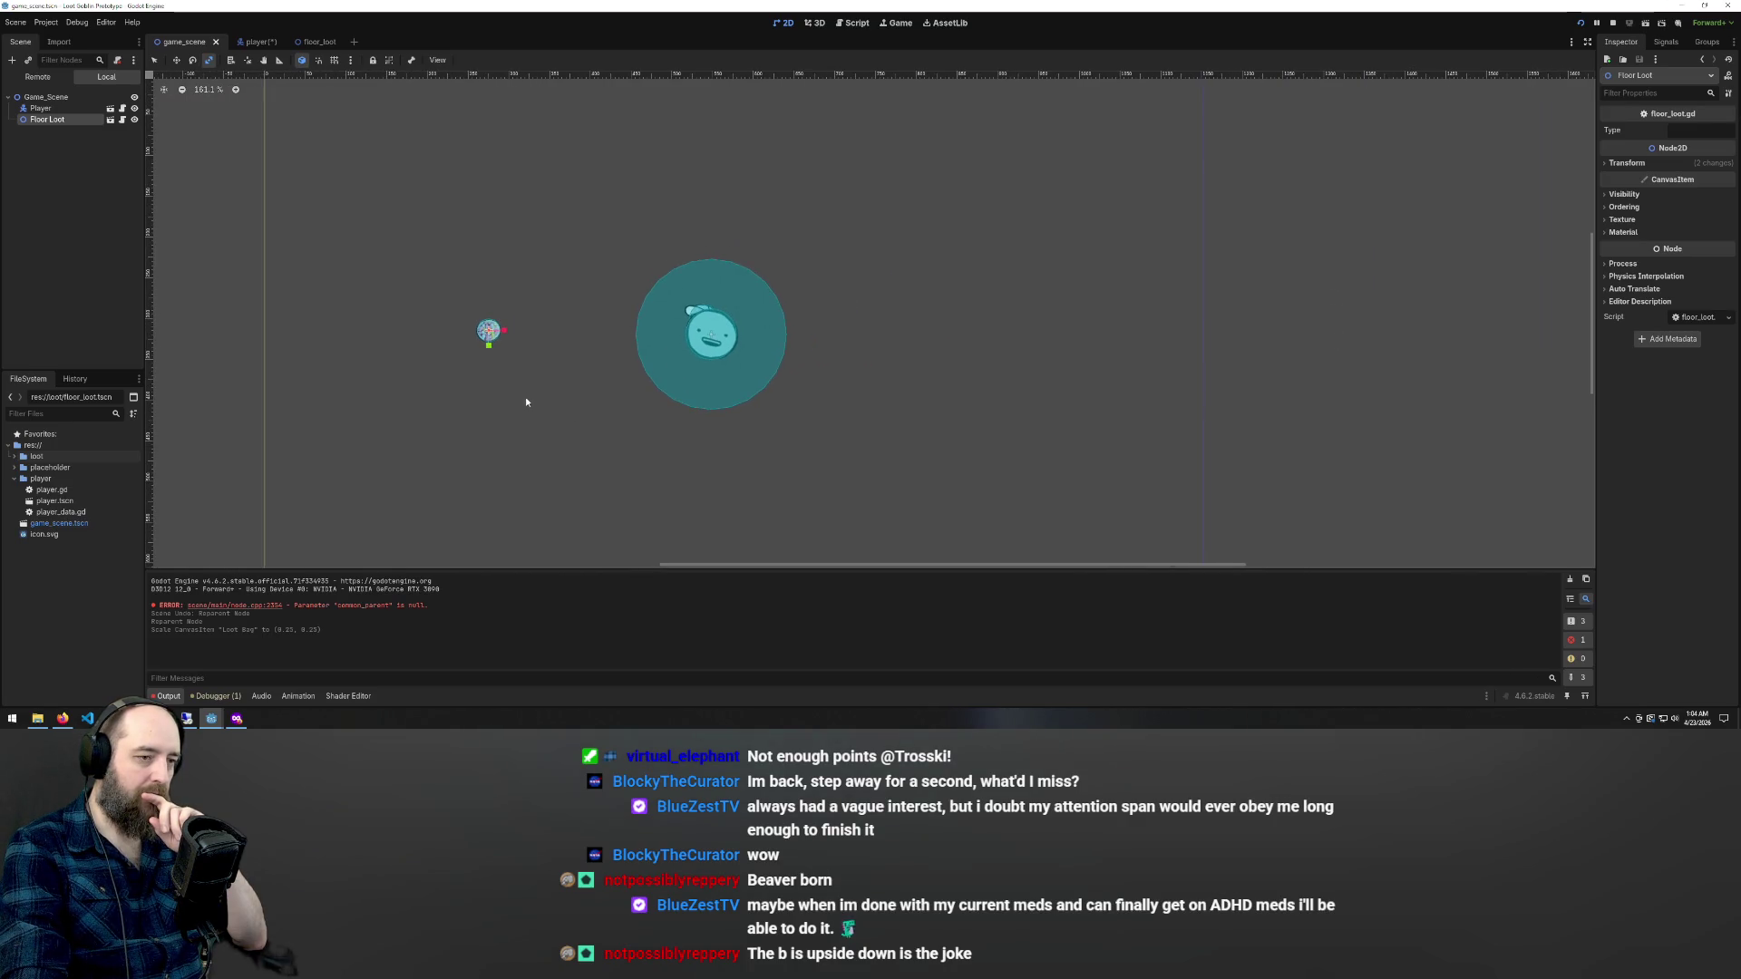
scroll(599, 384, "up", 1)
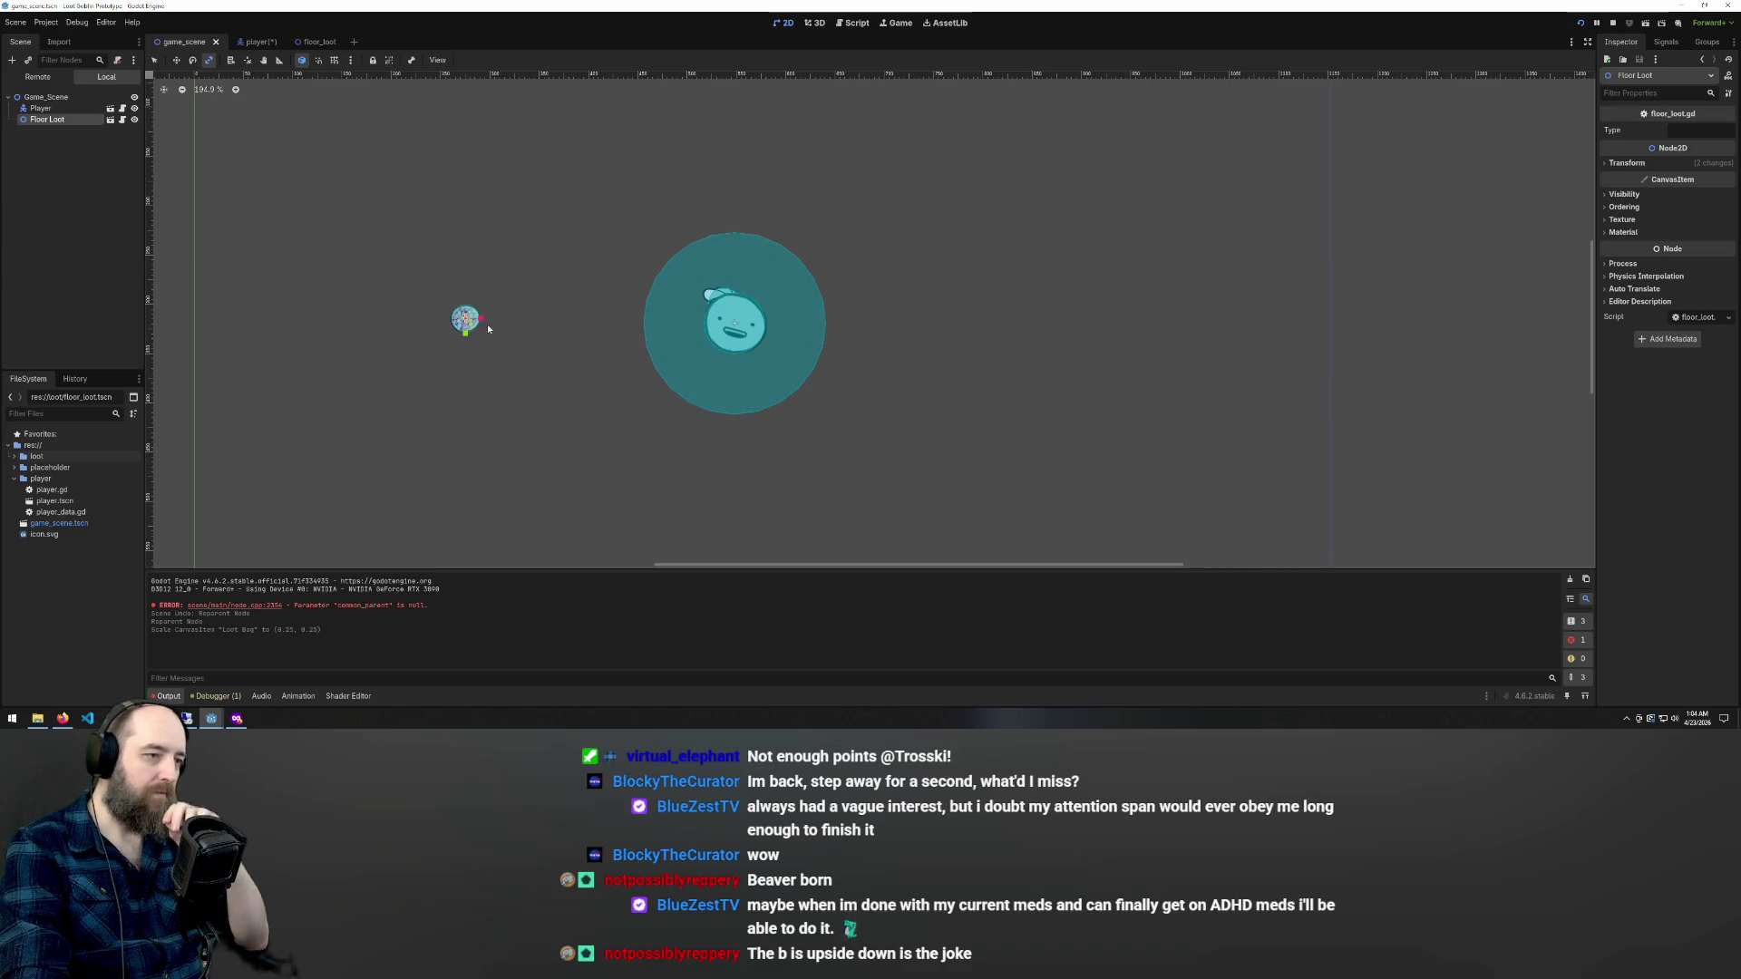
scroll(518, 360, "down", 1)
scroll(519, 361, "down", 6)
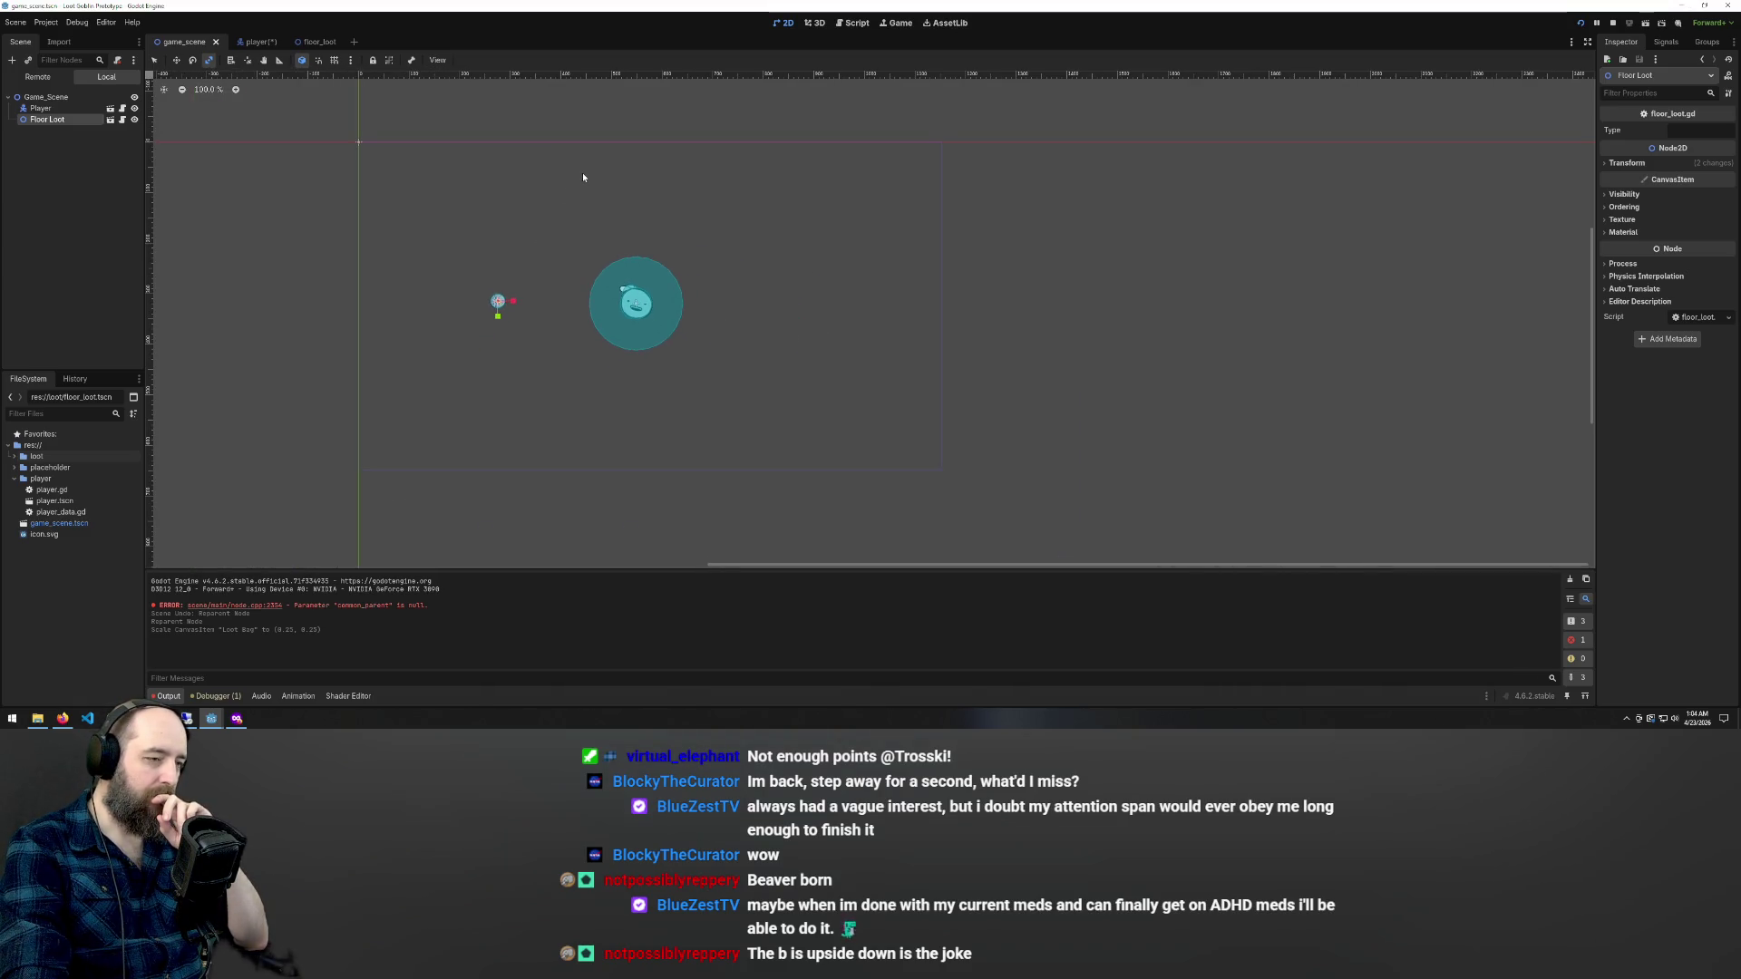
scroll(544, 295, "up", 4)
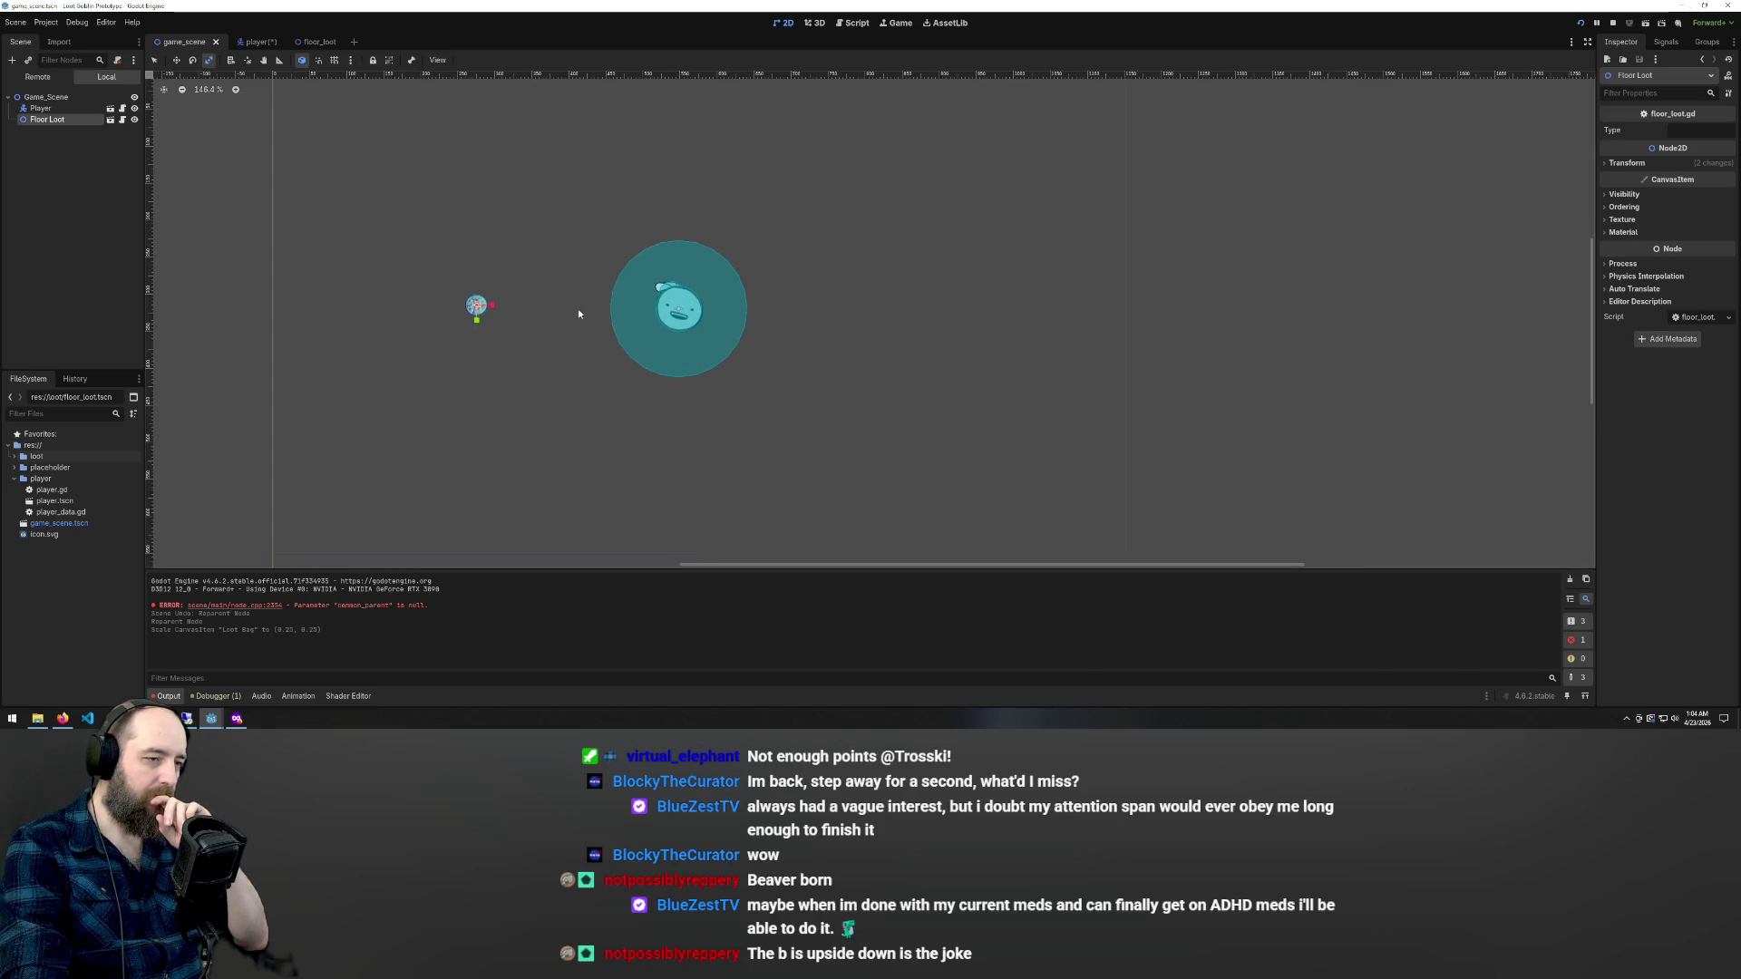
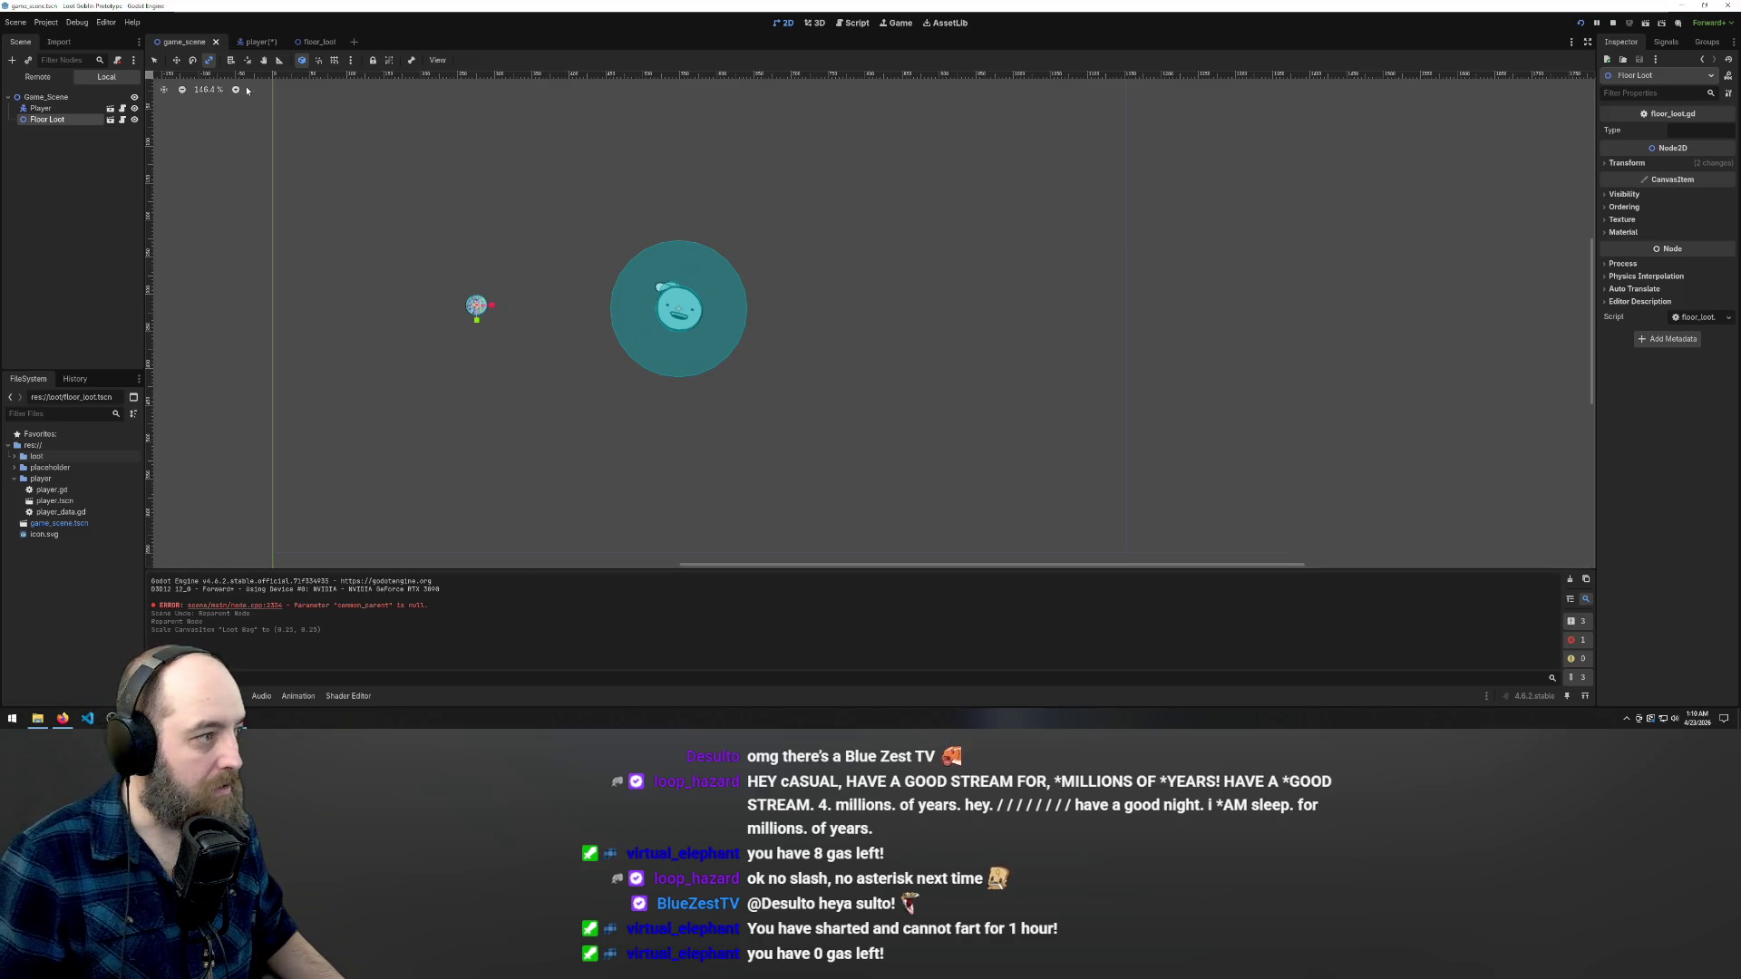
- Switch to the Player scene and save its pending changes with Ctrl+S
left_click(254, 43)
key("ctrl+s")
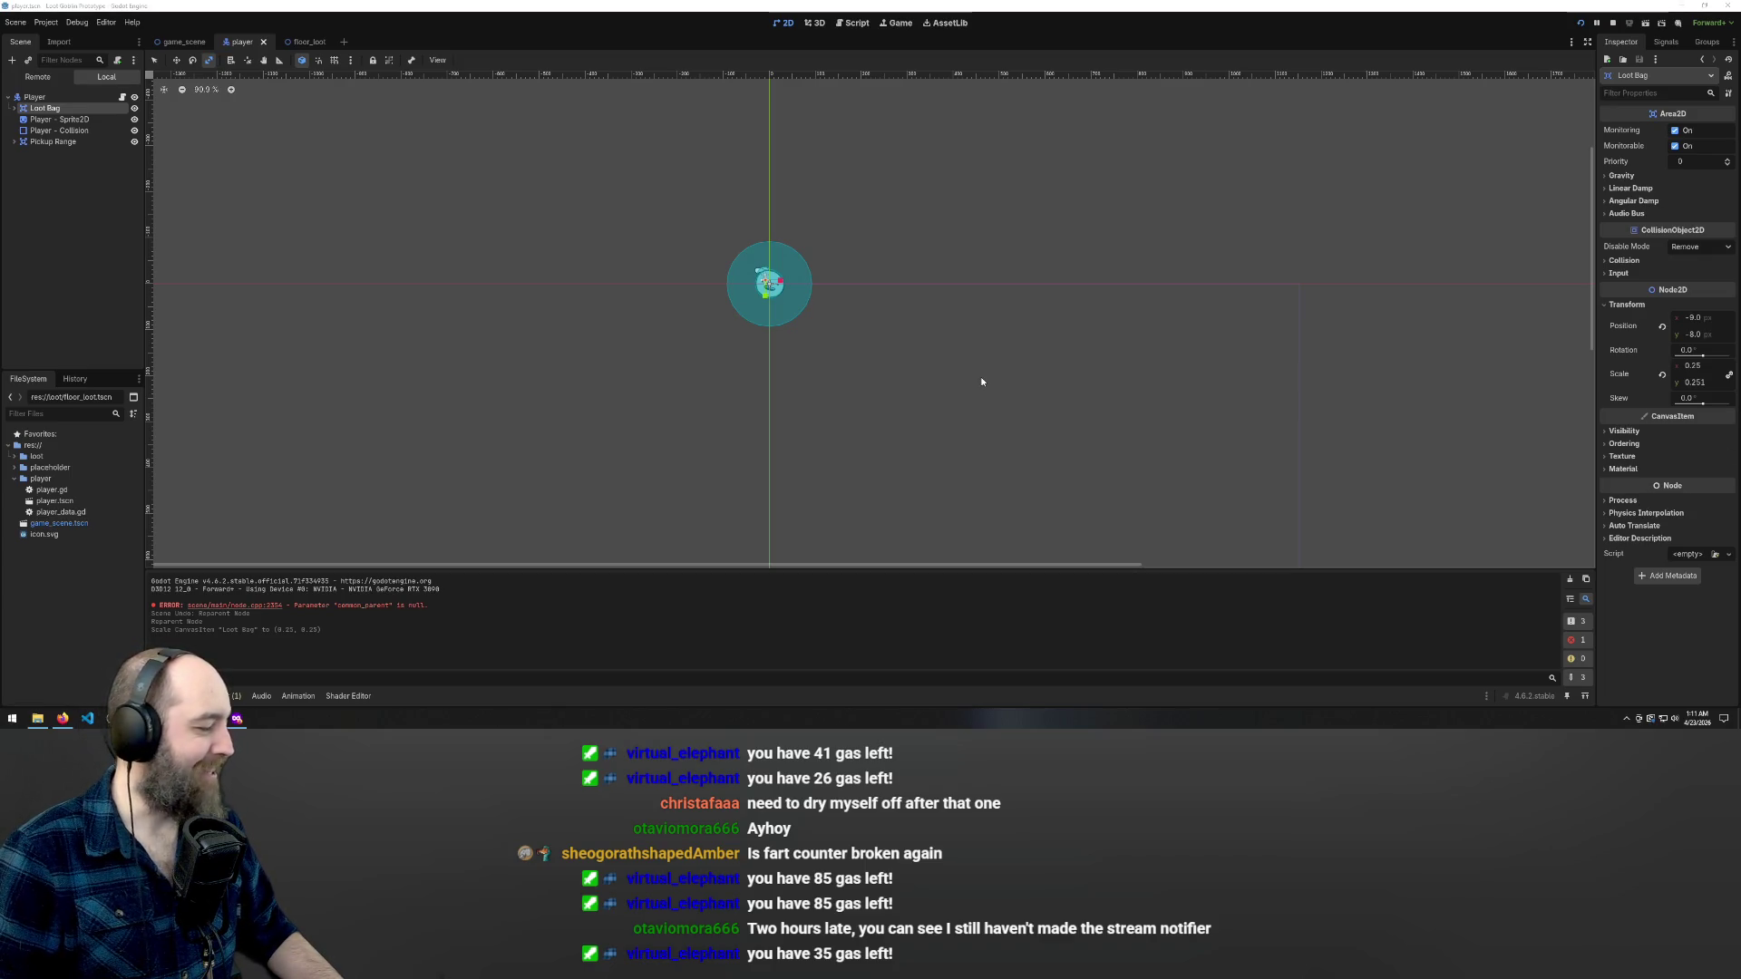
scroll(845, 443, "down", 3)
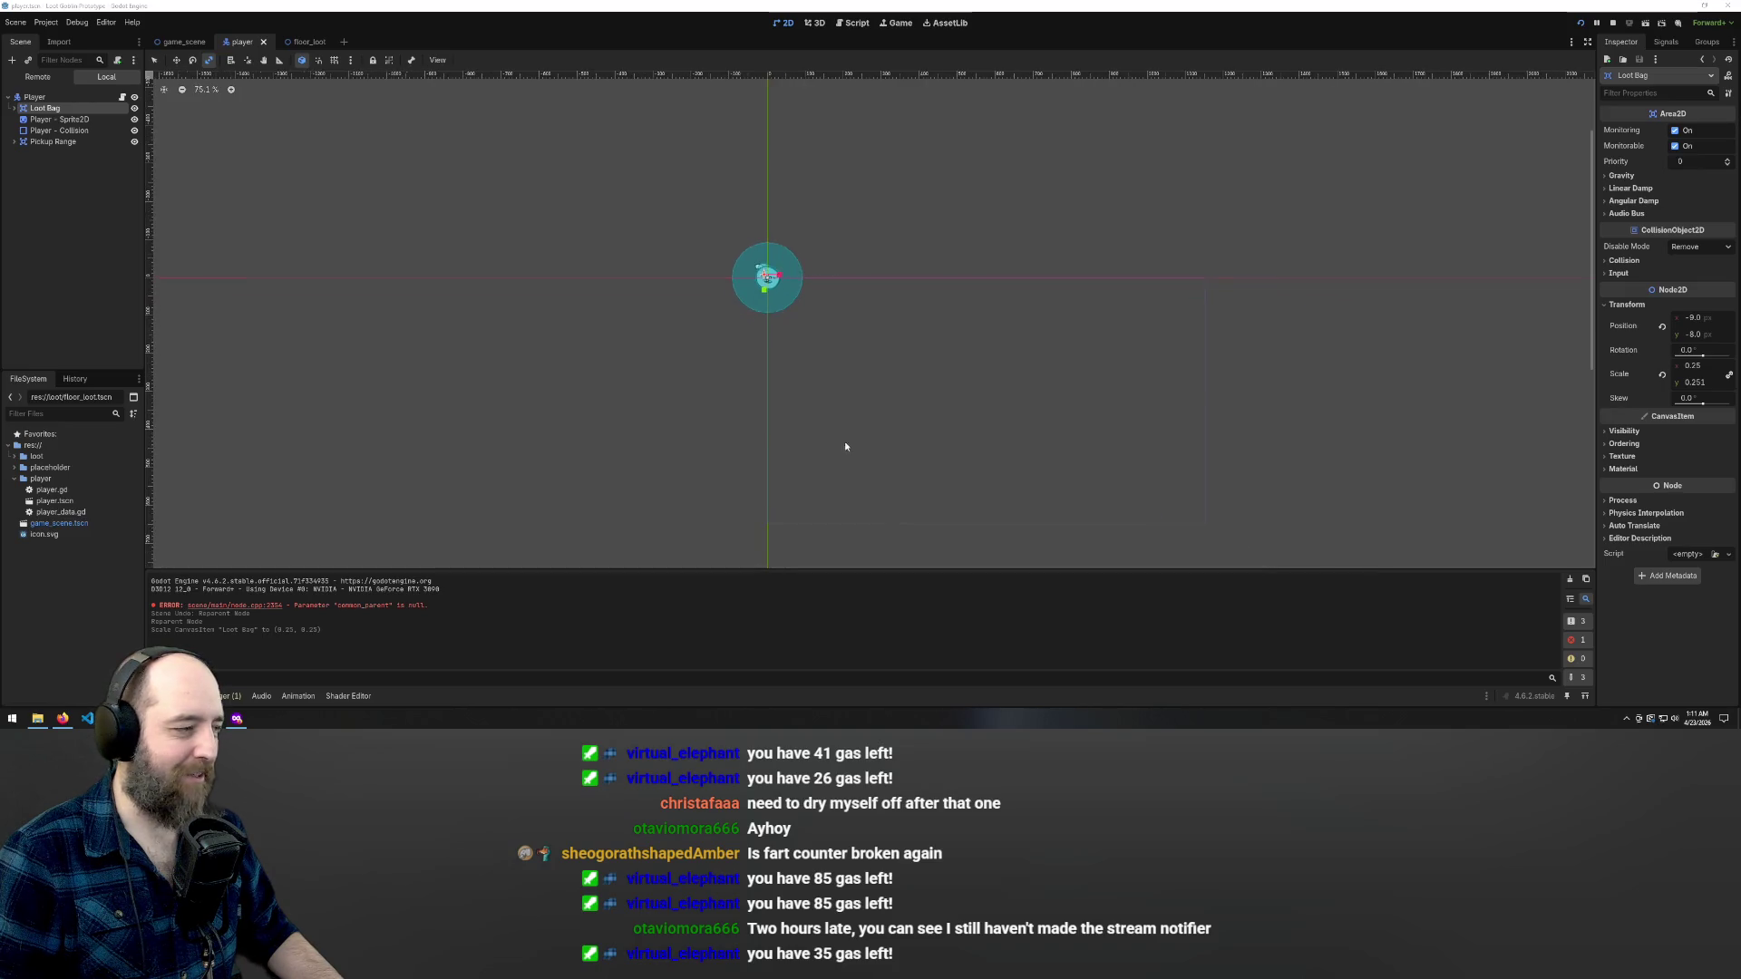
scroll(798, 345, "up", 5)
scroll(707, 237, "up", 5)
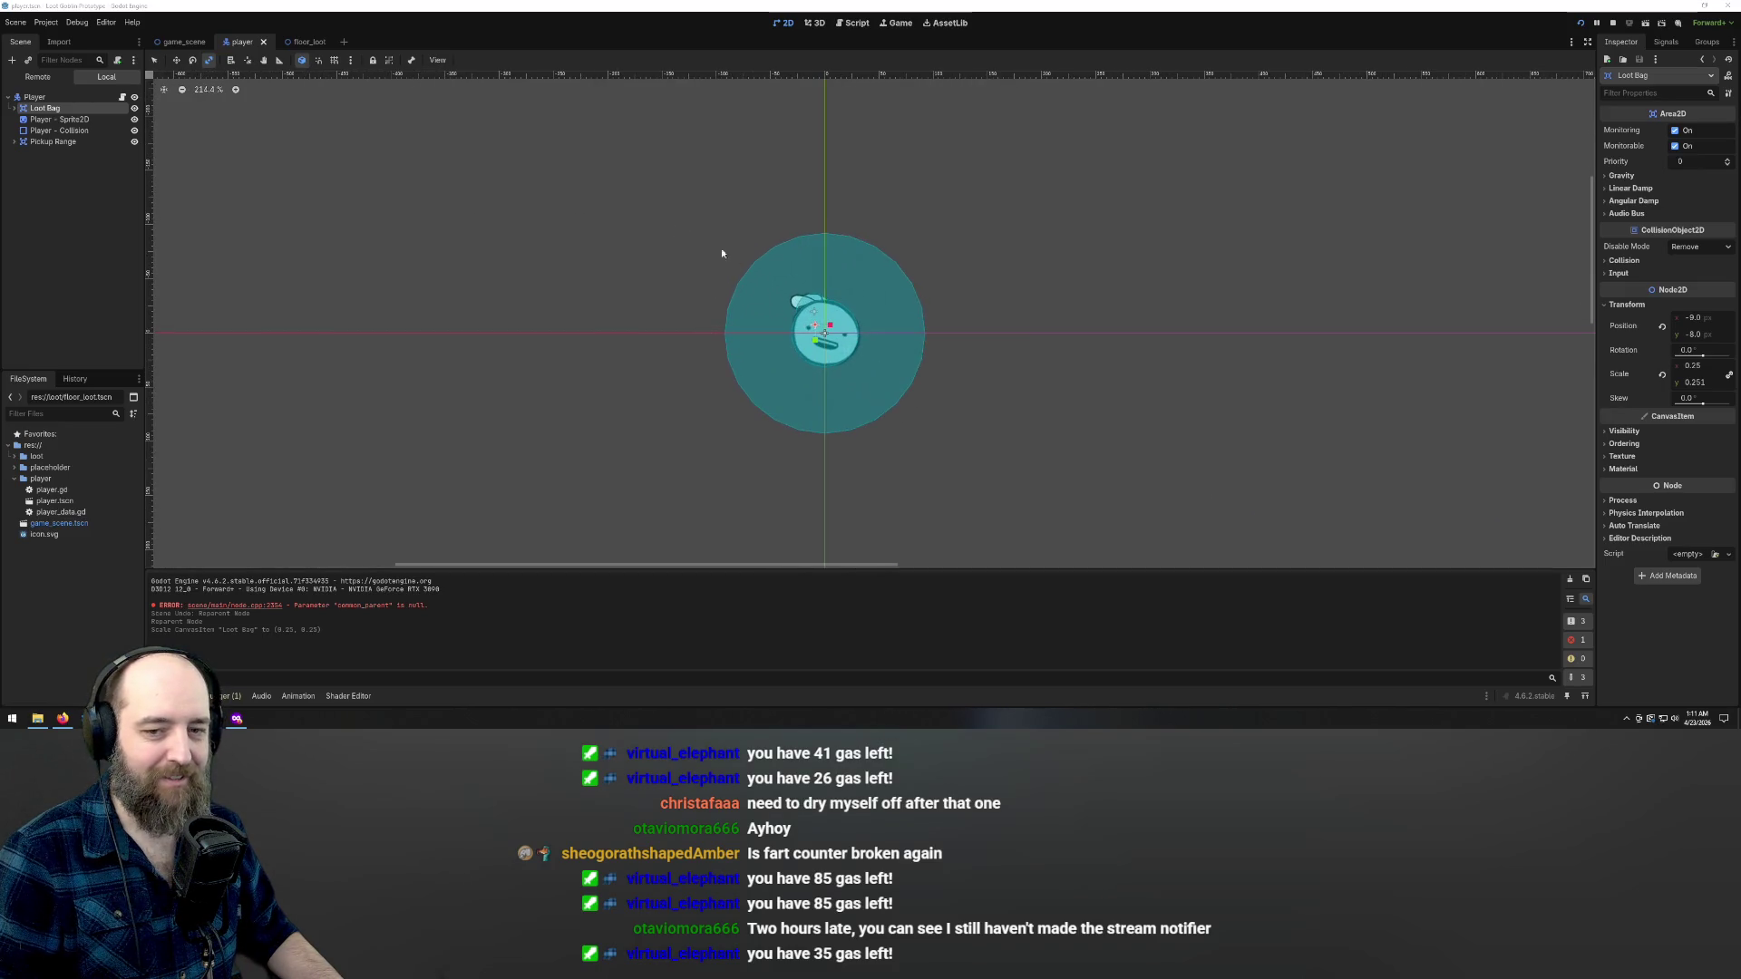
scroll(660, 361, "up", 2)
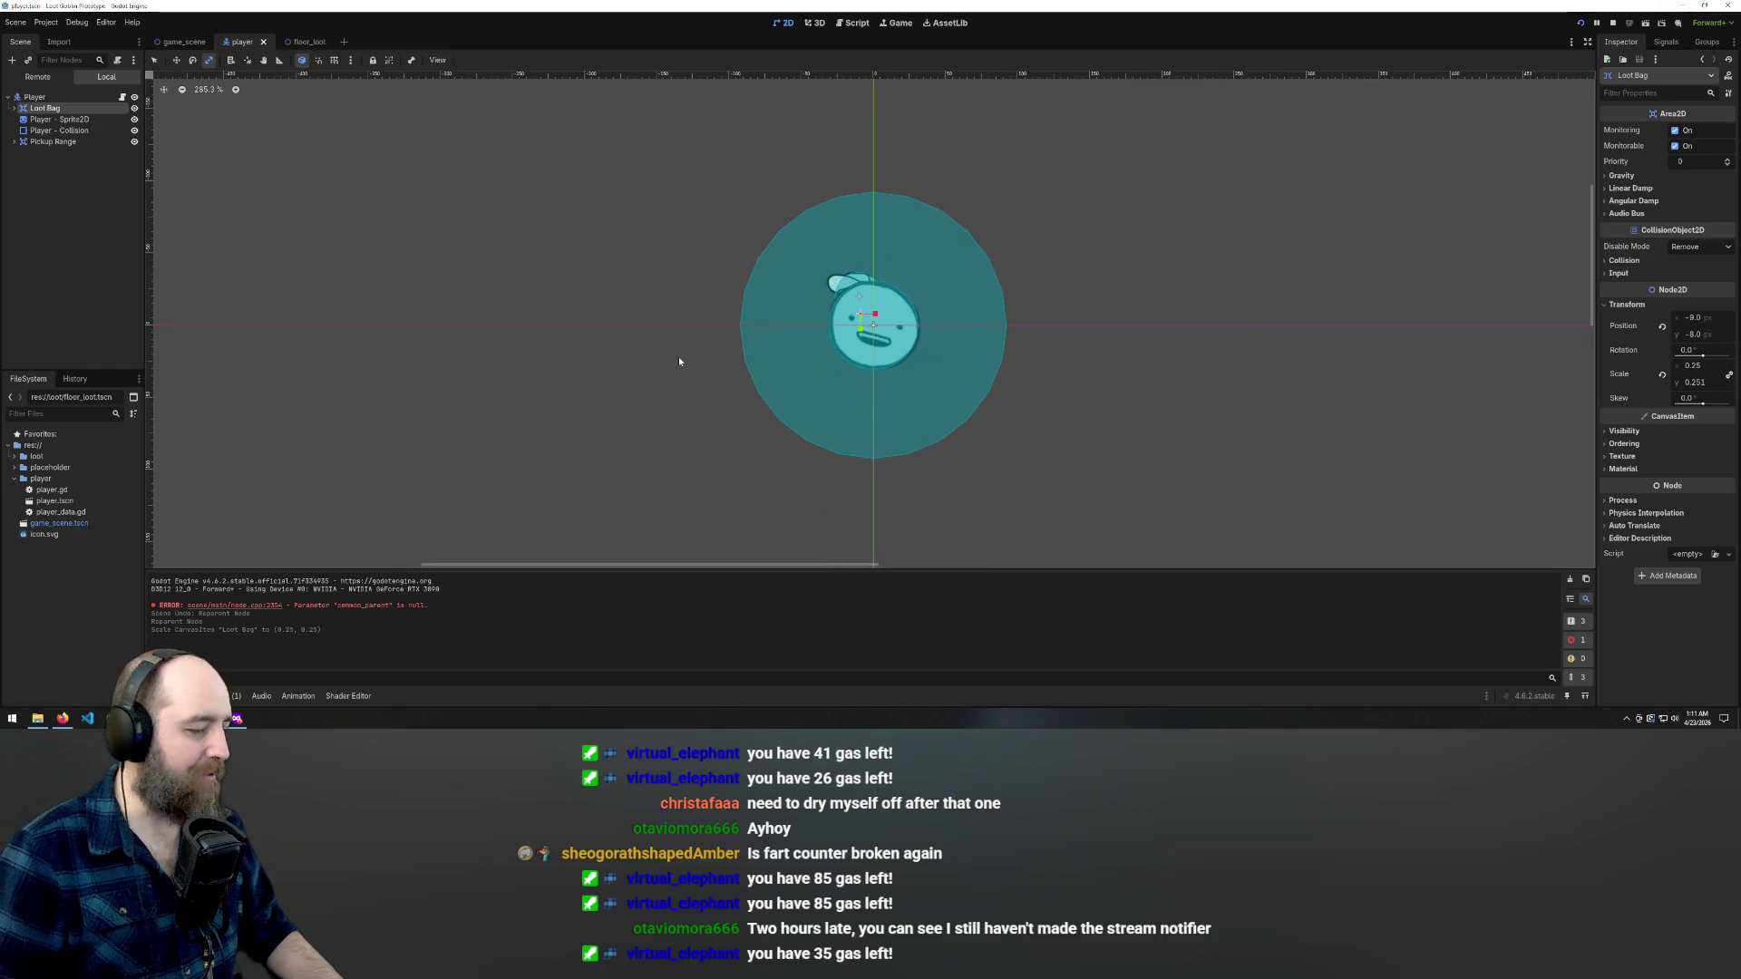
scroll(662, 305, "down", 1)
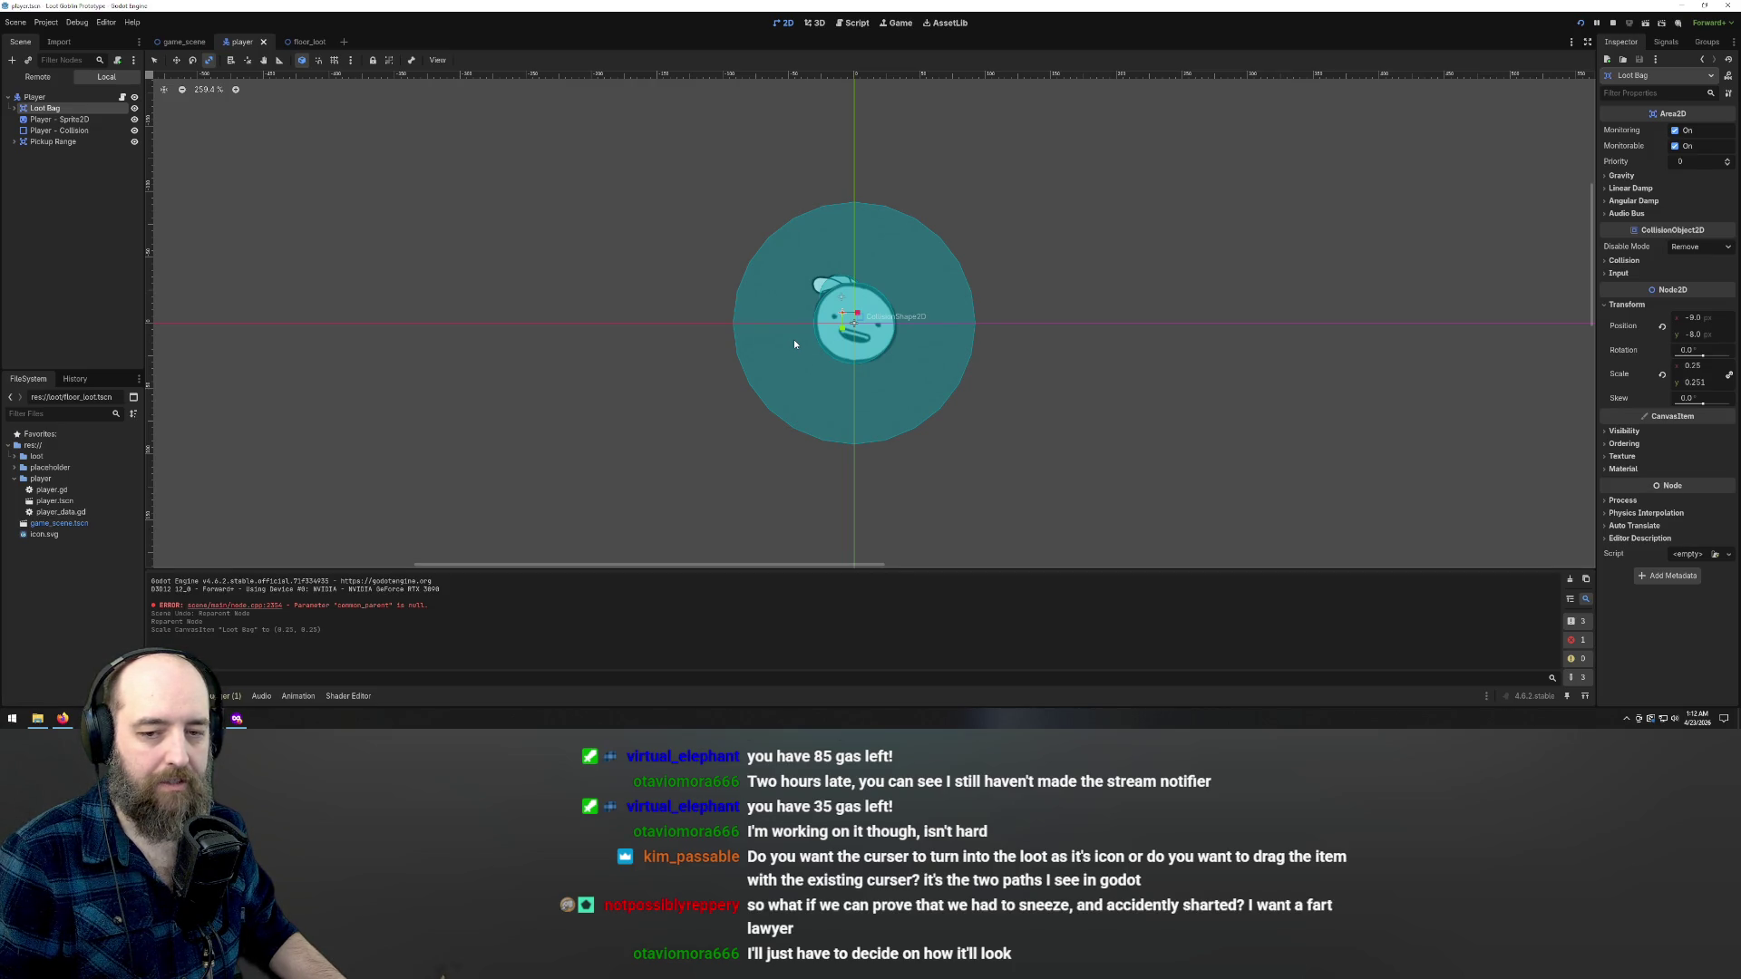
scroll(828, 401, "down", 3)
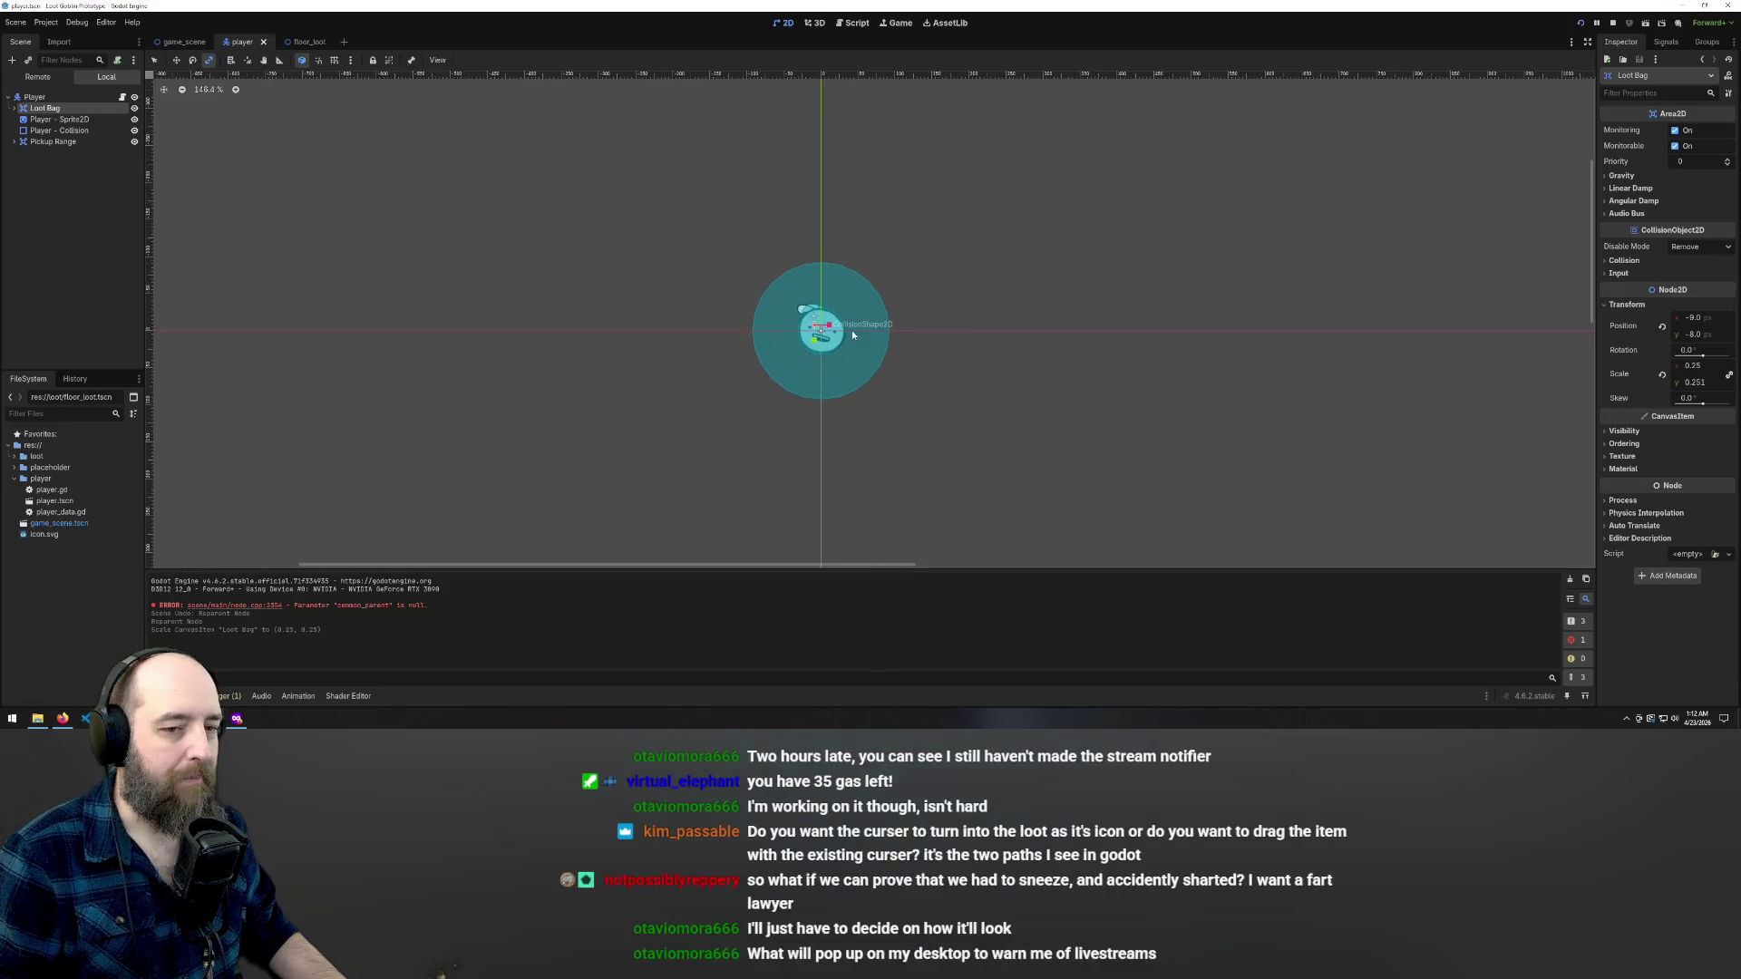
scroll(918, 323, "down", 1)
scroll(932, 344, "up", 1)
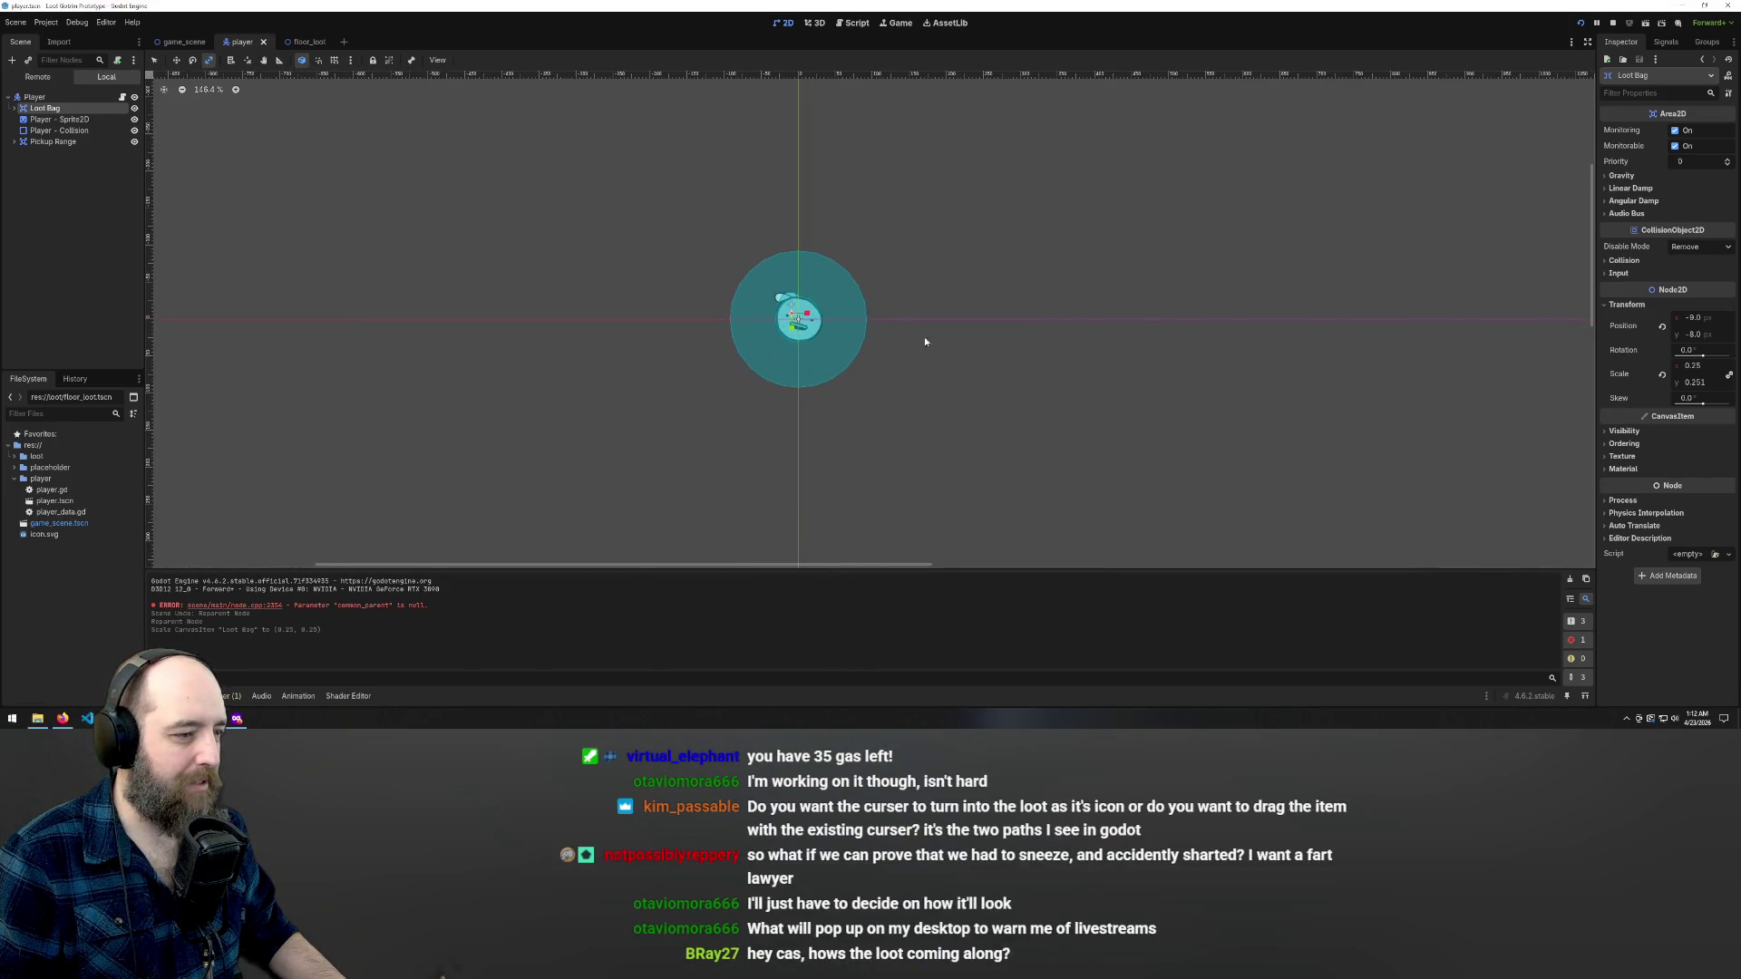
scroll(754, 306, "up", 2)
scroll(754, 307, "down", 1)
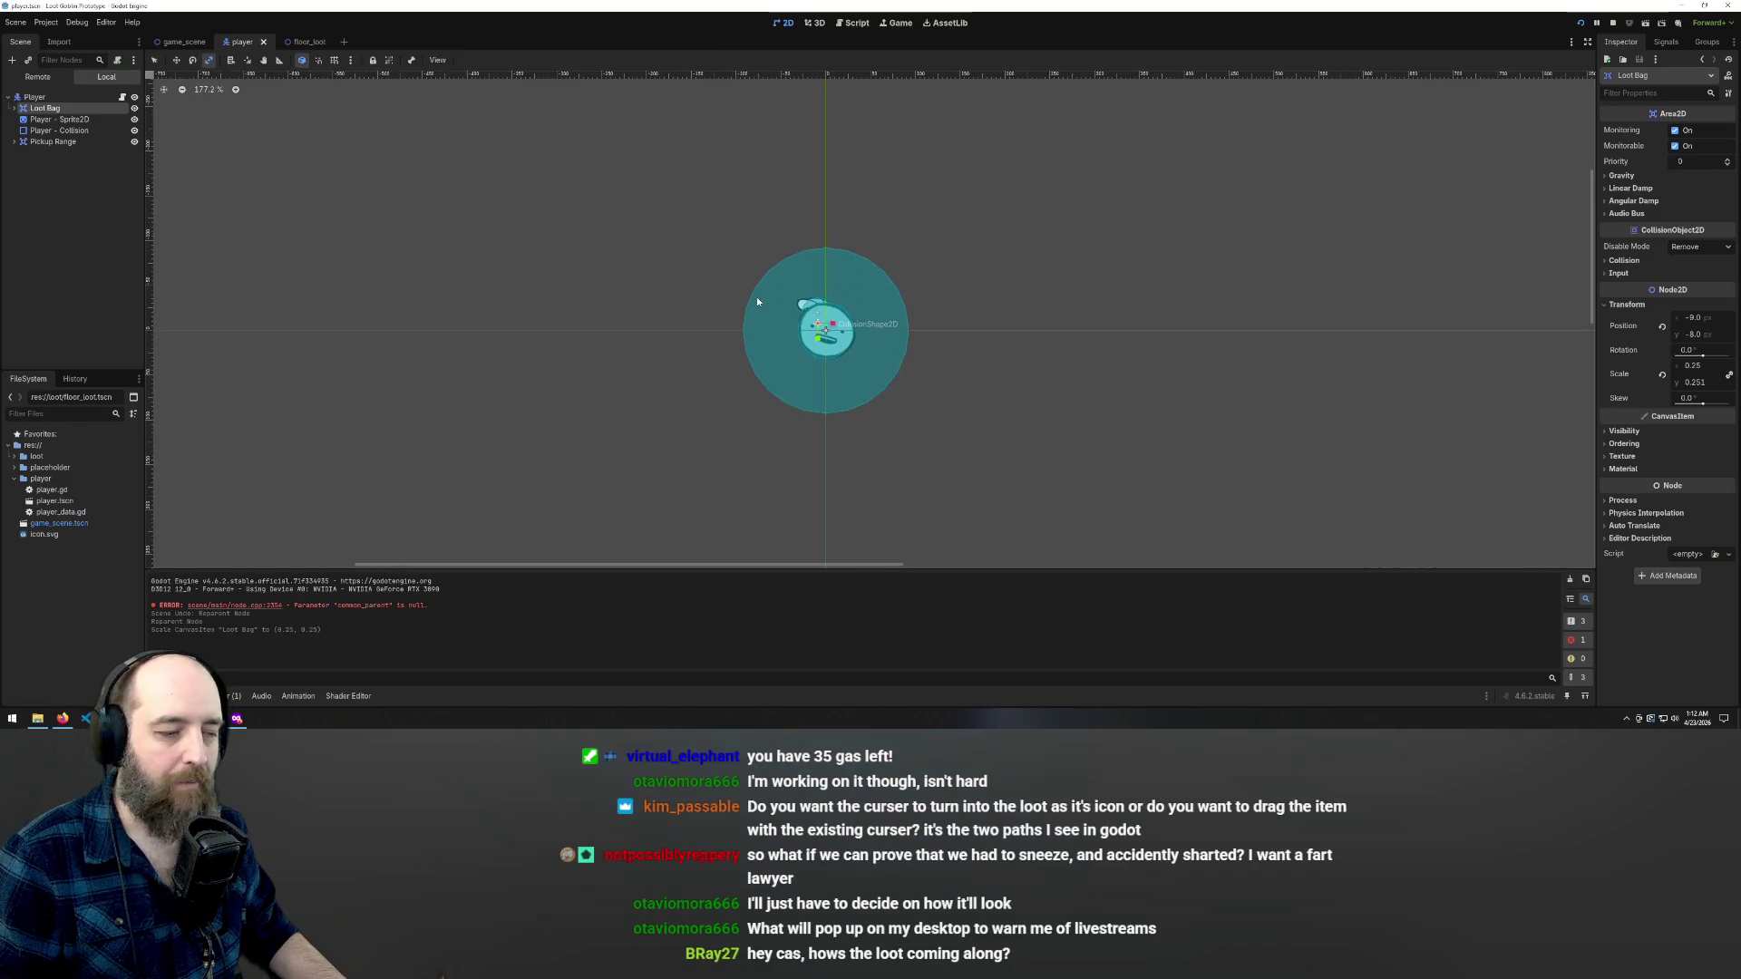
scroll(756, 296, "up", 5)
scroll(994, 240, "down", 6)
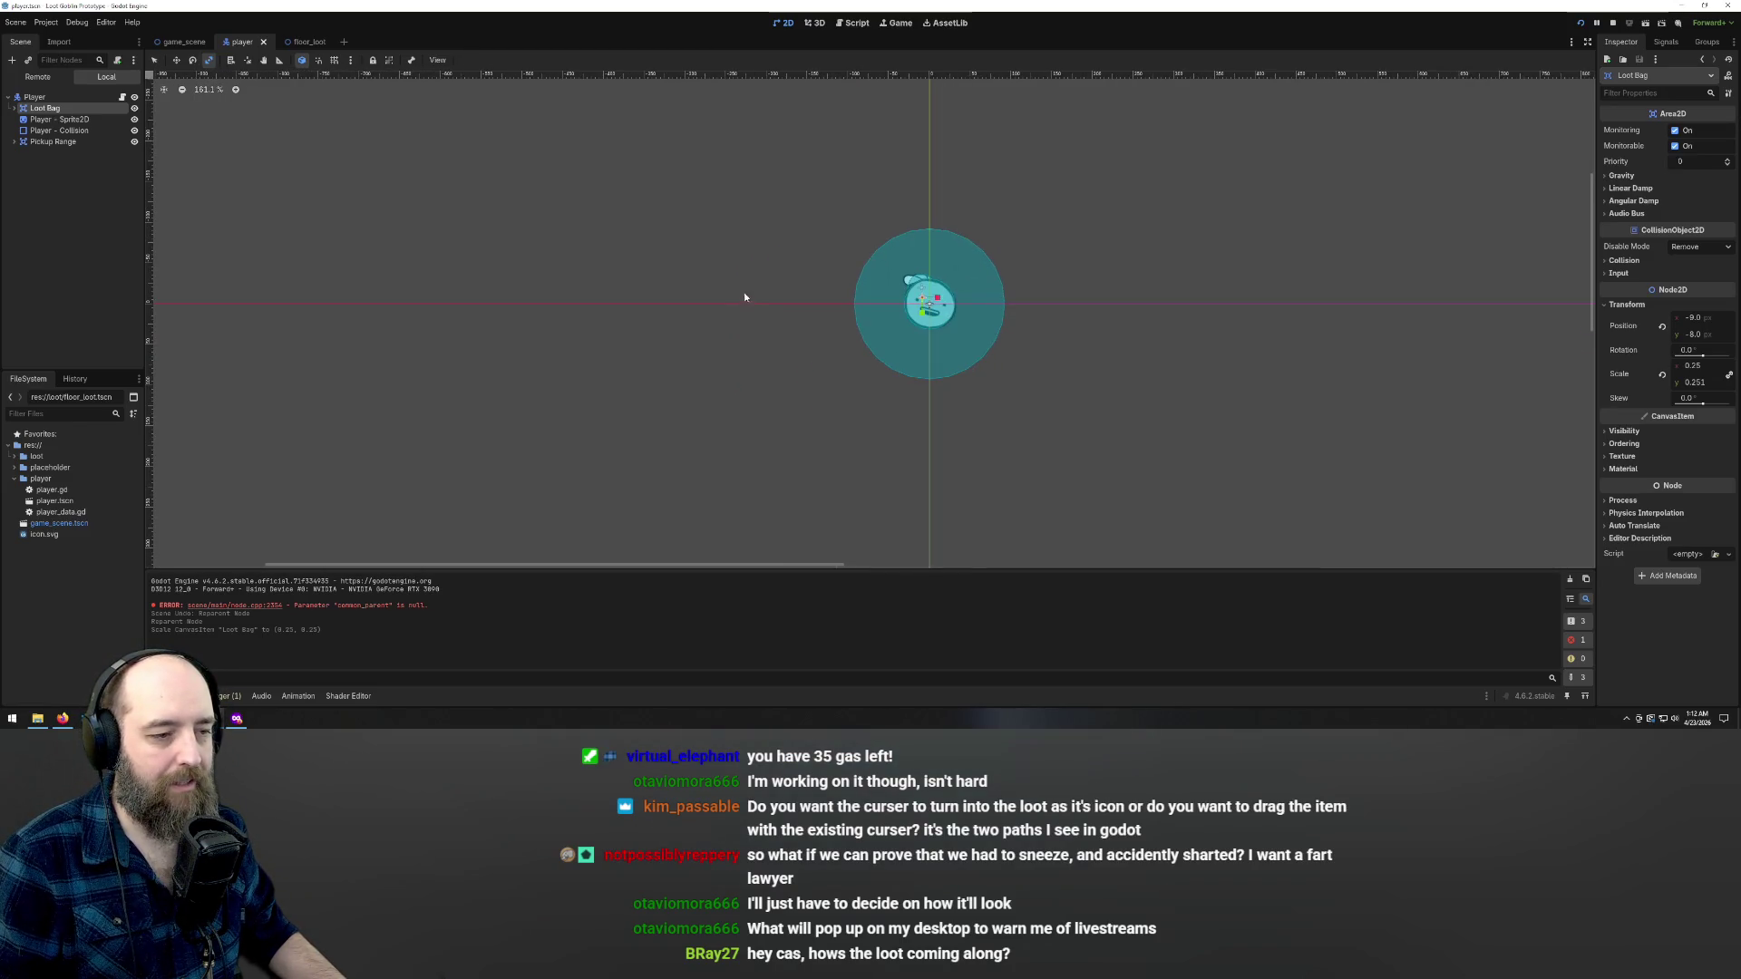
scroll(742, 297, "down", 2)
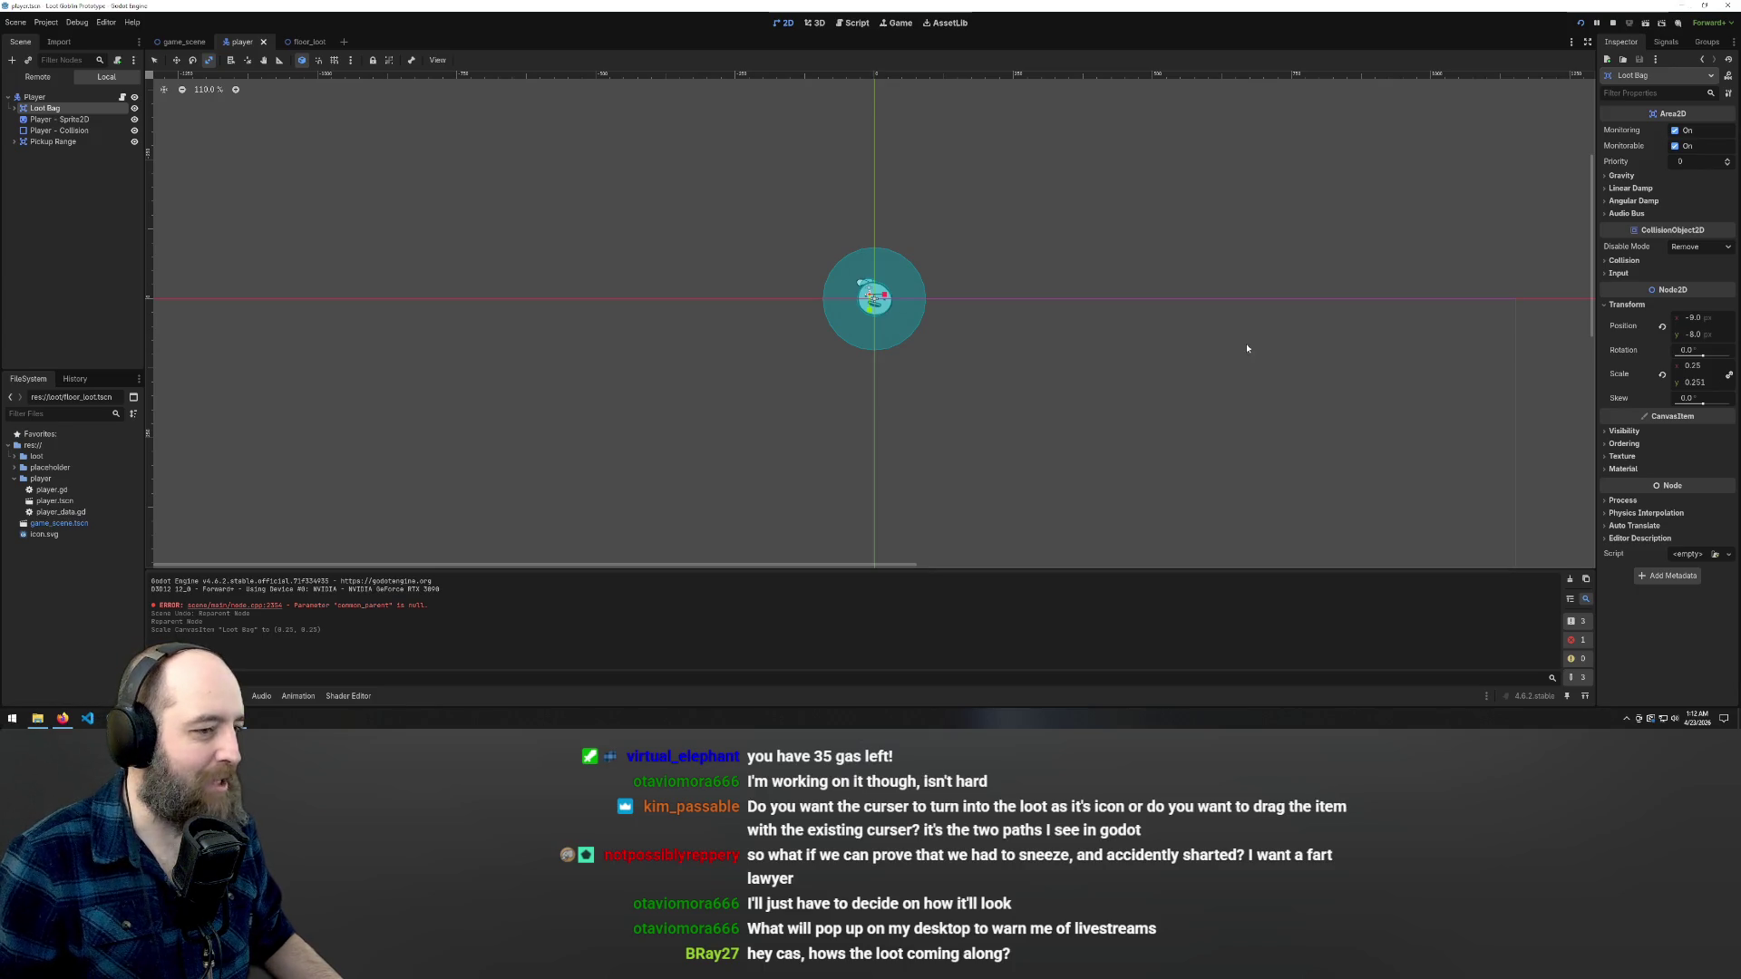
scroll(1088, 359, "down", 3)
scroll(1060, 359, "up", 3)
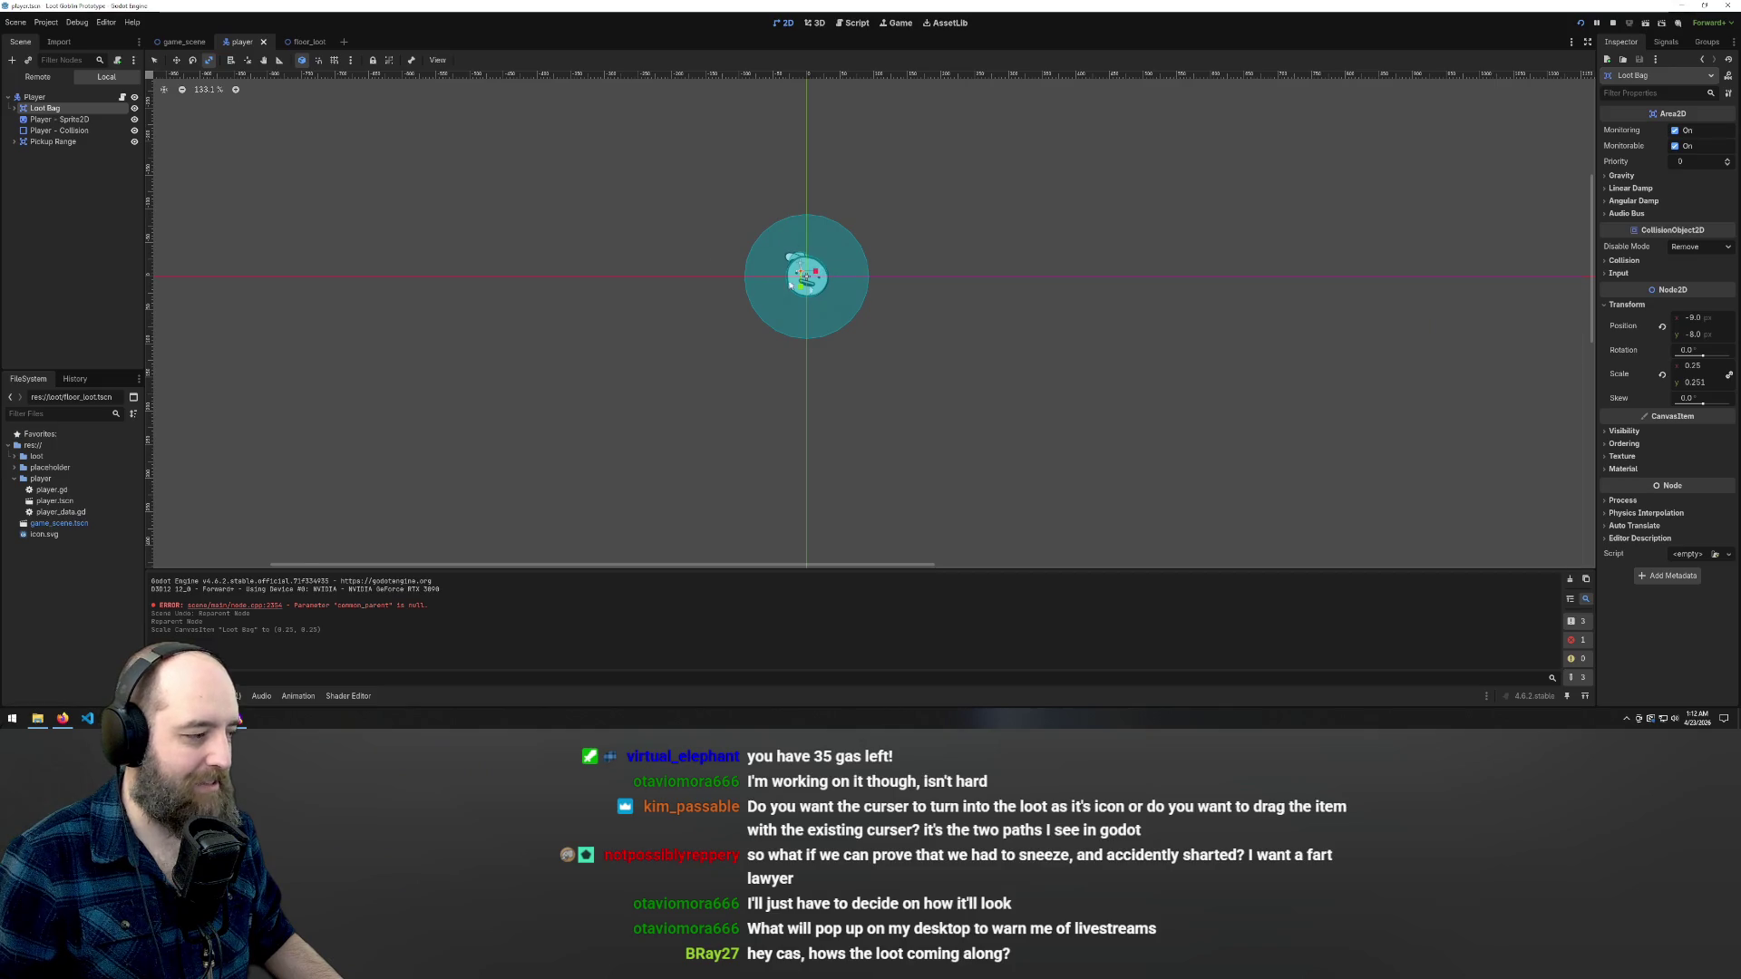
scroll(831, 290, "up", 5)
scroll(894, 358, "down", 2)
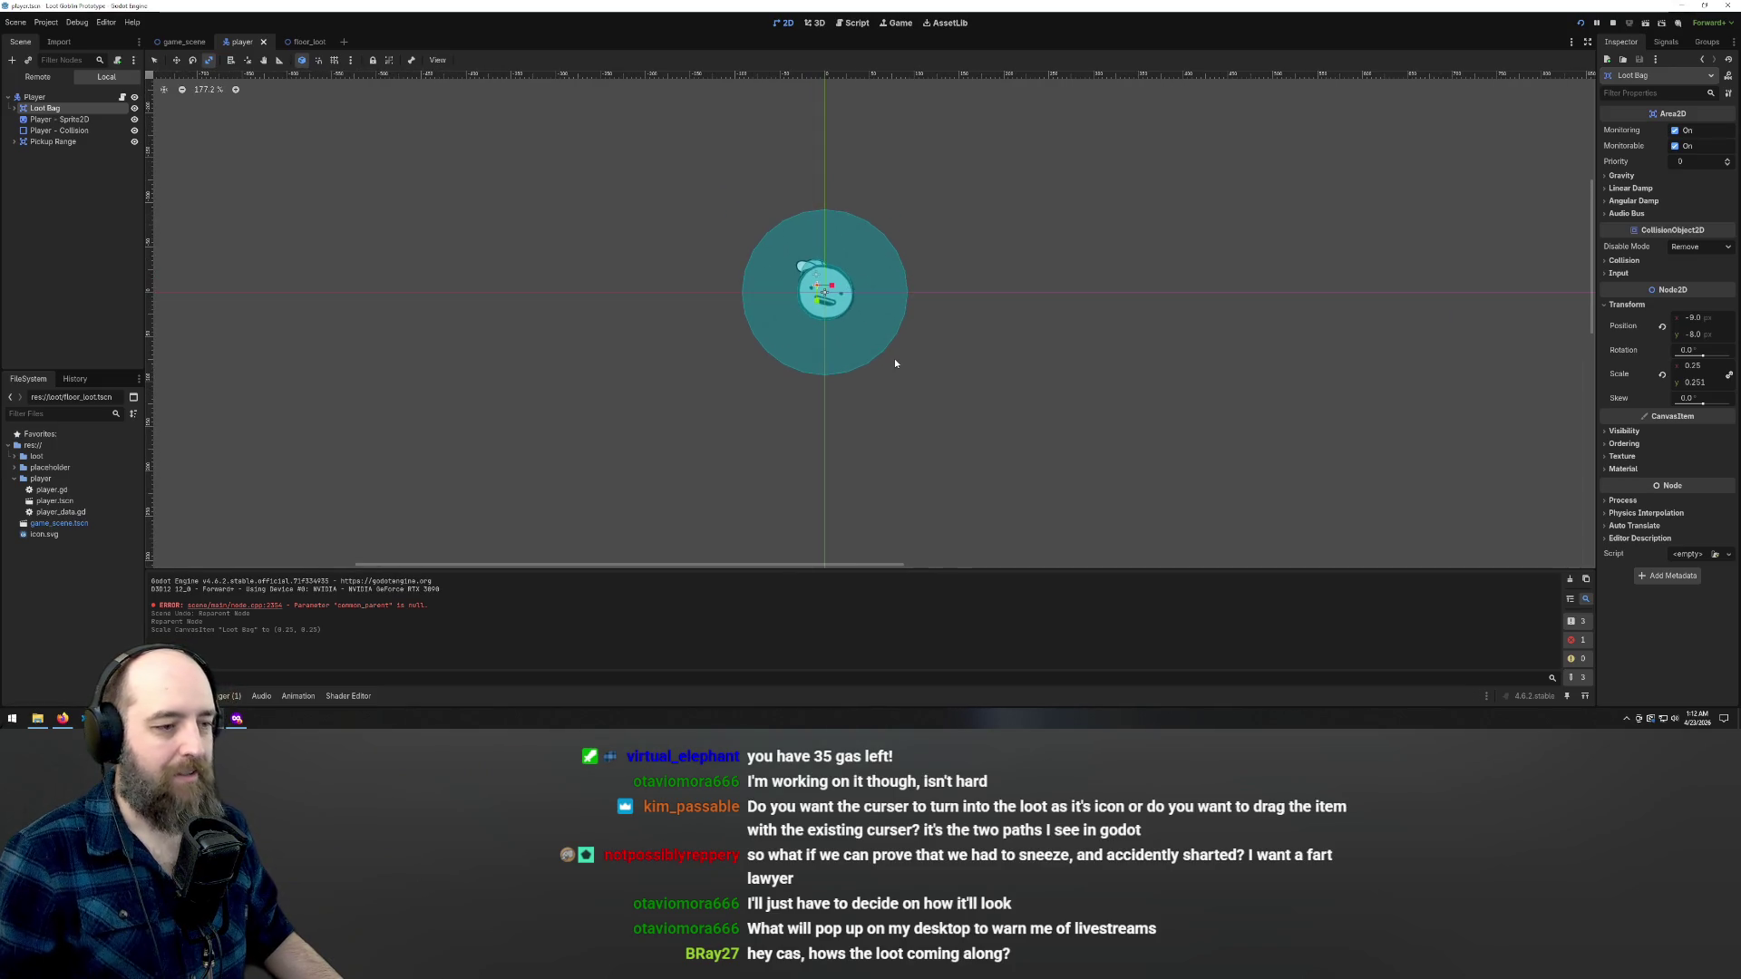
scroll(861, 241, "up", 2)
scroll(862, 239, "up", 1)
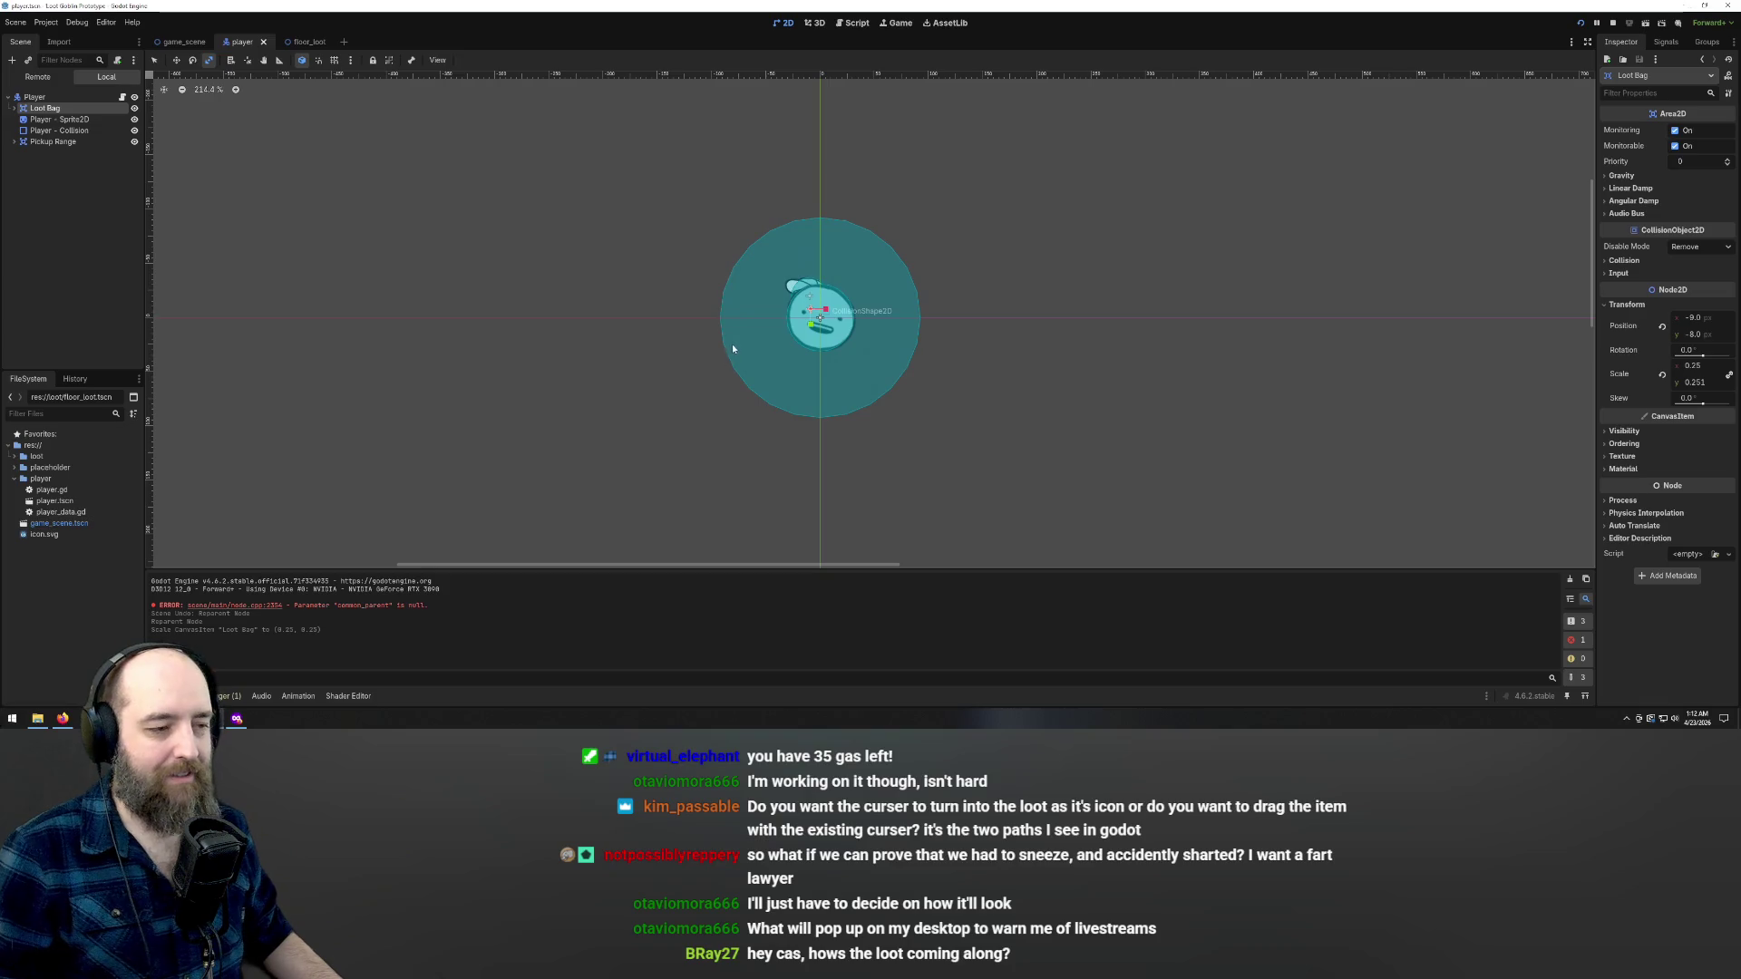